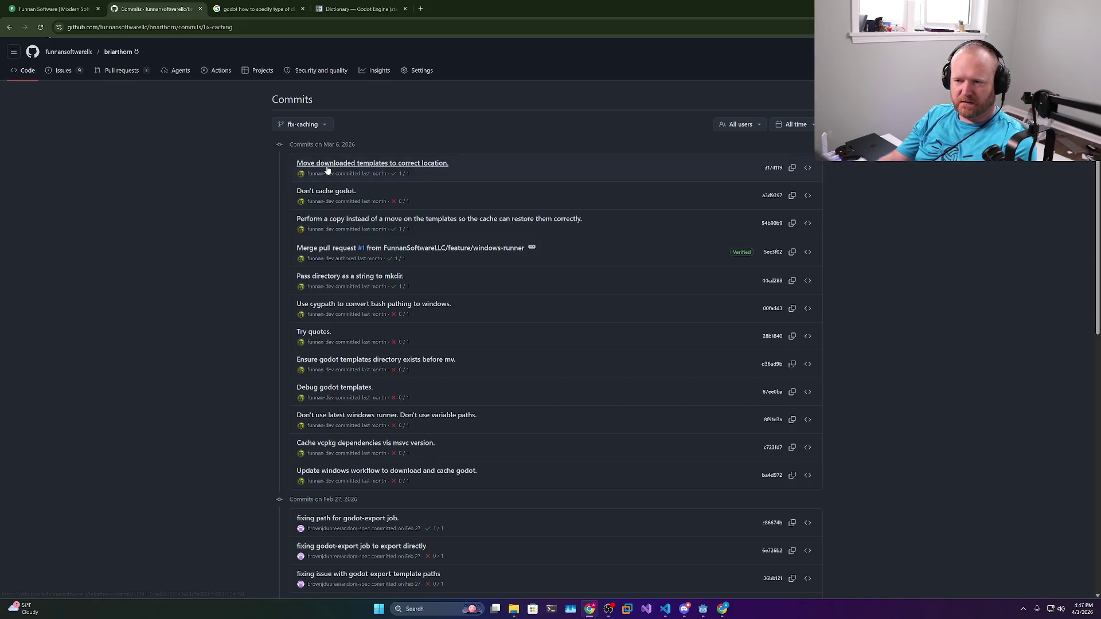
Browse the src folder on the workflow-osx branch, then return to the repository root
left_click(17, 80)
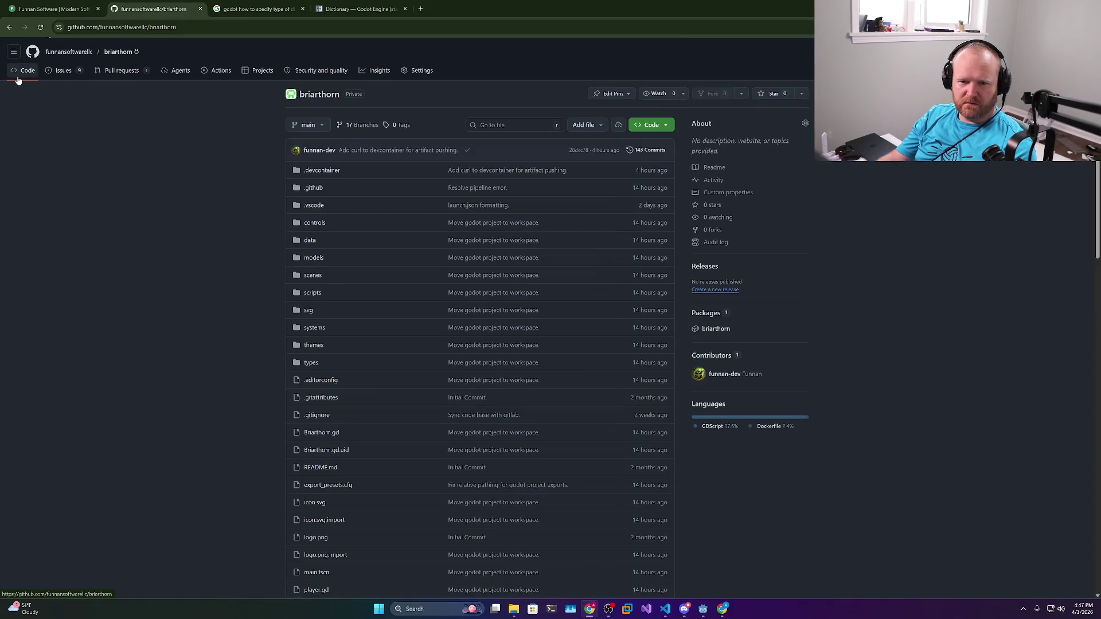
left_click(308, 125)
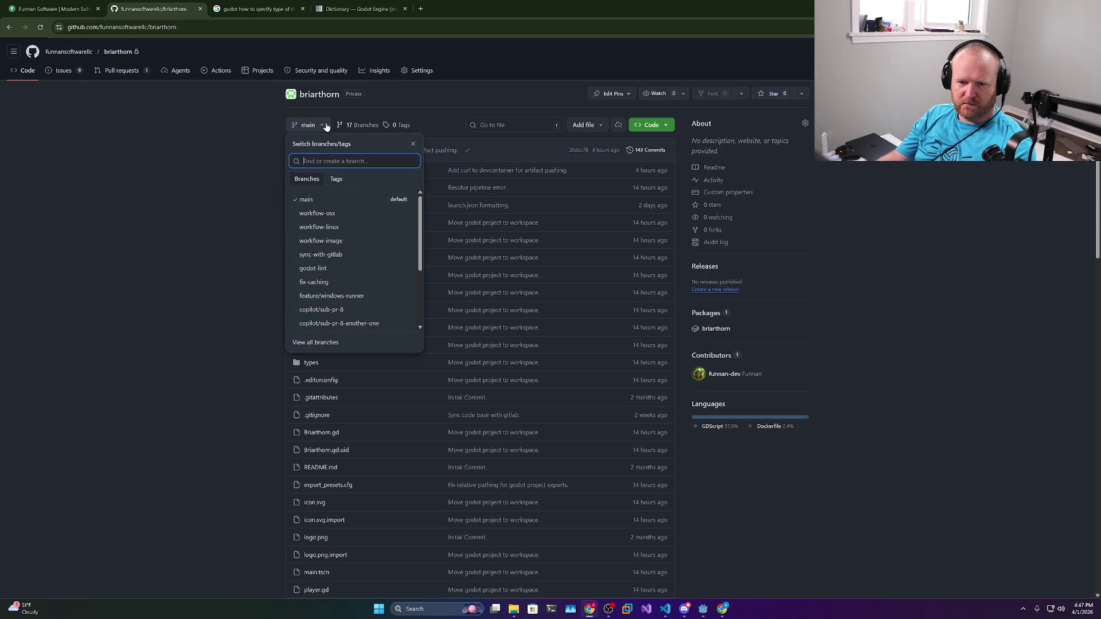
left_click(317, 215)
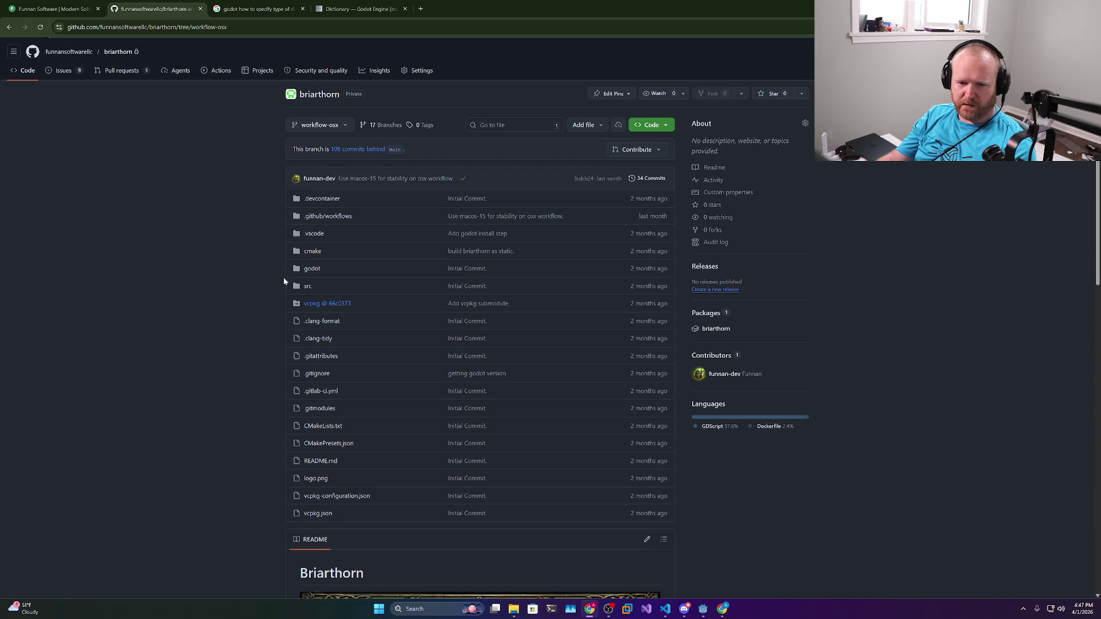
left_click(307, 286)
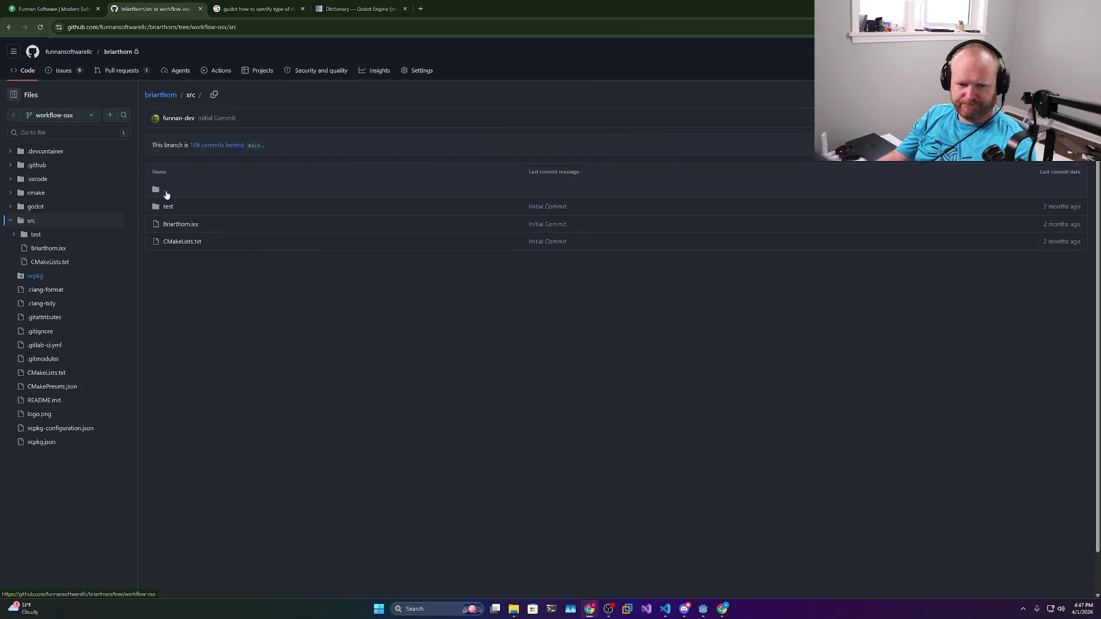
left_click(168, 96)
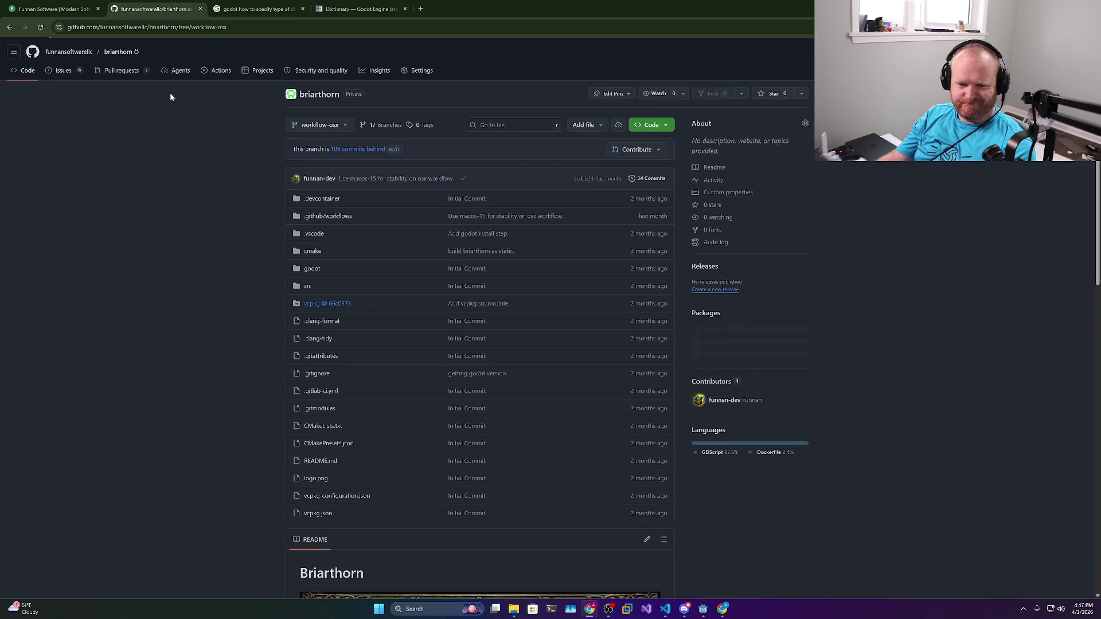
Switch to the sync-with-gitlab branch and open src/components/Type.hpp to view its enums
left_click(311, 130)
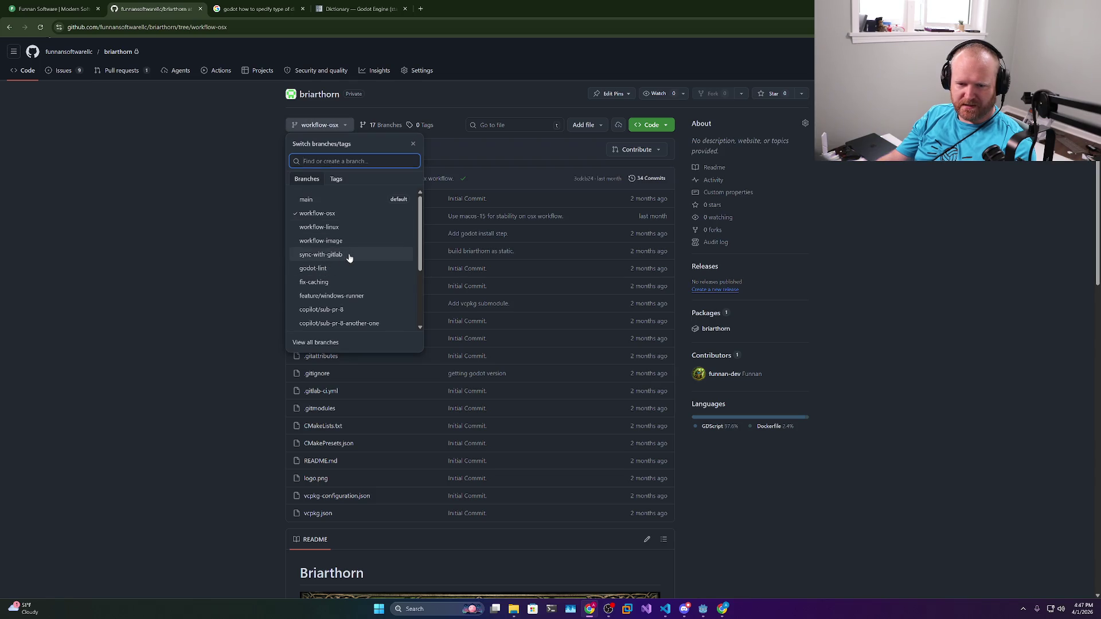
left_click(320, 255)
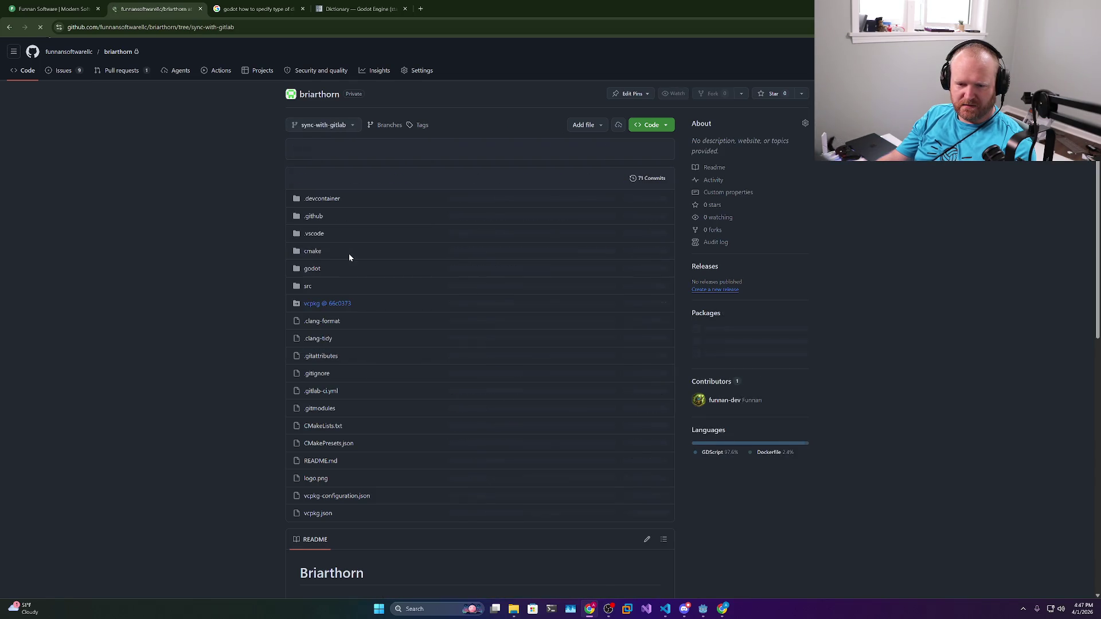
left_click(308, 287)
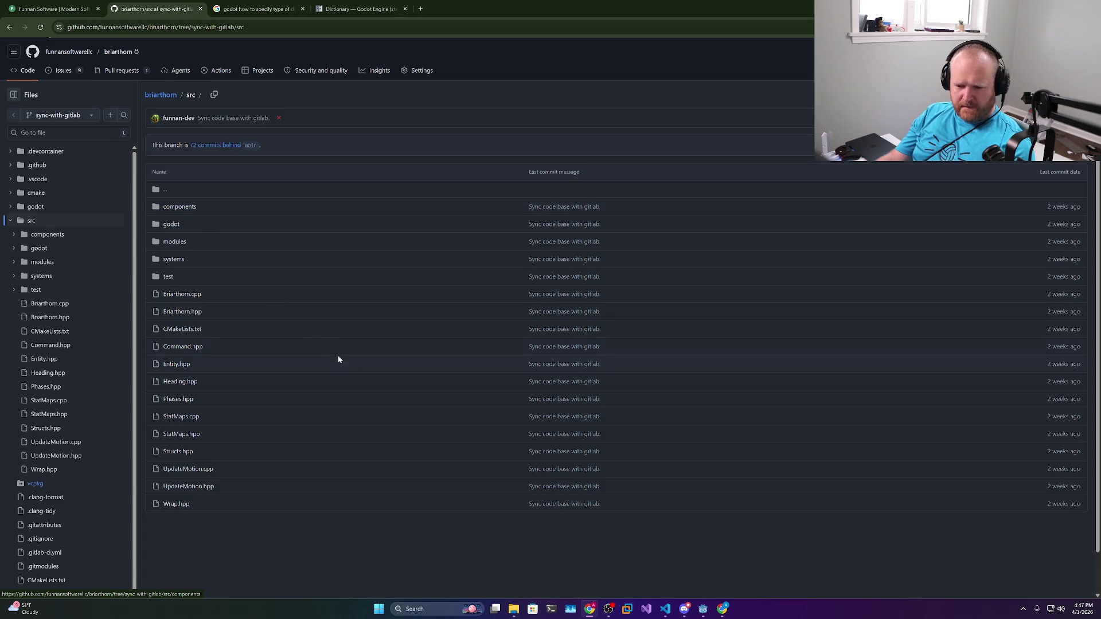
left_click(178, 211)
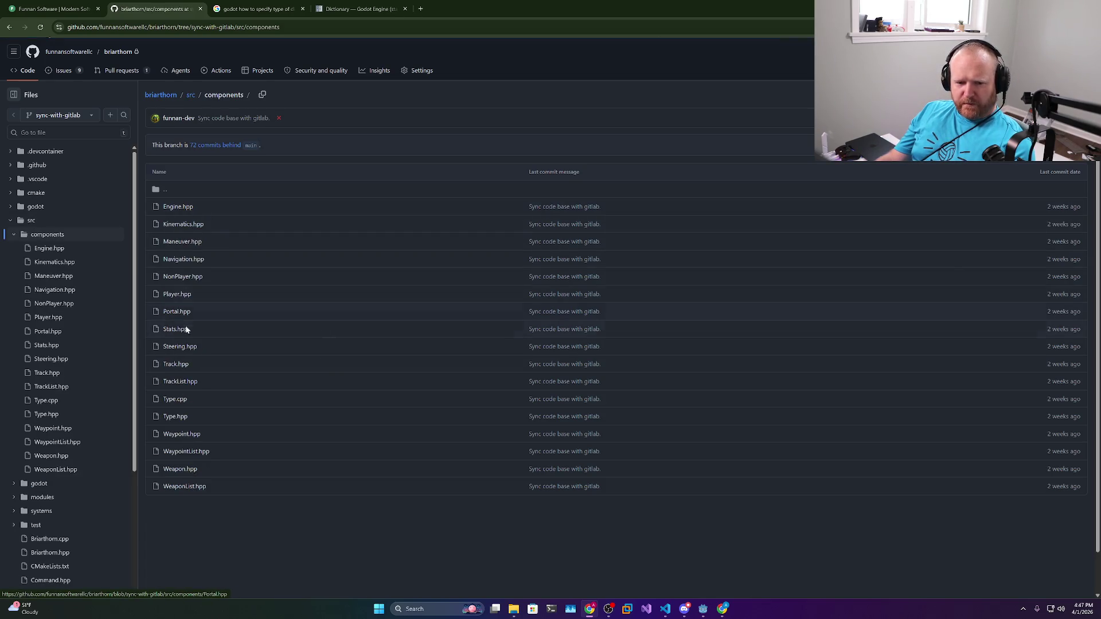
left_click(173, 417)
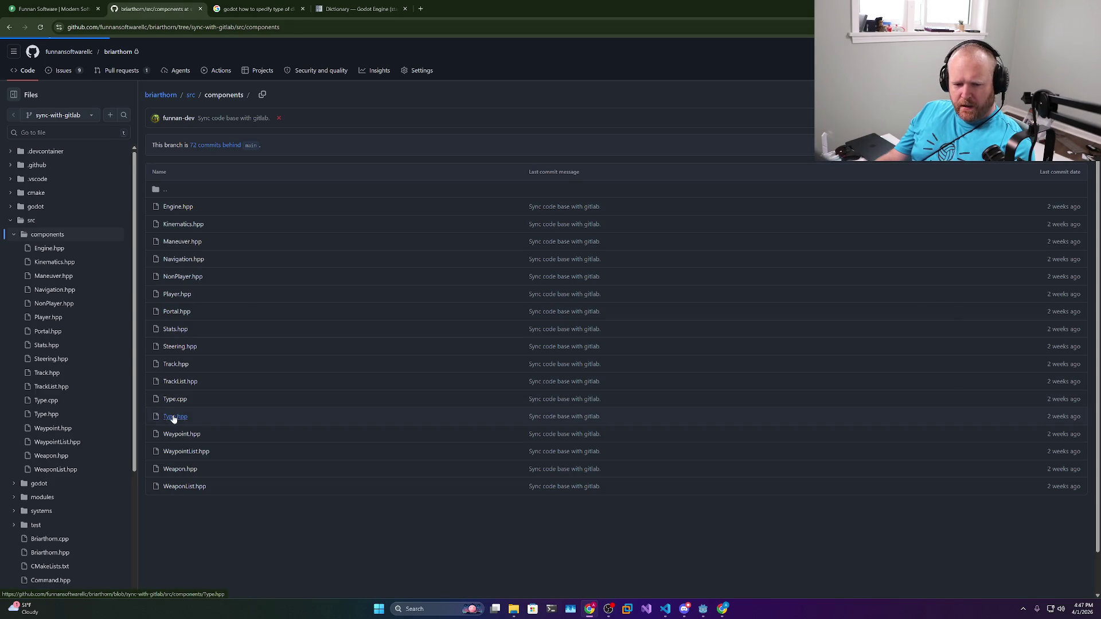
scroll(516, 344, "down", 6)
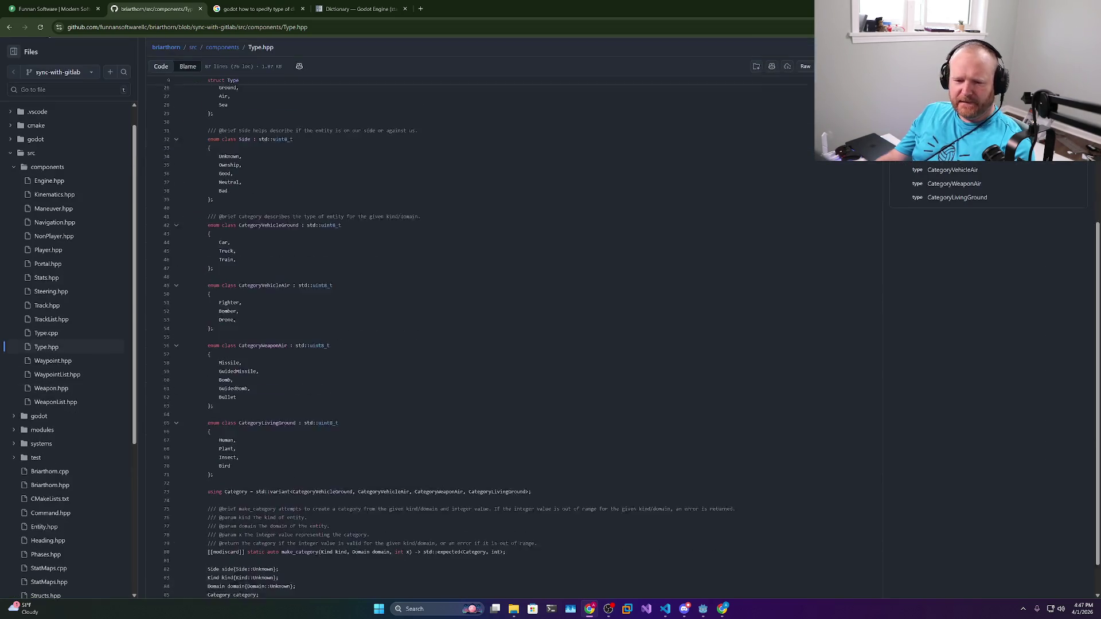
left_click(267, 381)
left_click(290, 304)
double_click(271, 245)
double_click(269, 184)
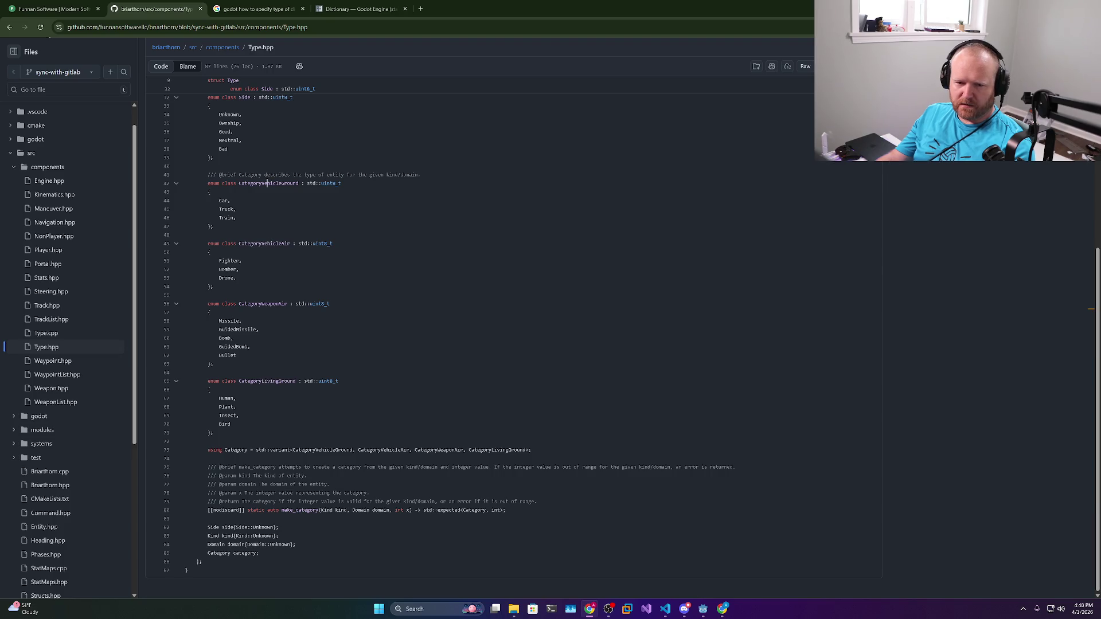
scroll(459, 344, "up", 4)
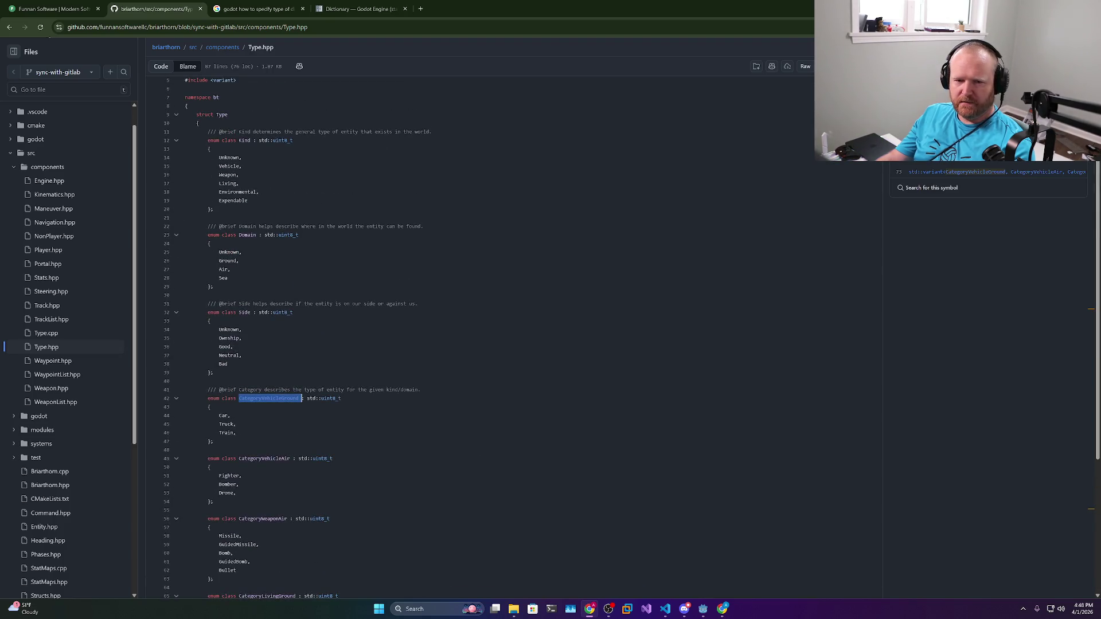
left_click(249, 235)
double_click(249, 235)
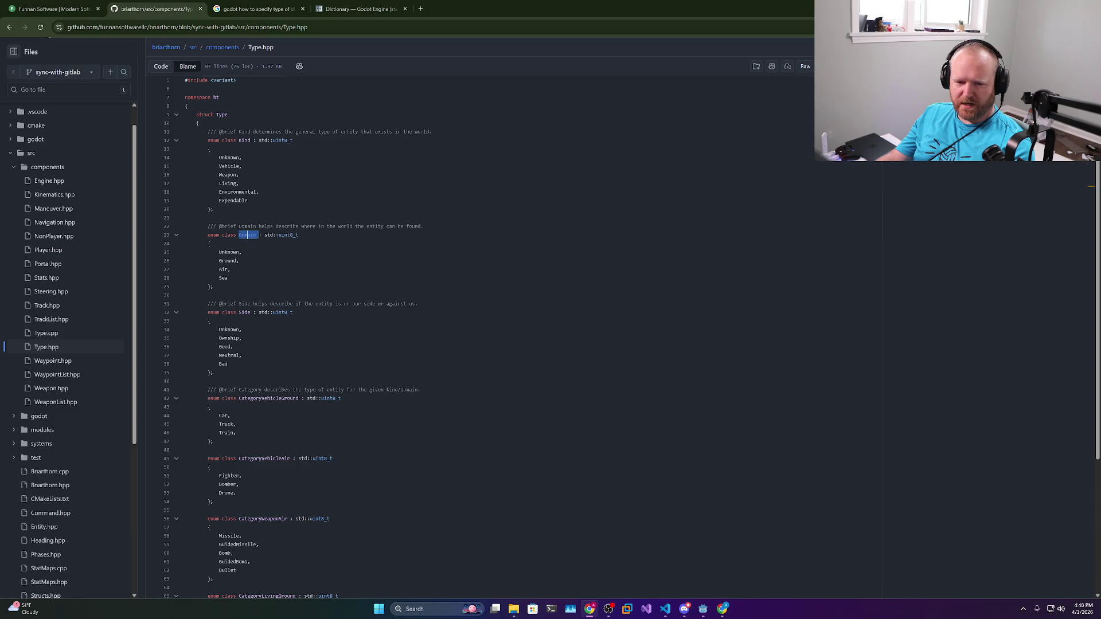
left_click(258, 235)
double_click(250, 236)
double_click(245, 140)
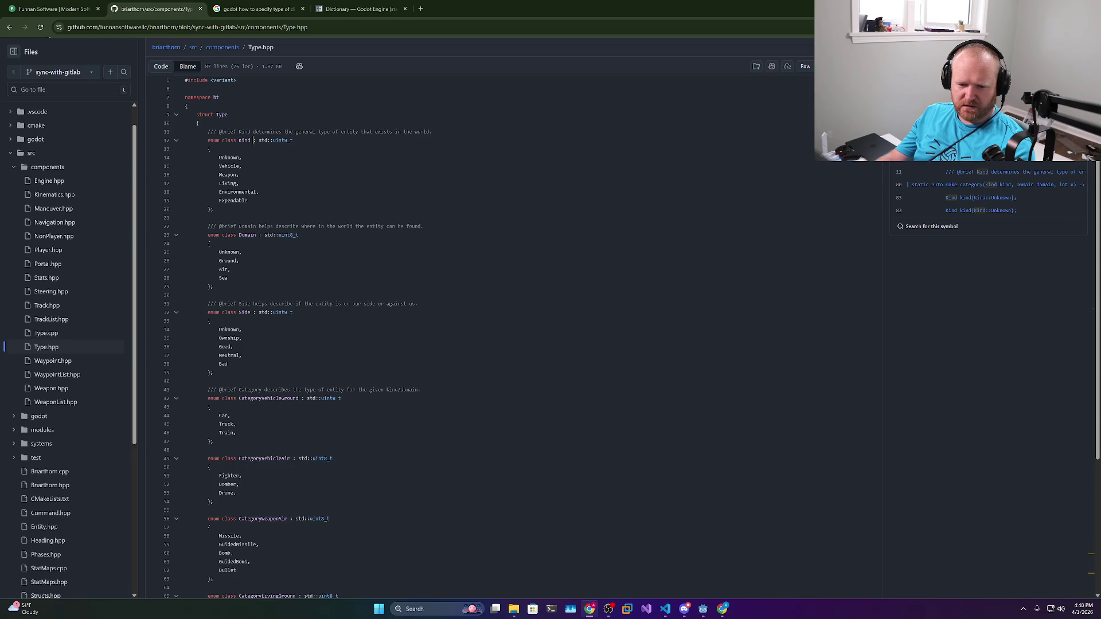
double_click(302, 398)
double_click(301, 398)
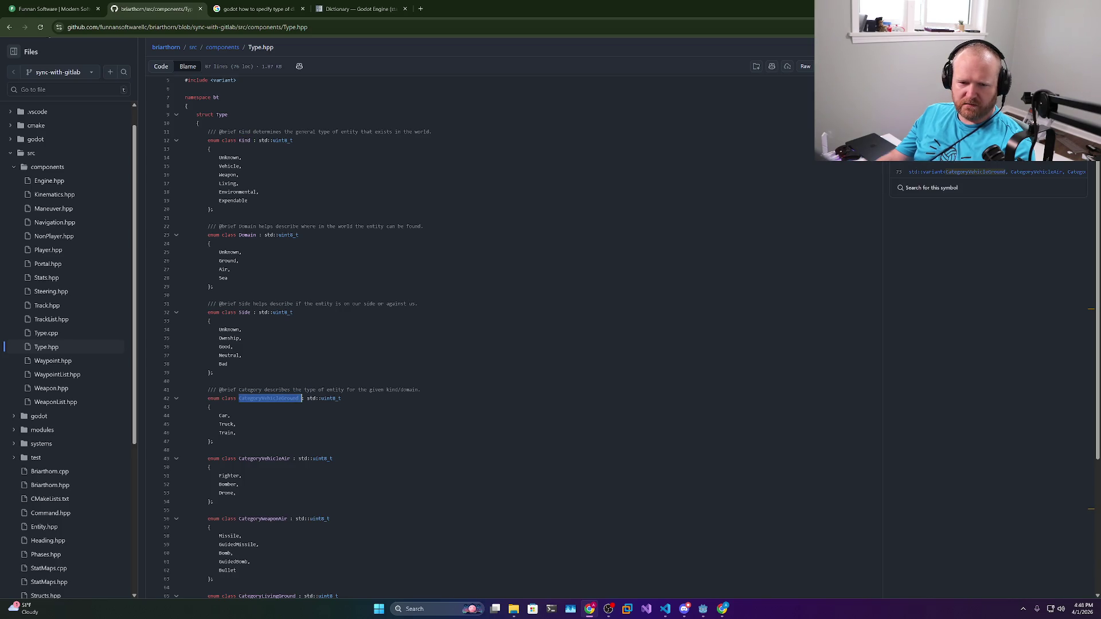
double_click(235, 166)
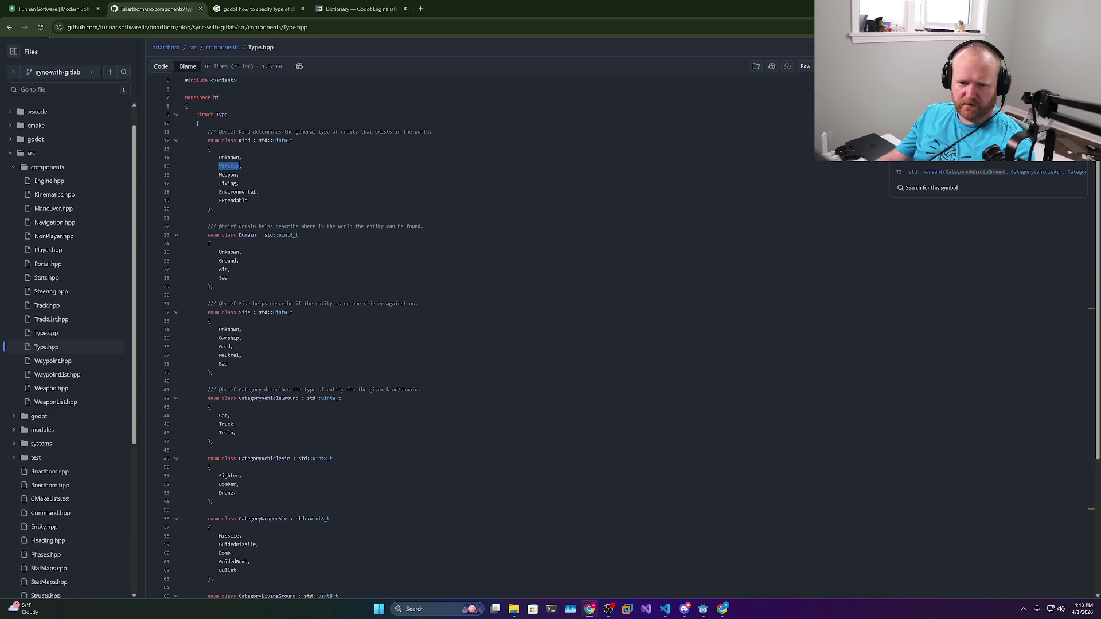
double_click(227, 261)
scroll(227, 261, "down", 2)
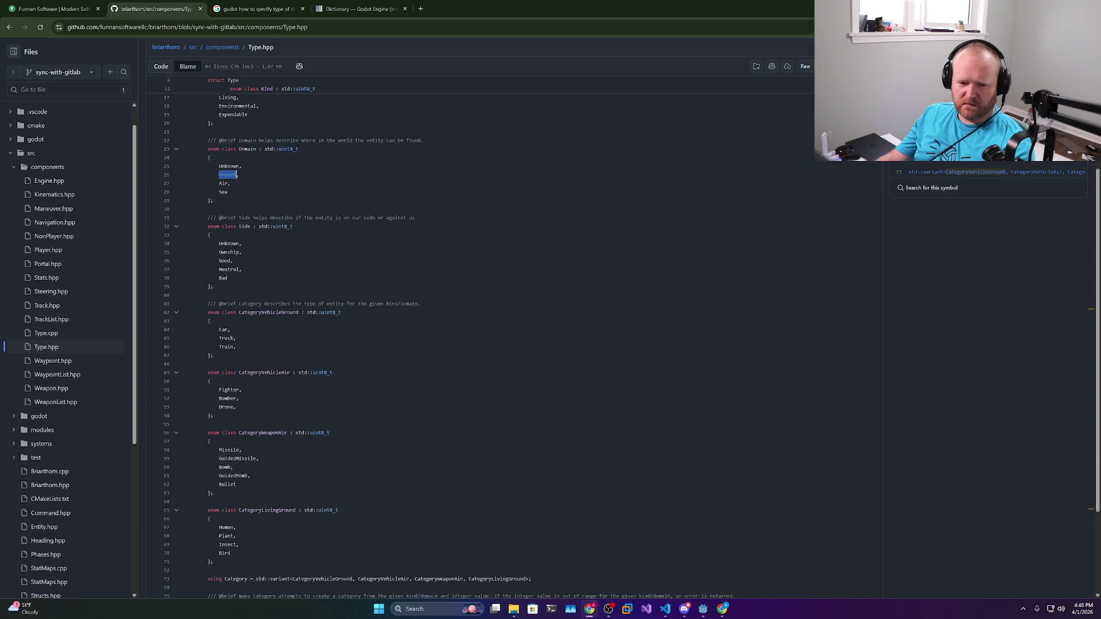
left_click(237, 132)
mouse_move(236, 304)
left_mouse_down()
mouse_move(173, 299)
mouse_move(237, 304)
left_mouse_up()
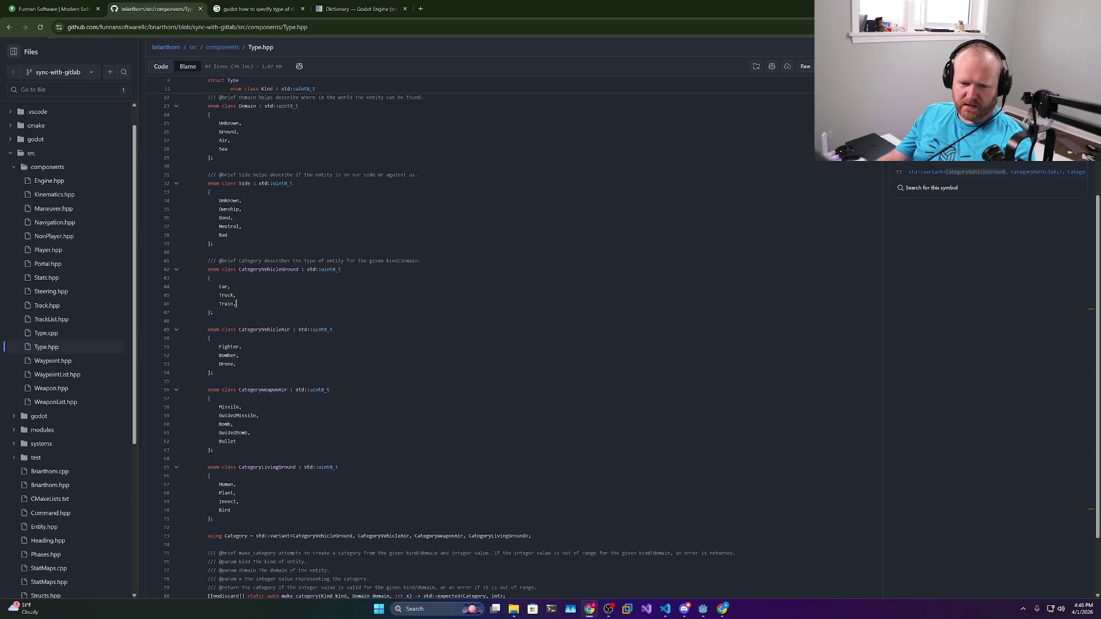
double_click(229, 347)
left_click(223, 363)
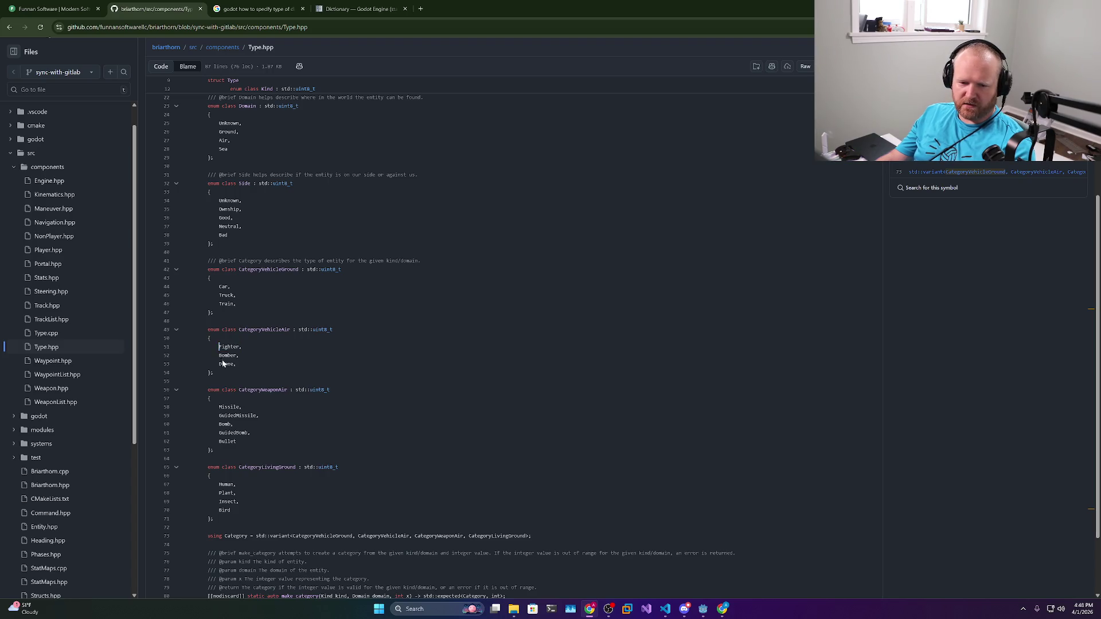
double_click(226, 365)
scroll(235, 278, "down", 3)
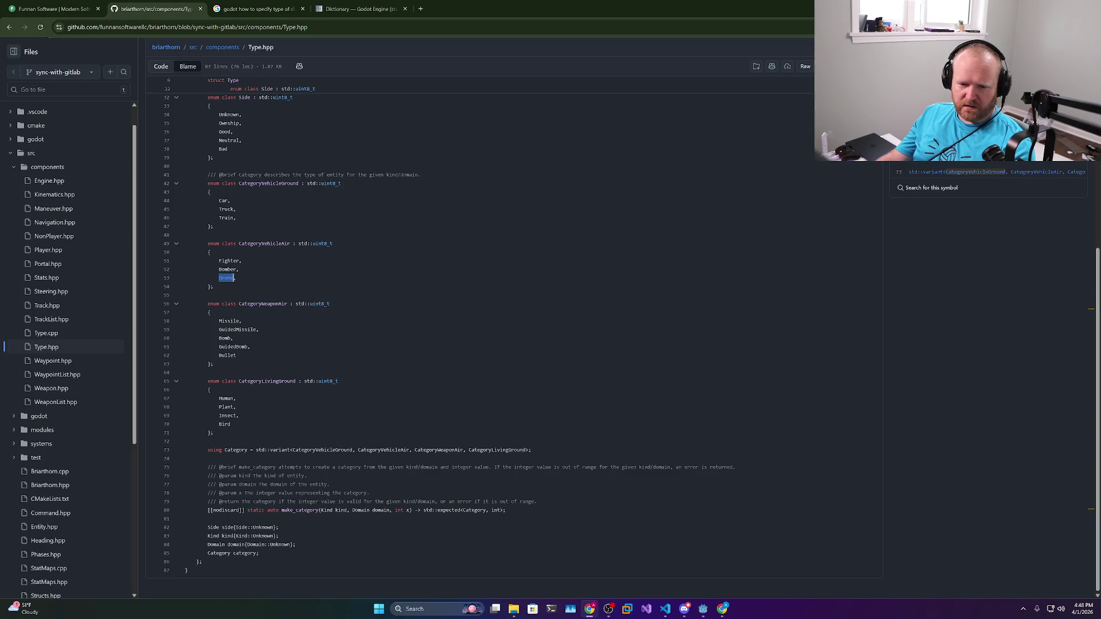
mouse_move(219, 321)
left_mouse_down()
mouse_move(257, 331)
mouse_move(236, 356)
left_mouse_up()
left_click(220, 342)
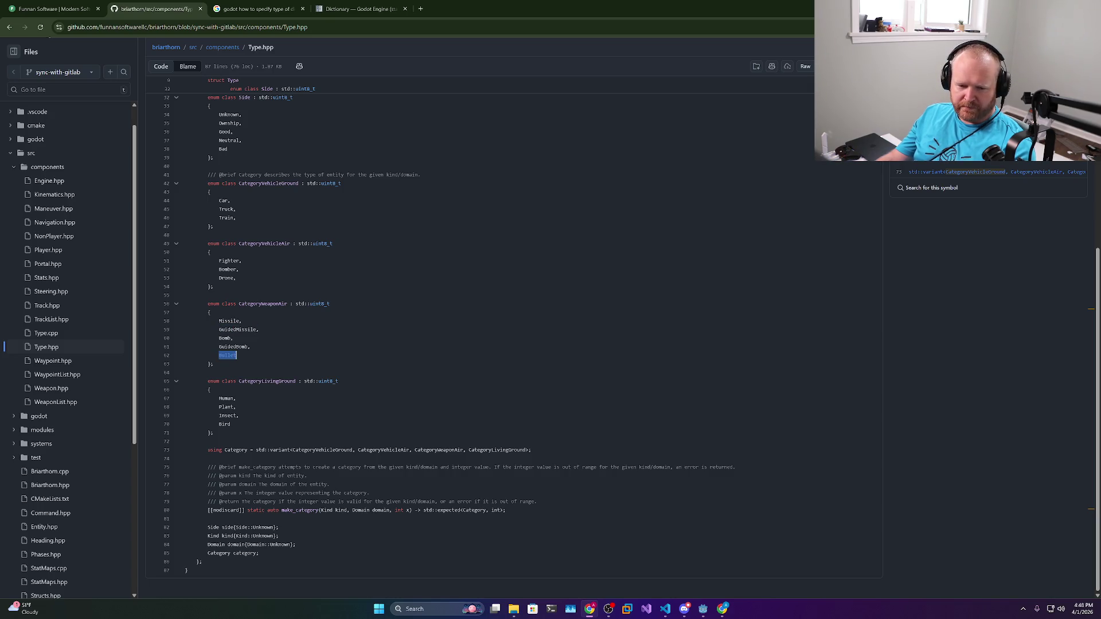
left_click_drag(238, 382, 299, 382)
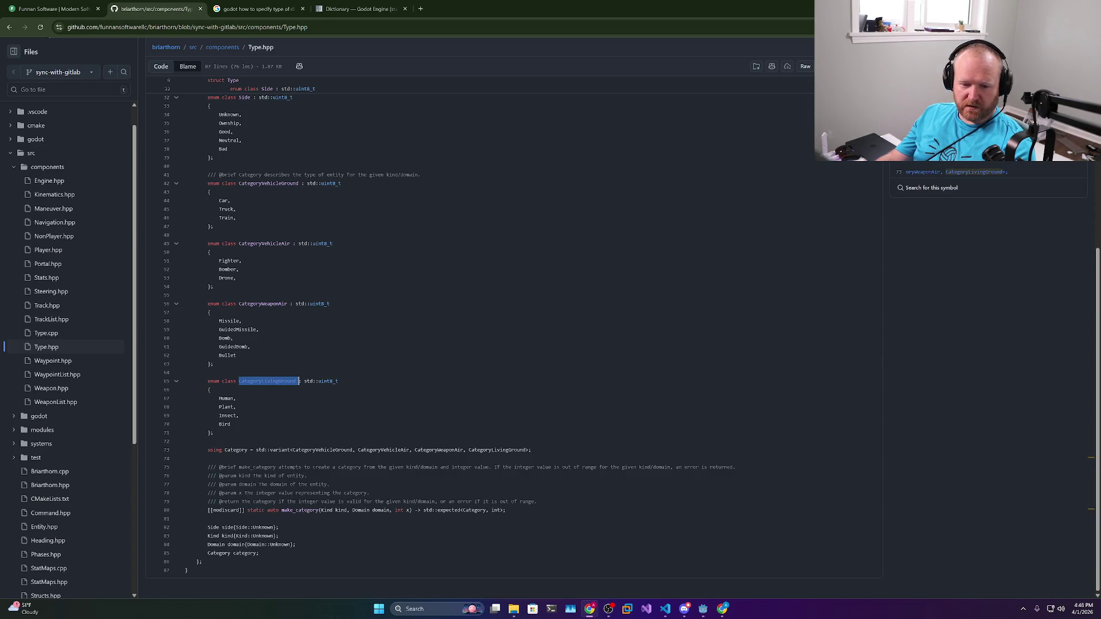
left_click_drag(219, 398, 234, 398)
left_click(234, 399)
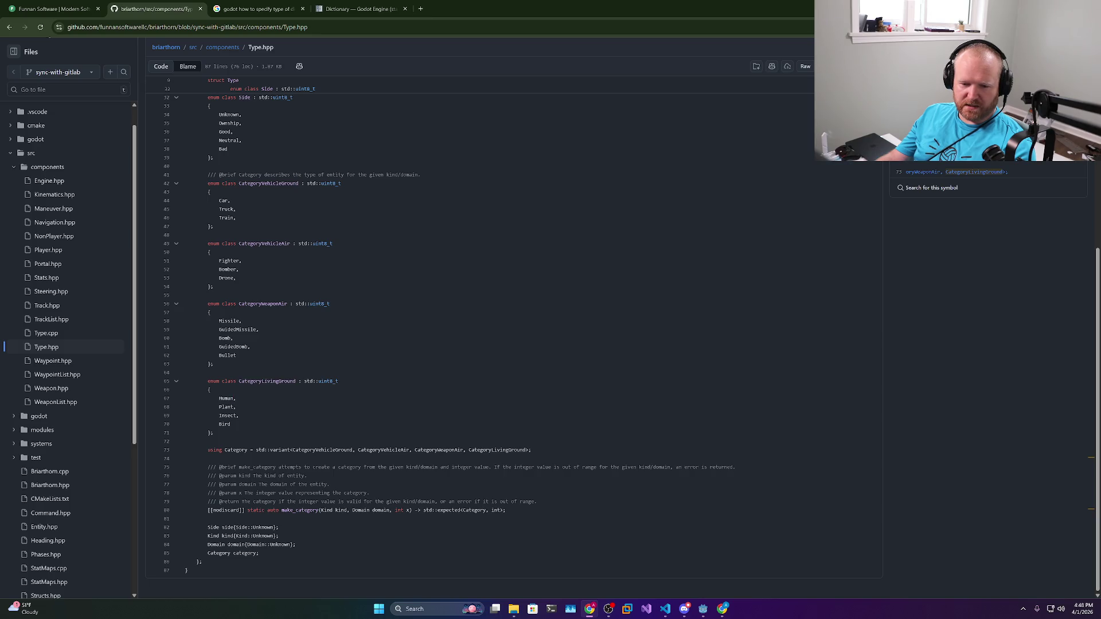
double_click(227, 424)
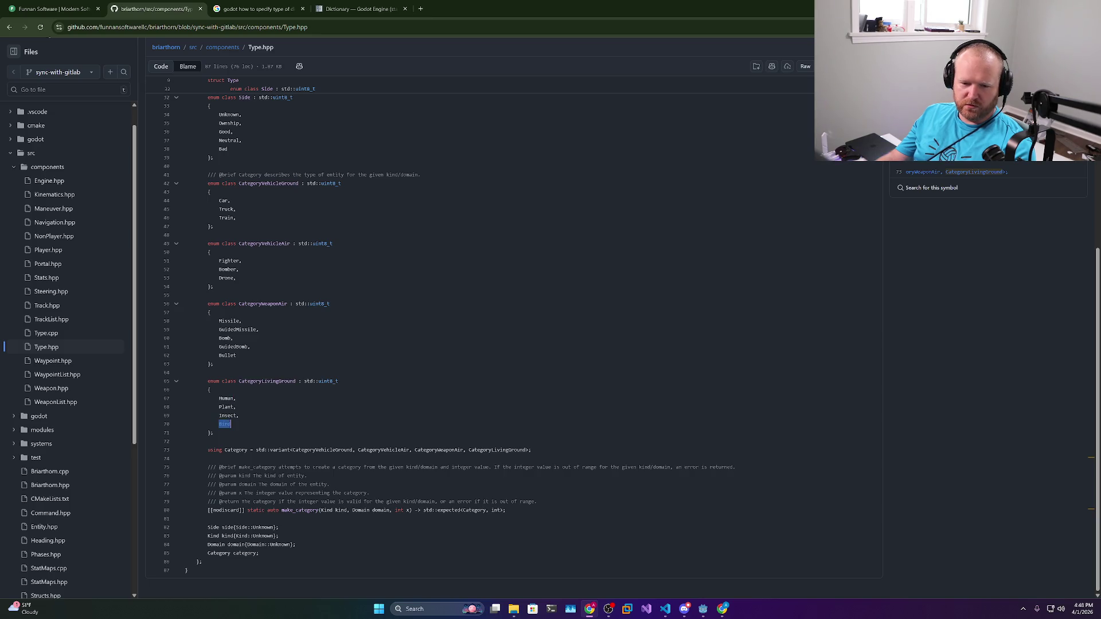
left_click_drag(238, 382, 299, 382)
left_click_drag(231, 425, 185, 416)
scroll(185, 416, "up", 3)
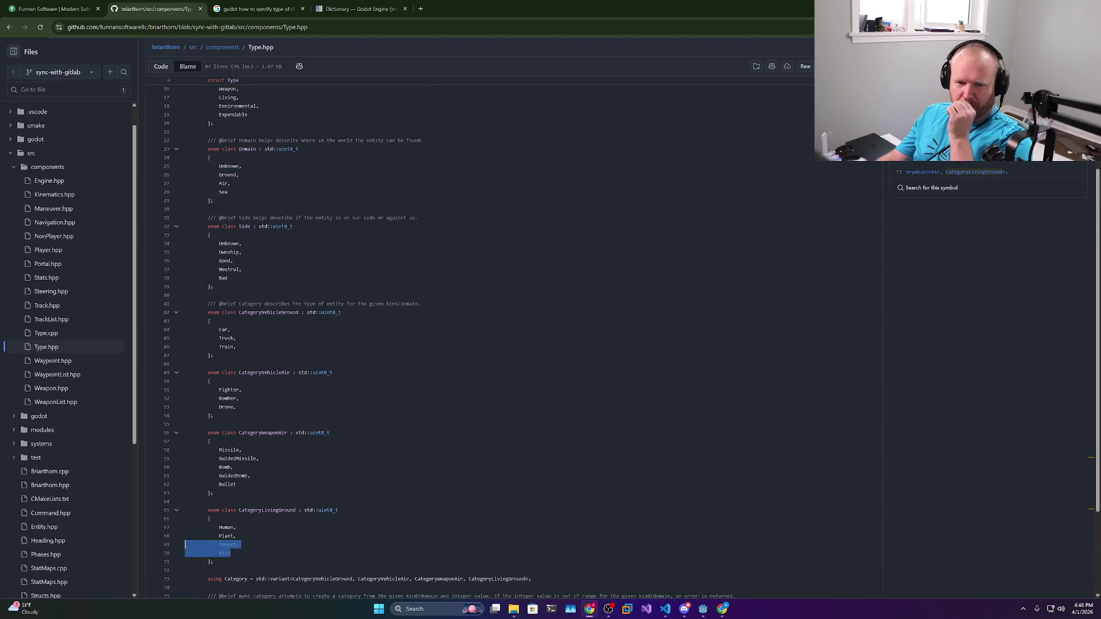
scroll(186, 416, "down", 3)
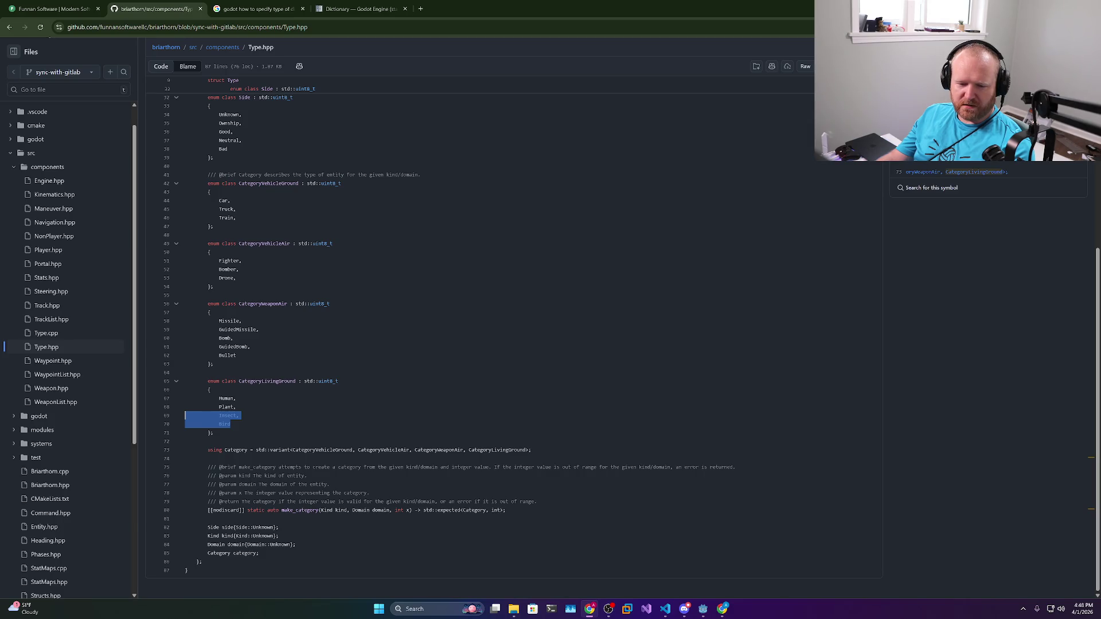
left_click(185, 416)
key("Down")
key("Down")
key("End")
key("ctrl+shift+Left")
key("ctrl+shift+Left")
key("ctrl+shift+Left")
key("Left")
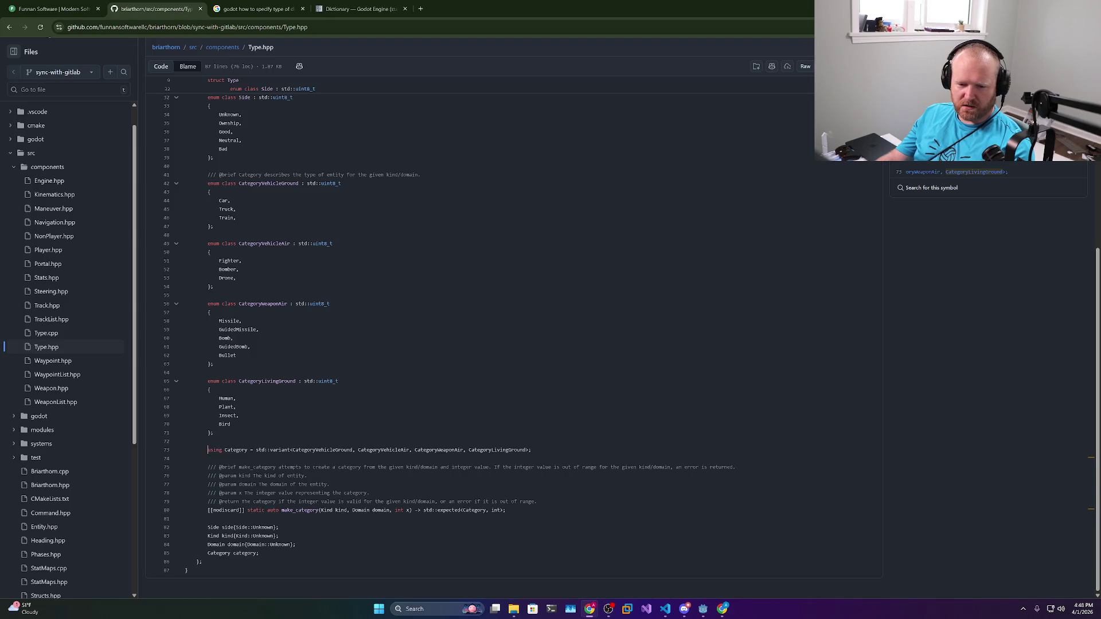
double_click(241, 450)
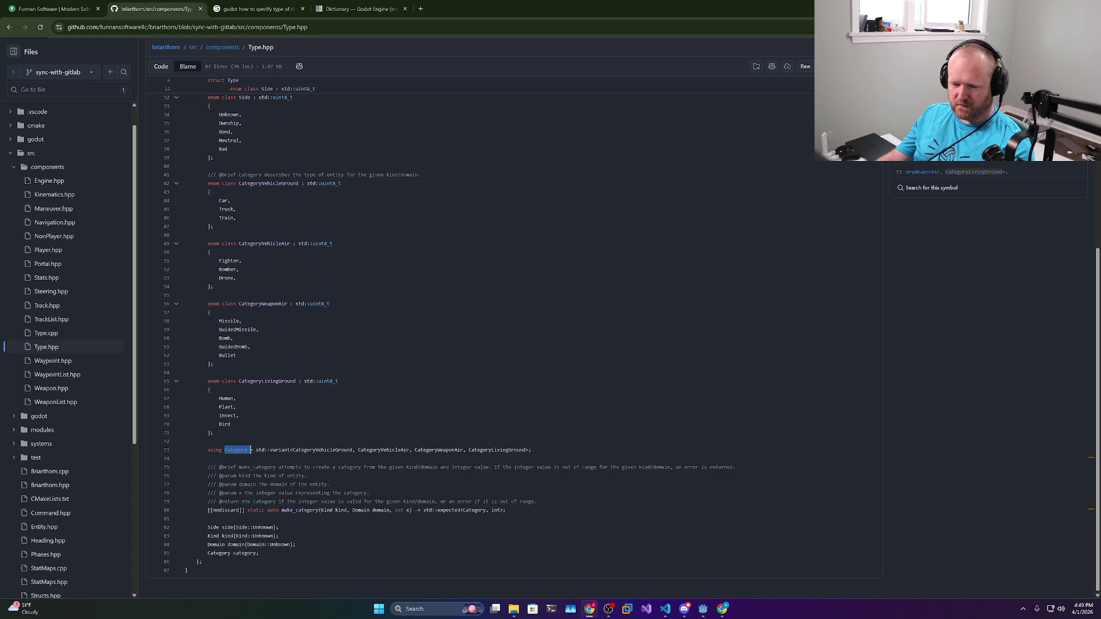
mouse_move(187, 568)
left_mouse_down()
mouse_move(207, 525)
mouse_move(164, 103)
left_mouse_up()
left_click(247, 545)
In VS Code, close the README preview, open data/data_type.gd and widen the chat panel
left_click(665, 609)
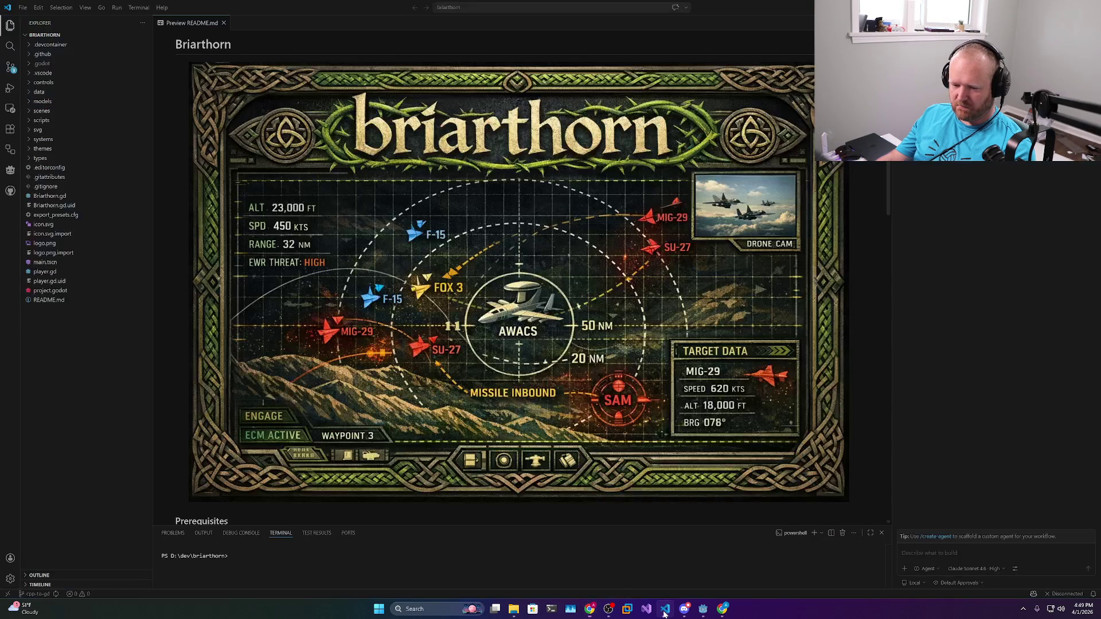
left_click(225, 23)
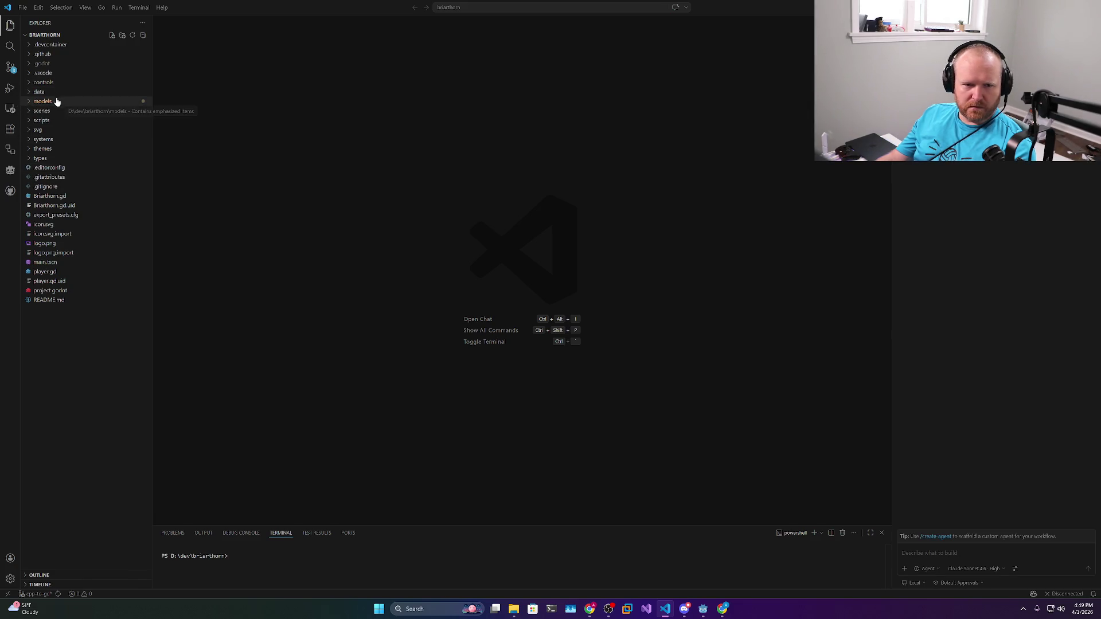
left_click(39, 92)
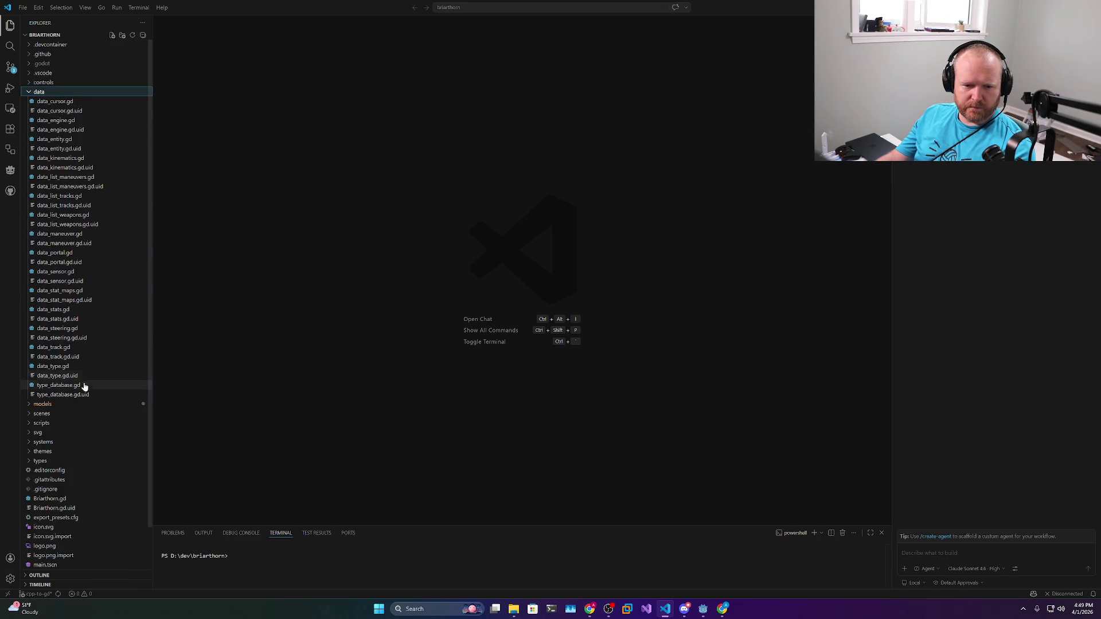
left_click(75, 366)
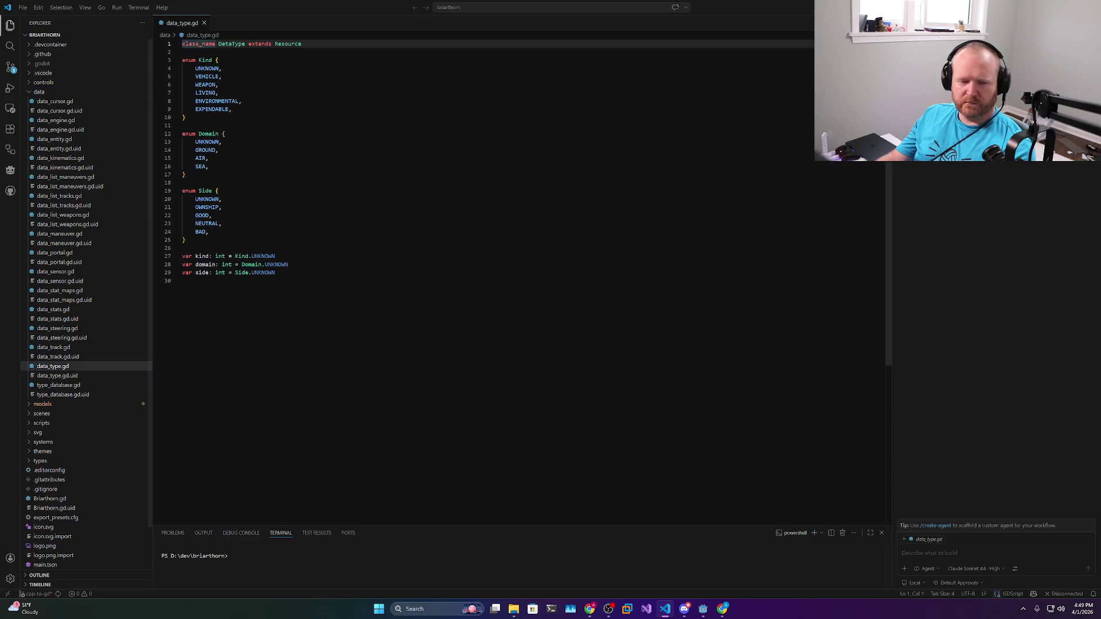
left_click_drag(890, 449, 580, 408)
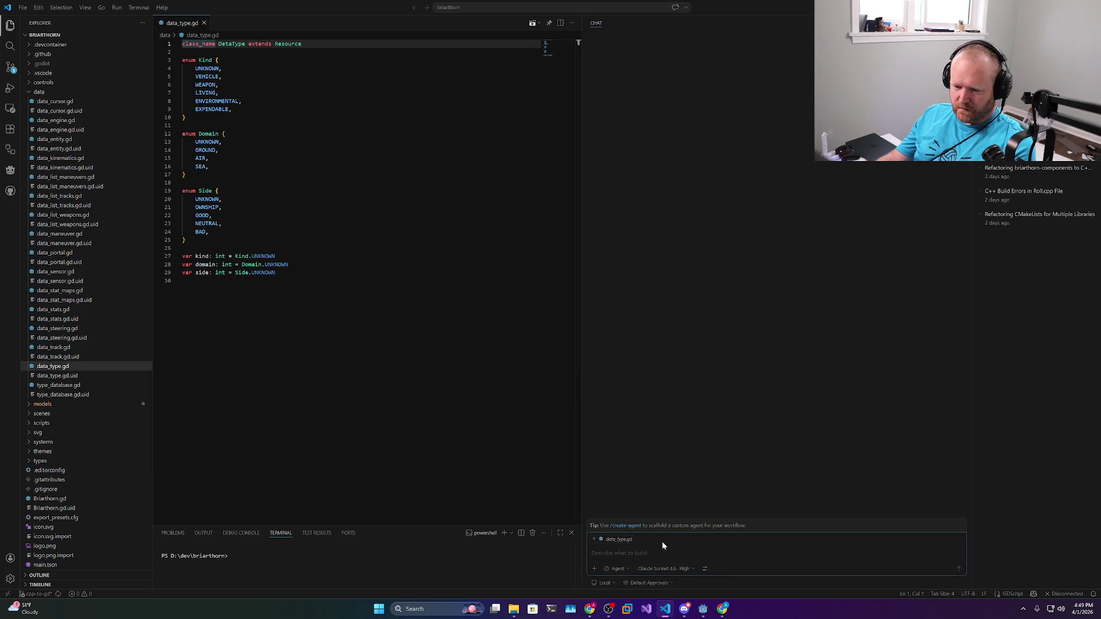
Paste the C++ category snippet into chat and ask for data_type categories without separate enumerations
key("ctrl+v")
key("shift+Return")
key("shift+Return")
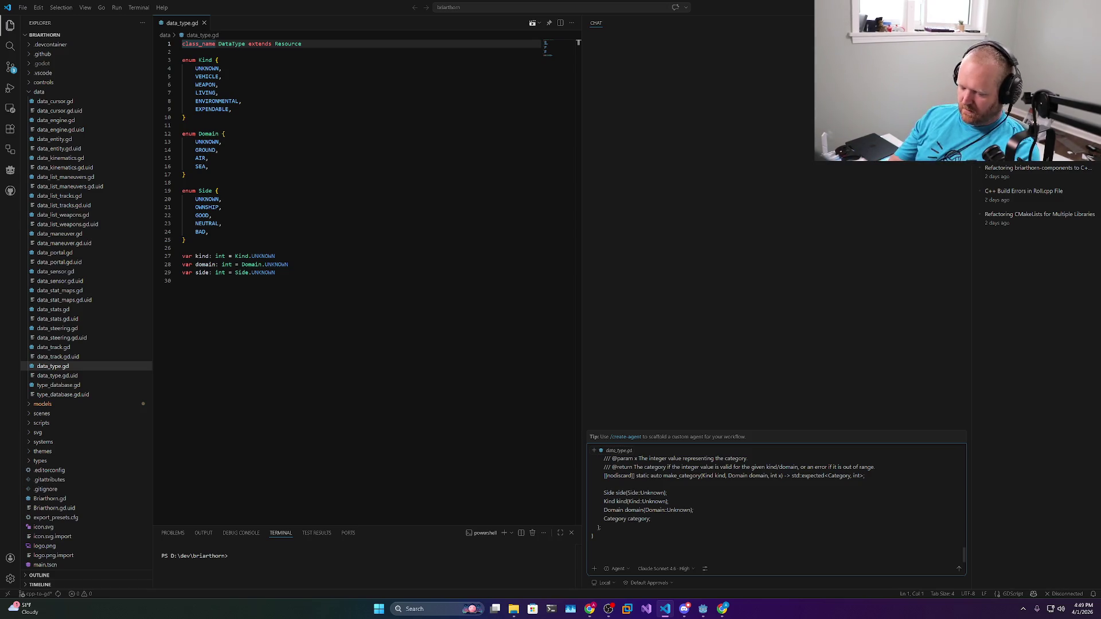
type("Hey")
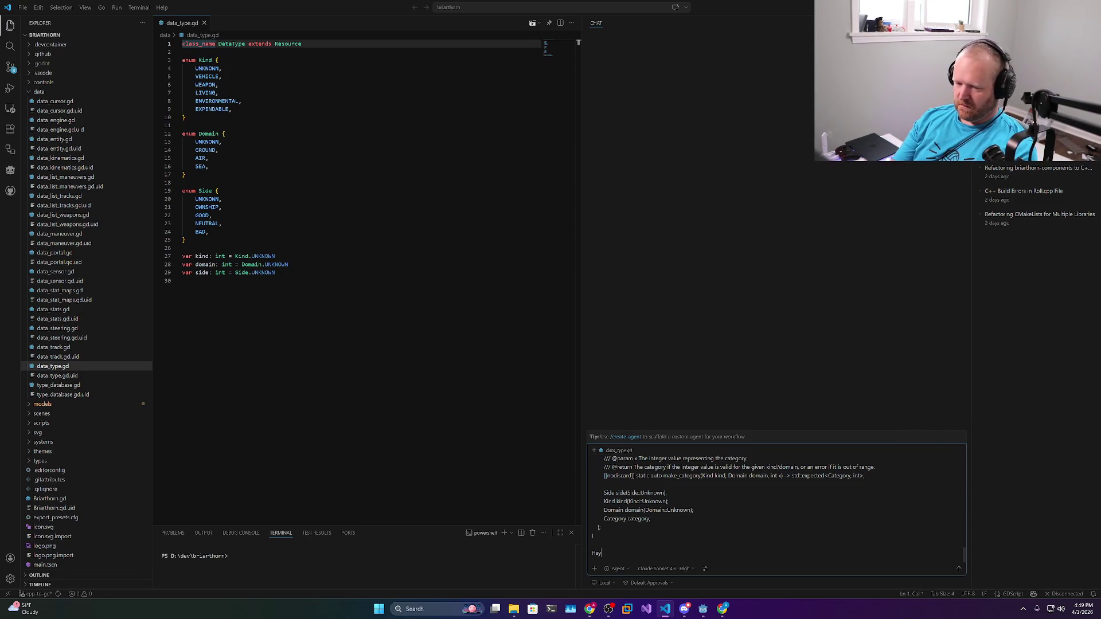
type(", I need to im")
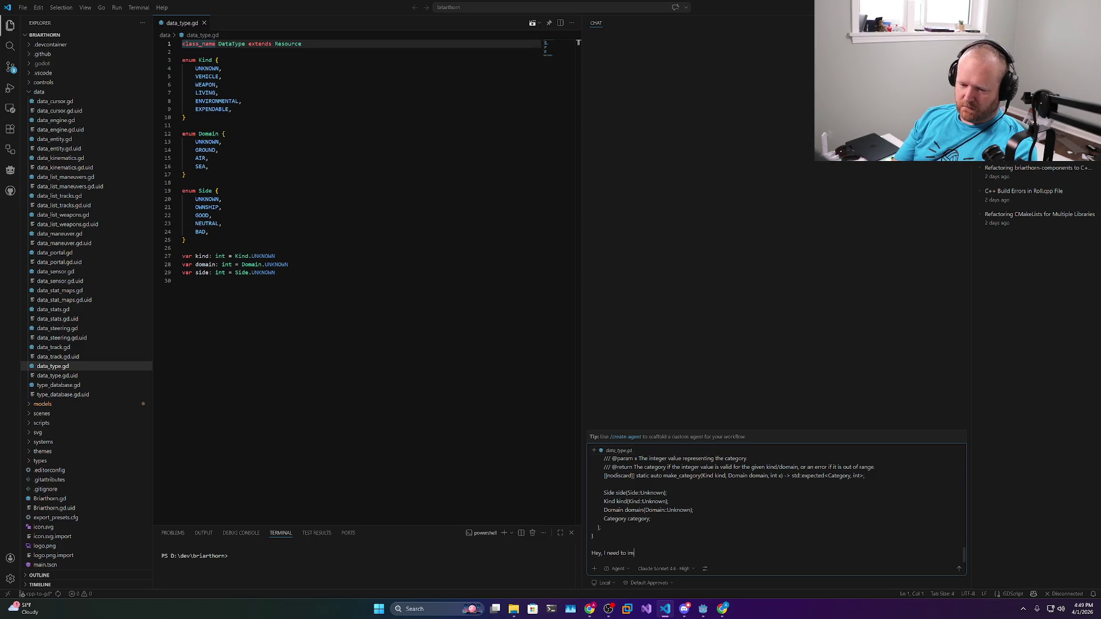
type("plement category")
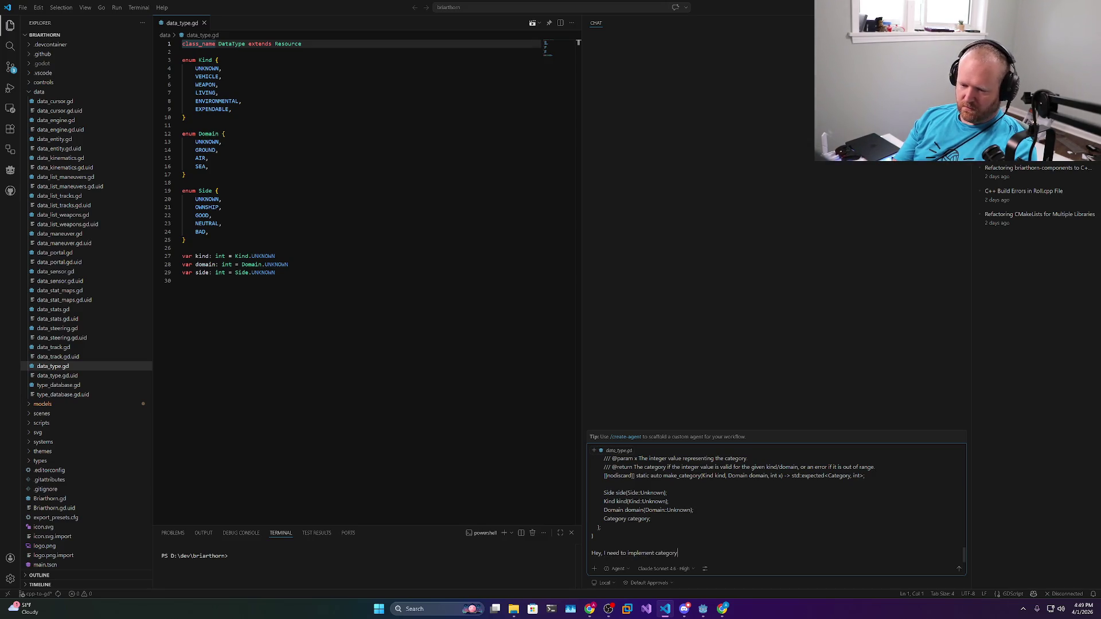
type("(s")
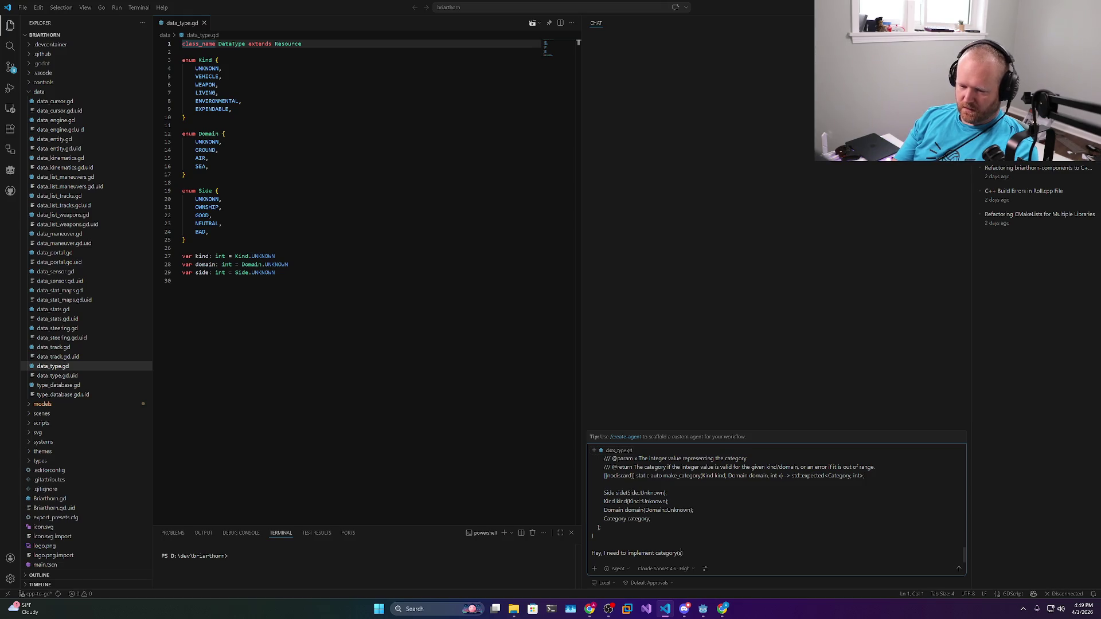
type(") into ")
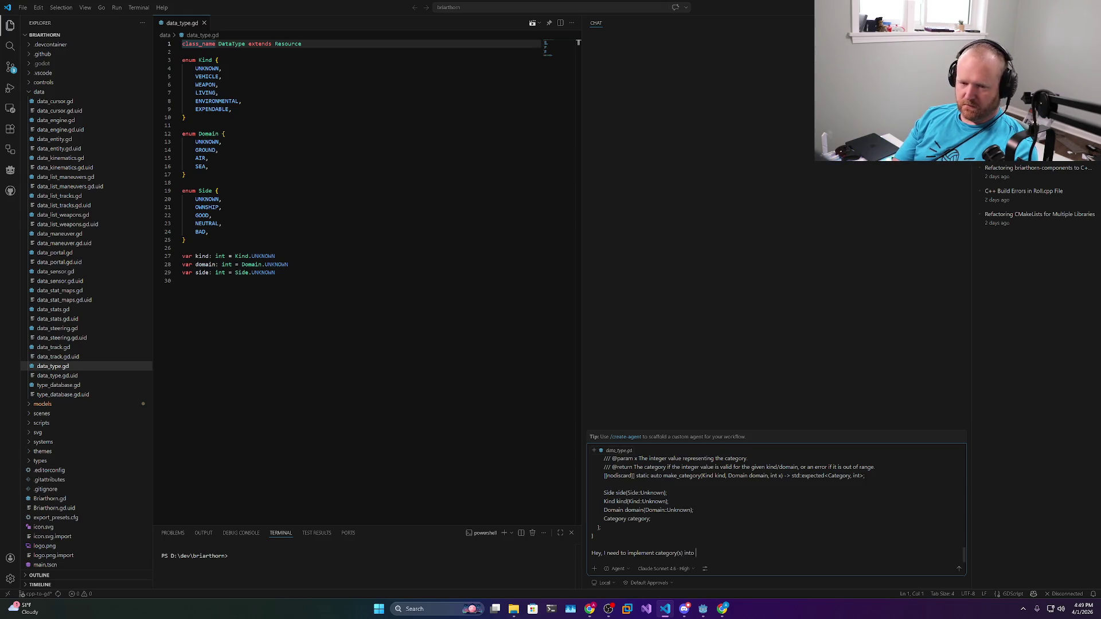
type("the data_type as a")
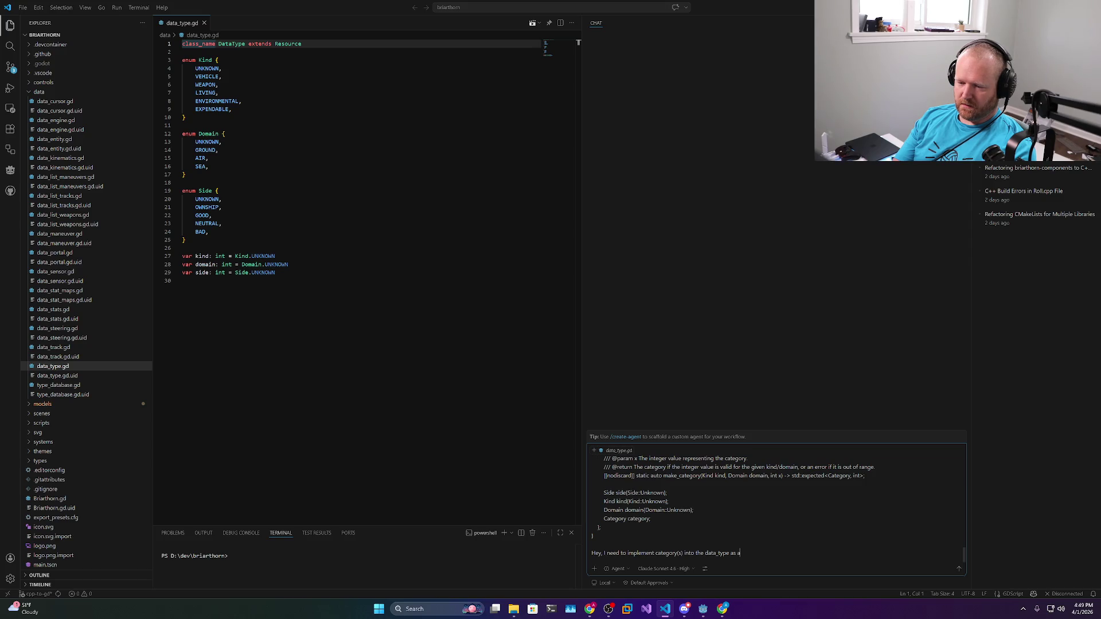
key("BackSpace")
type("enumerations")
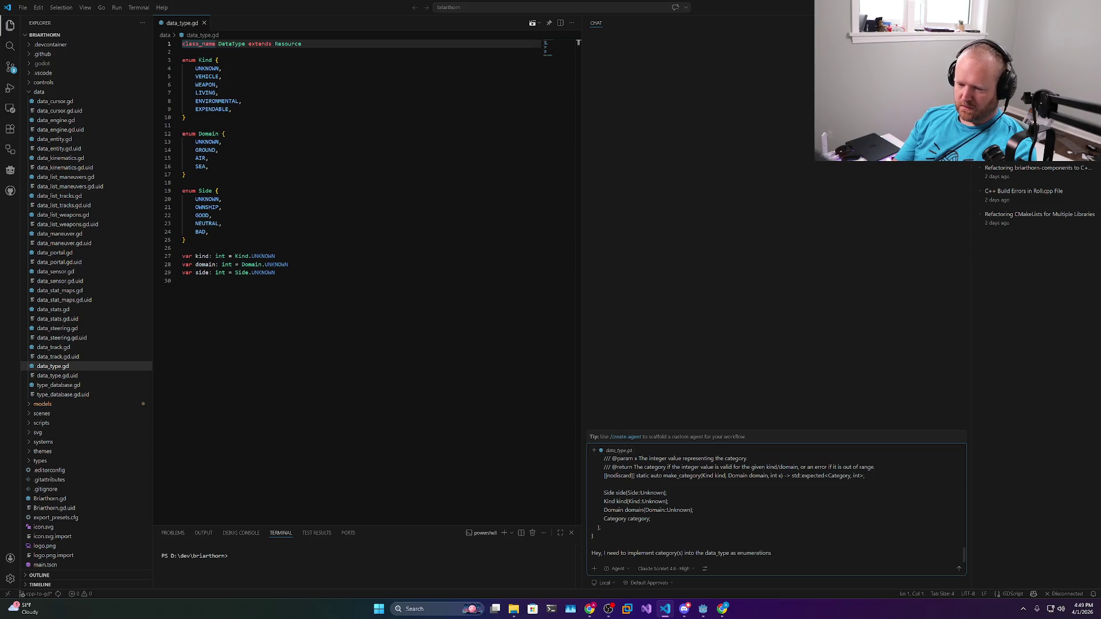
type("bnu")
type("ut")
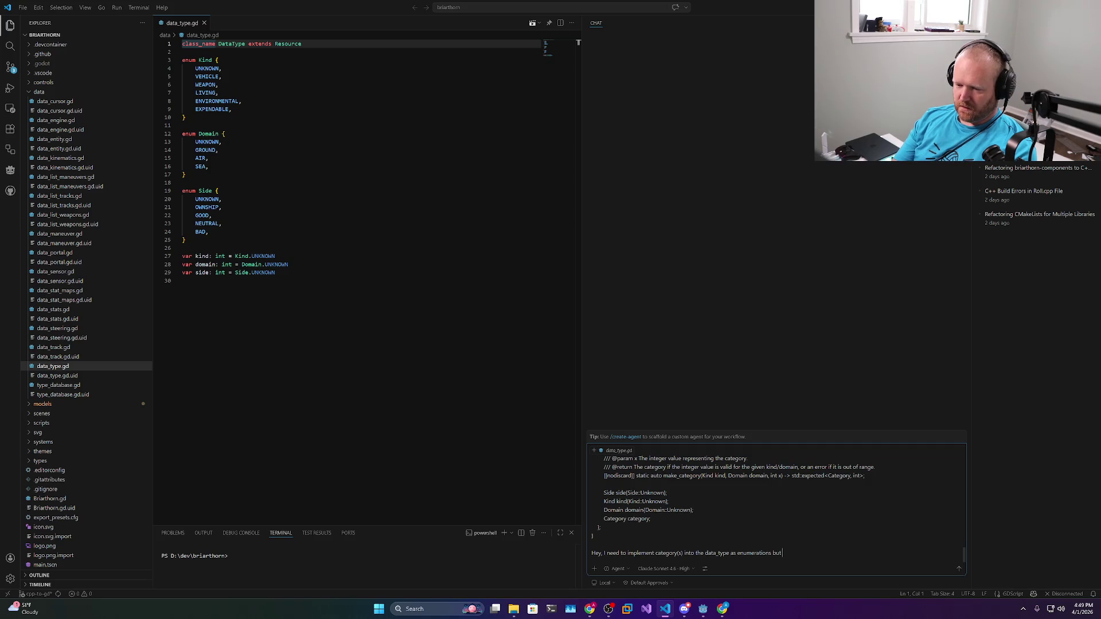
type(" I'm")
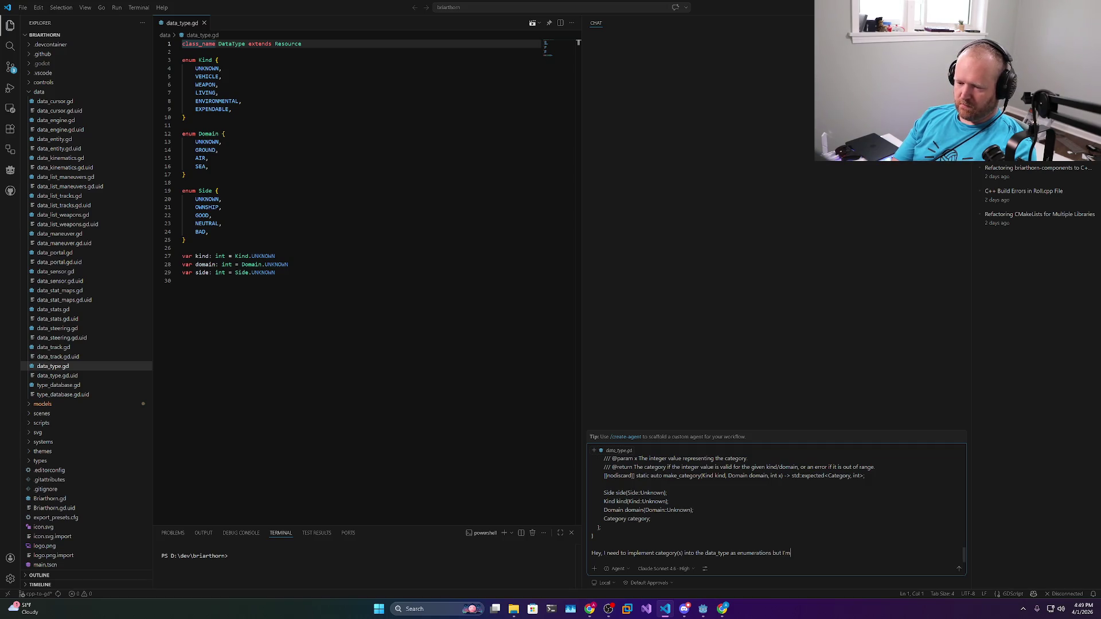
type(" open to ")
type("potenti")
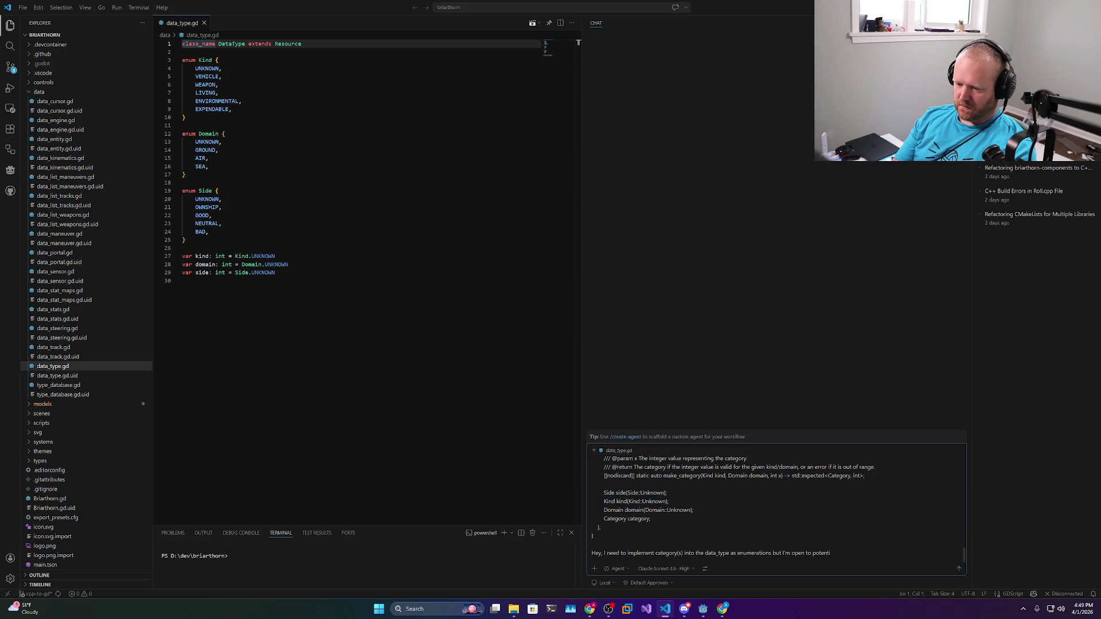
key("BackSpace")
key("BackSpace")
key("BackSpace")
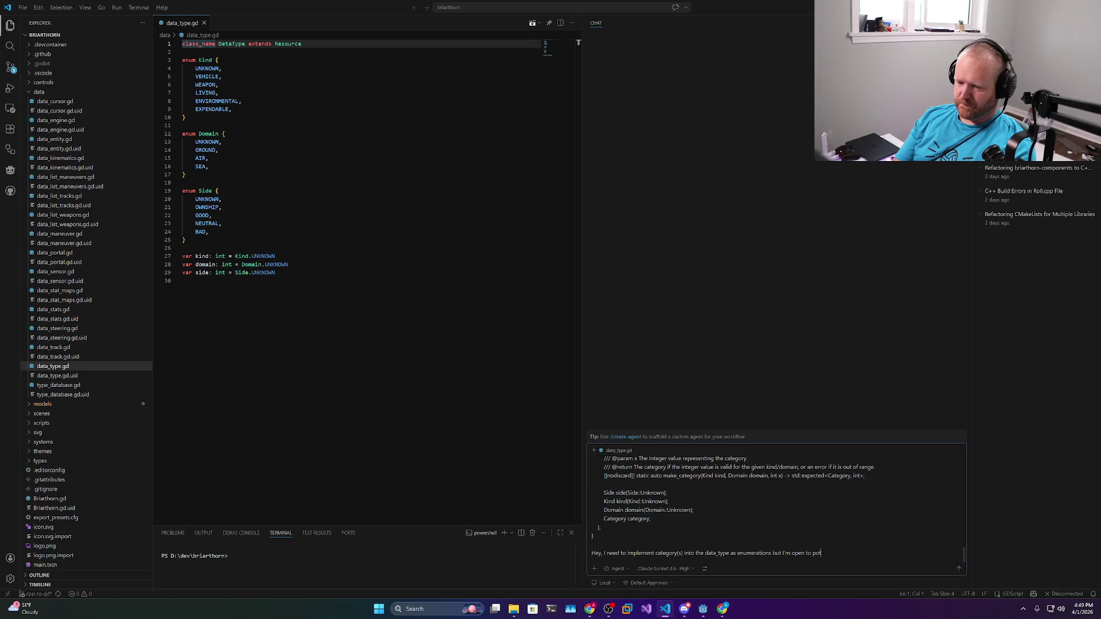
type("other solutions ")
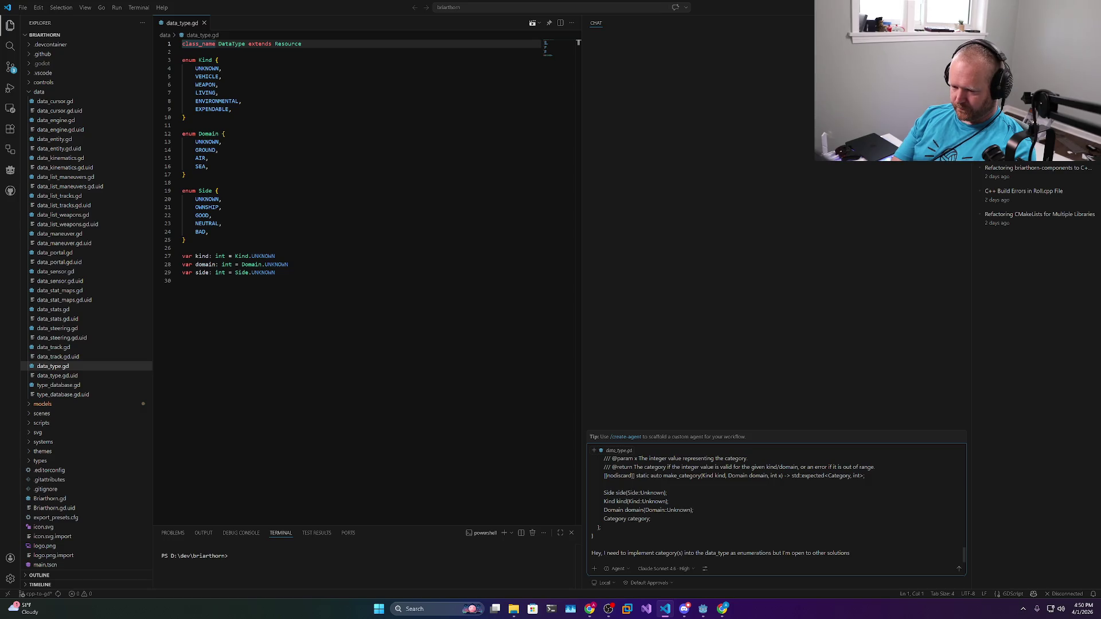
type("if one exists")
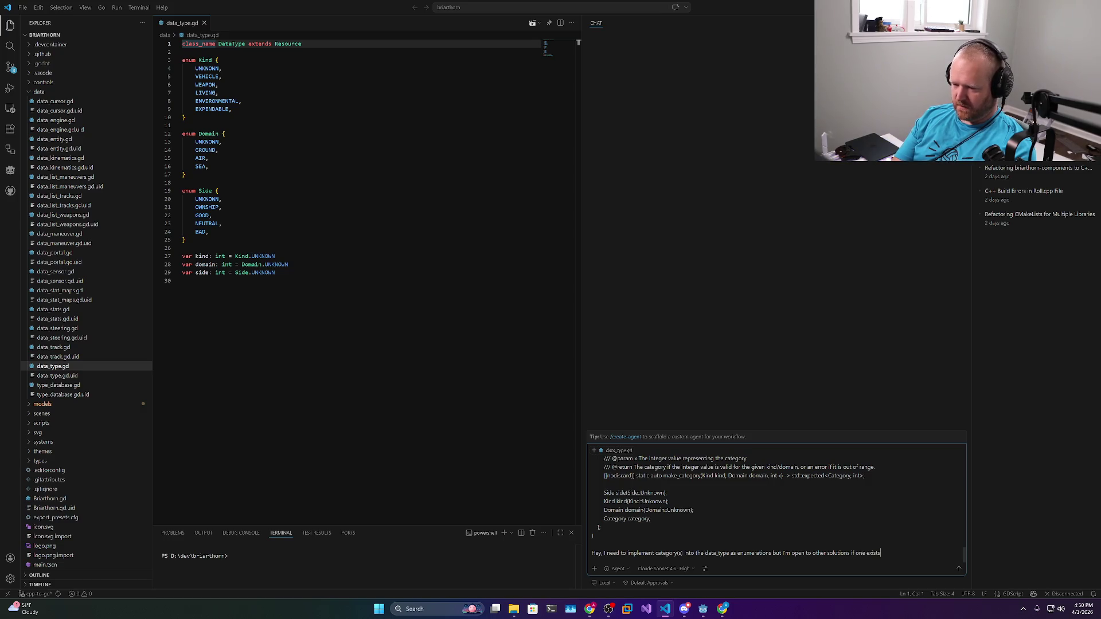
type(" that doesn't require ")
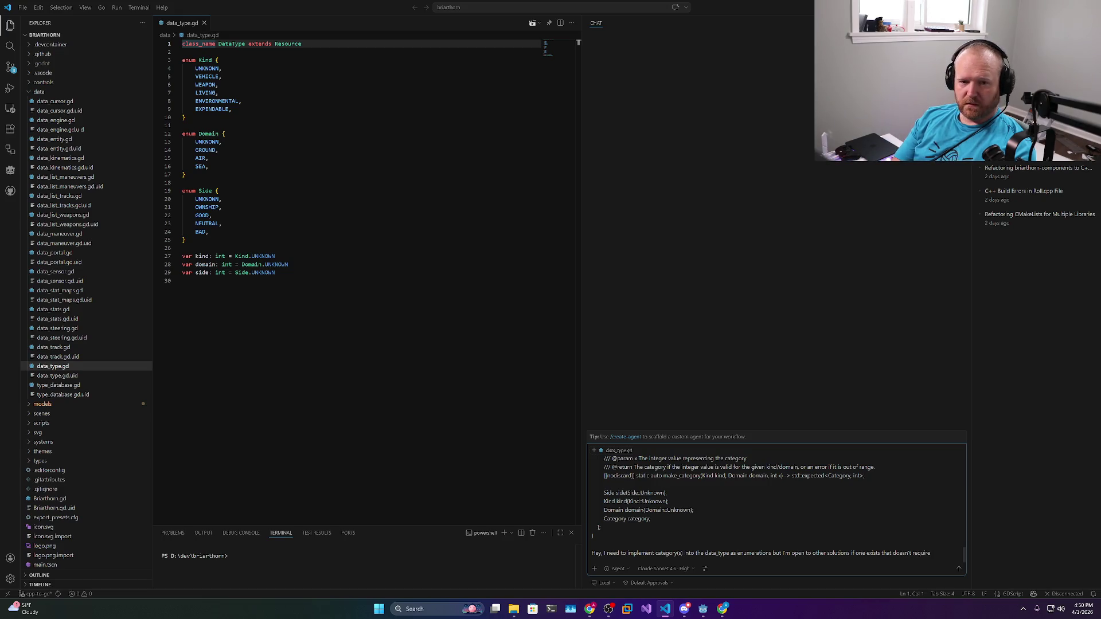
type("defining separate enumer")
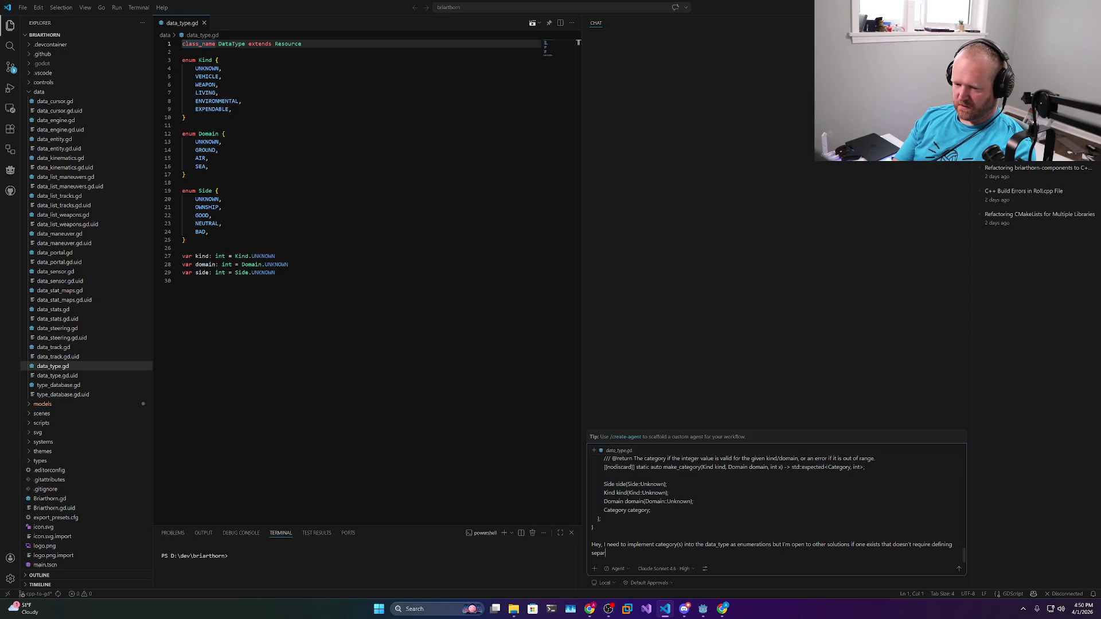
type("ations")
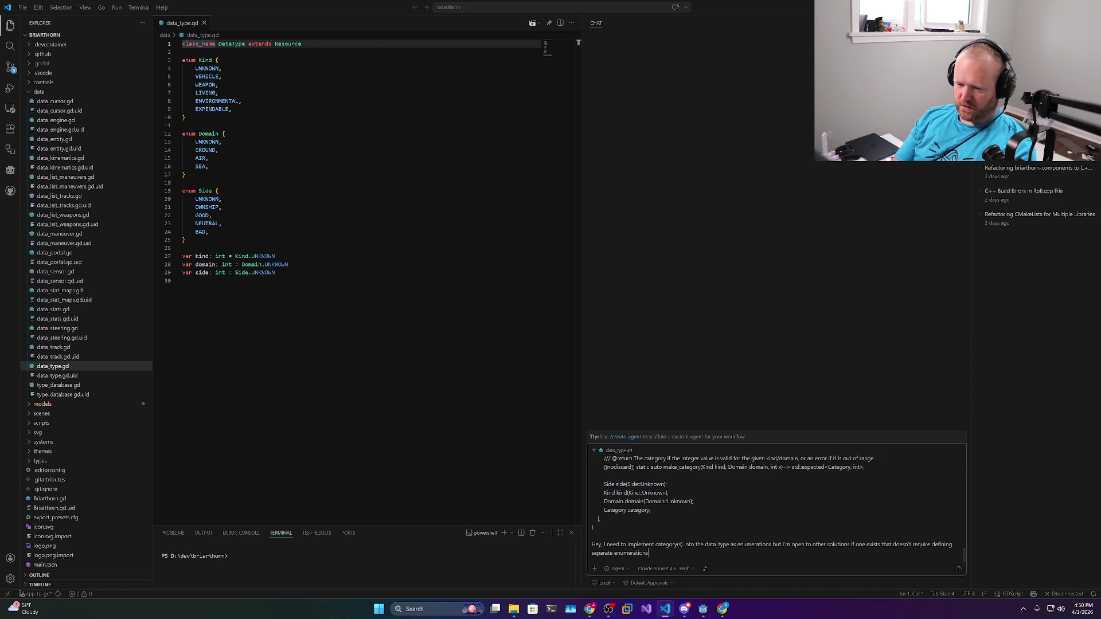
type(" for each")
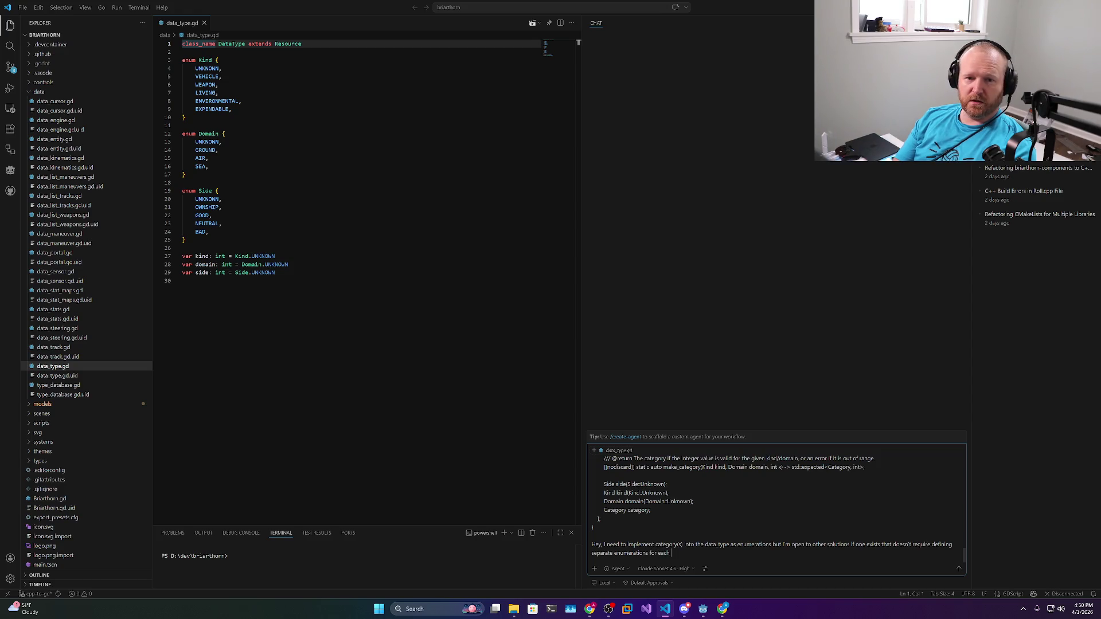
type(" kind and domain pair.")
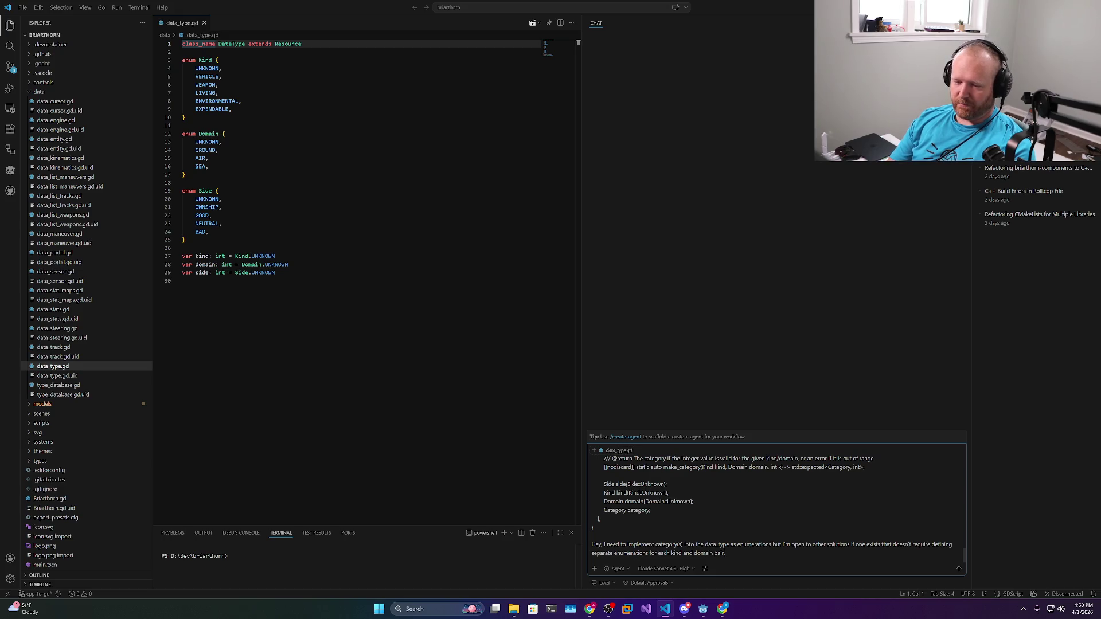
key("Return")
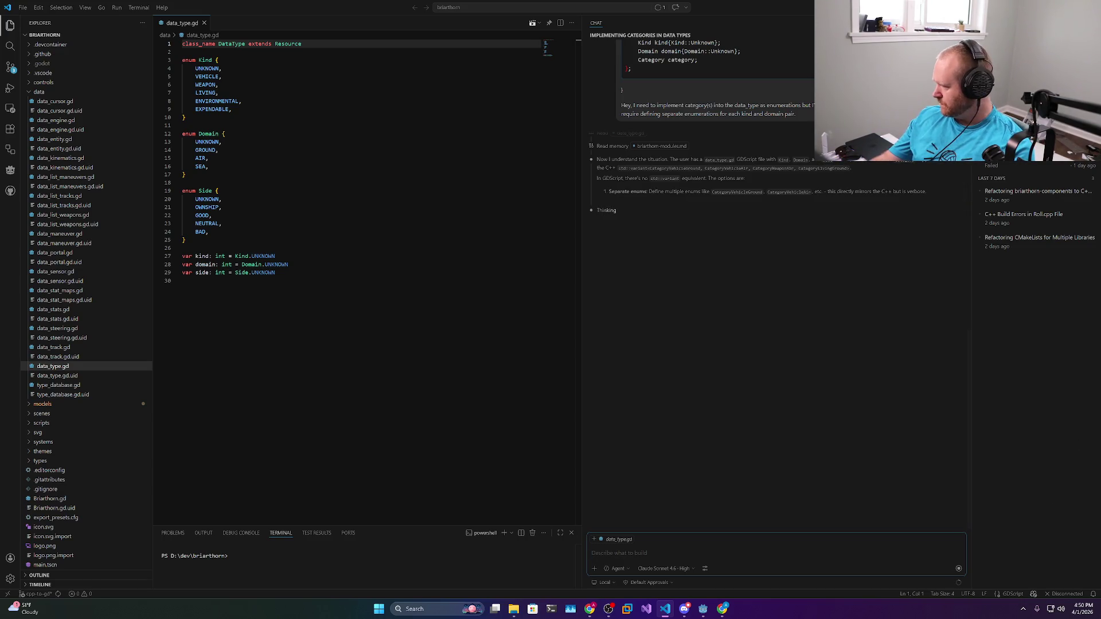
Check on the assistant's progress from Chrome, then open a blank new browser tab
key("alt+Tab")
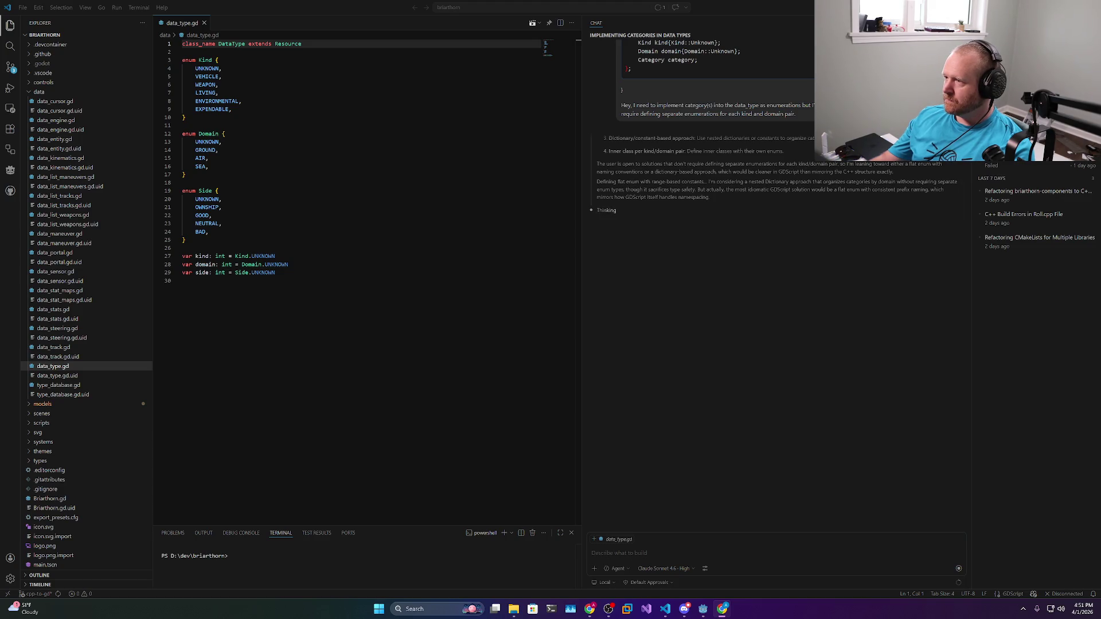
key("alt+Tab")
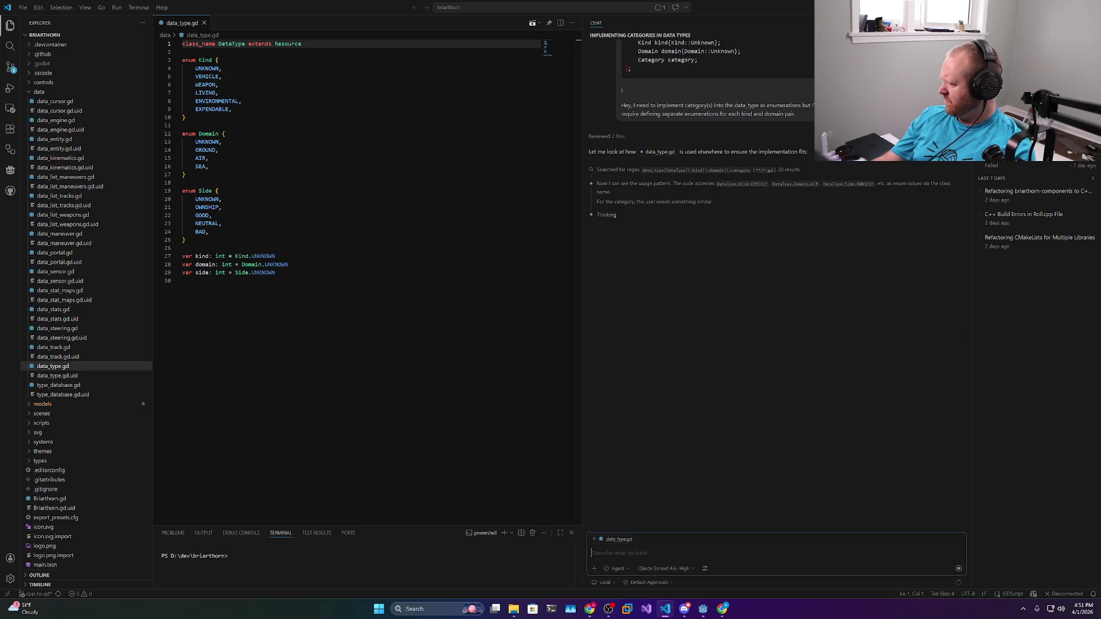
key("alt+Tab")
left_click(421, 9)
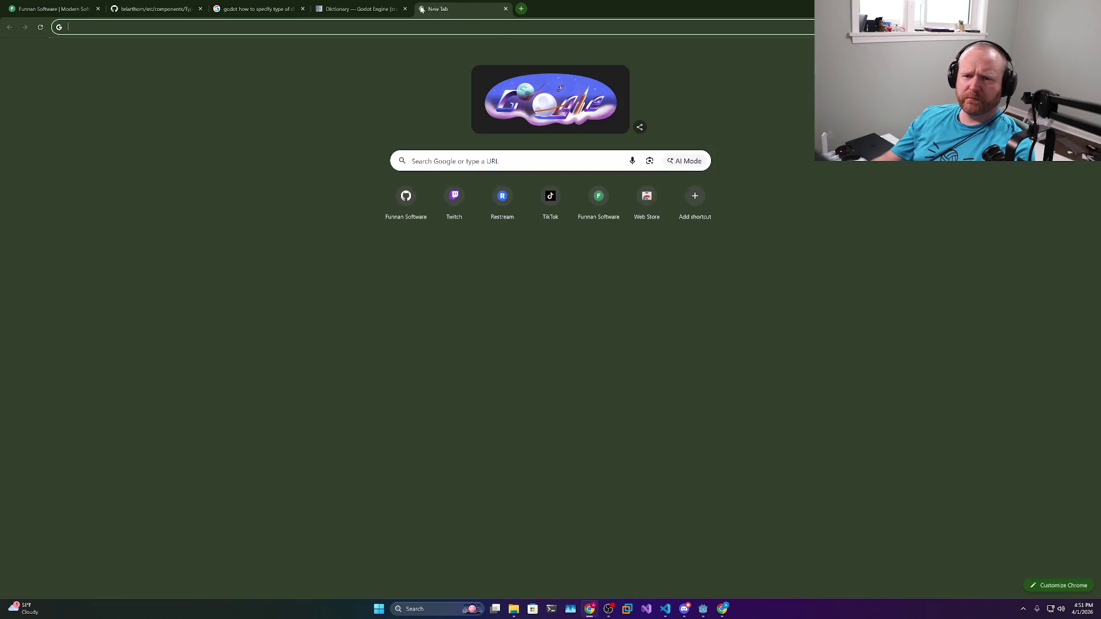
Search Google for 'godot union' and open issue #737 'Add union types to Typed GDScript'
type("godot union")
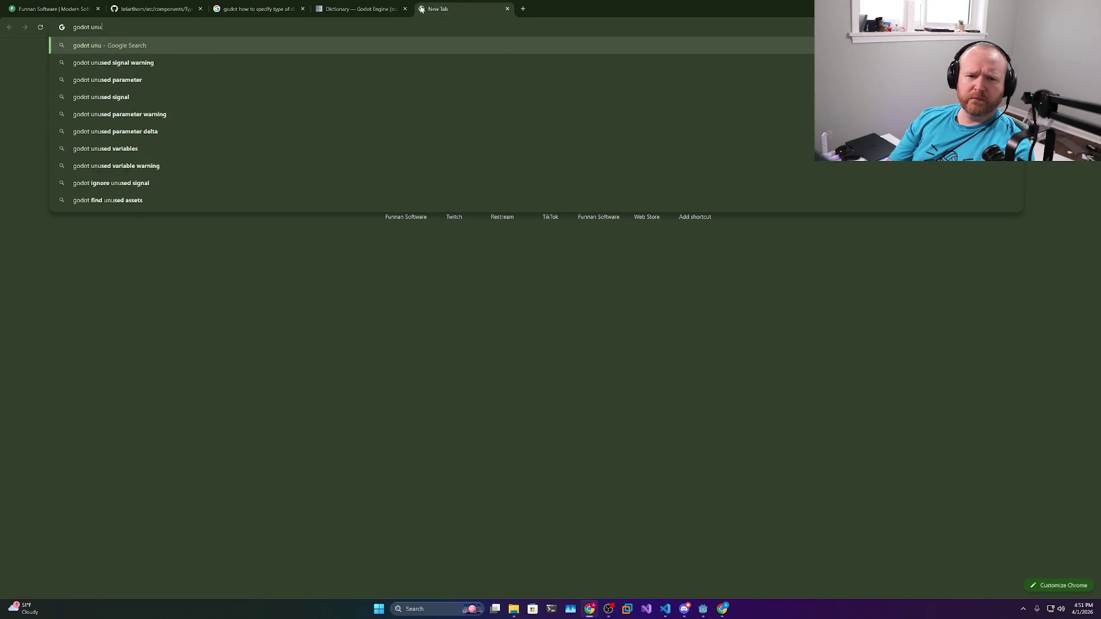
key("Return")
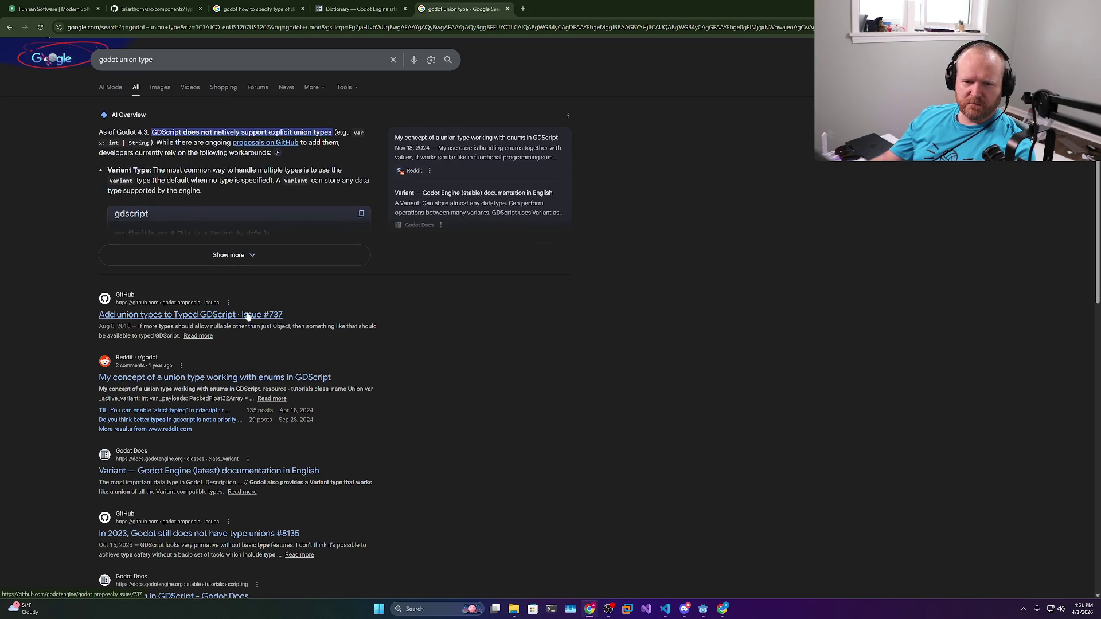
left_click(256, 254)
scroll(257, 256, "down", 1)
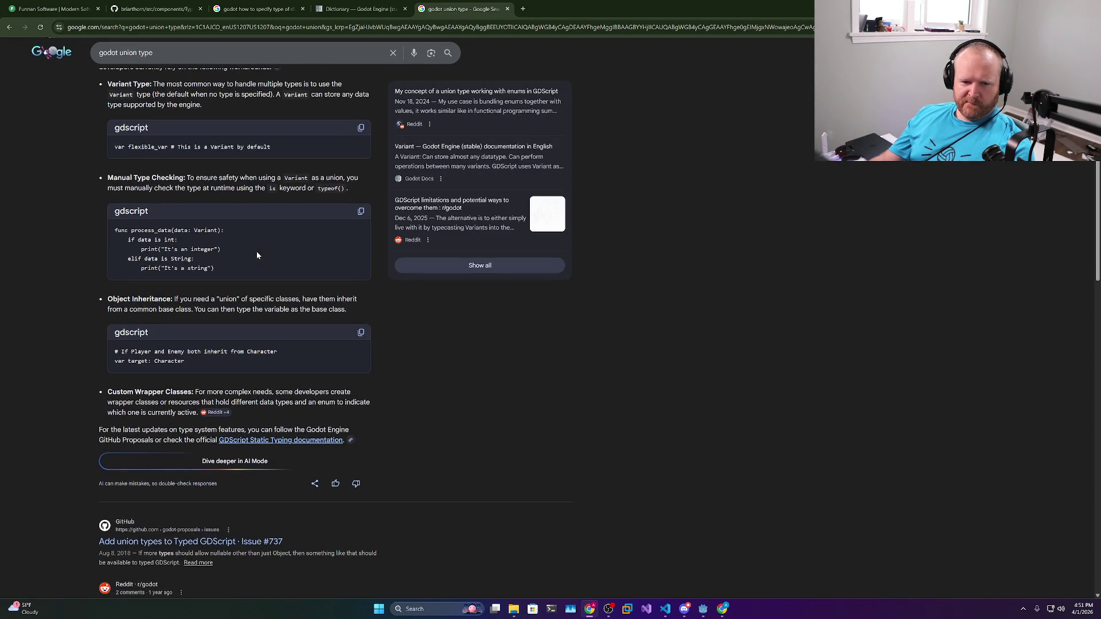
scroll(257, 256, "down", 3)
middle_click(207, 371)
left_click(531, 9)
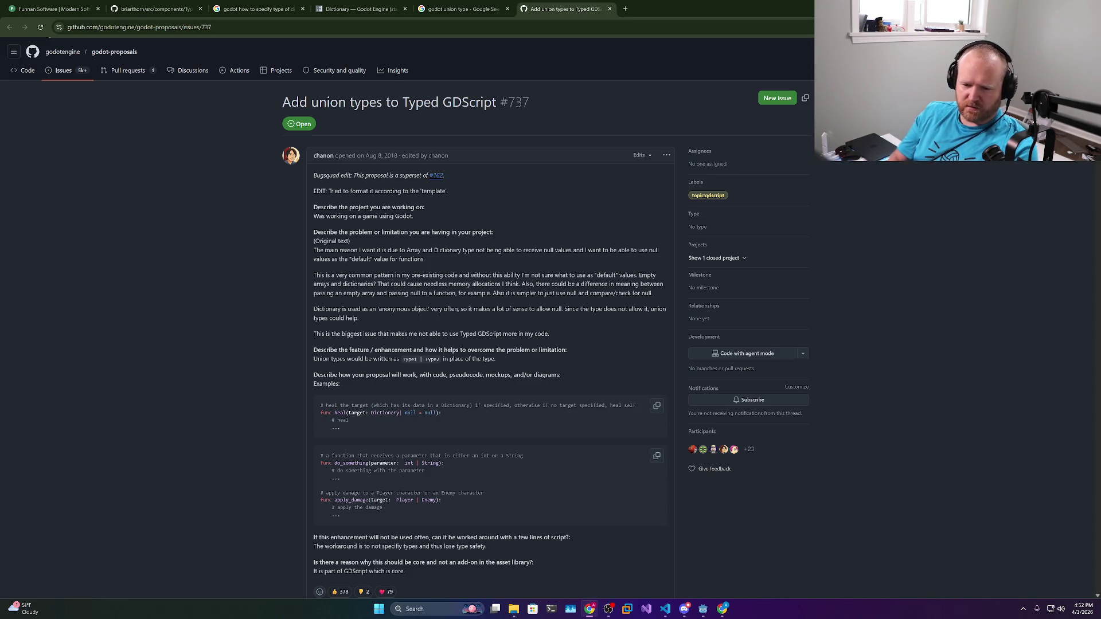
Read issue #737's type1 | type2 union proposal, then return to VS Code
scroll(468, 321, "down", 2)
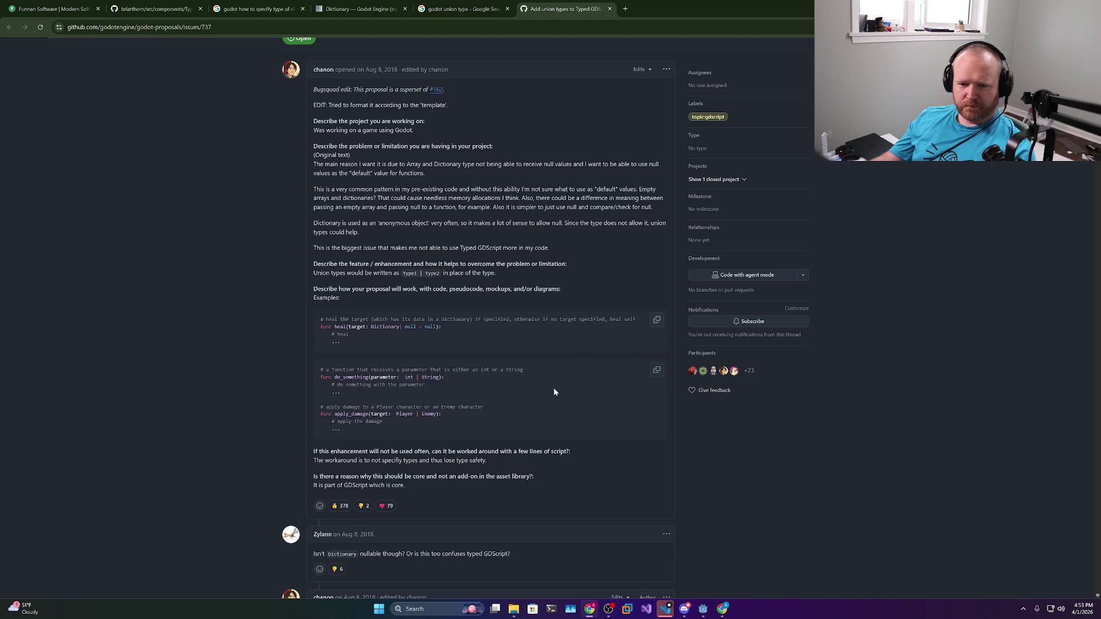
left_click(665, 610)
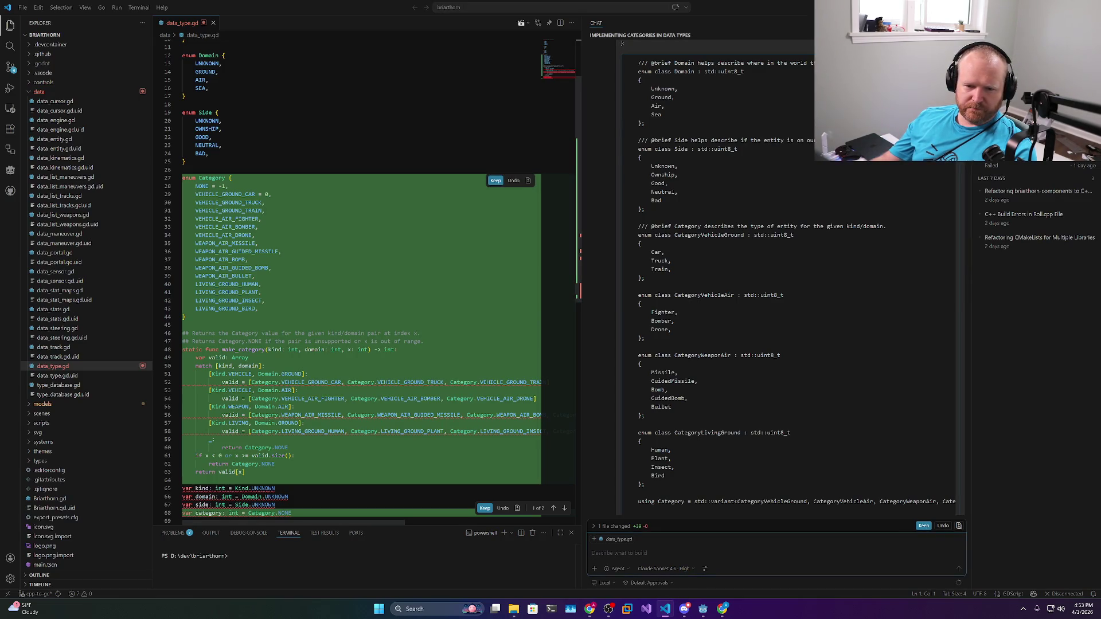
Review the flat Category enum on lines 28–43 and the assistant's explanation, then bring Godot forward
mouse_move(259, 308)
left_mouse_down()
mouse_move(192, 253)
mouse_move(183, 186)
left_mouse_up()
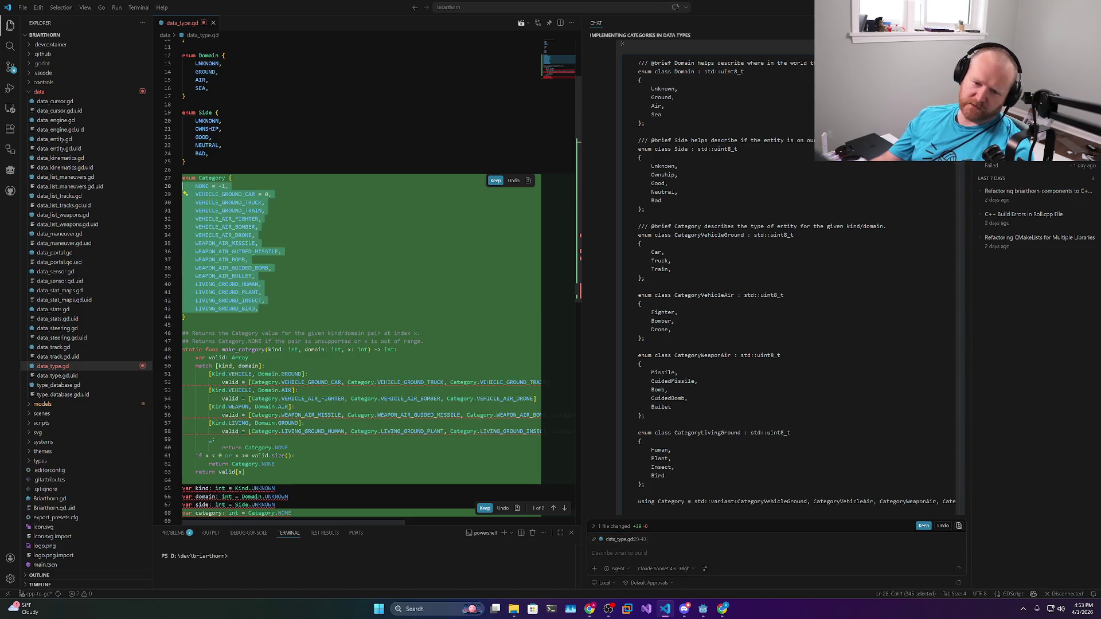
left_click(237, 193)
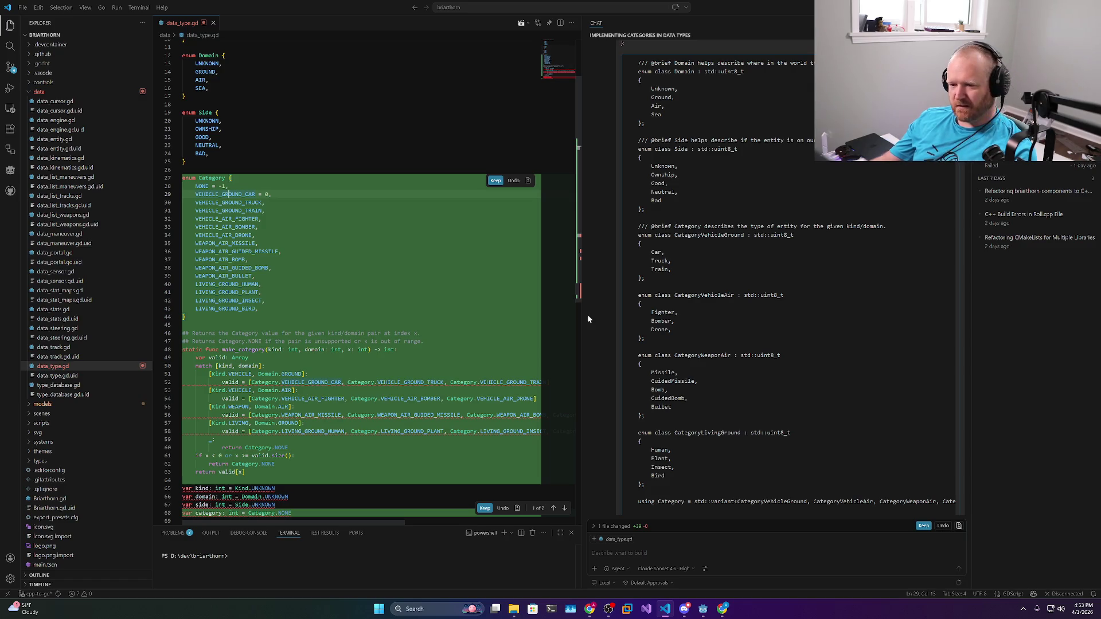
scroll(643, 316, "down", 10)
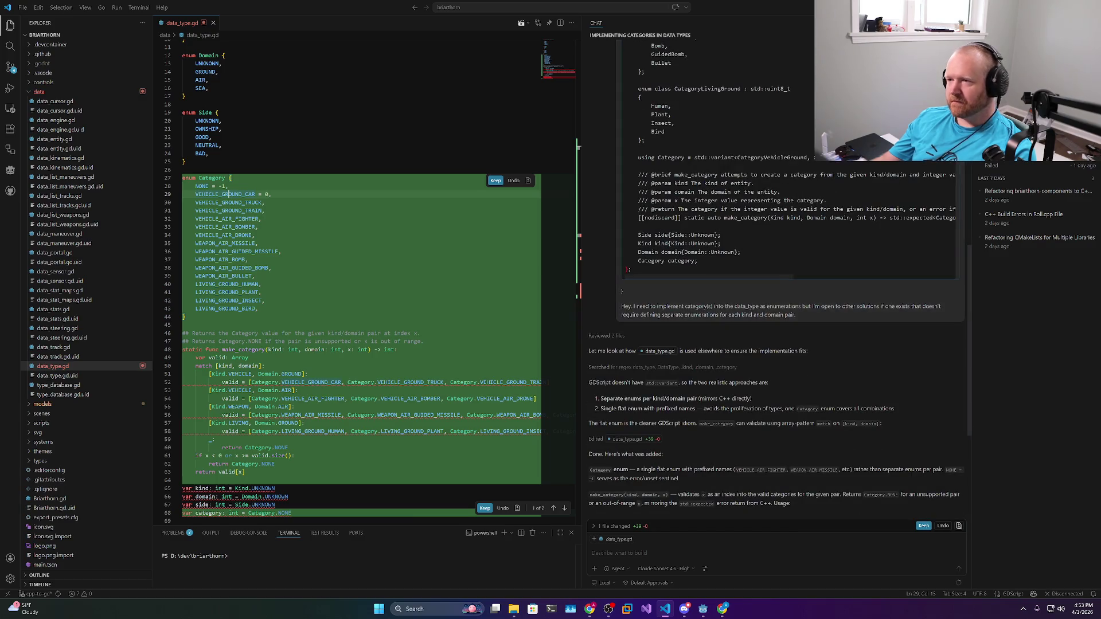
left_click(703, 609)
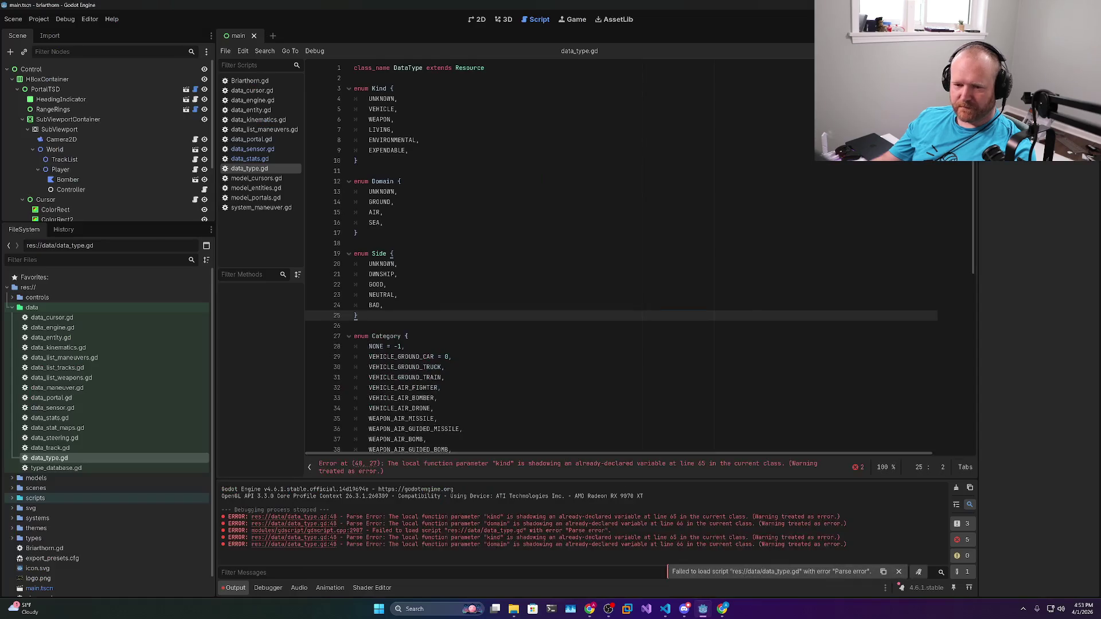
left_click(398, 295)
scroll(398, 295, "down", 4)
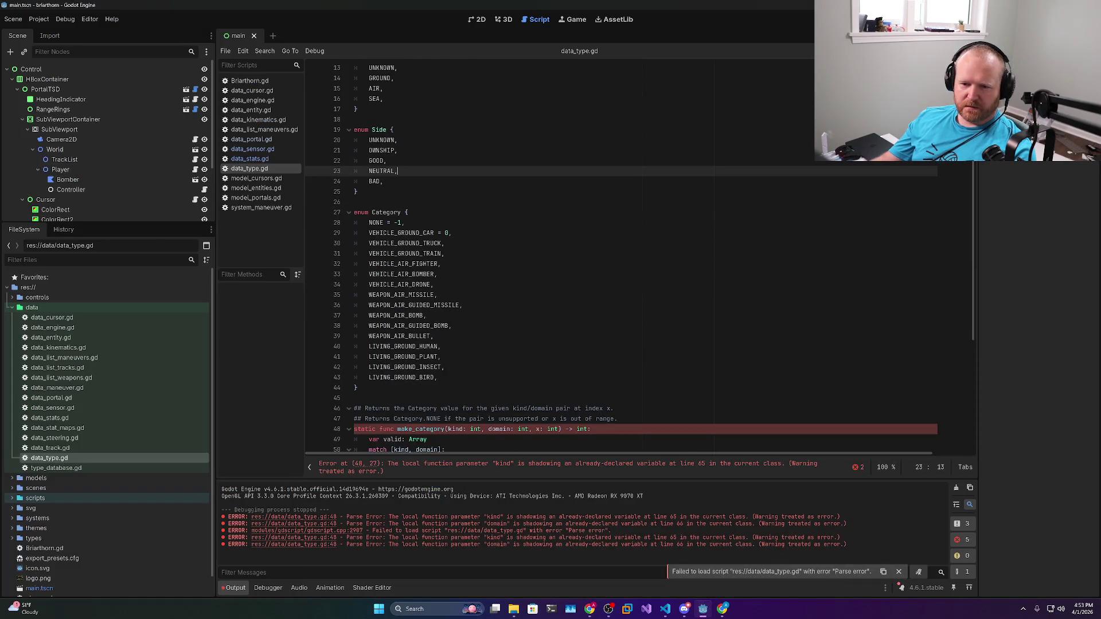
double_click(386, 212)
double_click(401, 233)
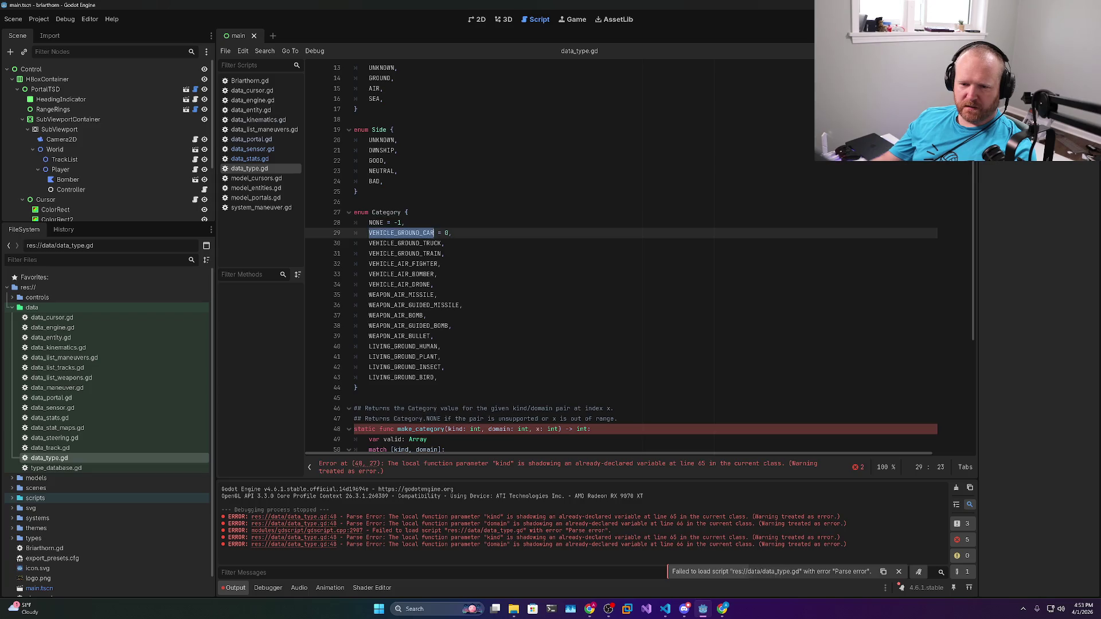
double_click(386, 212)
mouse_move(439, 378)
left_mouse_down()
mouse_move(354, 254)
mouse_move(312, 231)
left_mouse_up()
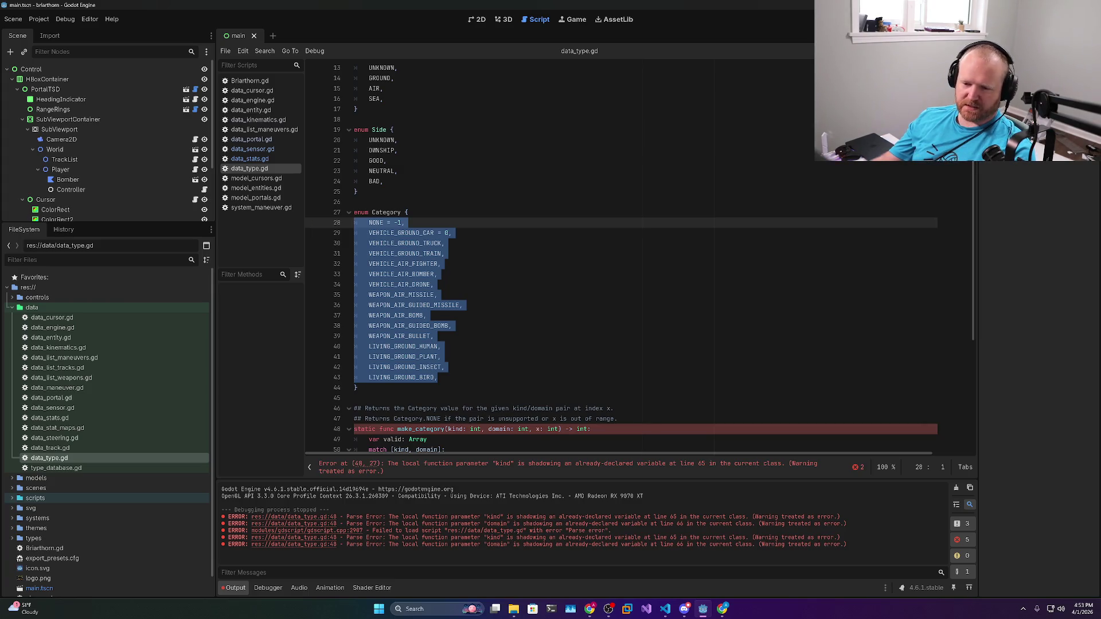
left_click(437, 274)
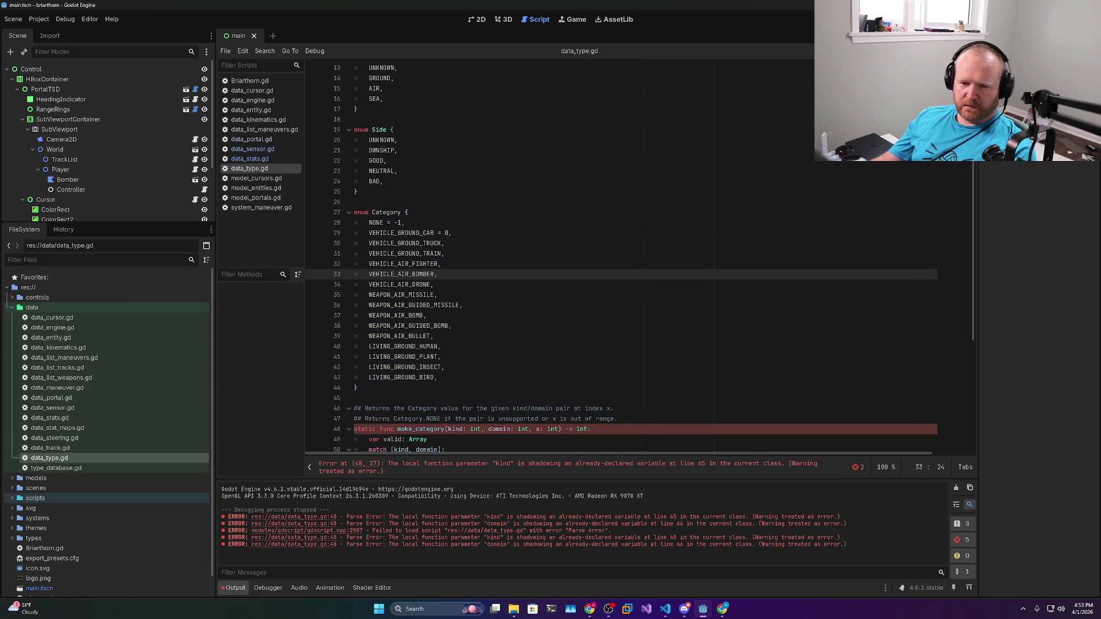
double_click(401, 233)
double_click(405, 243)
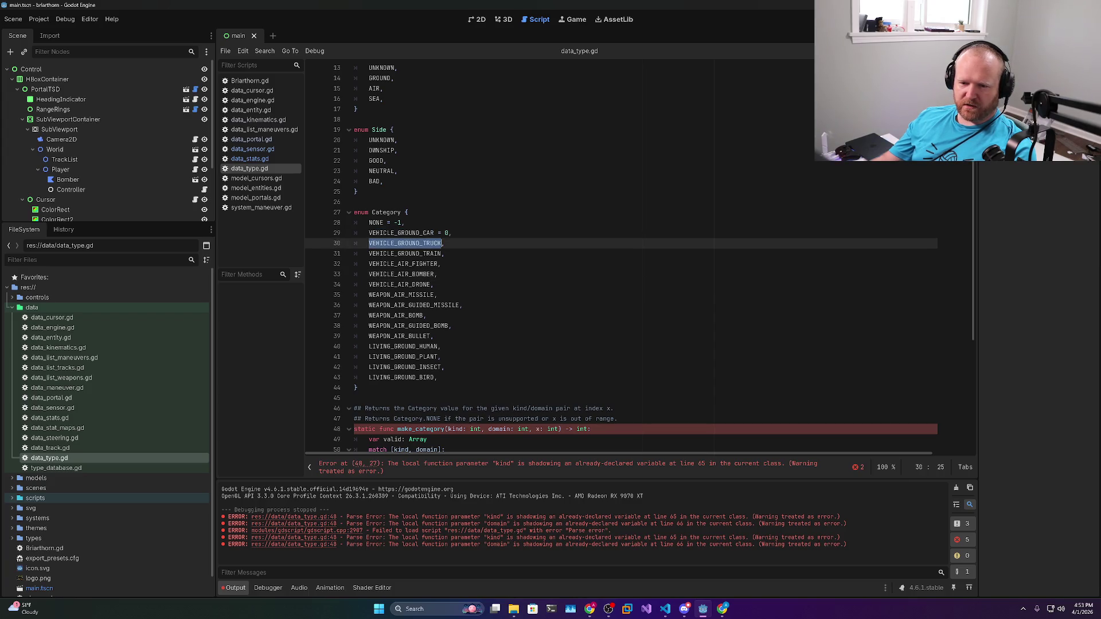
left_click(445, 253)
left_click_drag(445, 254, 355, 233)
left_click(438, 274)
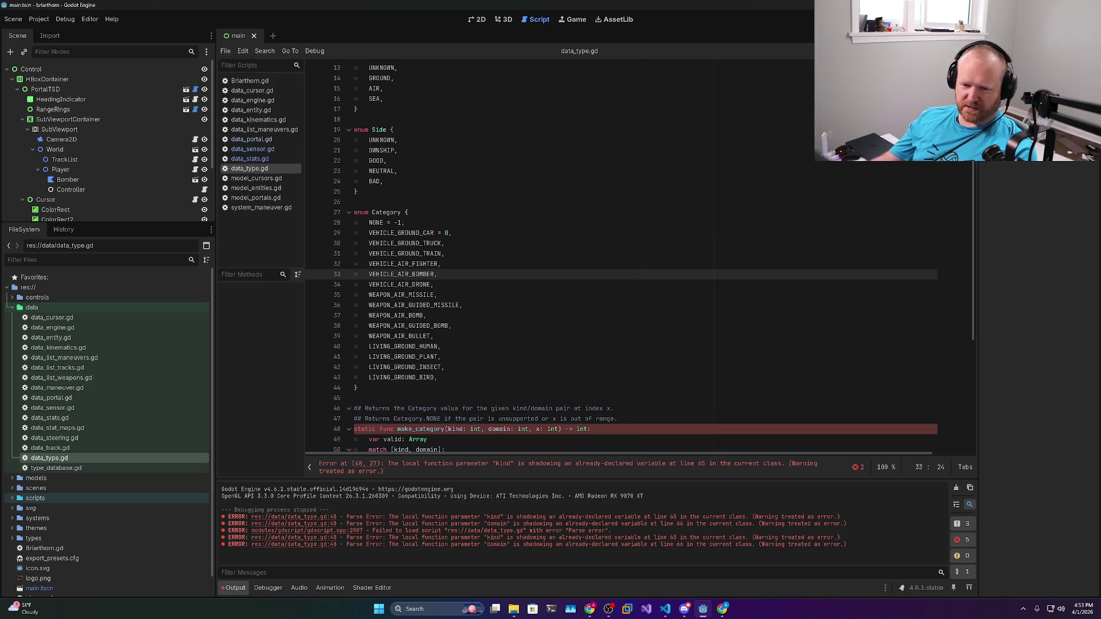
double_click(404, 264)
double_click(401, 275)
double_click(400, 284)
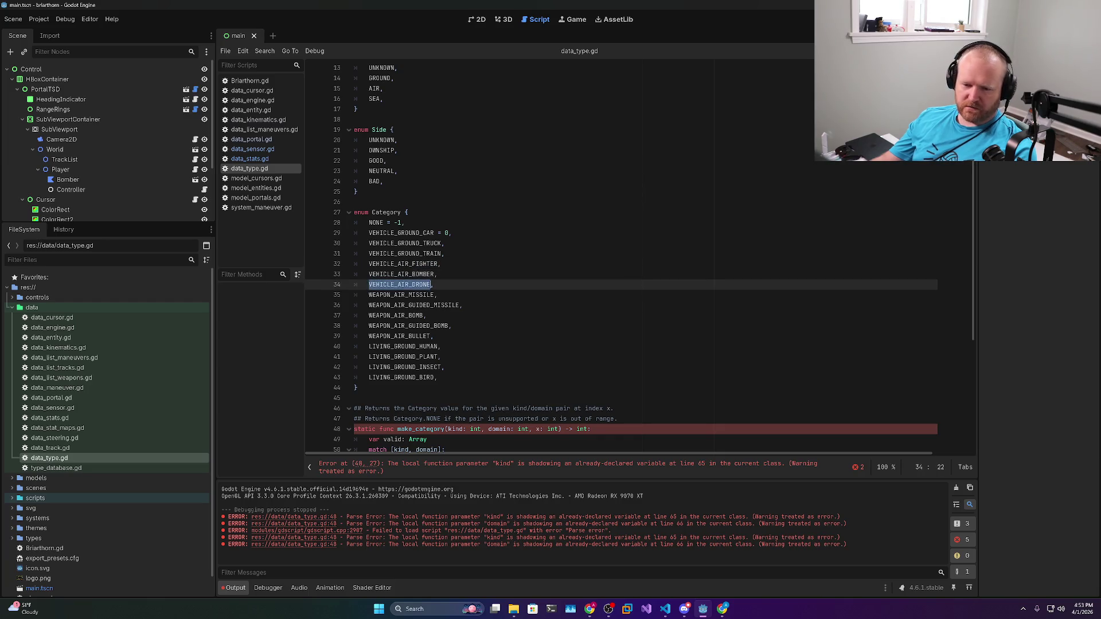
double_click(402, 295)
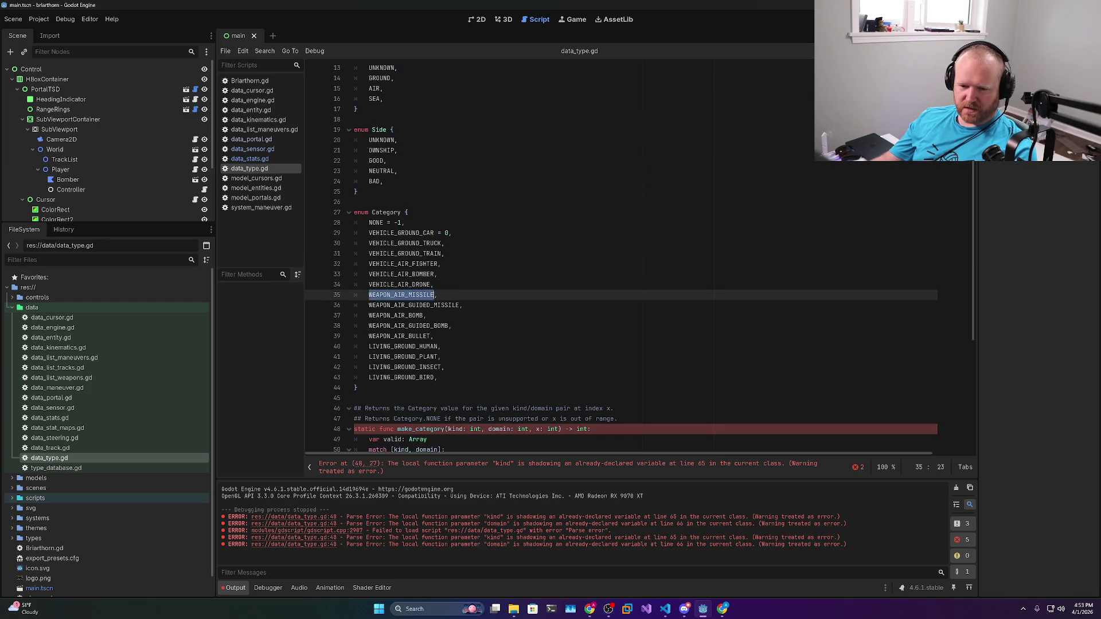
double_click(414, 305)
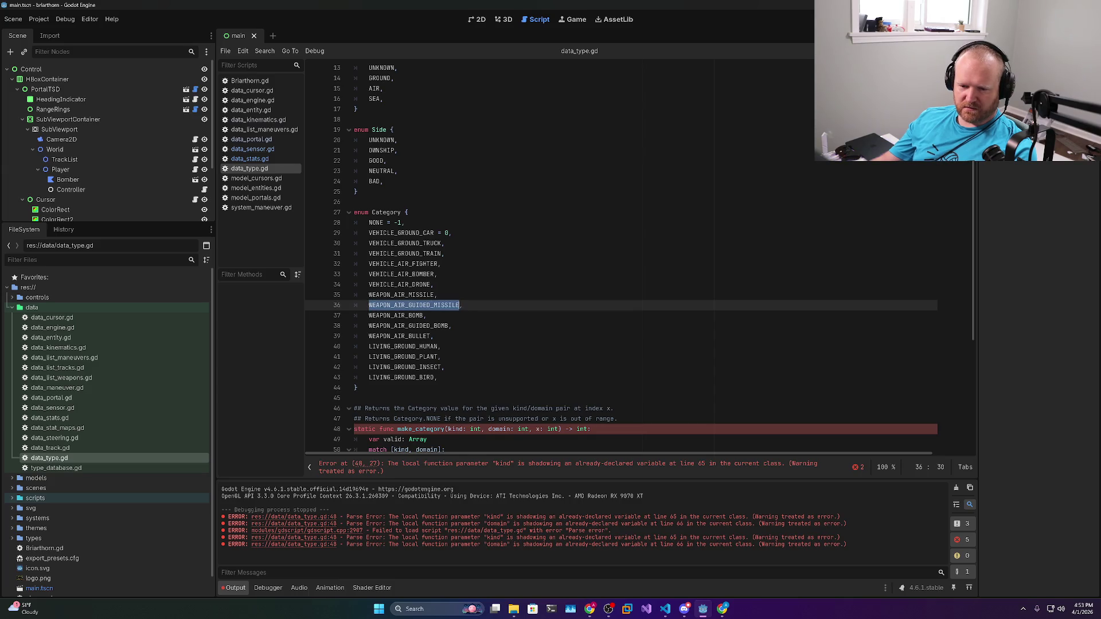
scroll(640, 260, "down", 1)
double_click(406, 336)
double_click(401, 347)
scroll(621, 258, "down", 3)
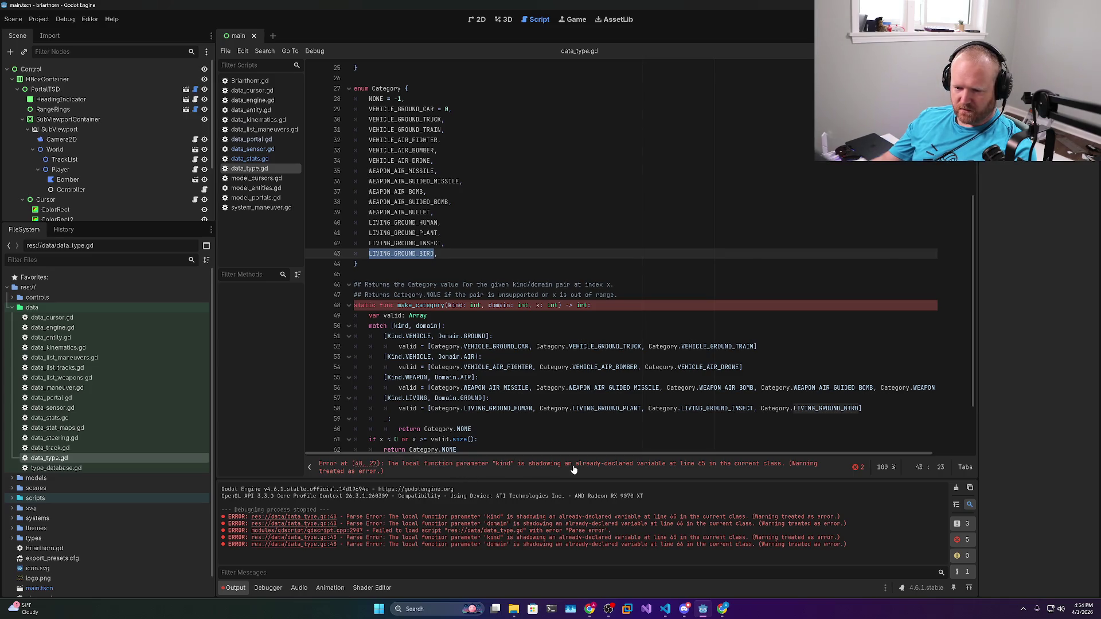
scroll(631, 258, "down", 3)
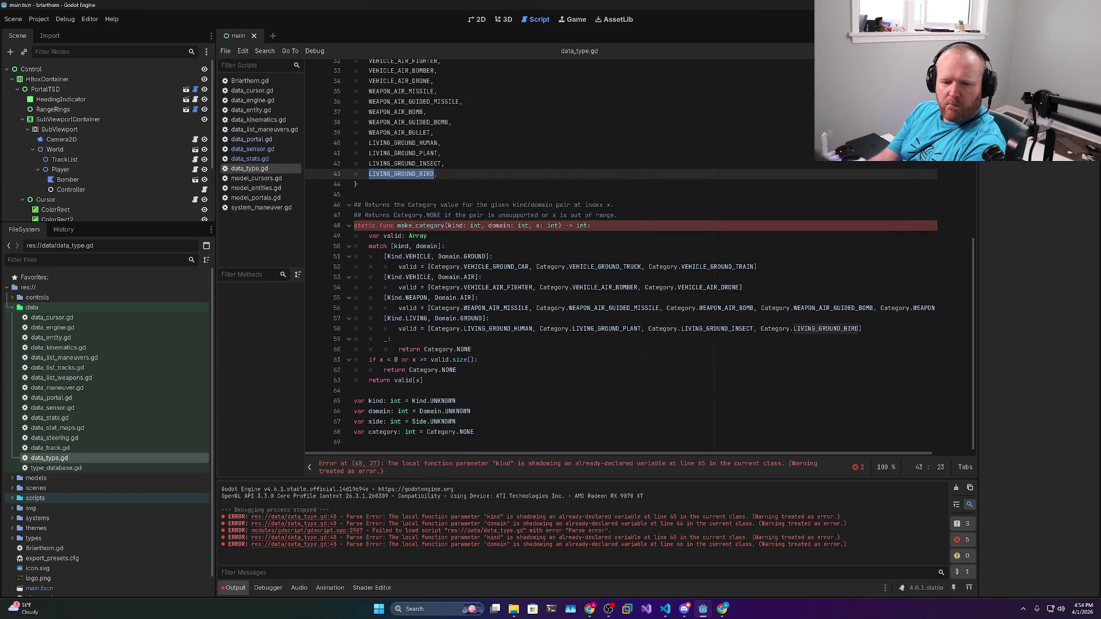
Inspect the kind variable's uses and the static make_category function body in data_type.gd
double_click(375, 401)
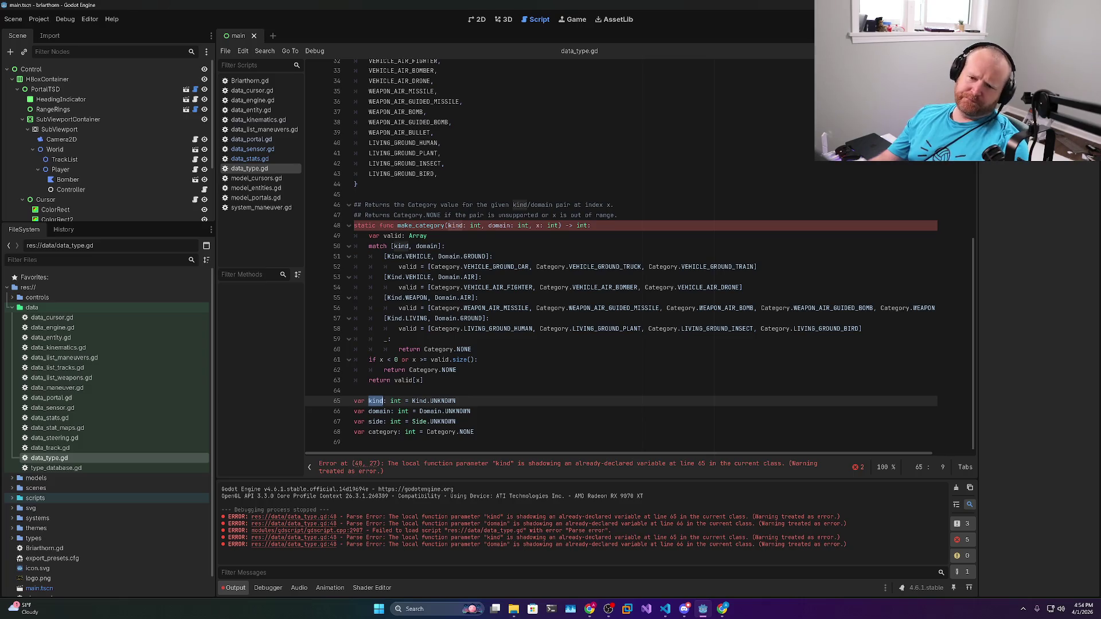
scroll(631, 258, "up", 10)
scroll(631, 258, "down", 10)
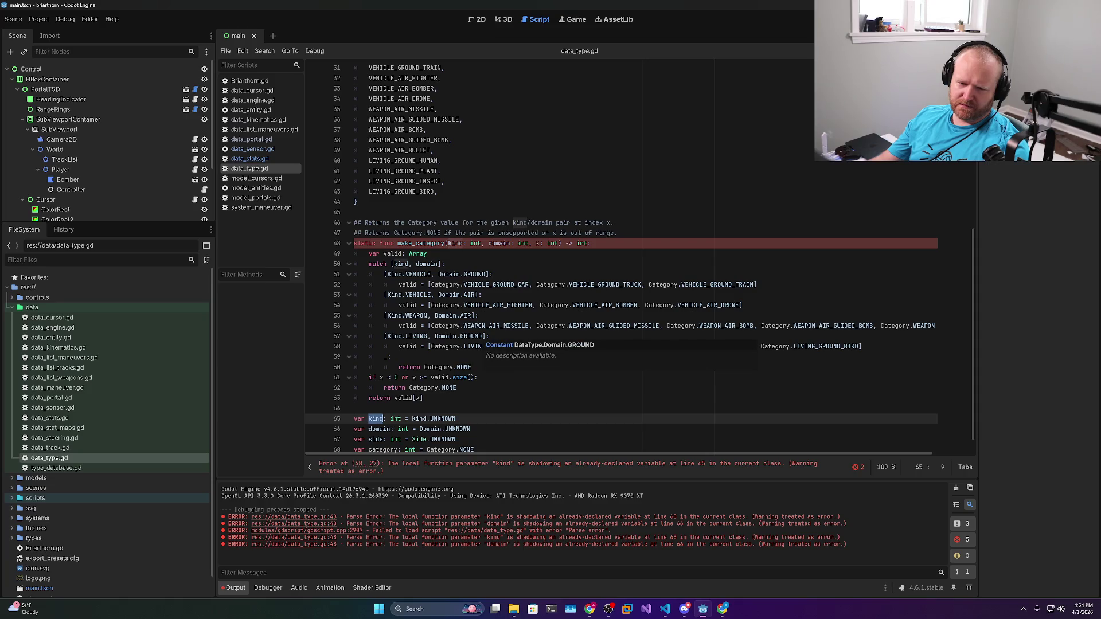
mouse_move(424, 398)
left_mouse_down()
mouse_move(384, 325)
mouse_move(304, 246)
left_mouse_up()
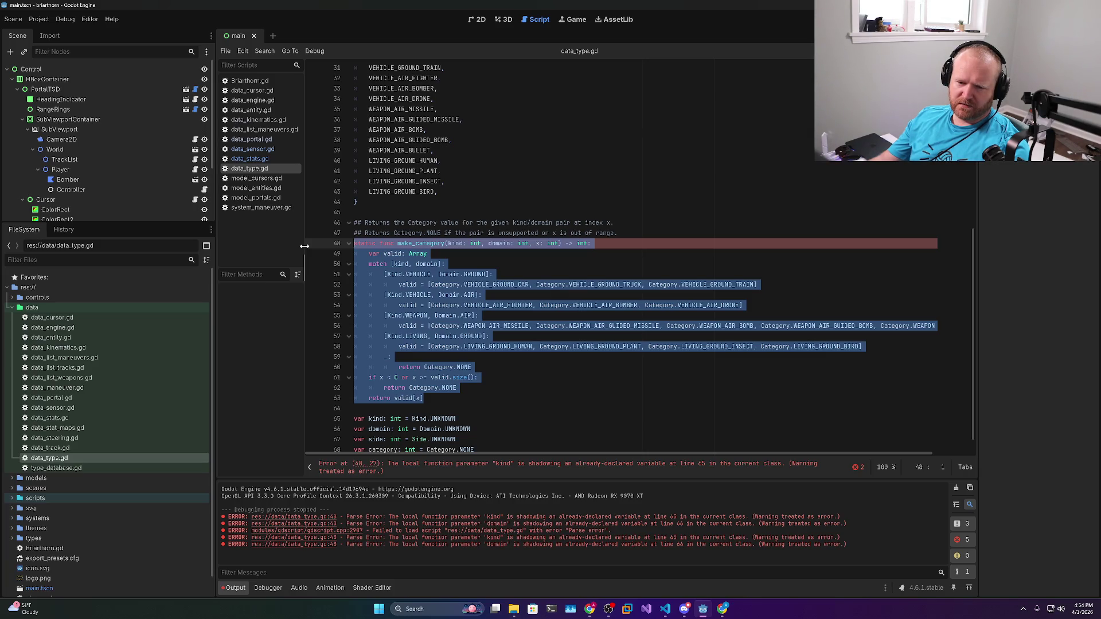
double_click(370, 243)
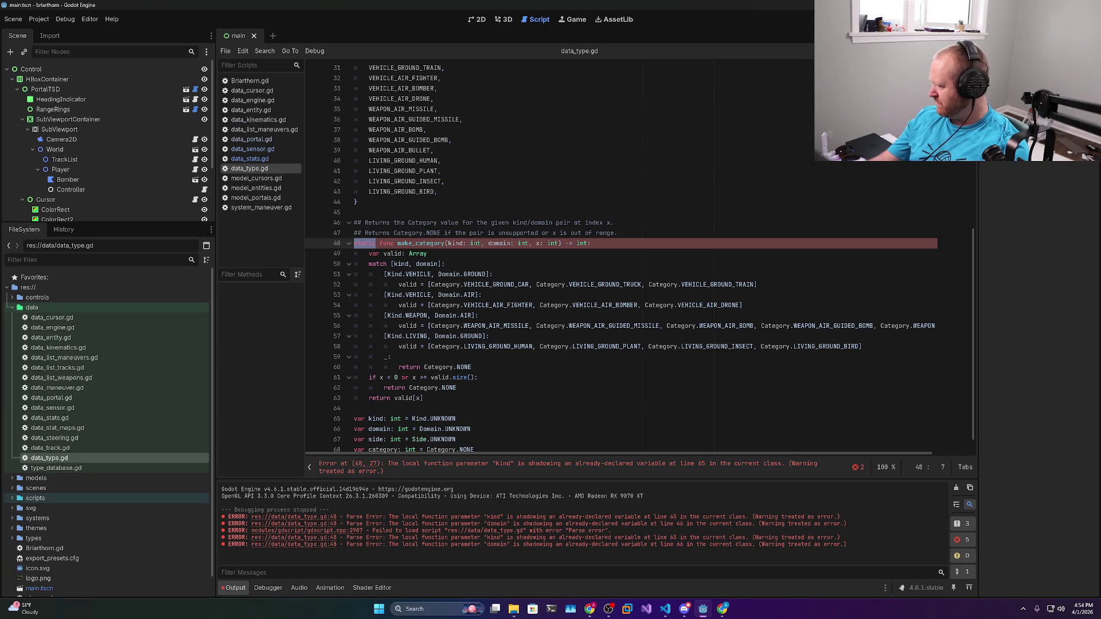
key("alt+Tab")
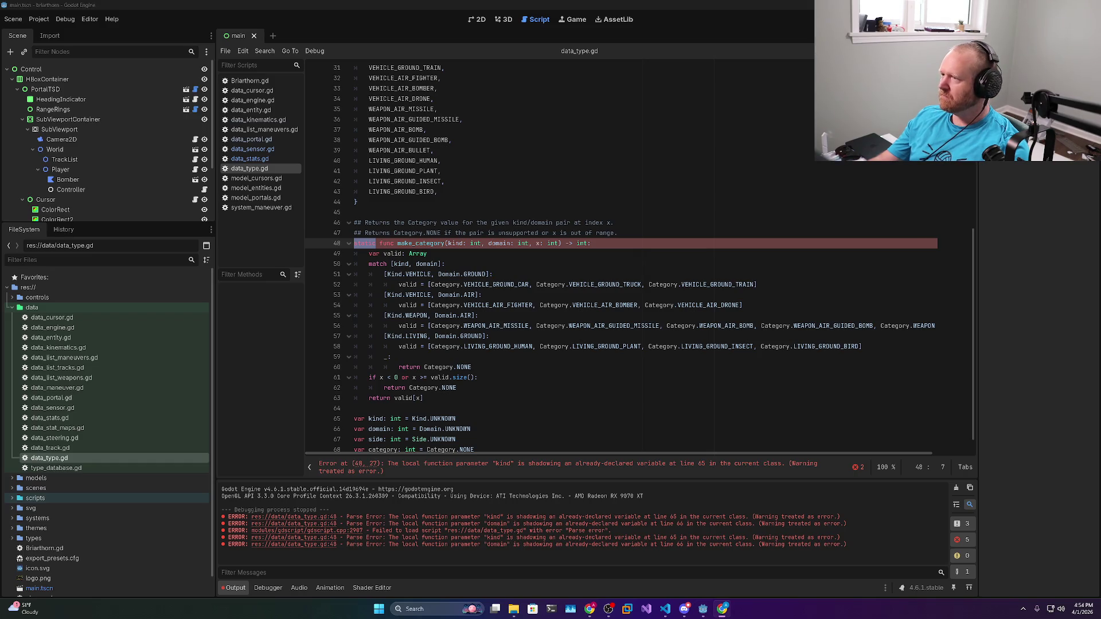
key("alt+Tab")
key("alt+Tab")
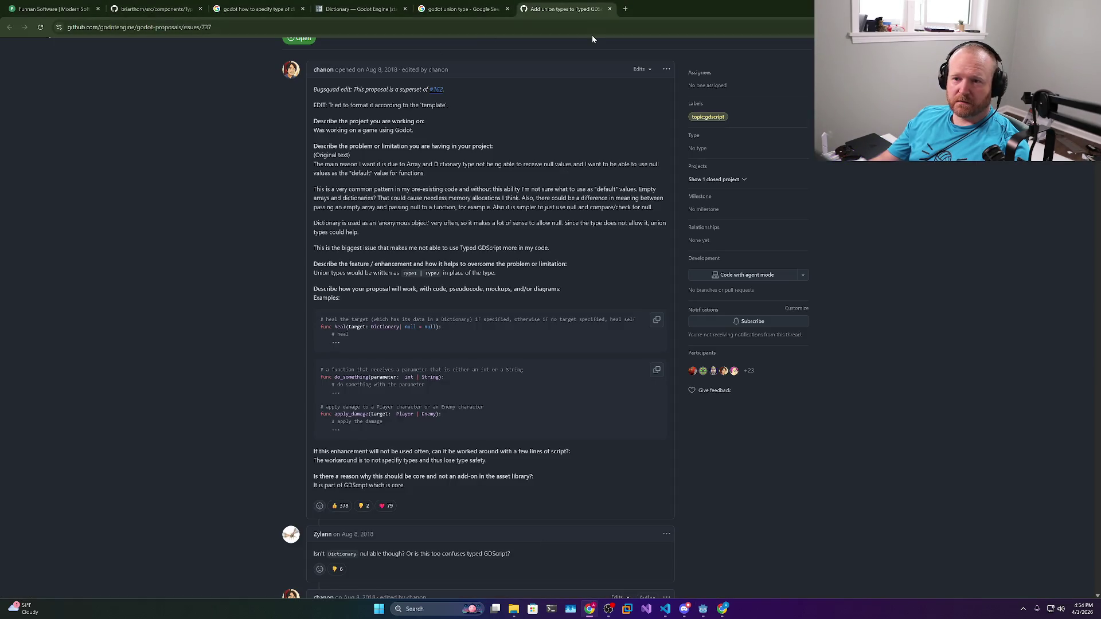
Search Google for 'godot static functions'
key("ctrl+l")
type("godot st")
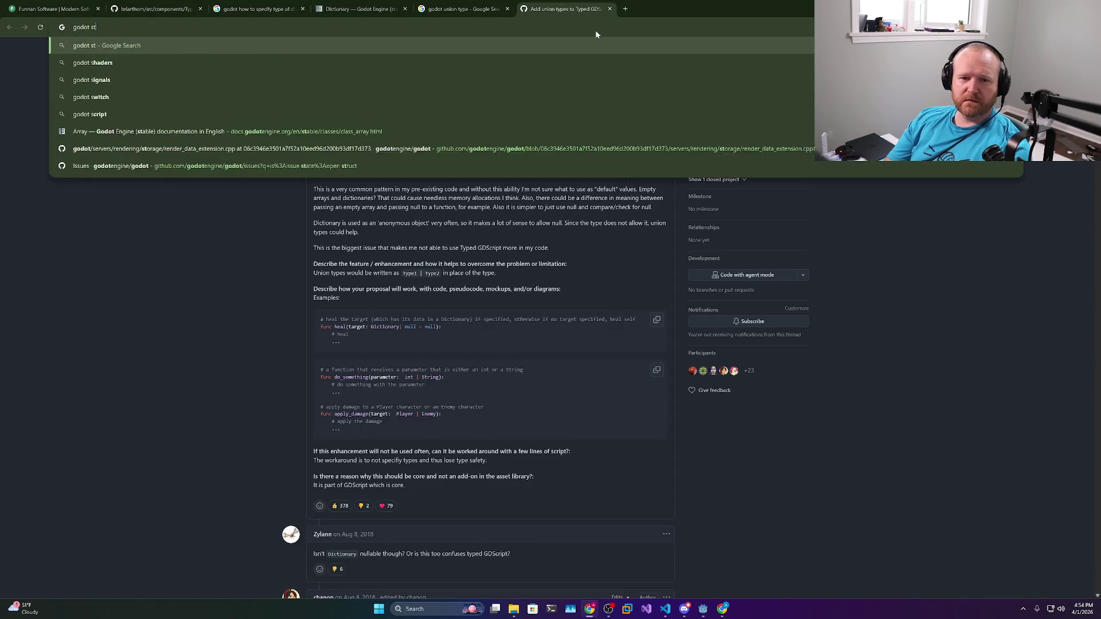
type("atic functions")
key("Return")
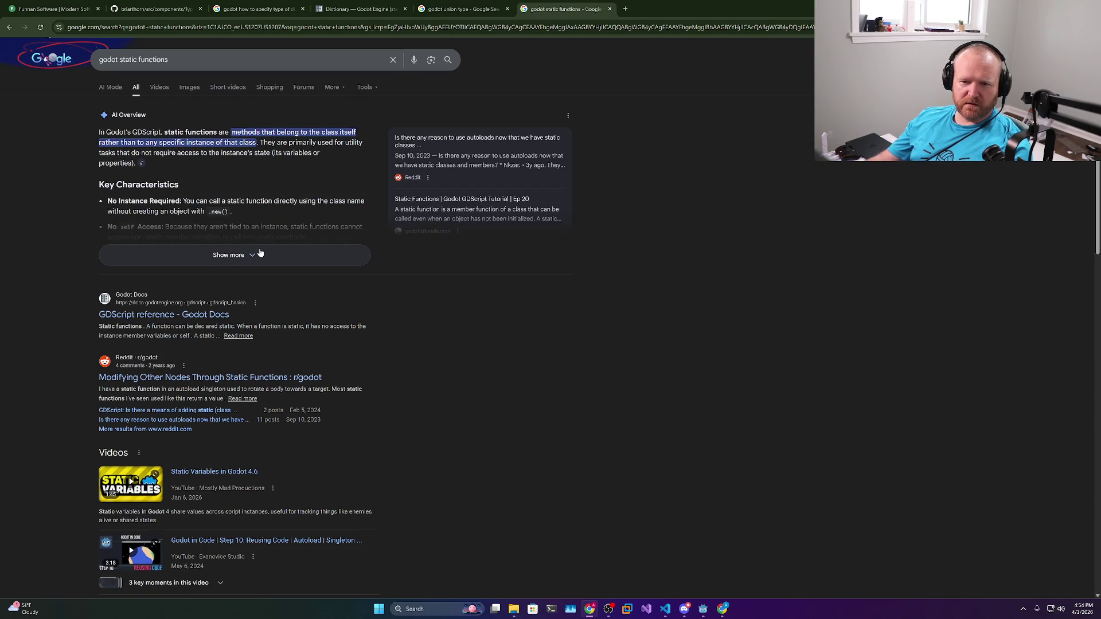
Open the GDScript reference and find the static keyword's definition in its keyword table
middle_click(154, 314)
left_click(637, 3)
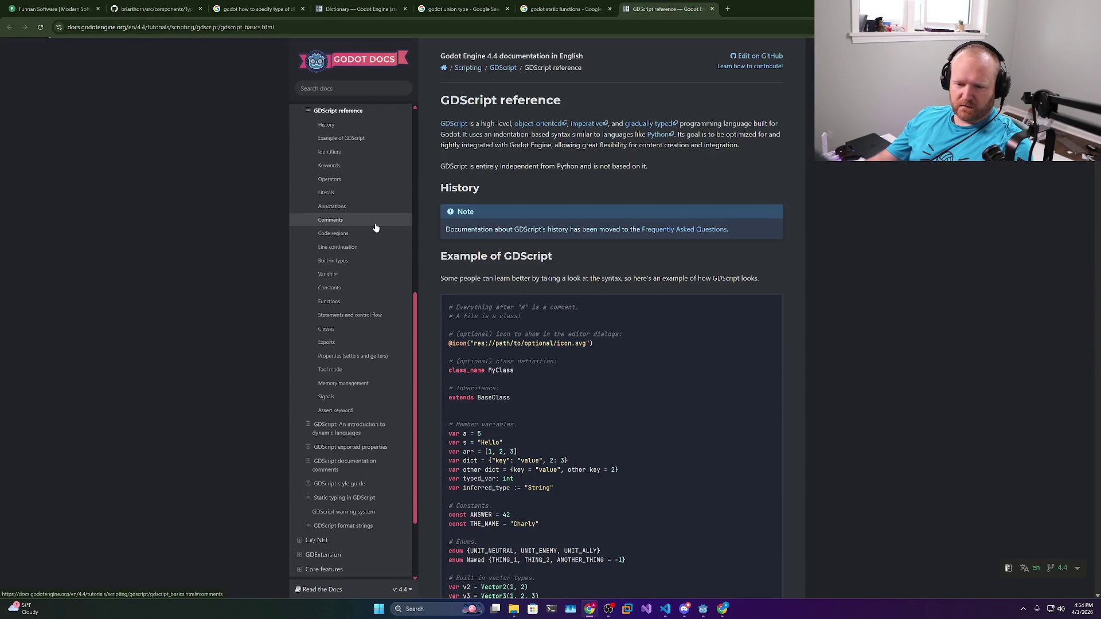
key("ctrl+f")
type("static")
scroll(665, 212, "down", 15)
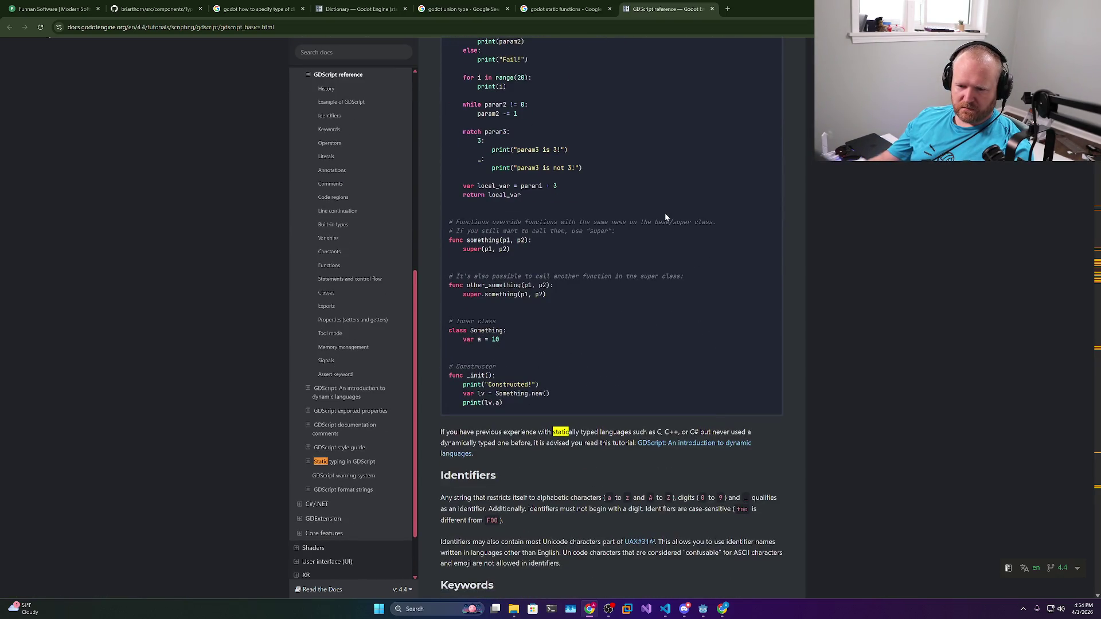
scroll(666, 212, "down", 11)
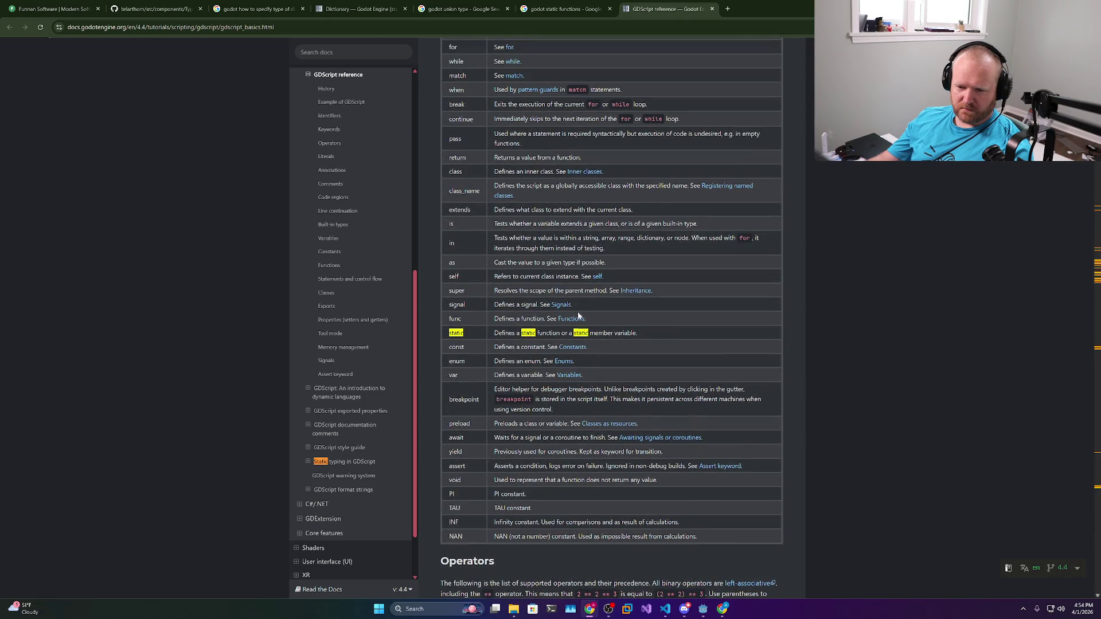
triple_click(581, 332)
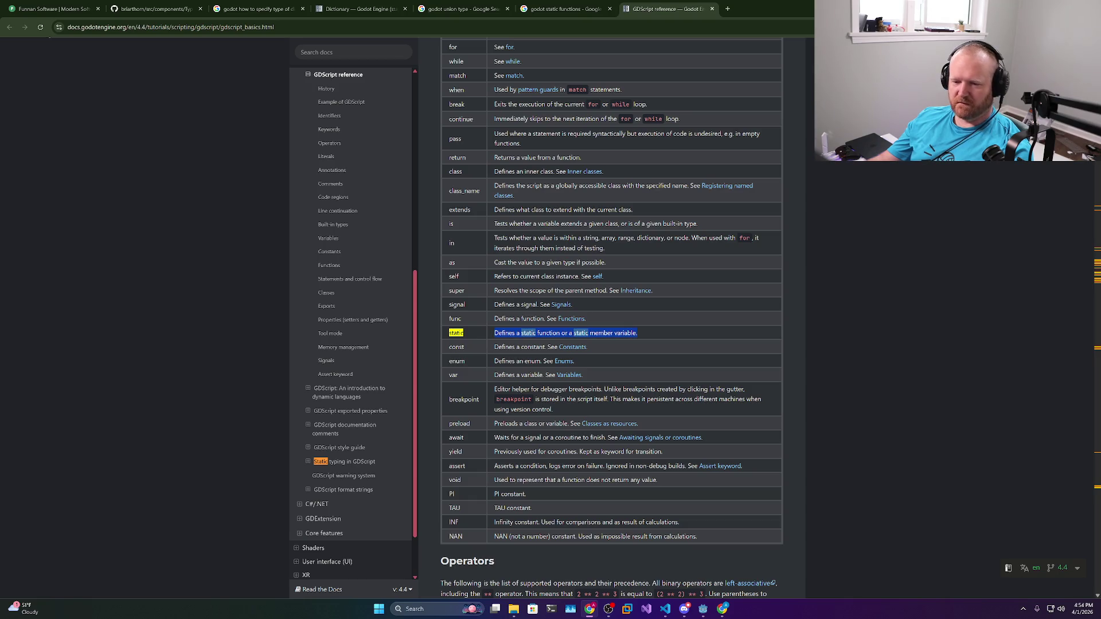
key("alt+Tab")
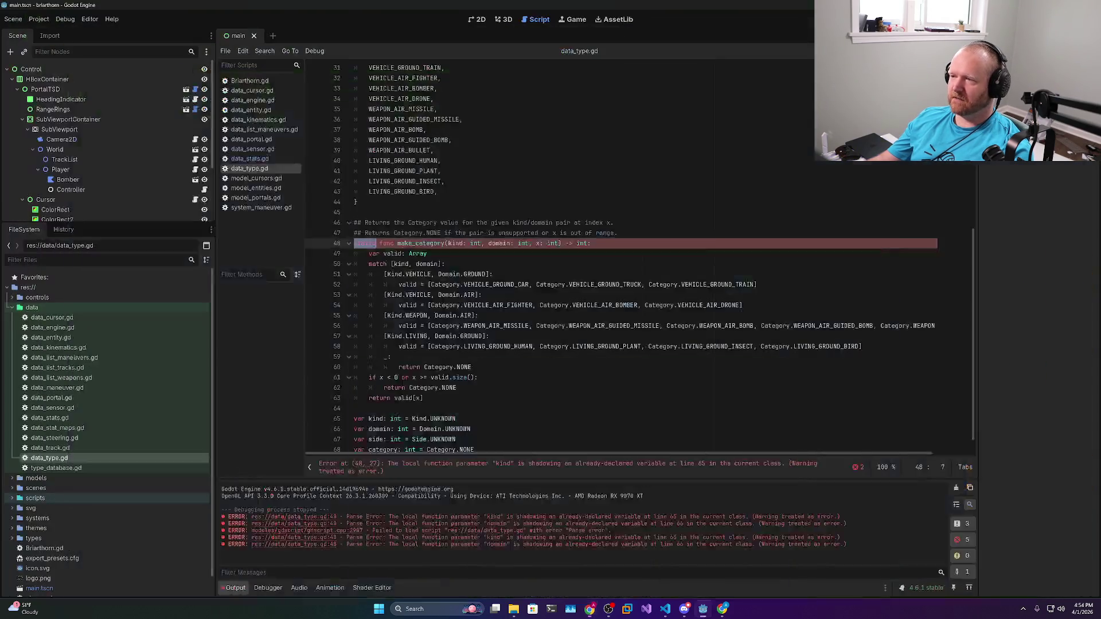
Highlight the kind parameter on line 48 and the kind member on line 65 to compare them
left_click(408, 233)
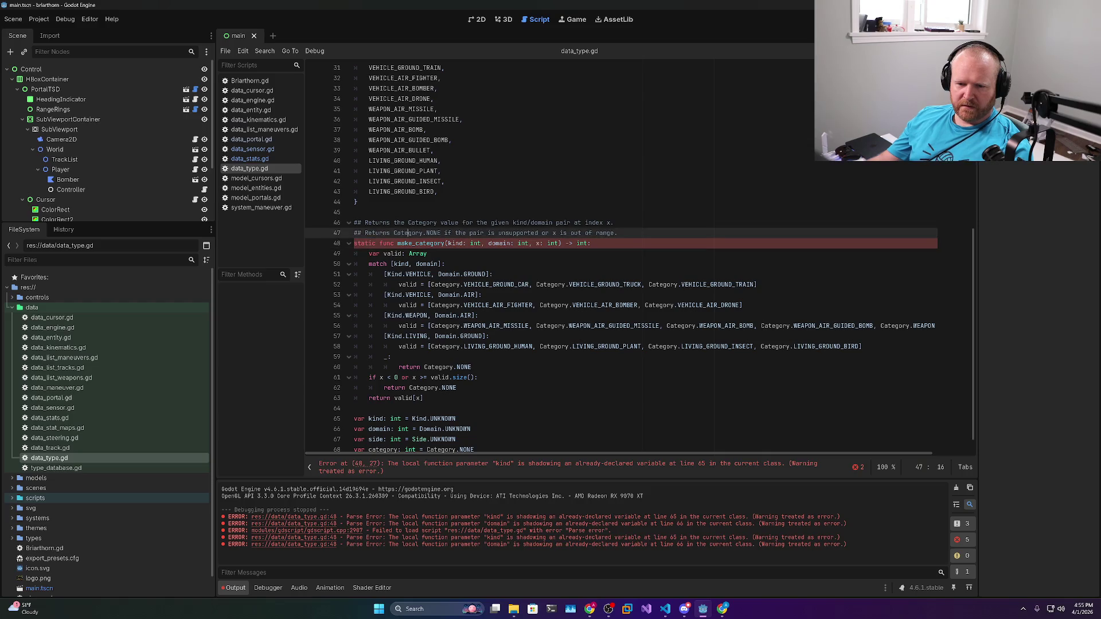
double_click(456, 243)
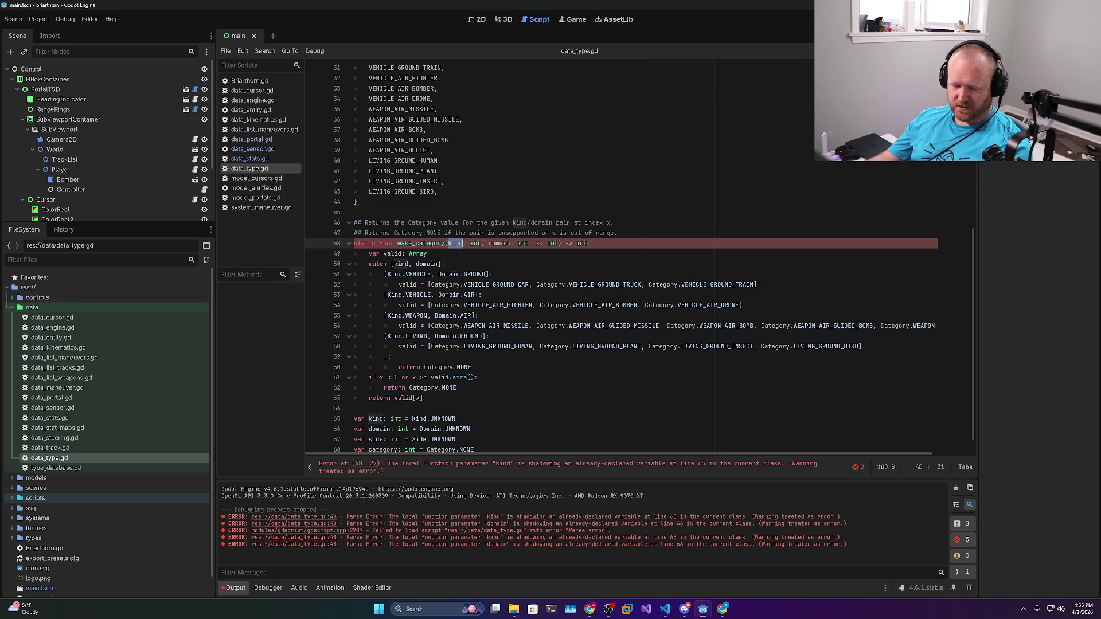
scroll(640, 256, "down", 1)
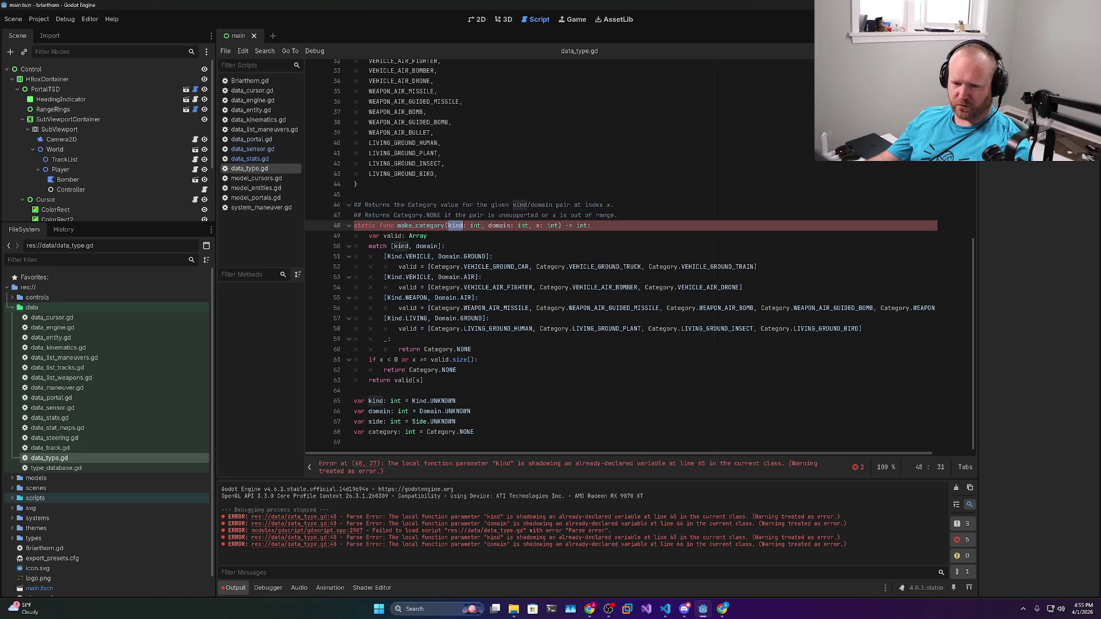
double_click(376, 401)
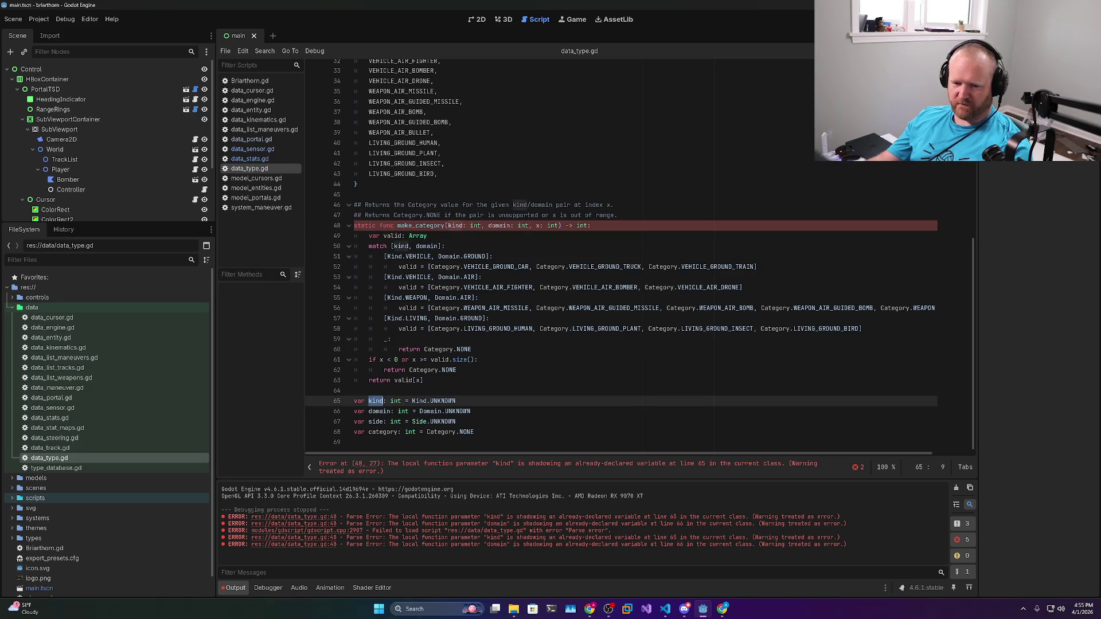
scroll(641, 258, "up", 5)
Minimize the Godot editor and bring up its taskbar launch options
scroll(640, 258, "down", 5)
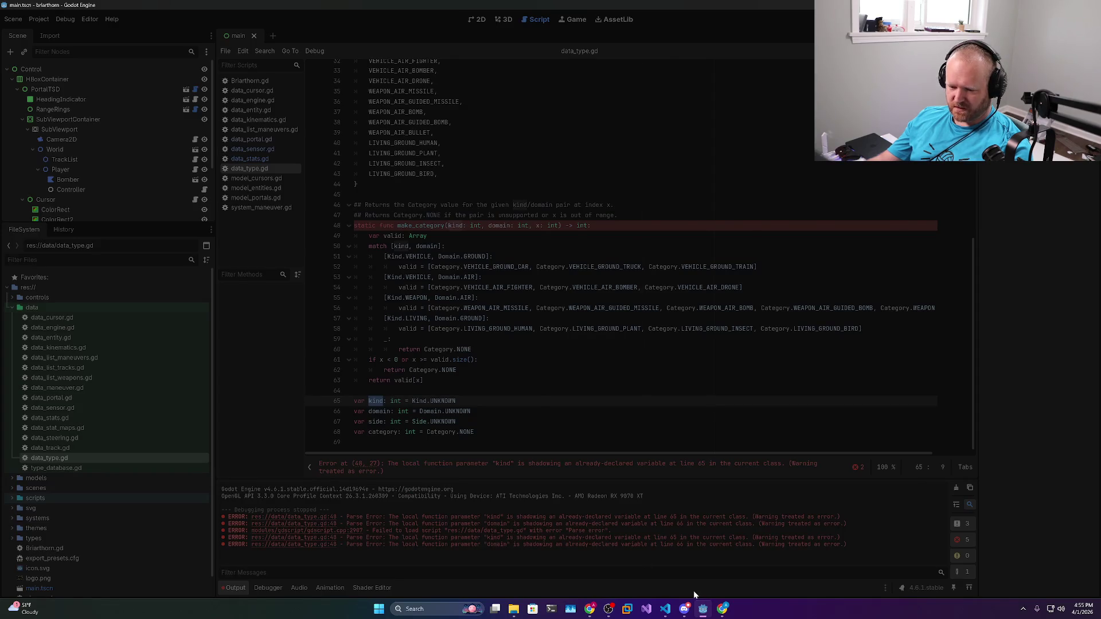
left_click(693, 590)
right_click(704, 613)
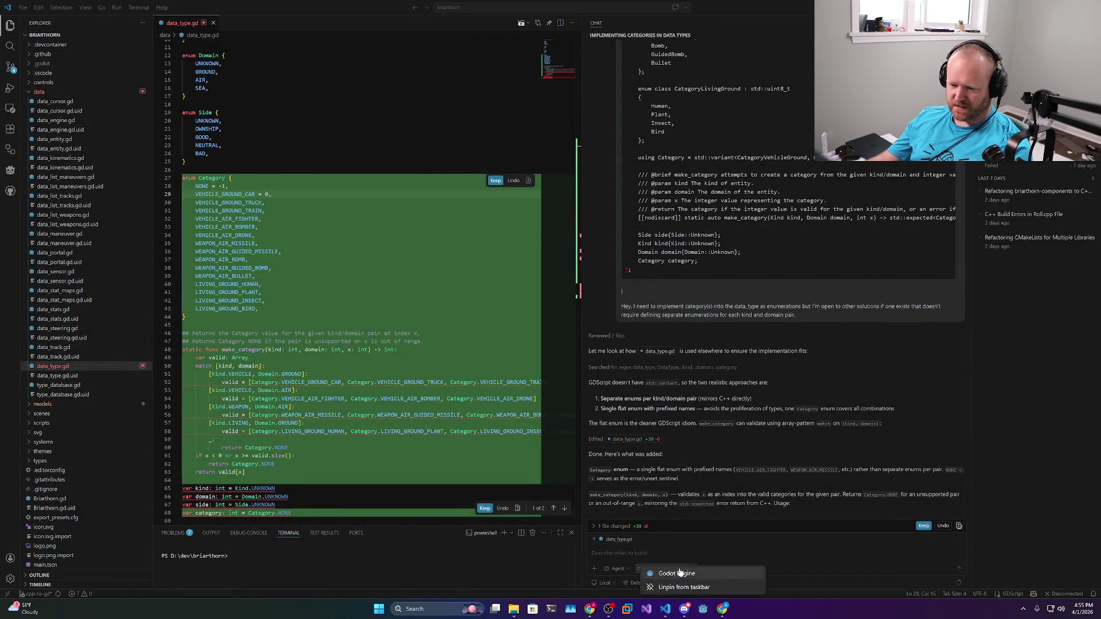
Relaunch Godot from the taskbar jump list and open the briarthorn project
left_click(678, 578)
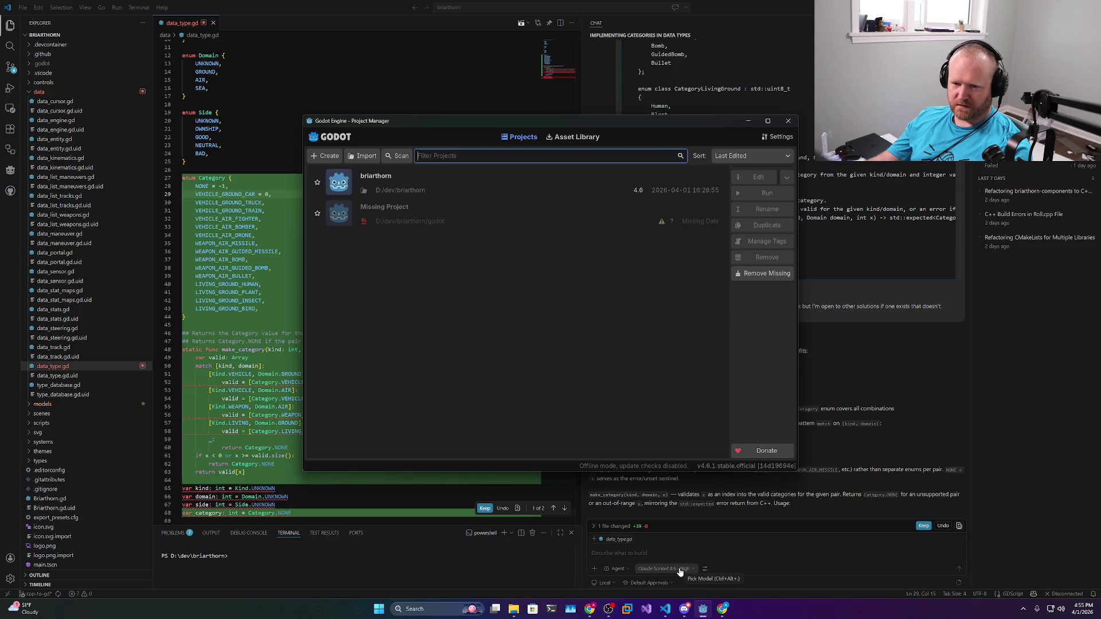
double_click(422, 176)
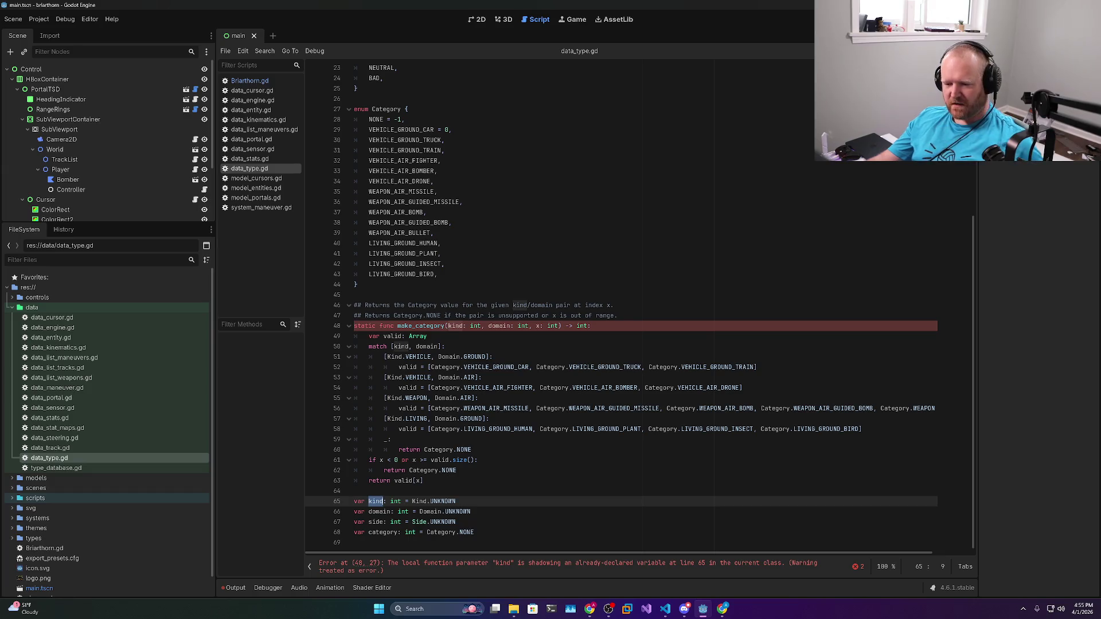
Insert blank lines before the member variables and after the Category enum, saving each time
left_click(354, 491)
key("Return")
key("ctrl+s")
left_click(355, 295)
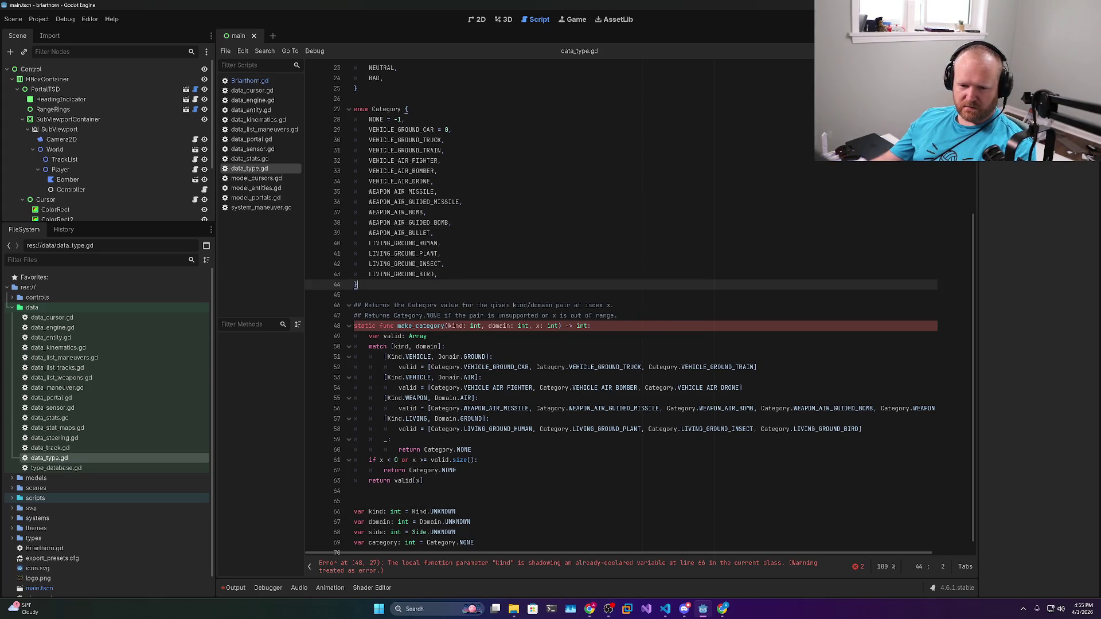
key("Return")
key("ctrl+s")
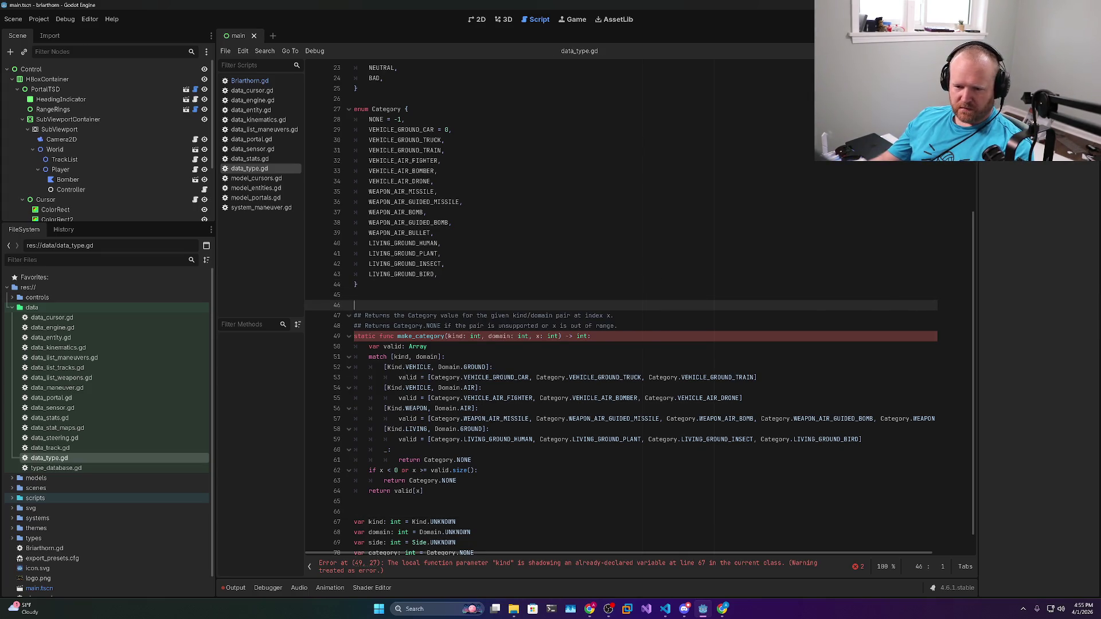
Run the game with F5, hit the kind-shadowing error at data_type.gd:49, then stop it
double_click(456, 336)
scroll(640, 310, "down", 1)
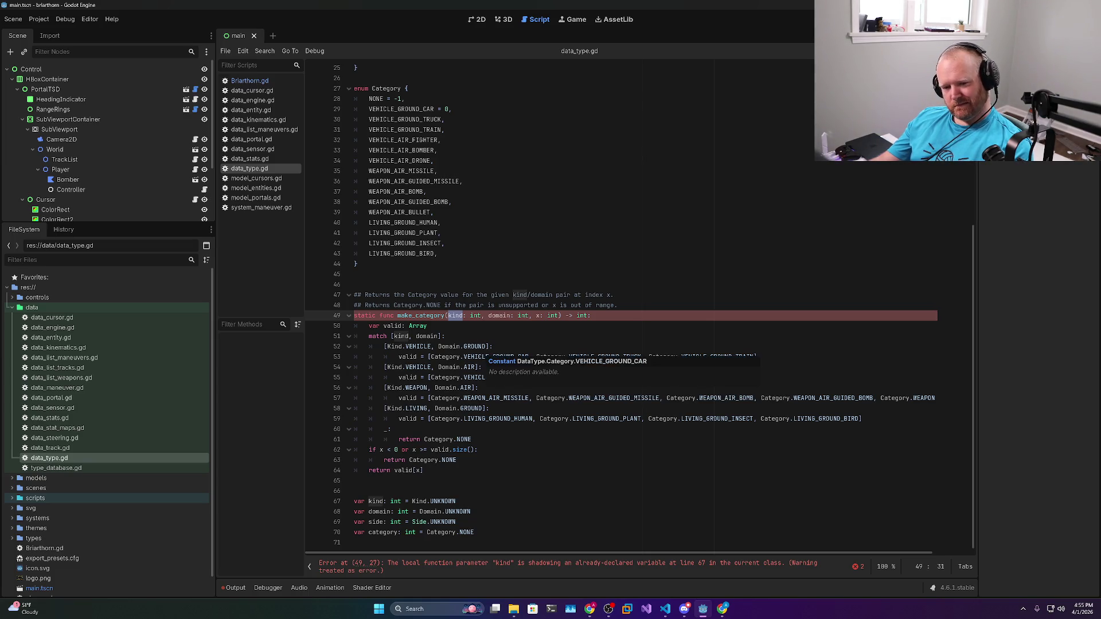
scroll(467, 357, "up", 8)
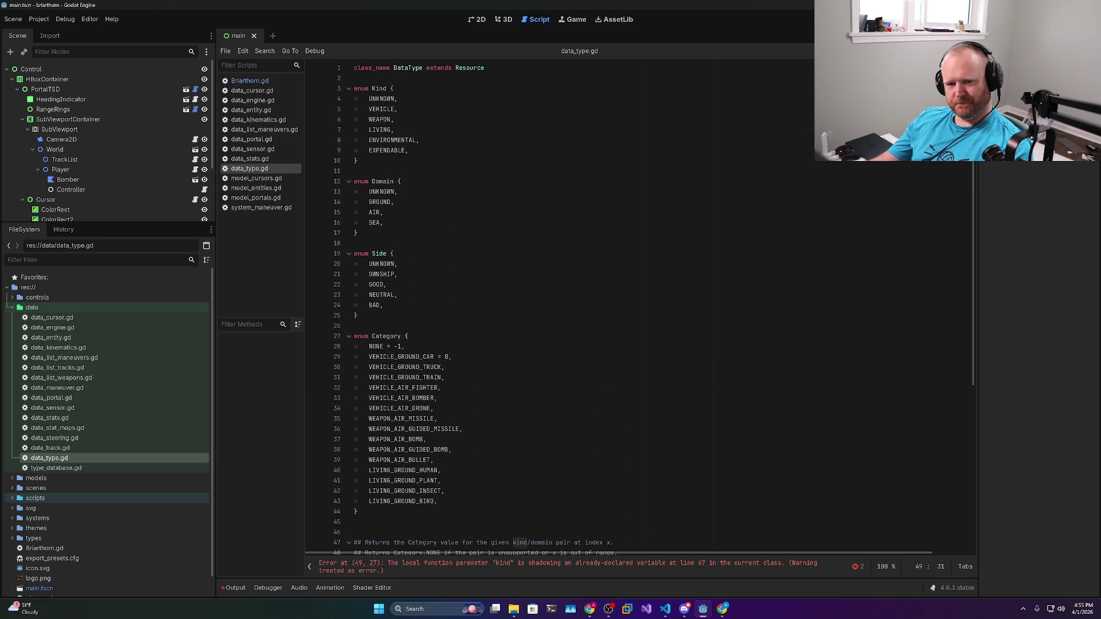
scroll(468, 357, "down", 8)
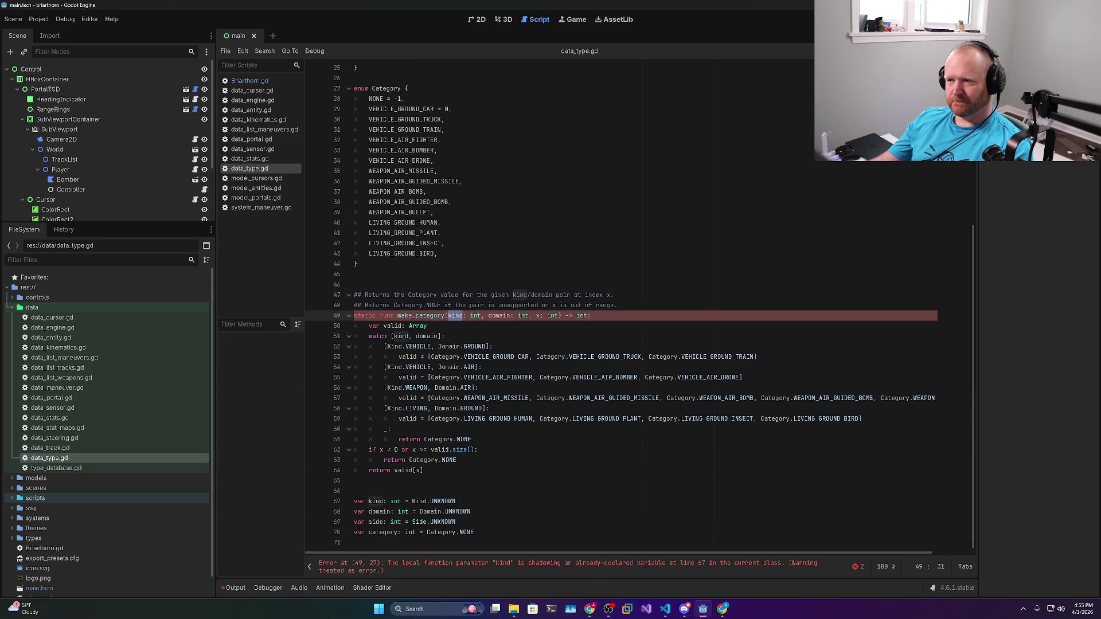
key("F5")
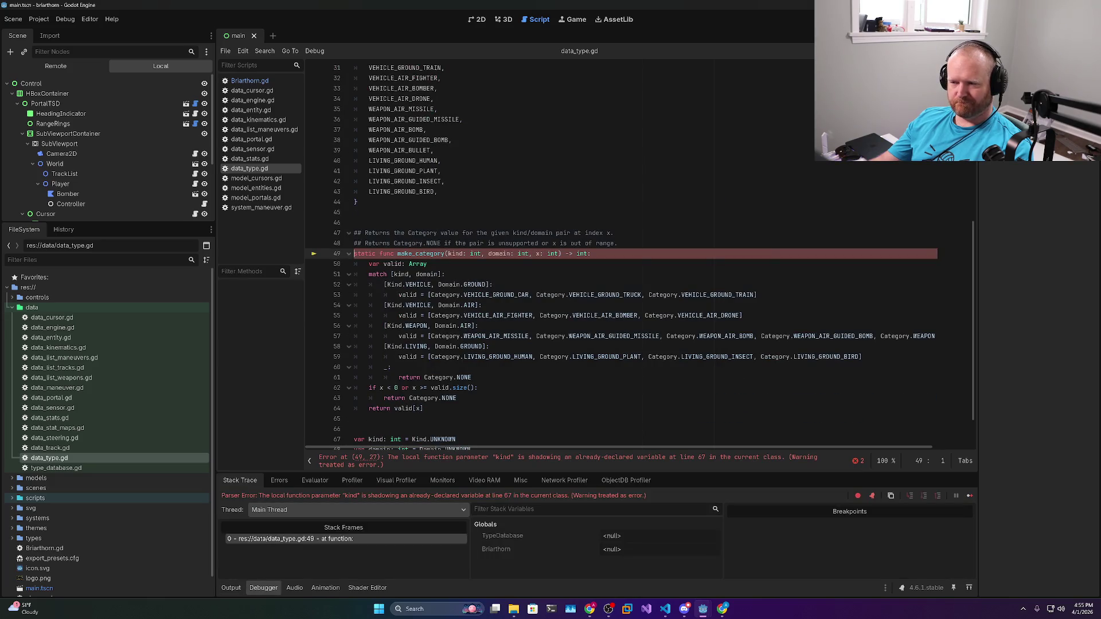
key("F8")
scroll(409, 368, "down", 1)
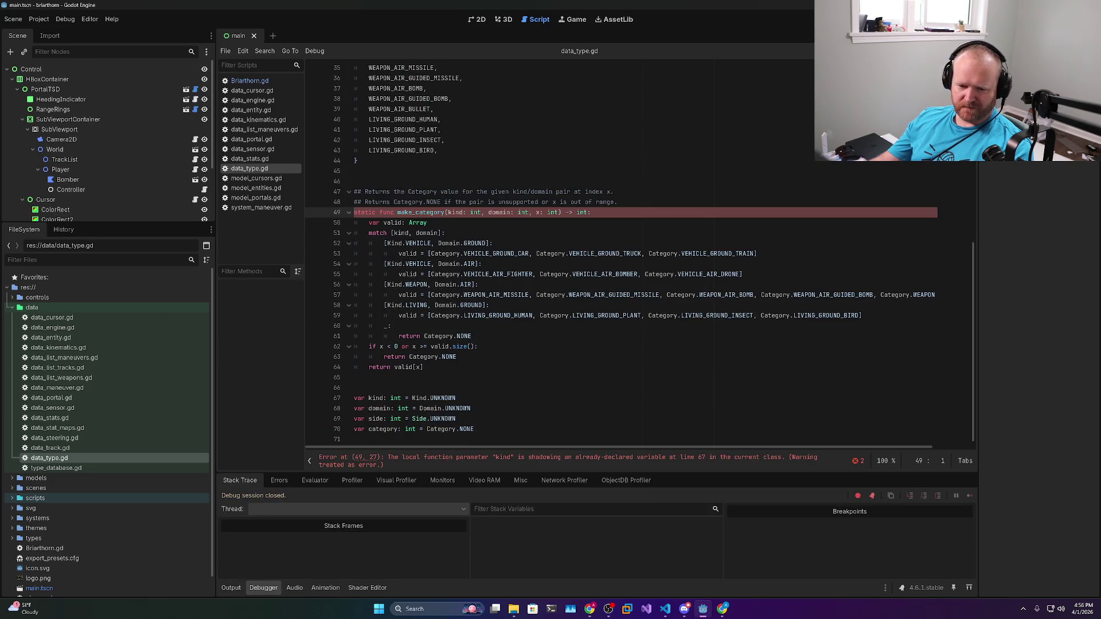
Rename kind and domain to k and d in make_category's signature and match expression
double_click(457, 213)
type("k")
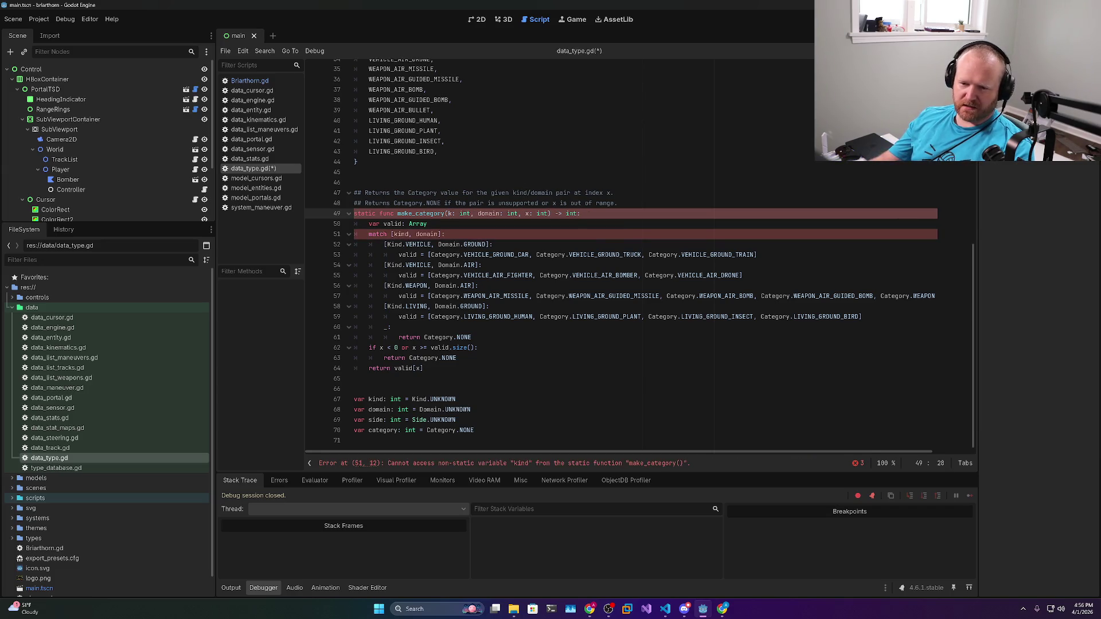
double_click(489, 213)
type("d")
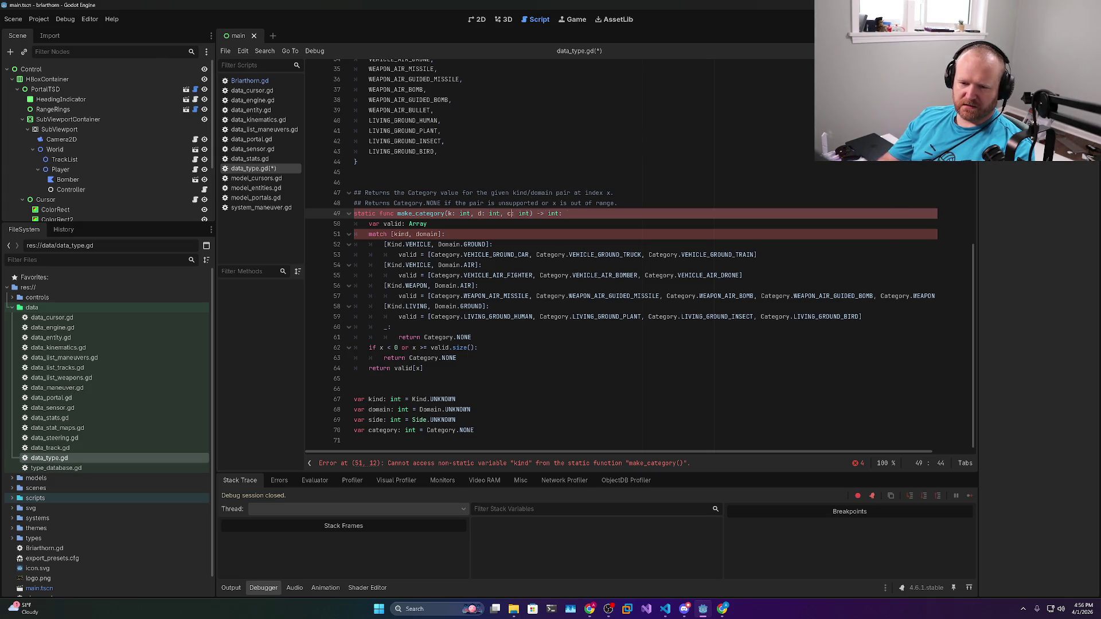
double_click(401, 234)
type("k")
double_click(418, 234)
type("d")
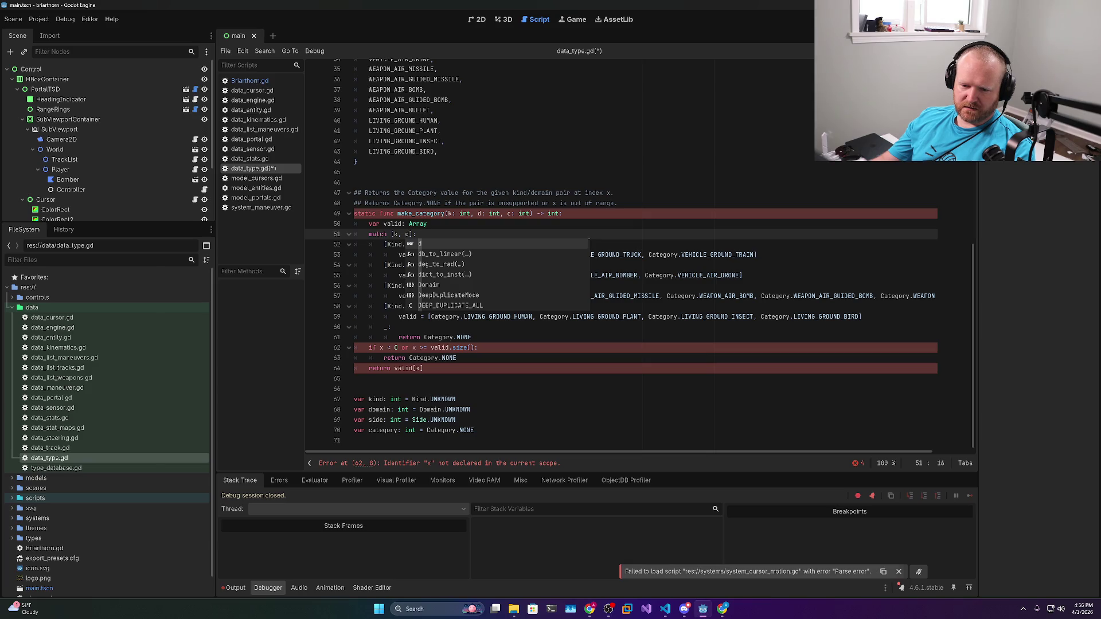
Replace x with c in the return statement and bounds check, then save the script
double_click(419, 368)
type("c")
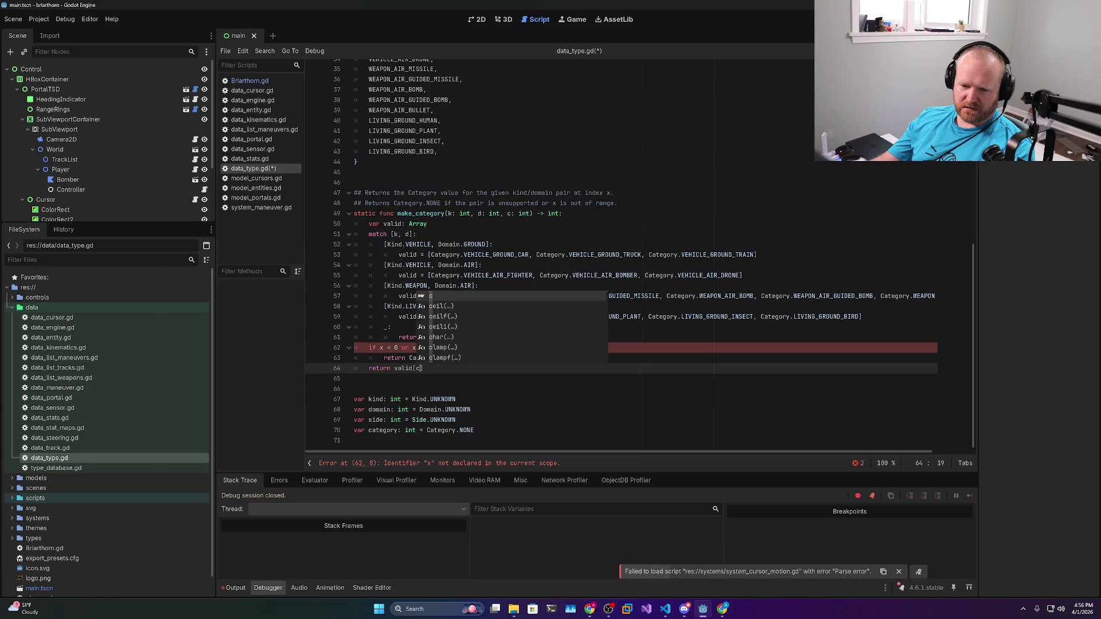
left_click(367, 379)
double_click(381, 347)
type("c")
double_click(414, 348)
type("c")
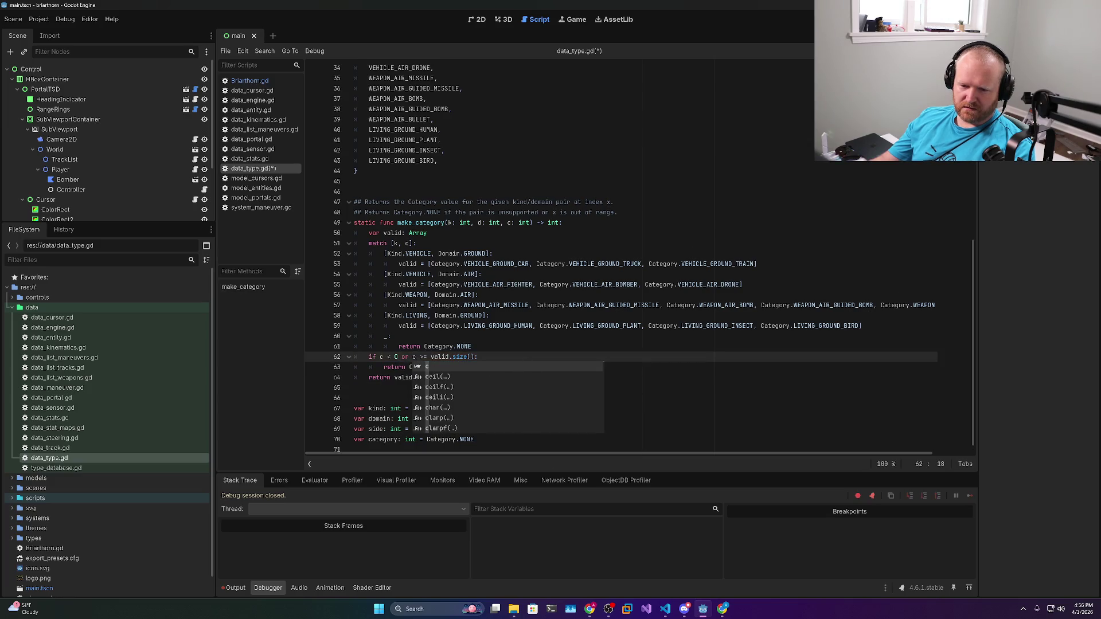
left_click(493, 346)
key("ctrl+s")
double_click(433, 212)
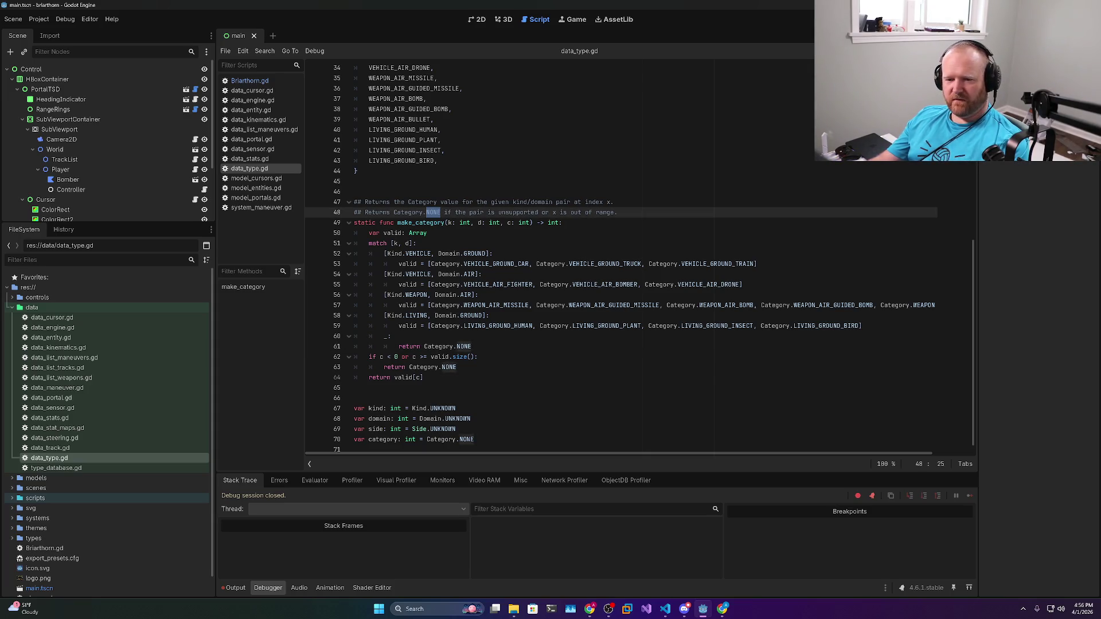
mouse_move(465, 224)
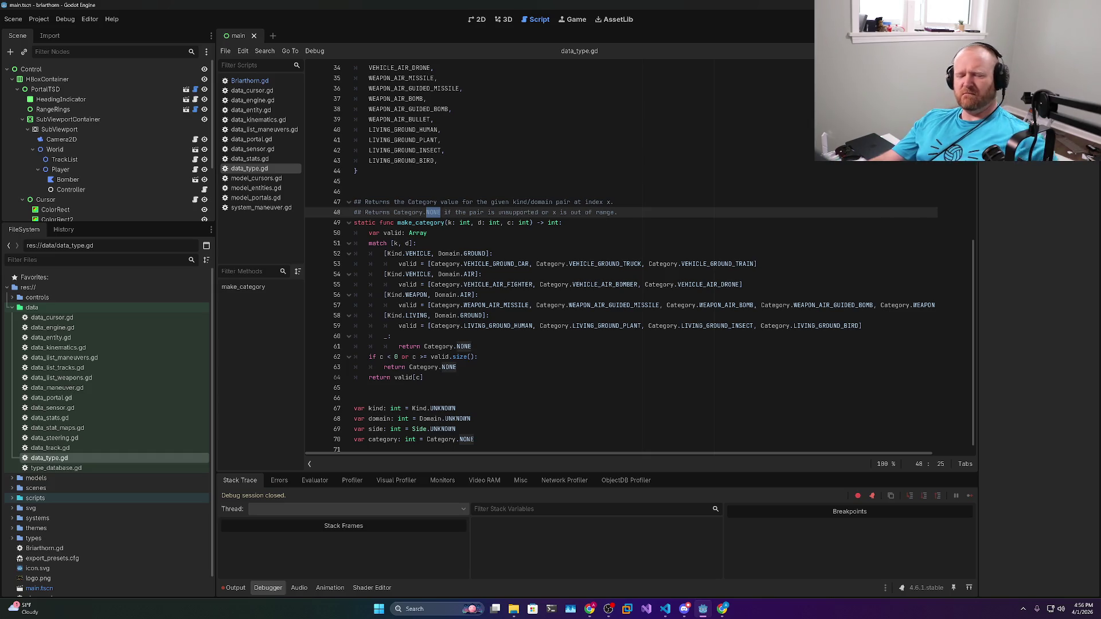
Inspect make_category's Kind.VEHICLE, Domain.GROUND category list and the Category enum block
left_click_drag(428, 263, 757, 264)
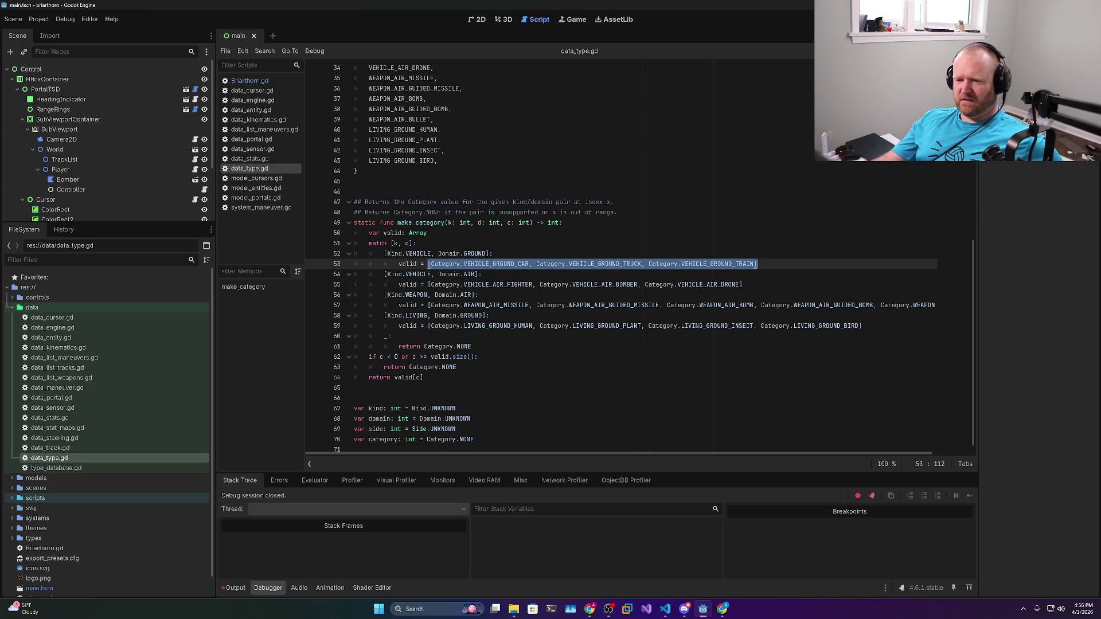
scroll(637, 258, "up", 3)
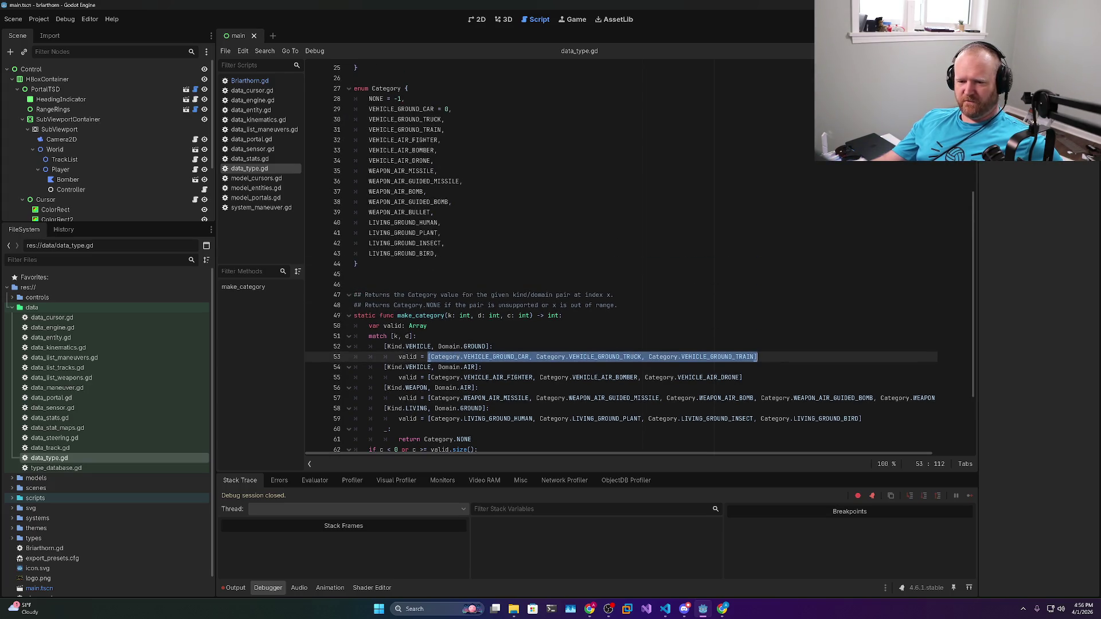
key("Up")
key("ctrl+shift+Left")
key("ctrl+shift+Left")
key("ctrl+shift+Left")
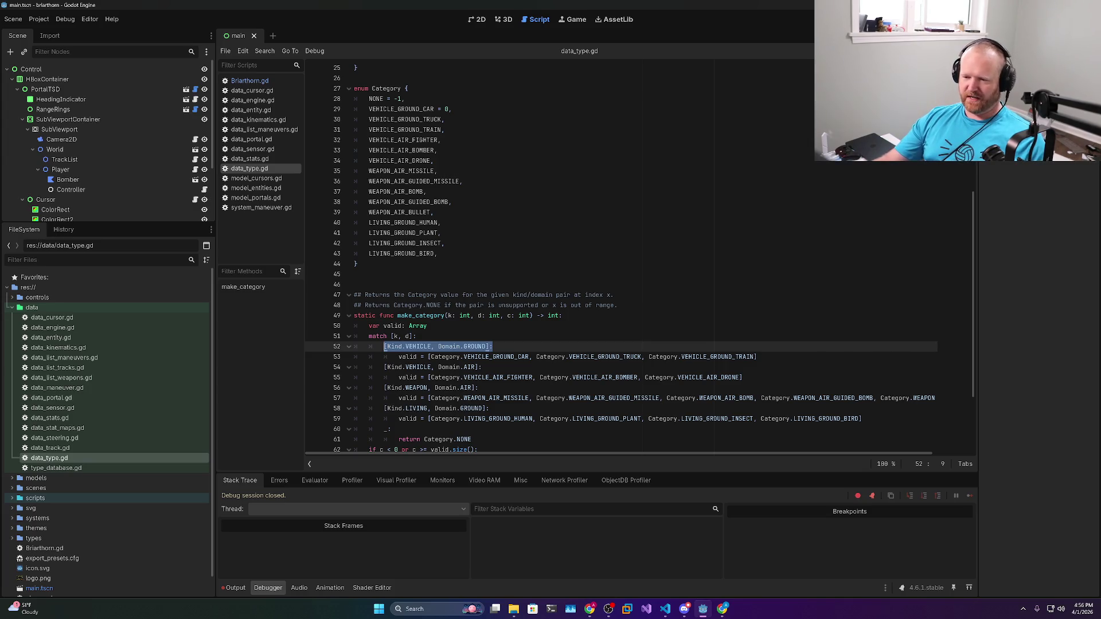
left_click_drag(758, 357, 428, 357)
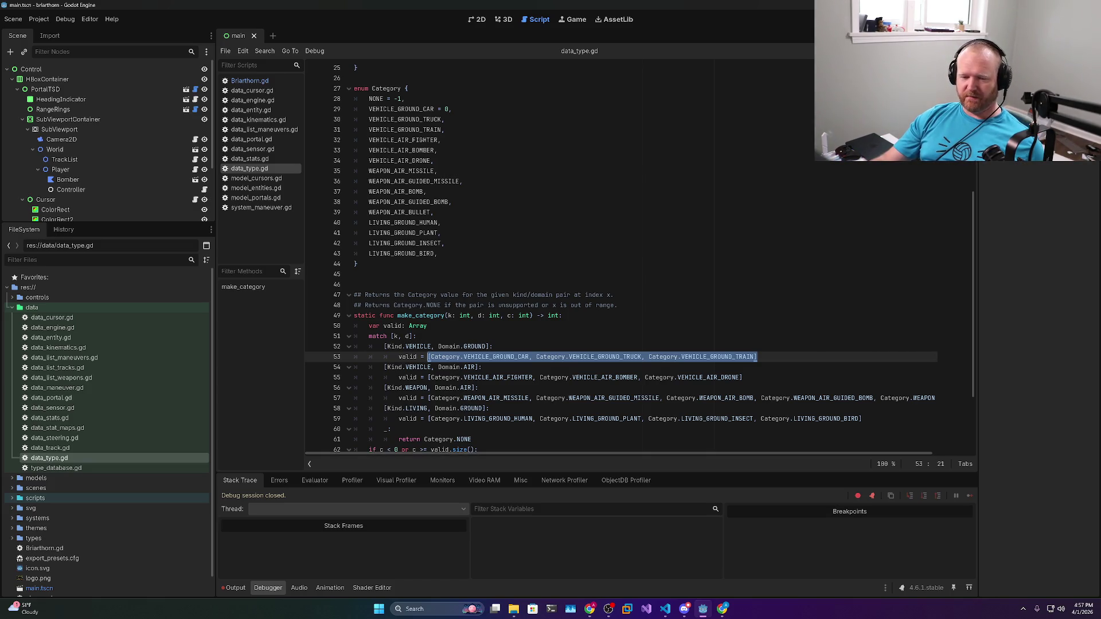
left_click(465, 357)
mouse_move(427, 357)
left_mouse_down()
mouse_move(476, 393)
mouse_move(483, 368)
left_mouse_up()
left_click_drag(367, 264, 306, 78)
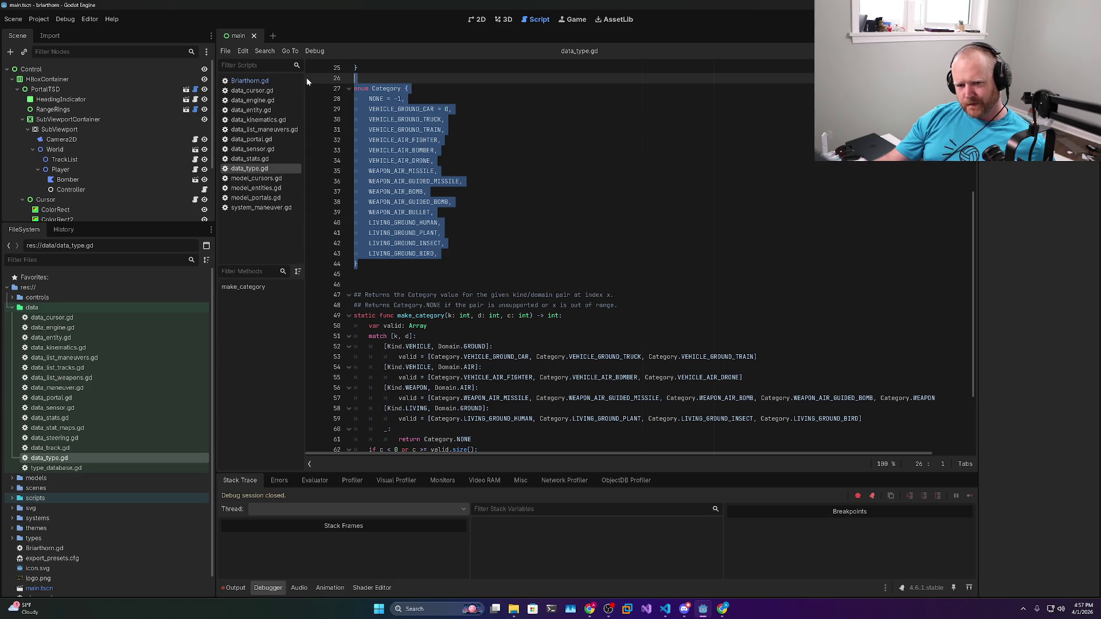
mouse_move(757, 357)
left_mouse_down()
mouse_move(367, 347)
mouse_move(350, 357)
left_mouse_up()
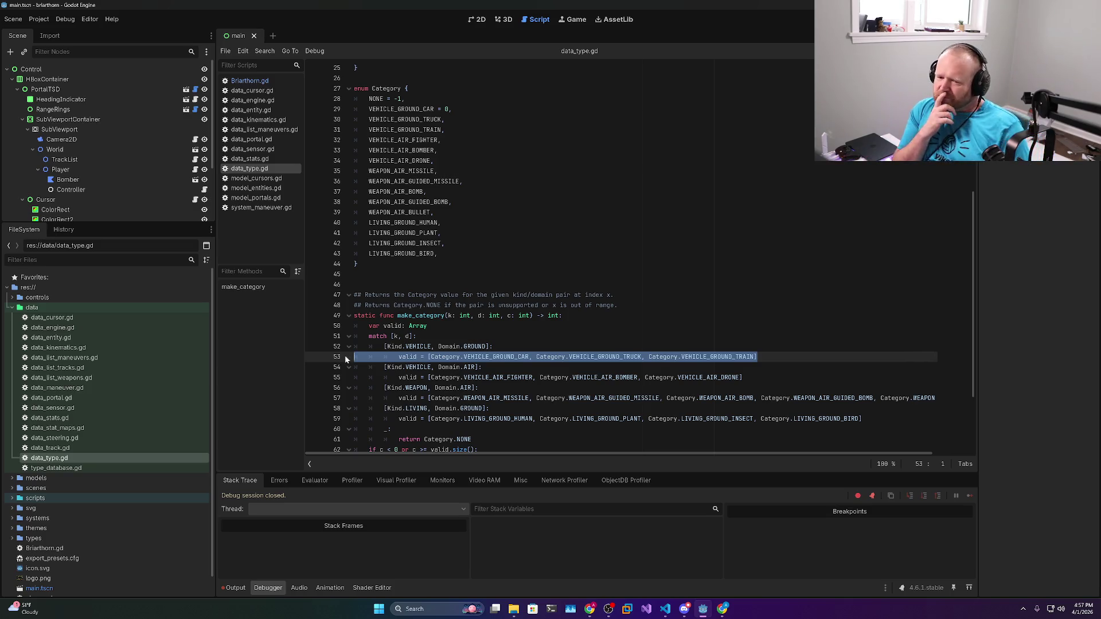
scroll(345, 356, "down", 3)
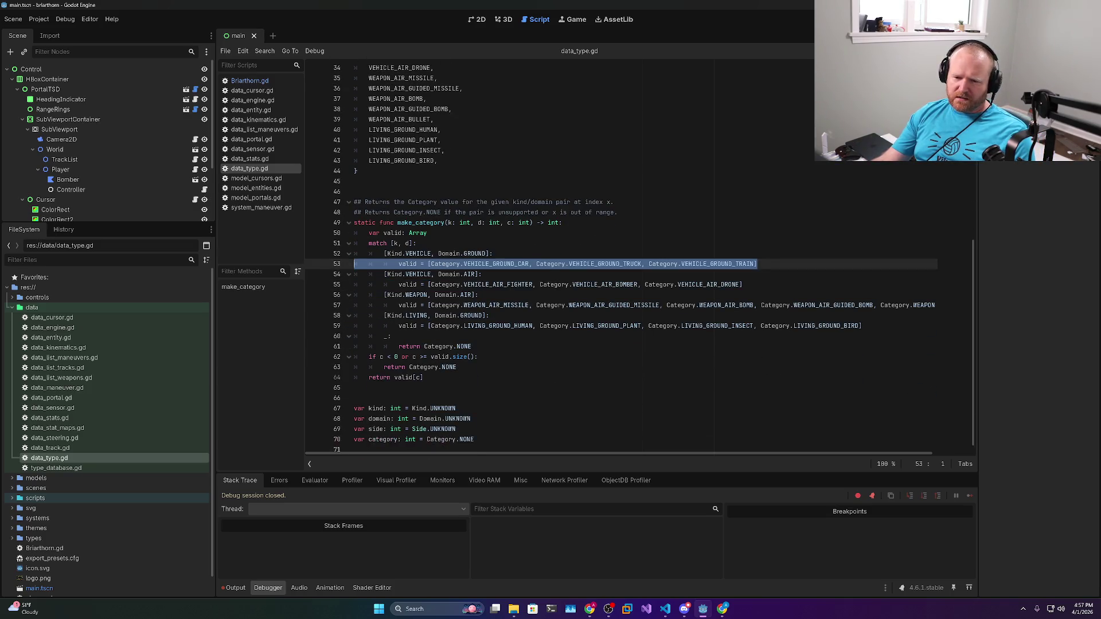
scroll(573, 258, "up", 5)
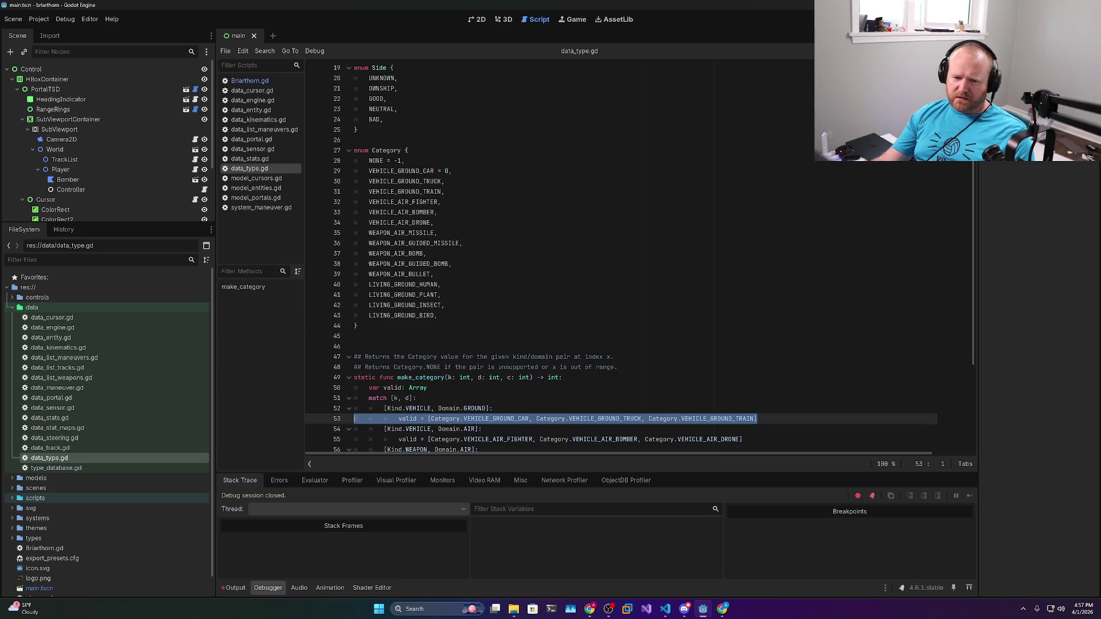
Try typing Category below the Category enum, then remove it again
left_click(357, 326)
key("Return")
key("Return")
type("Category.")
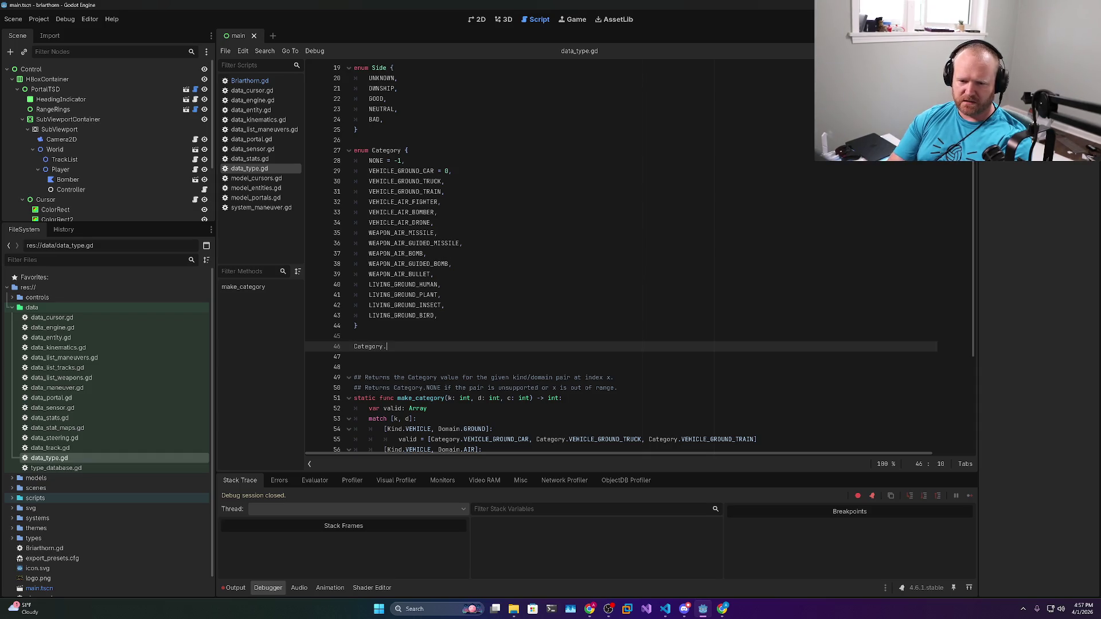
key("BackSpace")
key("BackSpace")
key("BackSpace")
key("Delete")
key("Delete")
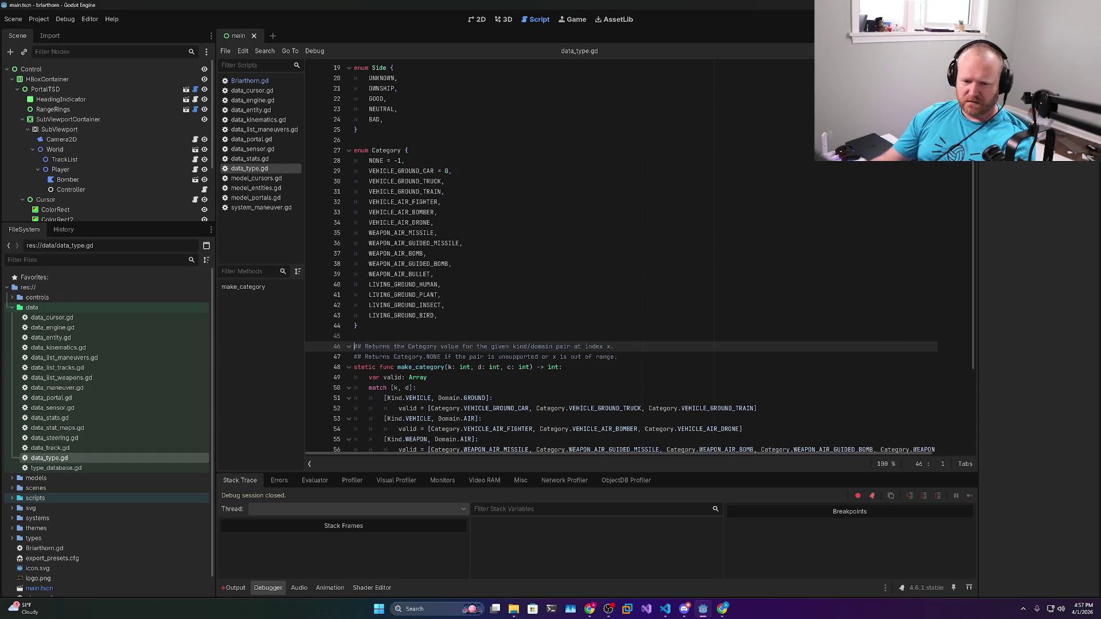
scroll(621, 257, "down", 4)
Add a new line 54 below the ground-vehicle list reading Category.get()
left_click(758, 295)
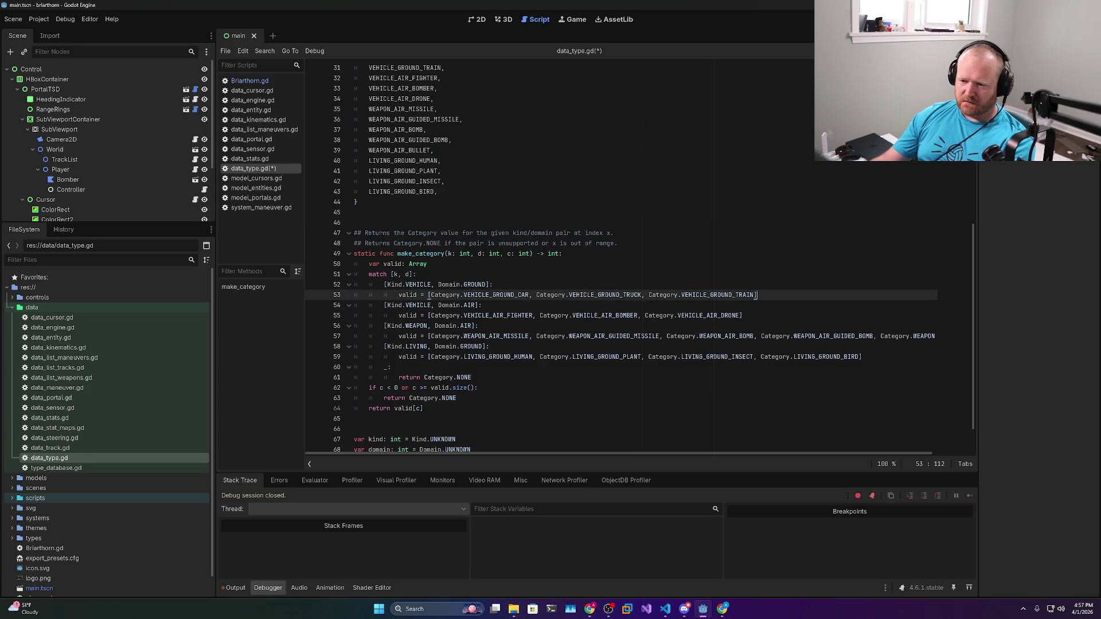
key("Return")
type("Ca")
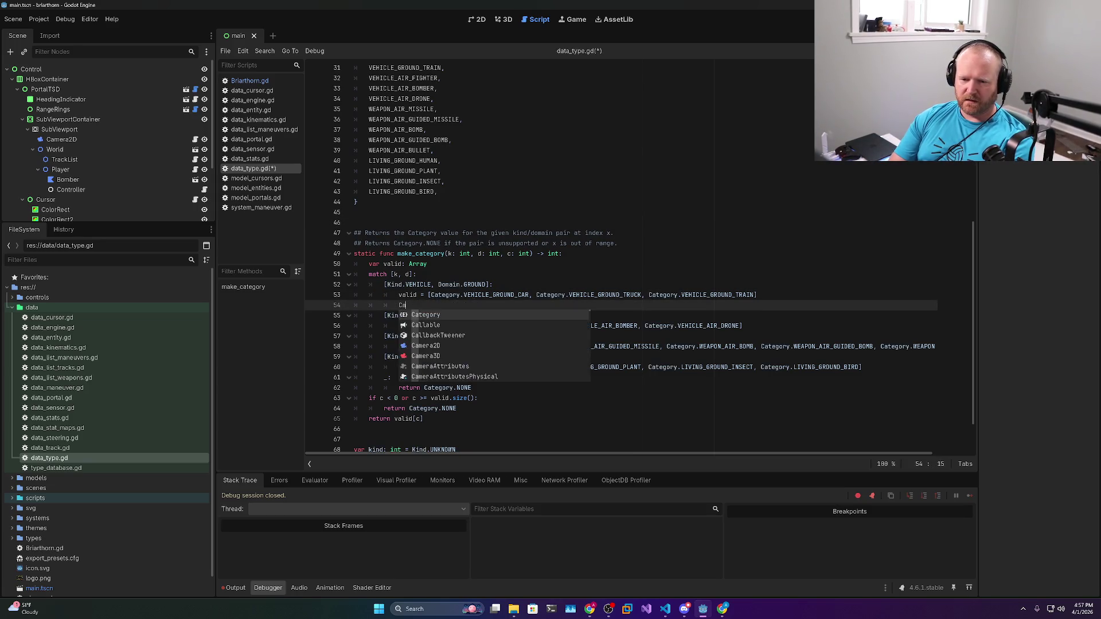
type("tegory.")
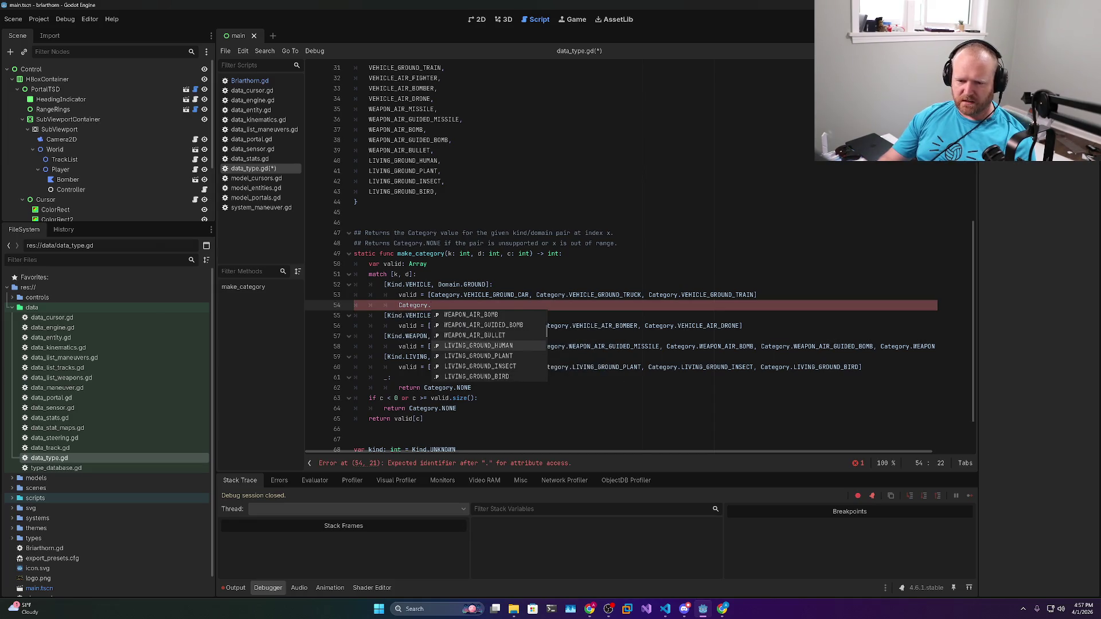
key("Up")
key("Up")
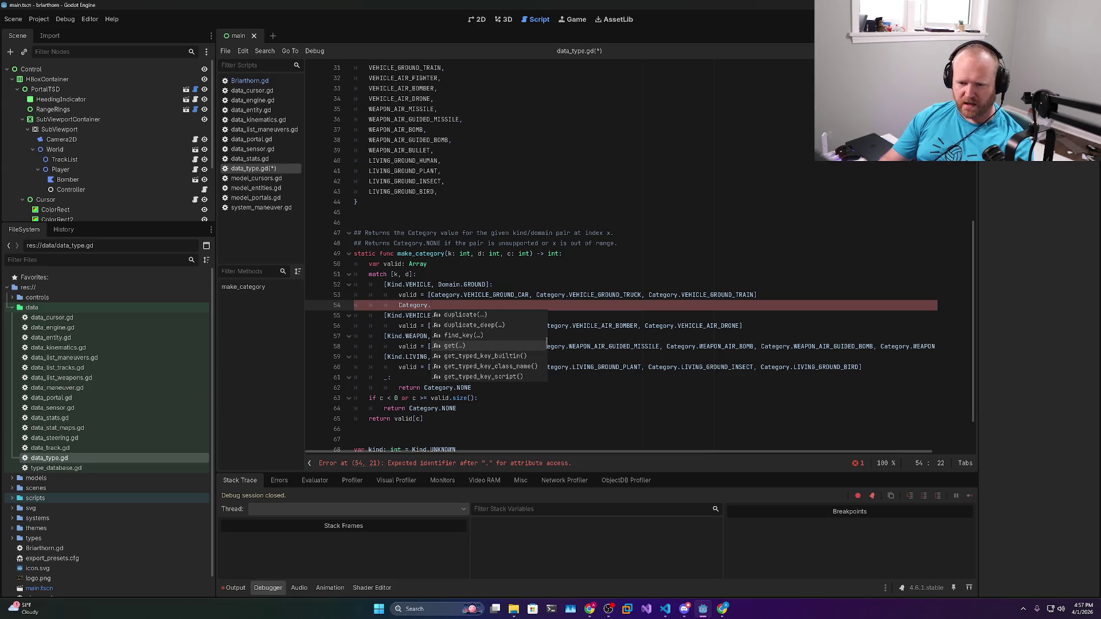
key("Return")
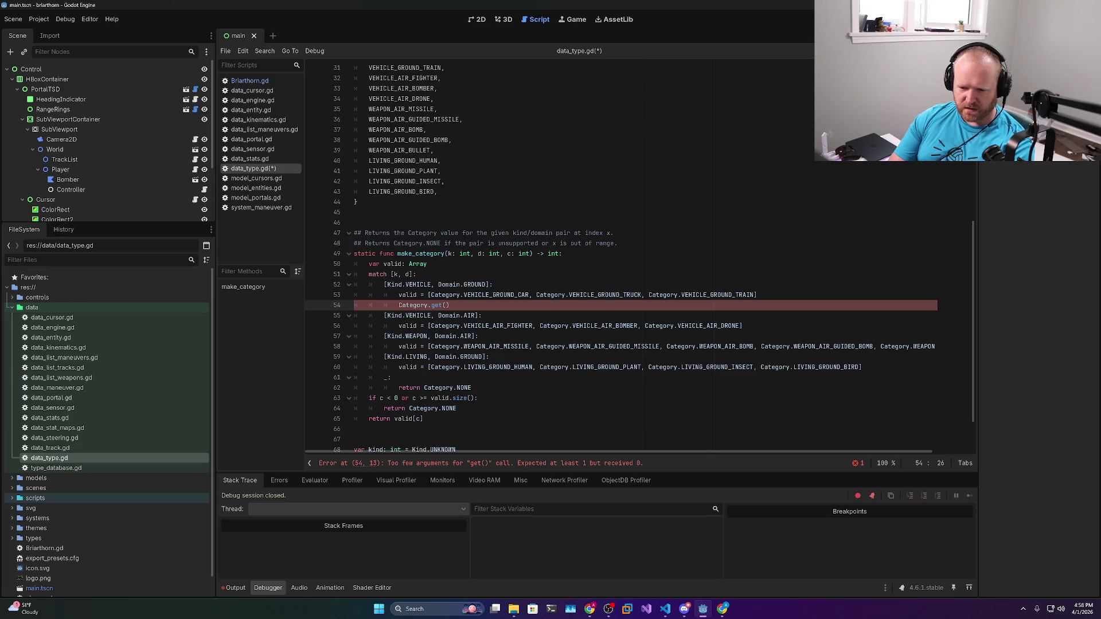
right_click(438, 304)
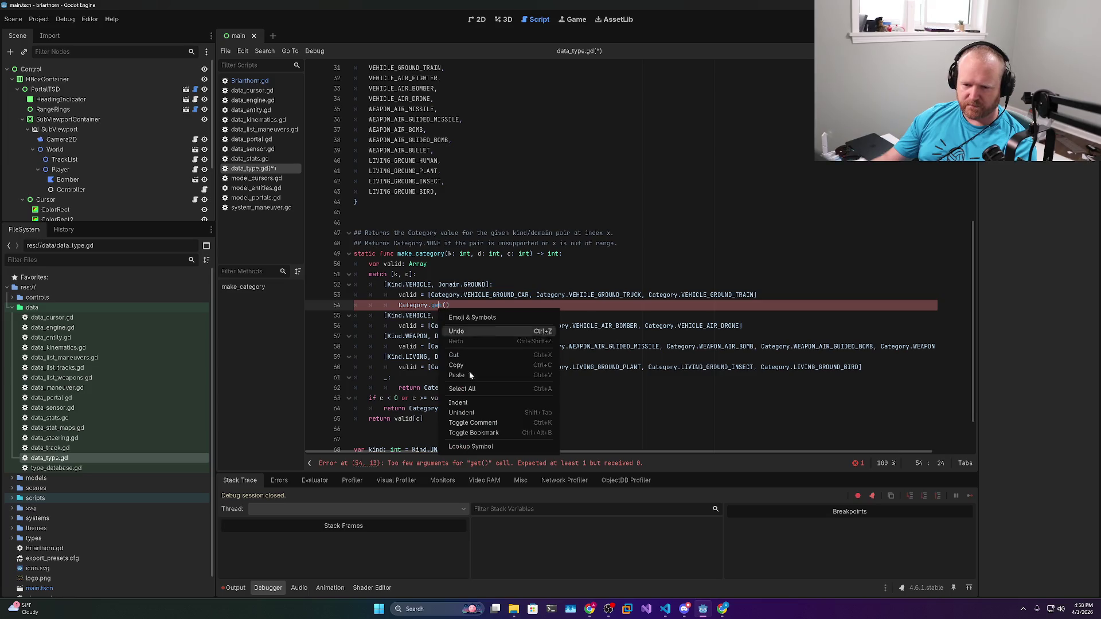
Look up get in the Dictionary reference, visit the Variant page, then return to data_type.gd
left_click(473, 446)
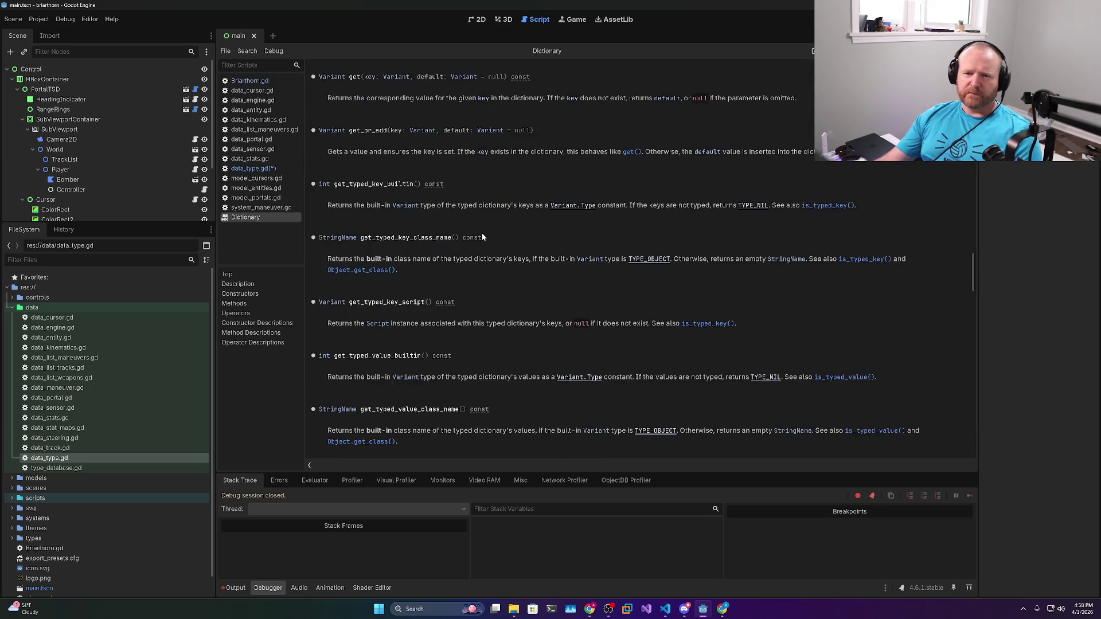
left_click(390, 76)
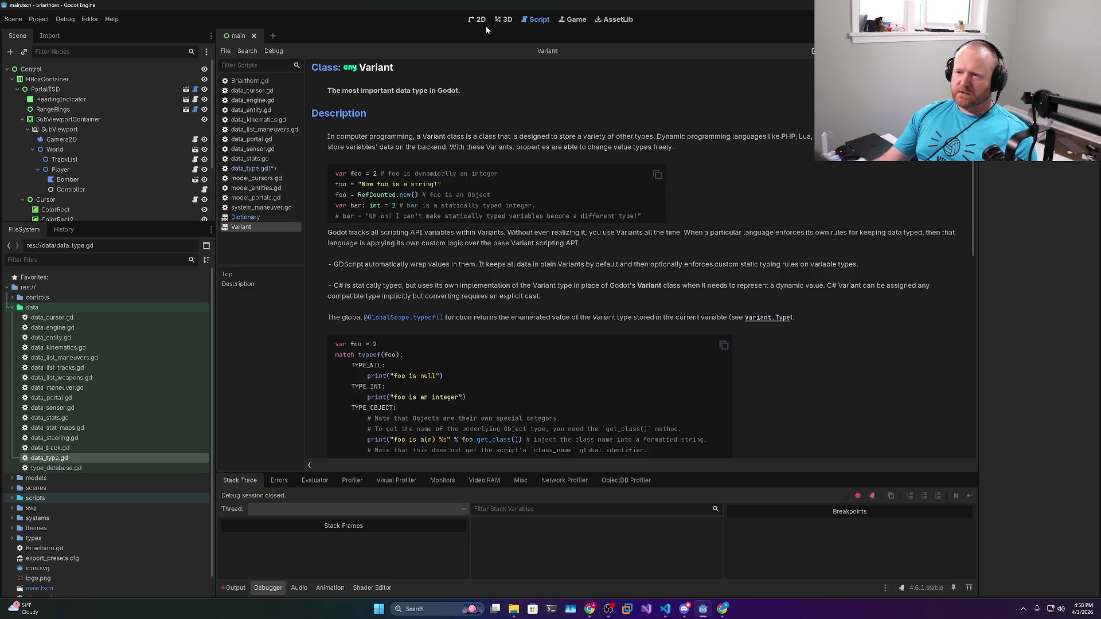
key("alt+Left")
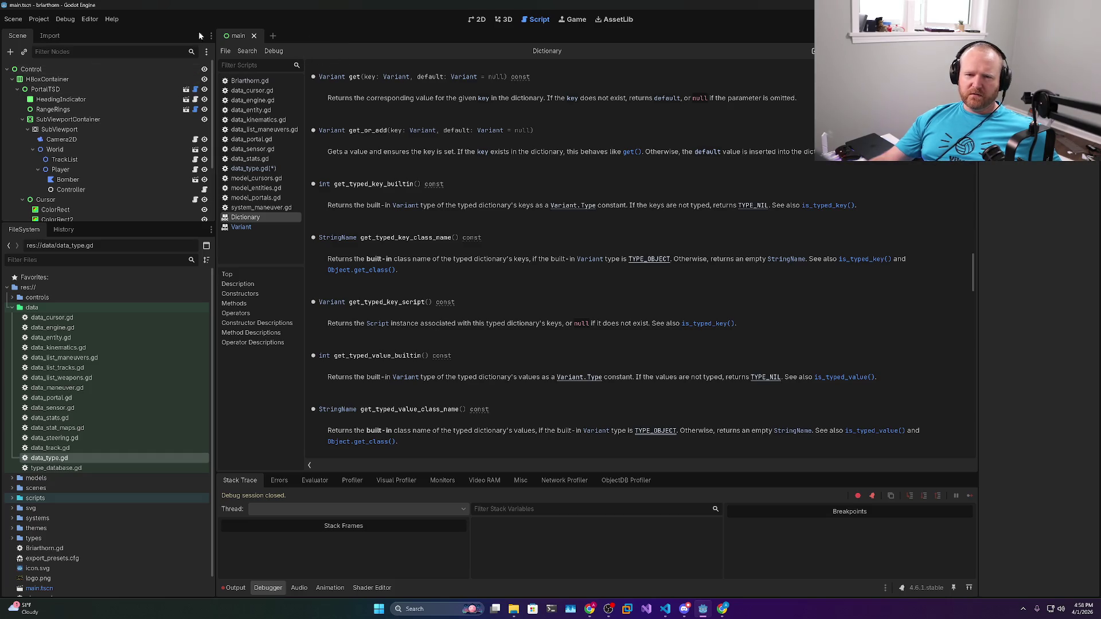
left_click(252, 168)
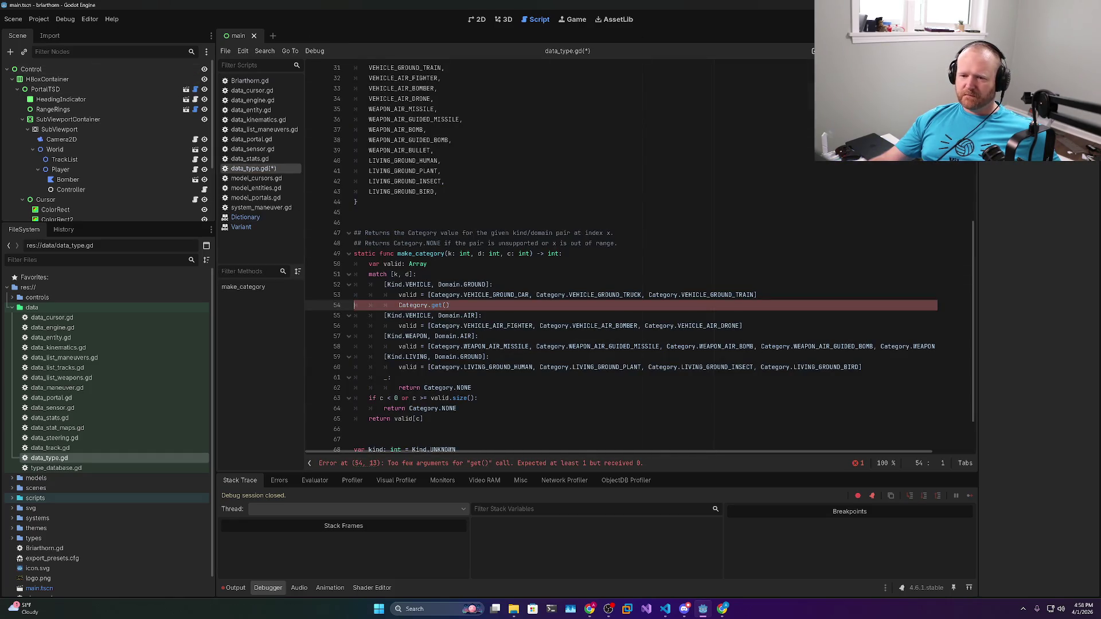
Change line 54 to Category.values()[i, then delete that trial line entirely
left_click(447, 305)
key("BackSpace")
key("BackSpace")
key("BackSpace")
type(".v")
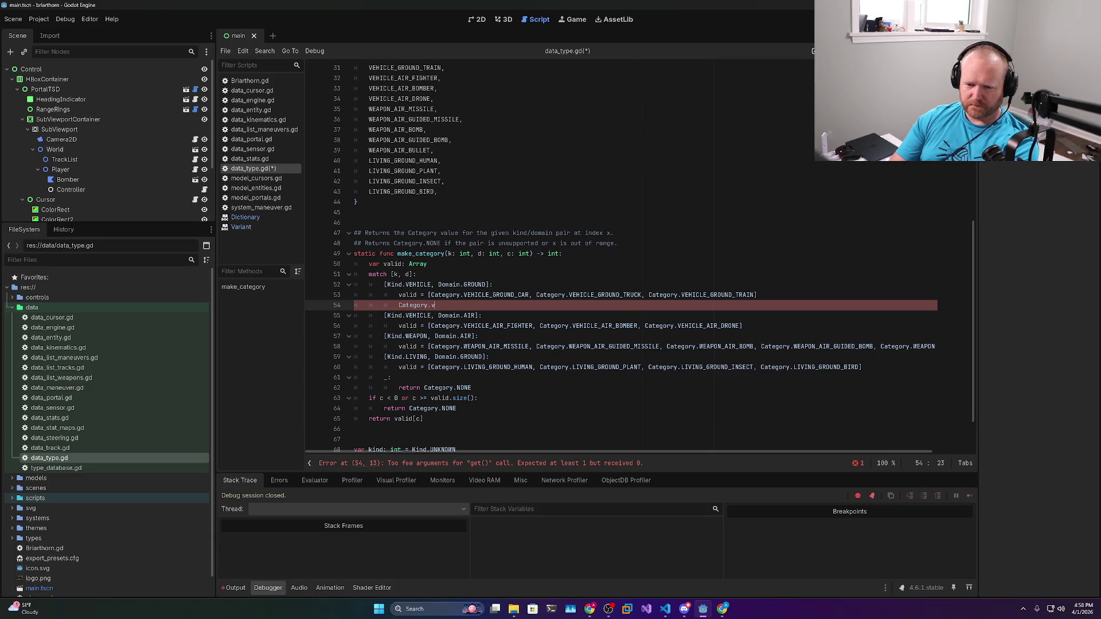
type("alue")
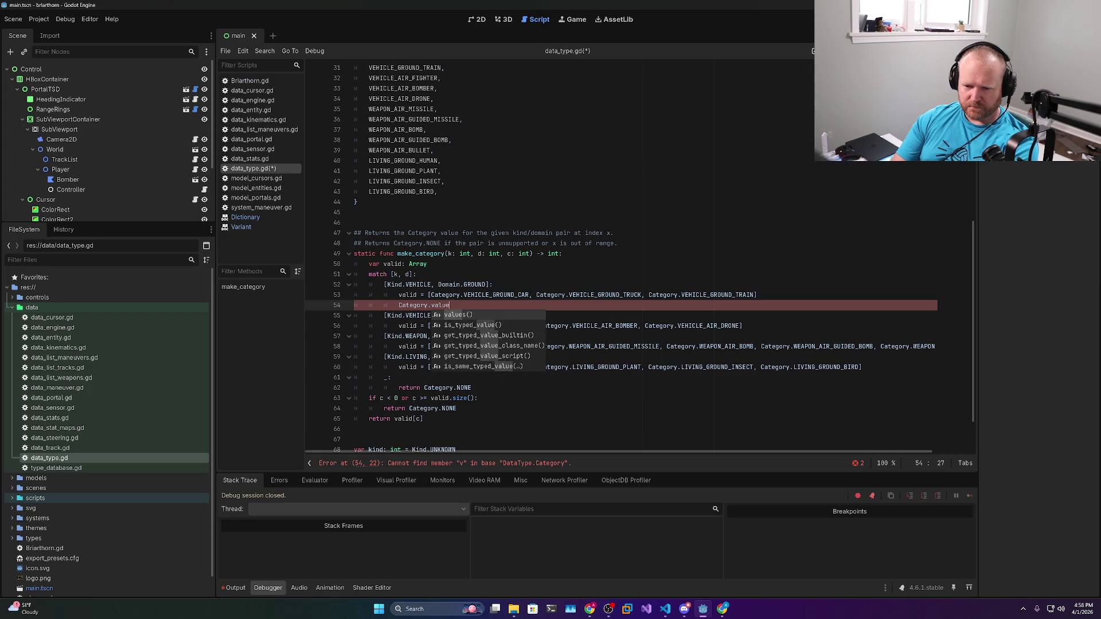
key("Return")
type("[i")
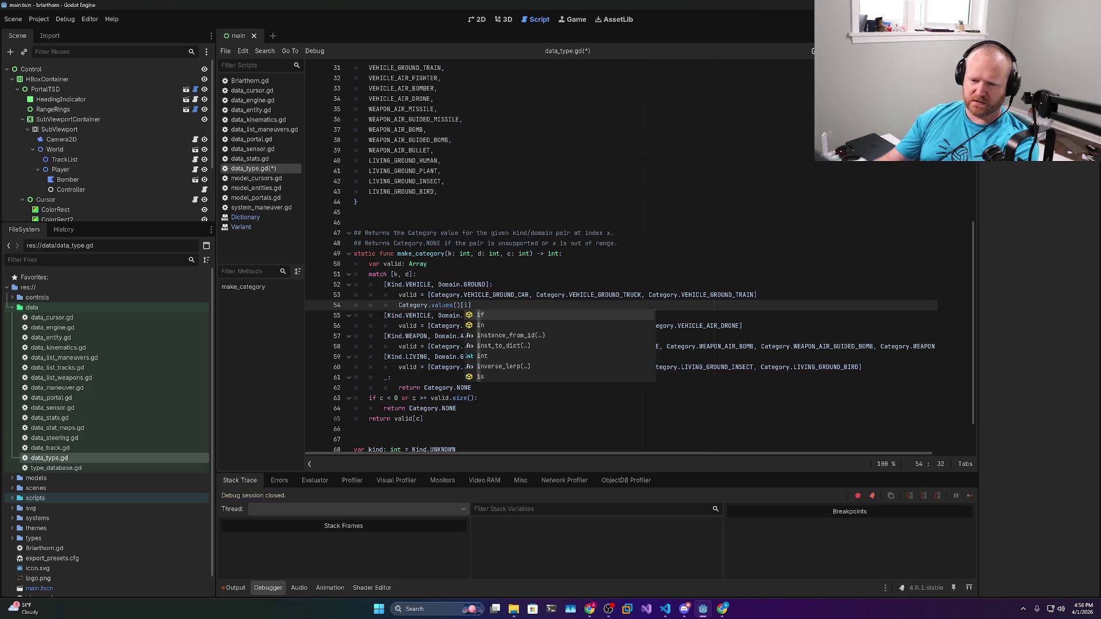
scroll(640, 257, "down", 1)
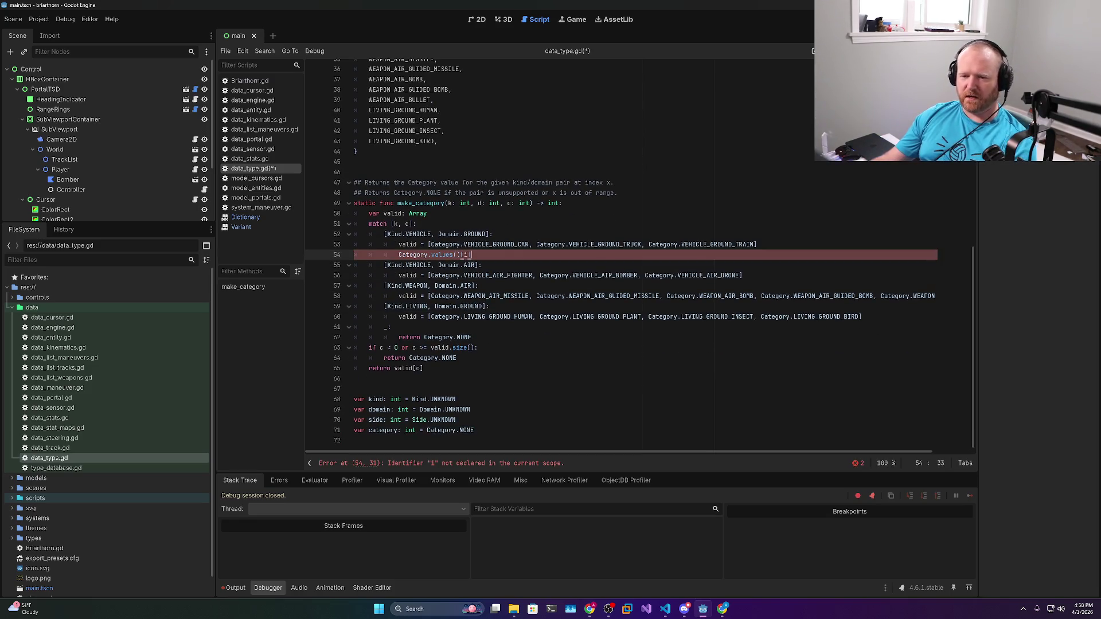
key("ctrl+shift+k")
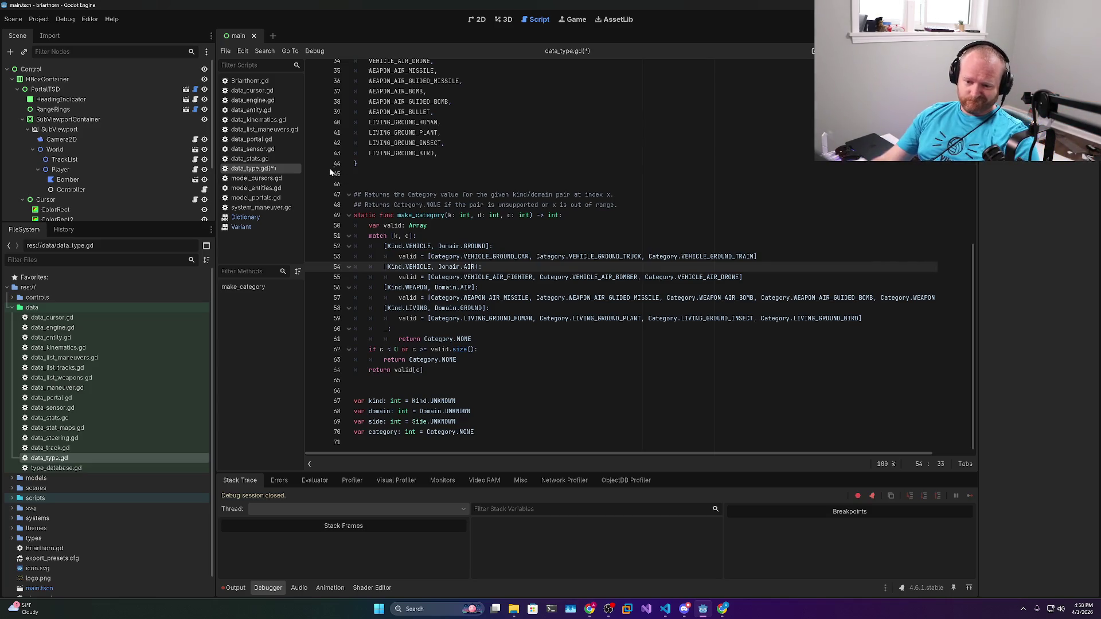
scroll(621, 258, "up", 10)
scroll(621, 258, "up", 2)
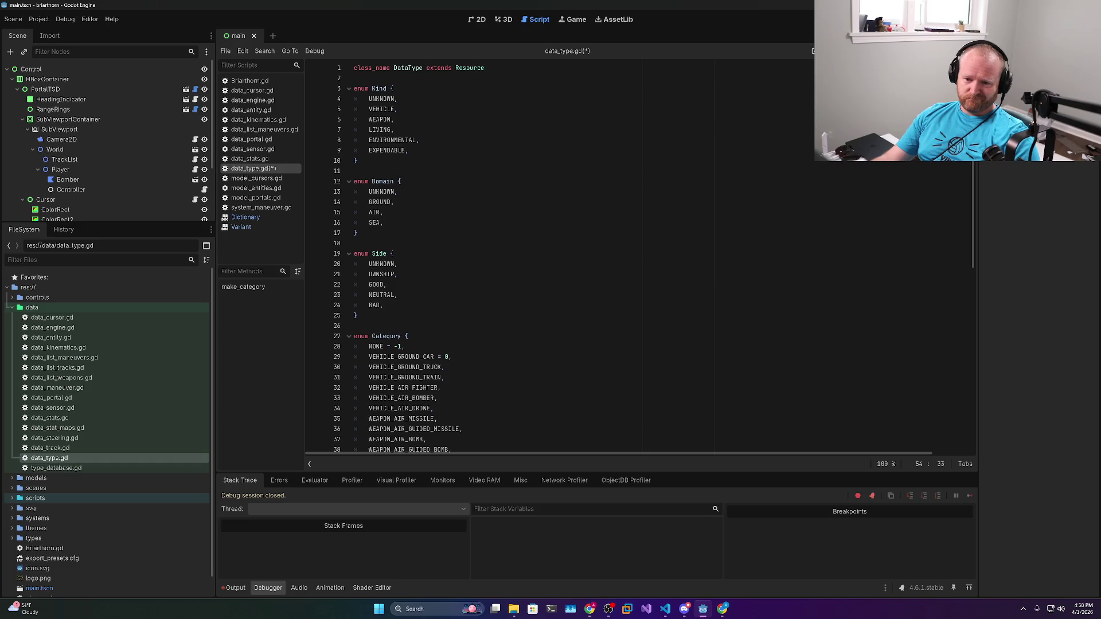
scroll(621, 258, "down", 3)
scroll(621, 258, "down", 5)
scroll(621, 259, "up", 5)
scroll(621, 259, "down", 8)
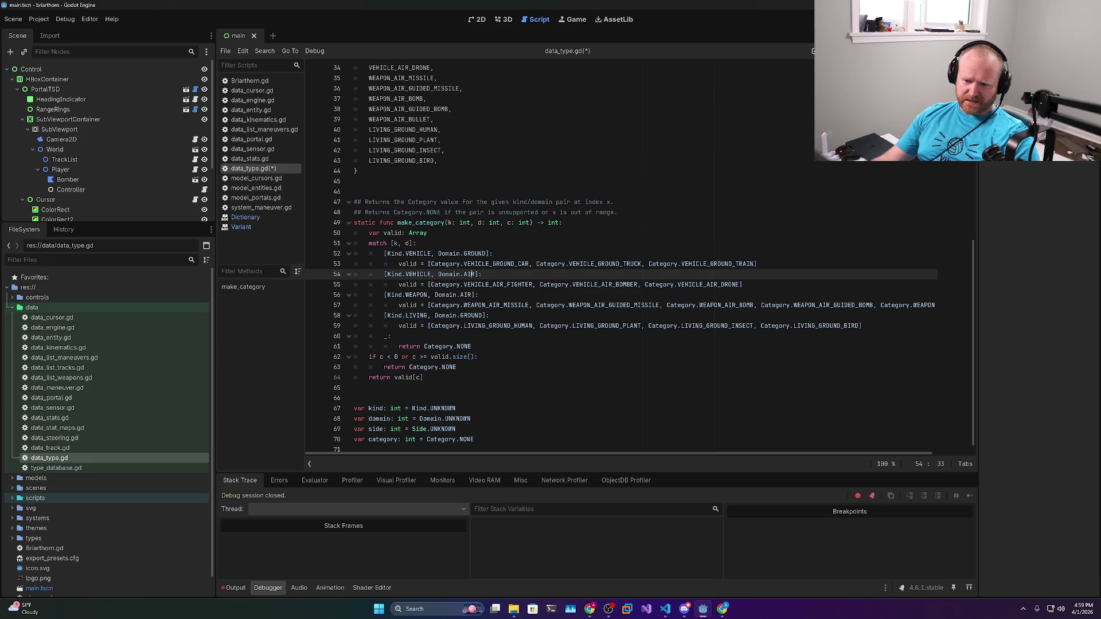
left_click(356, 171)
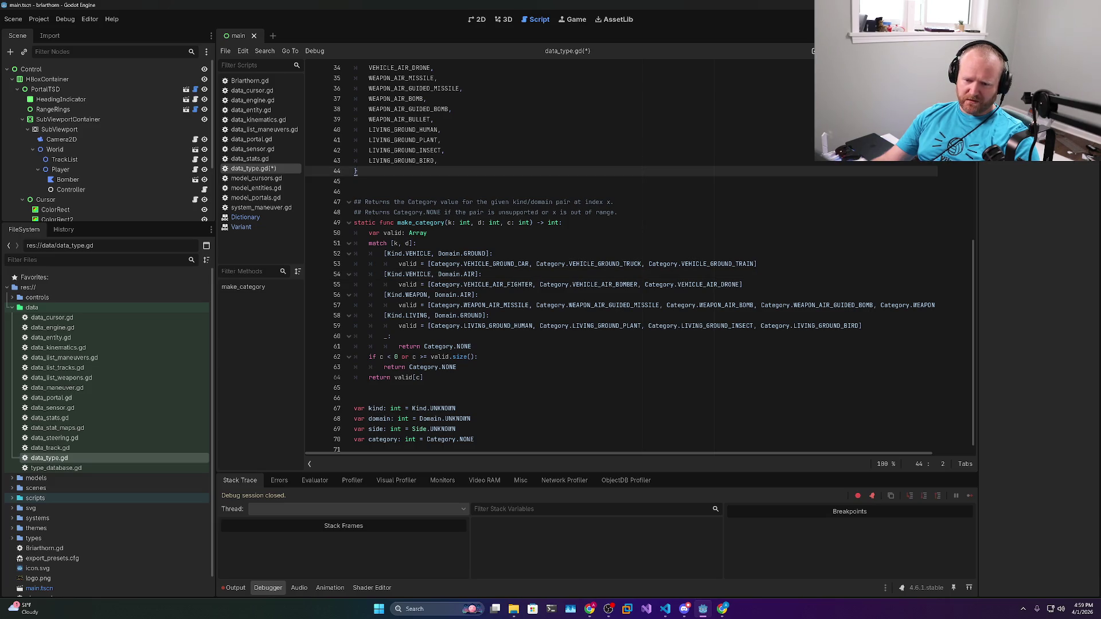
key("Return")
key("Return")
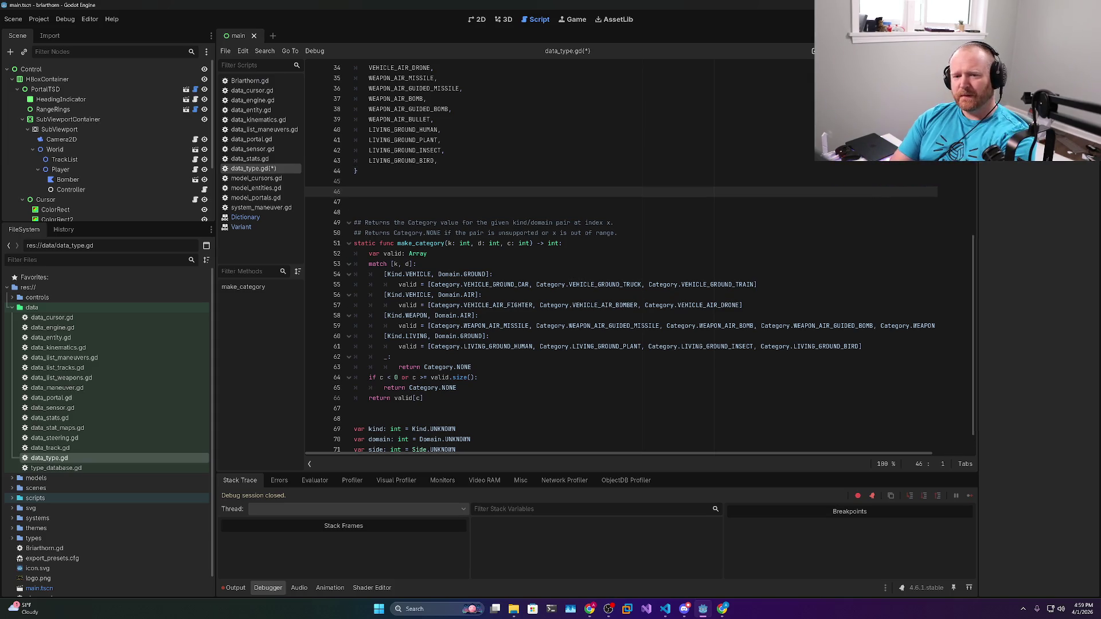
key("BackSpace")
key("BackSpace")
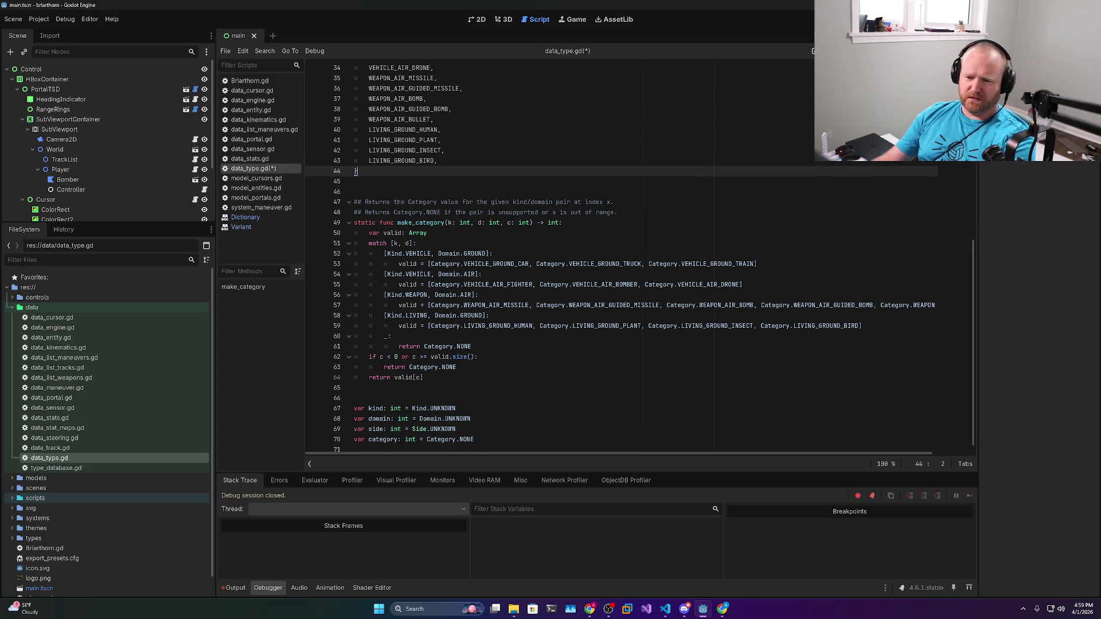
left_click_drag(744, 285, 399, 284)
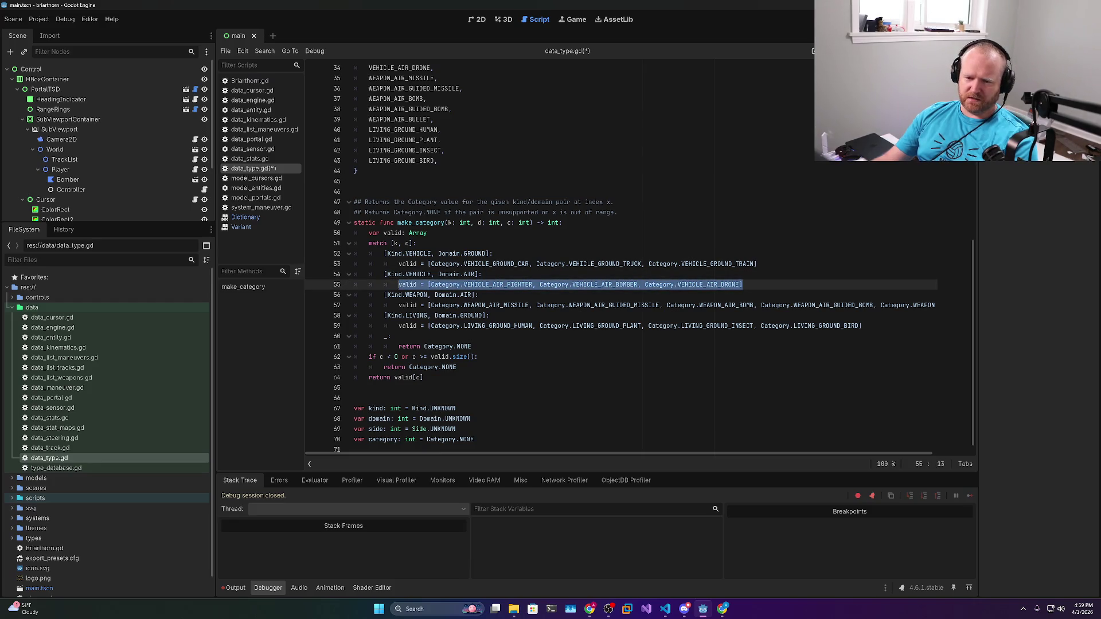
left_click(428, 285)
left_click(743, 284)
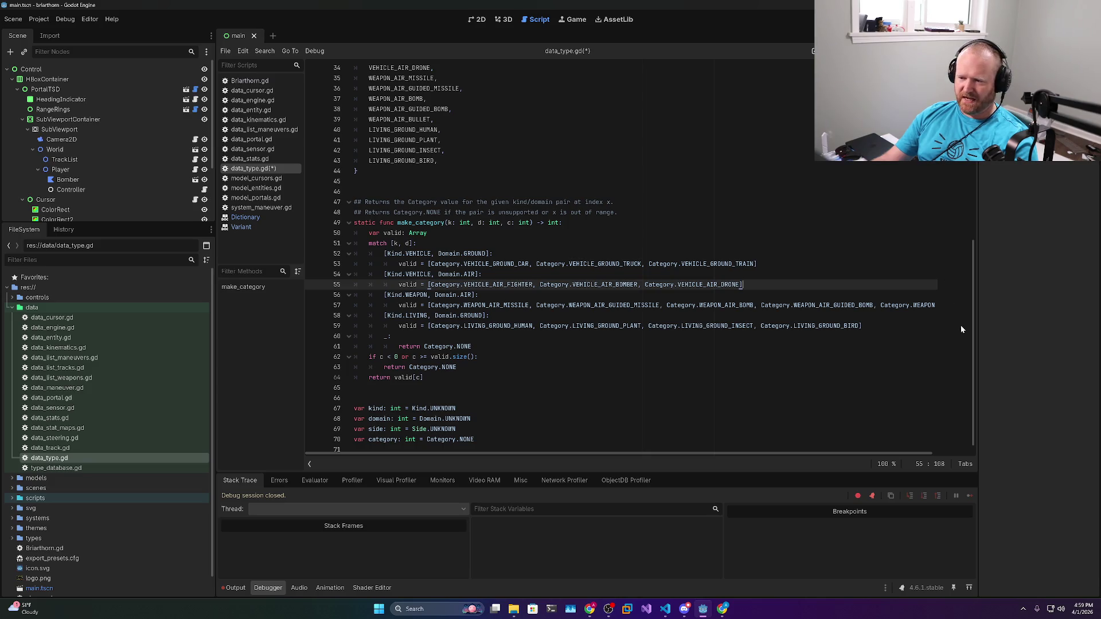
Rename the Category enum on line 27 to CategoryVehicleGround, producing 18 undeclared-Category errors
scroll(743, 285, "up", 6)
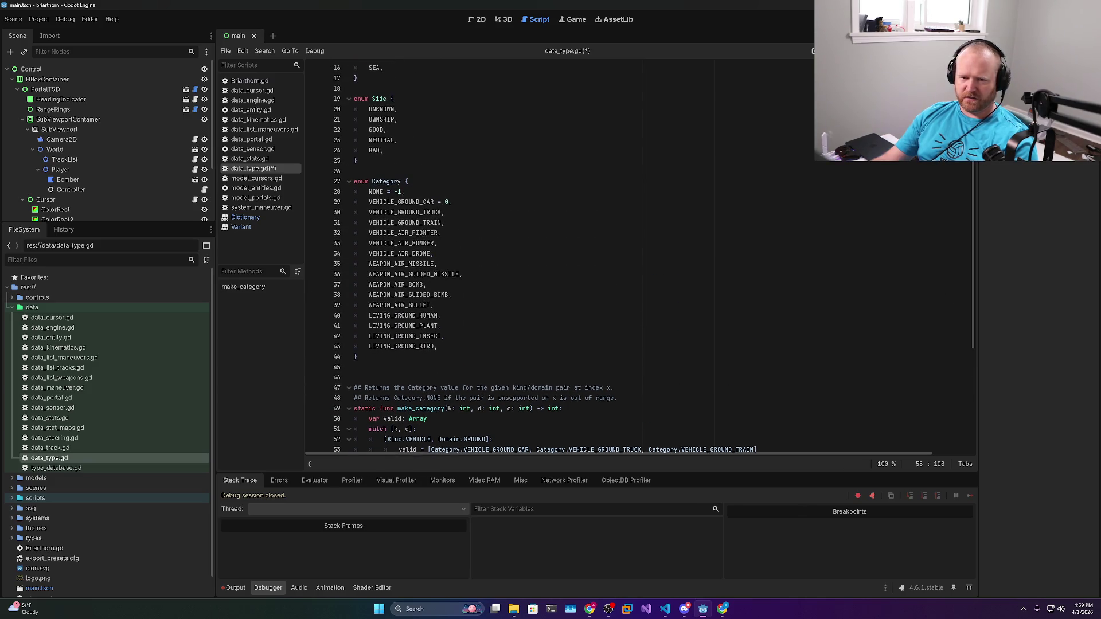
double_click(386, 181)
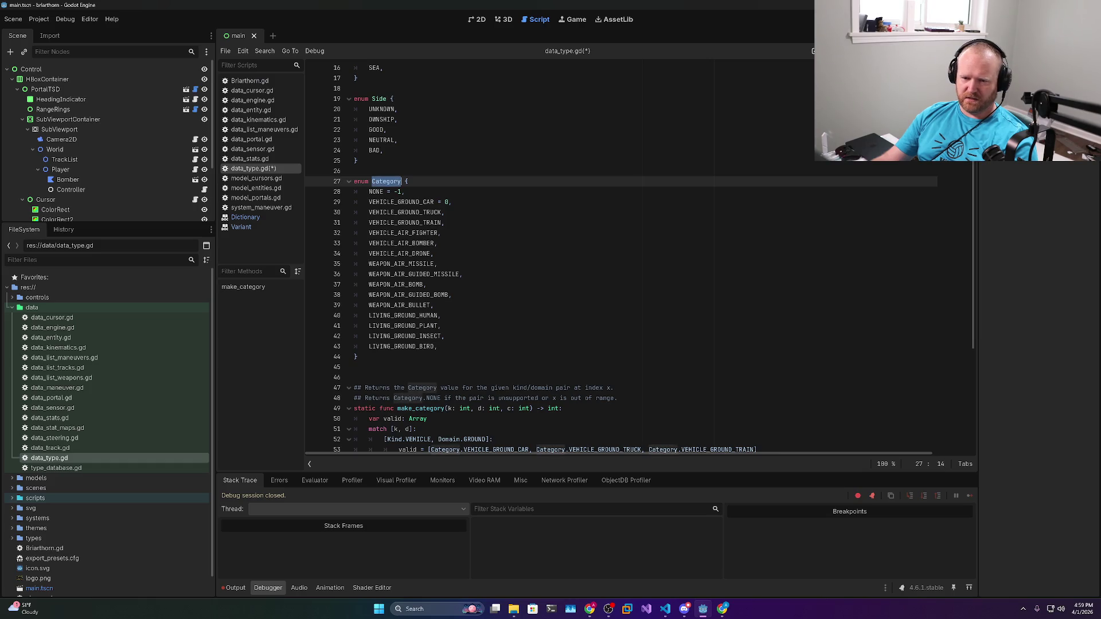
scroll(641, 259, "down", 6)
scroll(640, 259, "up", 5)
key("Right")
scroll(640, 258, "down", 4)
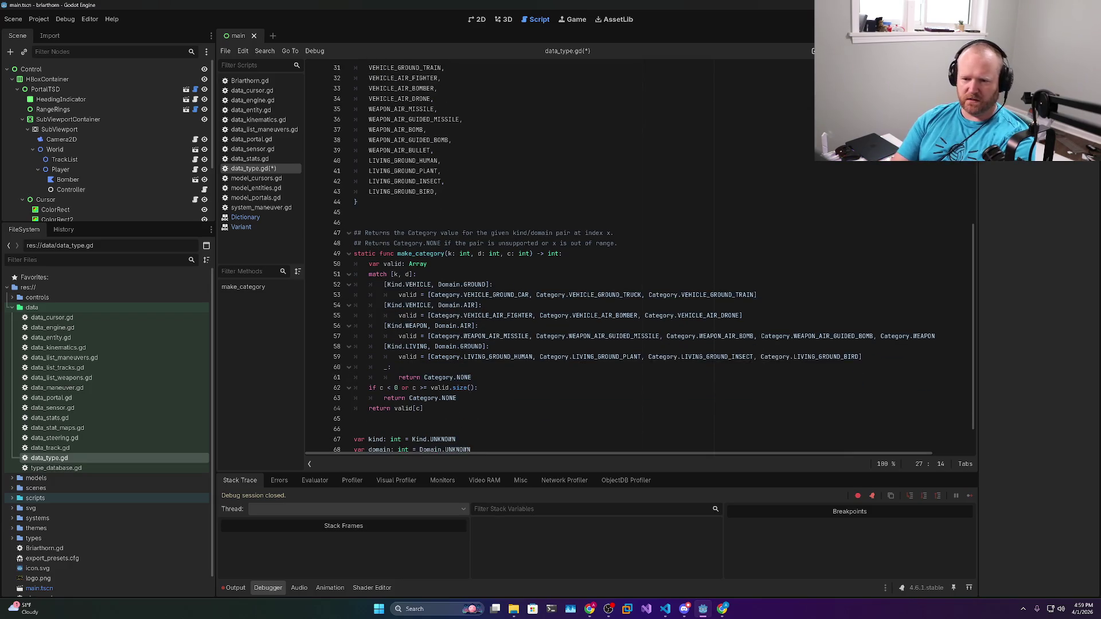
type("Veh")
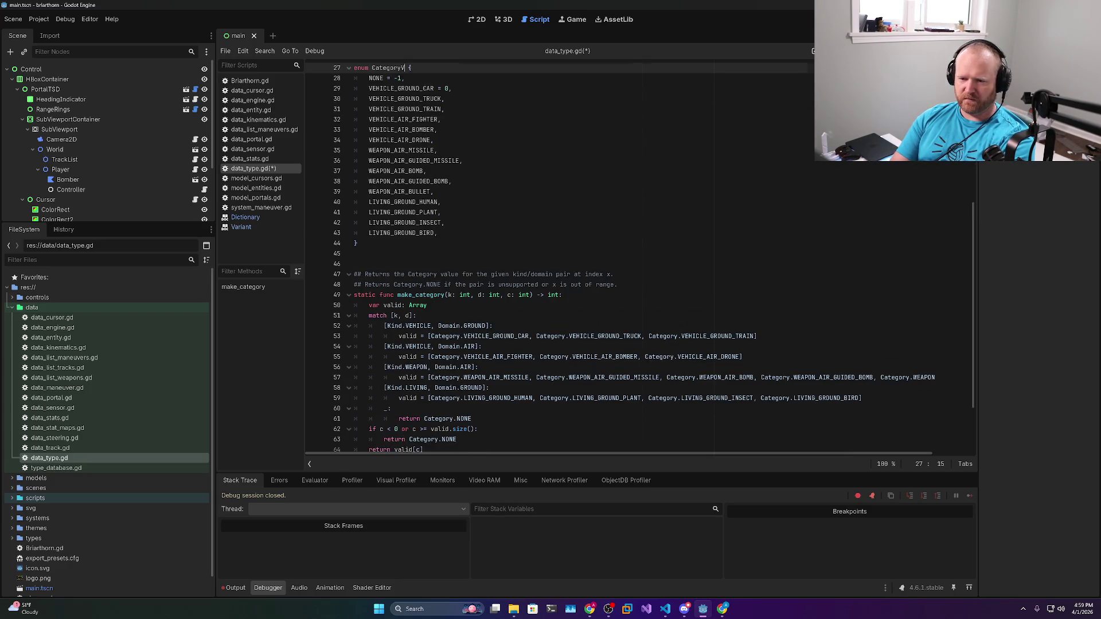
type("icleGroup")
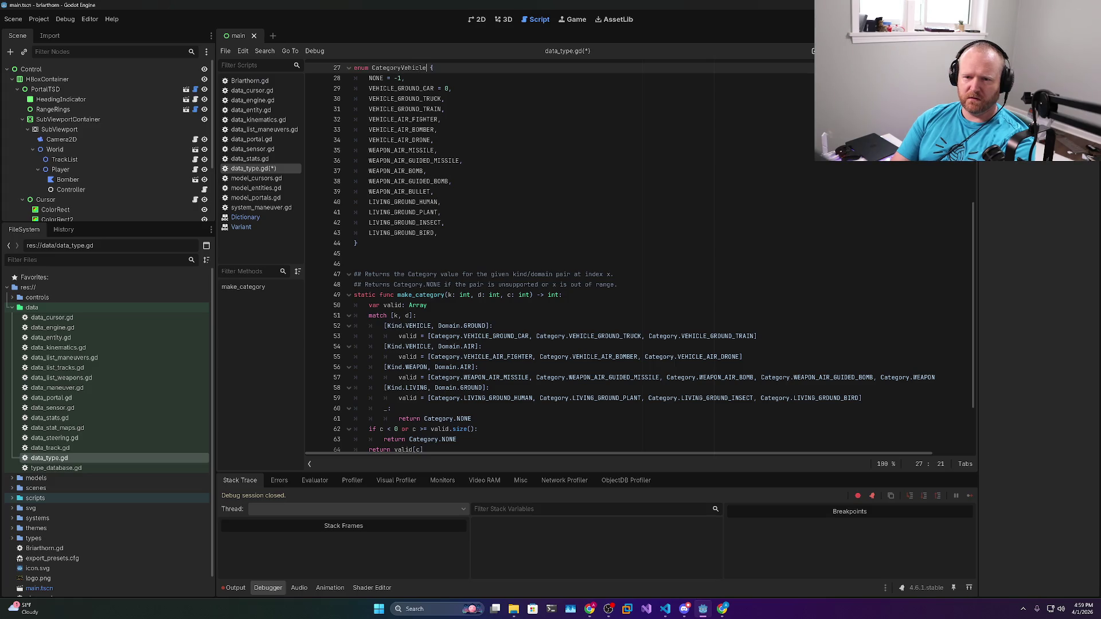
key("BackSpace")
type("nd")
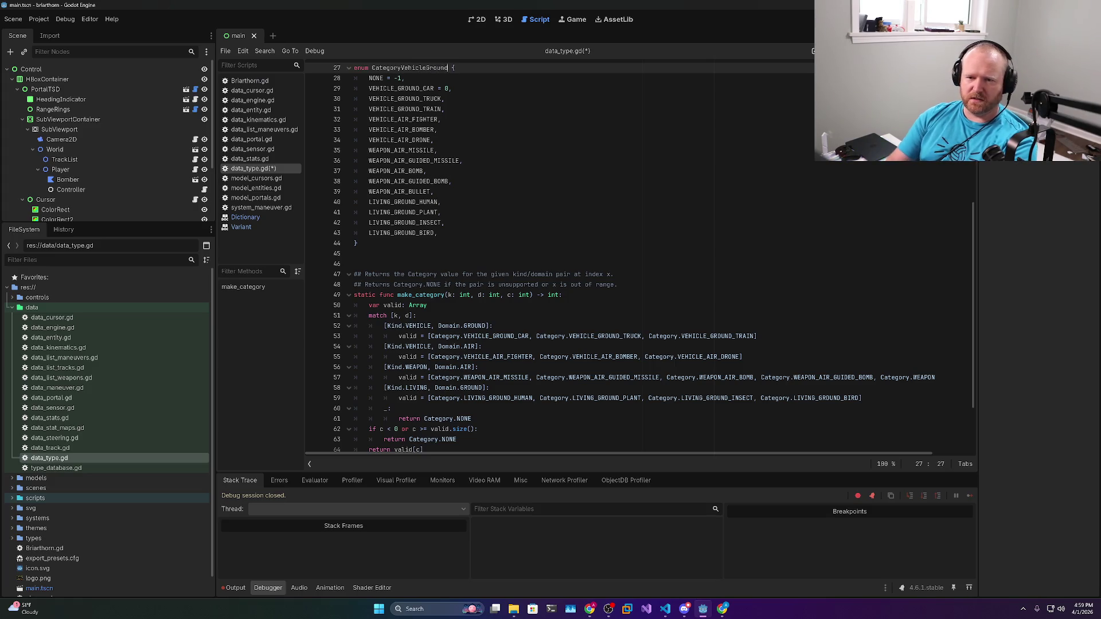
scroll(640, 259, "up", 2)
scroll(640, 259, "up", 7)
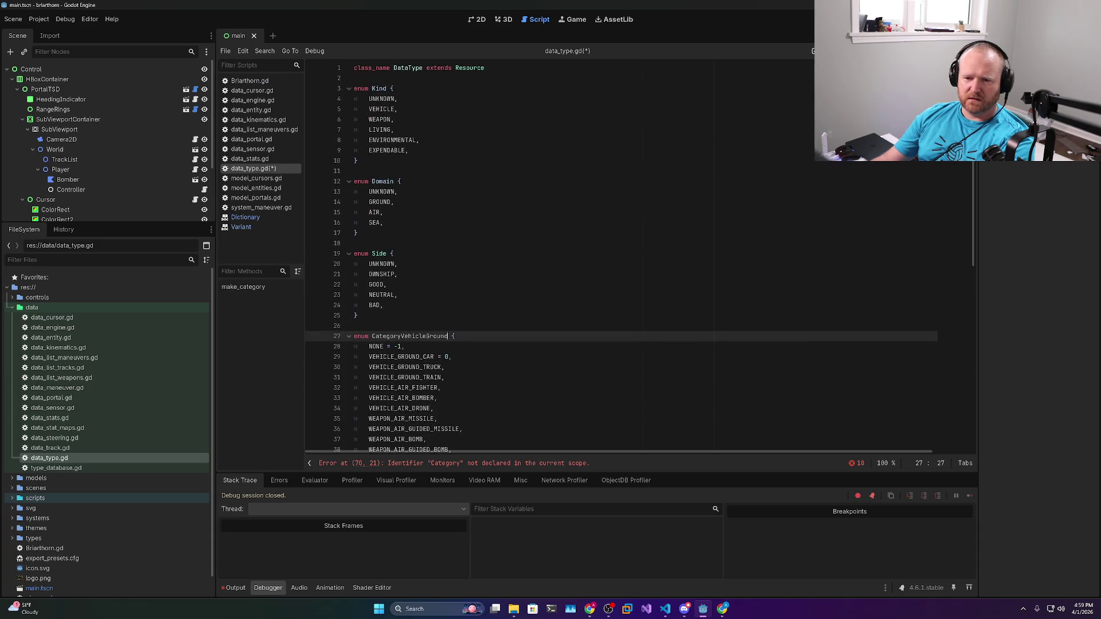
scroll(640, 258, "down", 3)
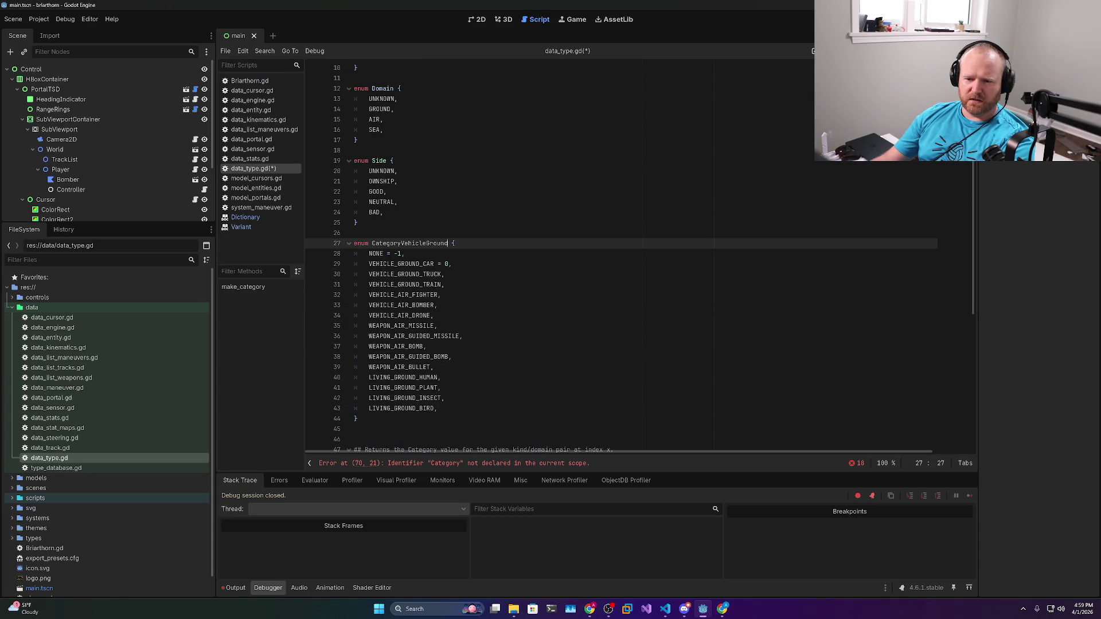
scroll(640, 259, "up", 3)
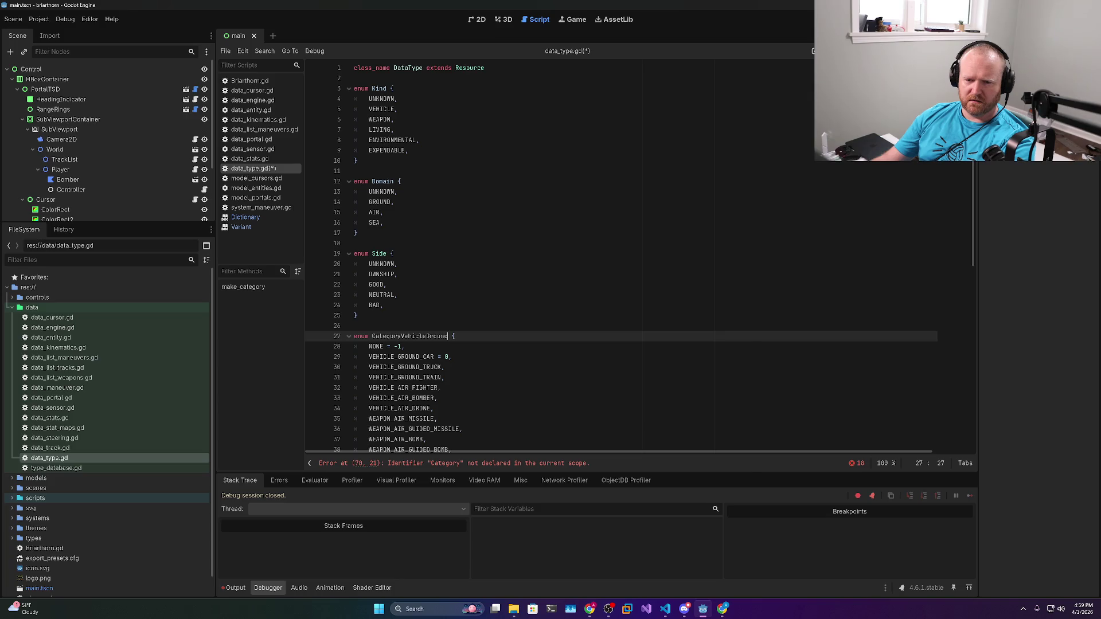
Remove the explicit -1 from NONE and = 0 from VEHICLE_GROUND_CAR in the enum
left_click_drag(391, 347, 446, 357)
key("BackSpace")
key("shift+Right")
key("BackSpace")
left_click(392, 346)
key("BackSpace")
key("BackSpace")
key("BackSpace")
type(",")
scroll(573, 258, "down", 4)
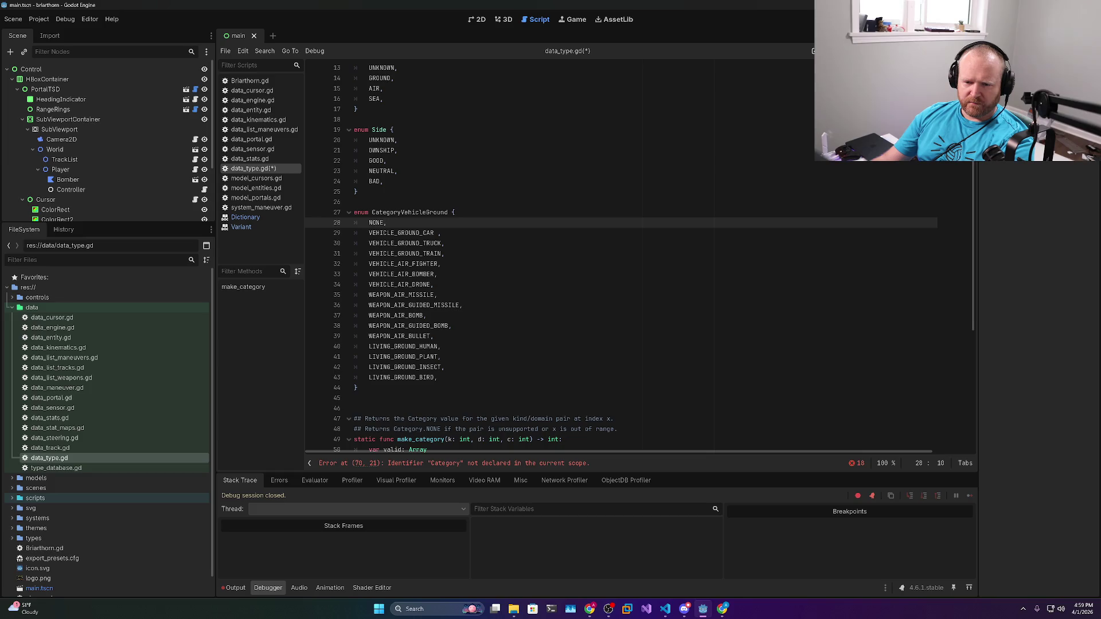
Try splitting the enum after VEHICLE_GROUND_TRAIN into a second CategoryVehicle enum, then undo it
left_click(446, 253)
key("Return")
key("Return")
key("BackSpace")
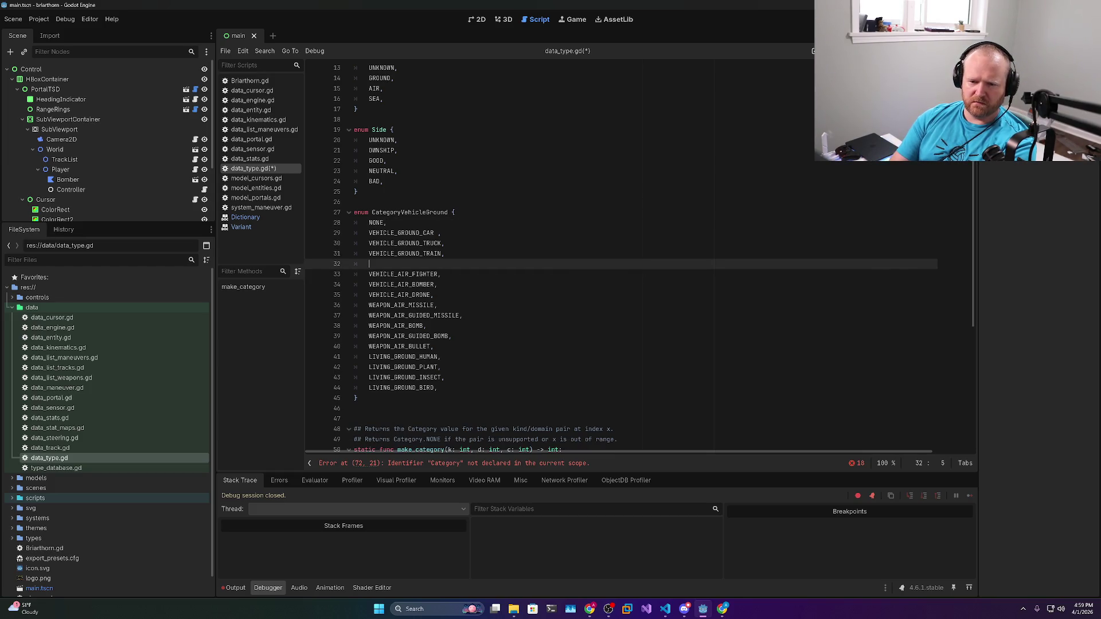
type("}")
key("Return")
key("Return")
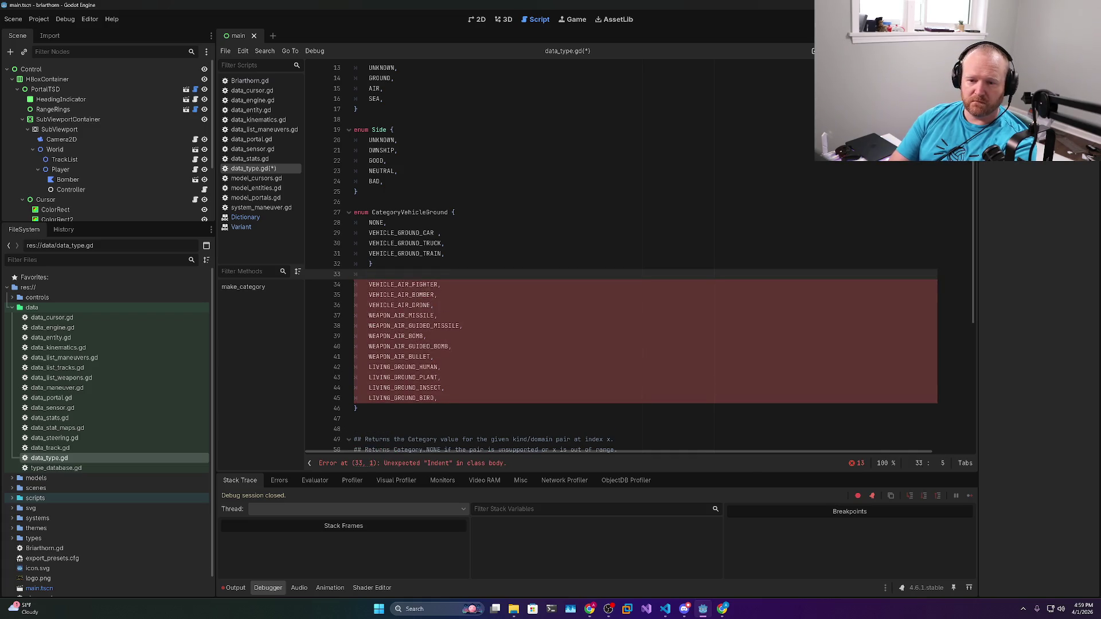
key("ctrl+s")
left_click(370, 264)
key("Down")
key("Down")
type("enum CategoryVehicle")
scroll(640, 261, "down", 8)
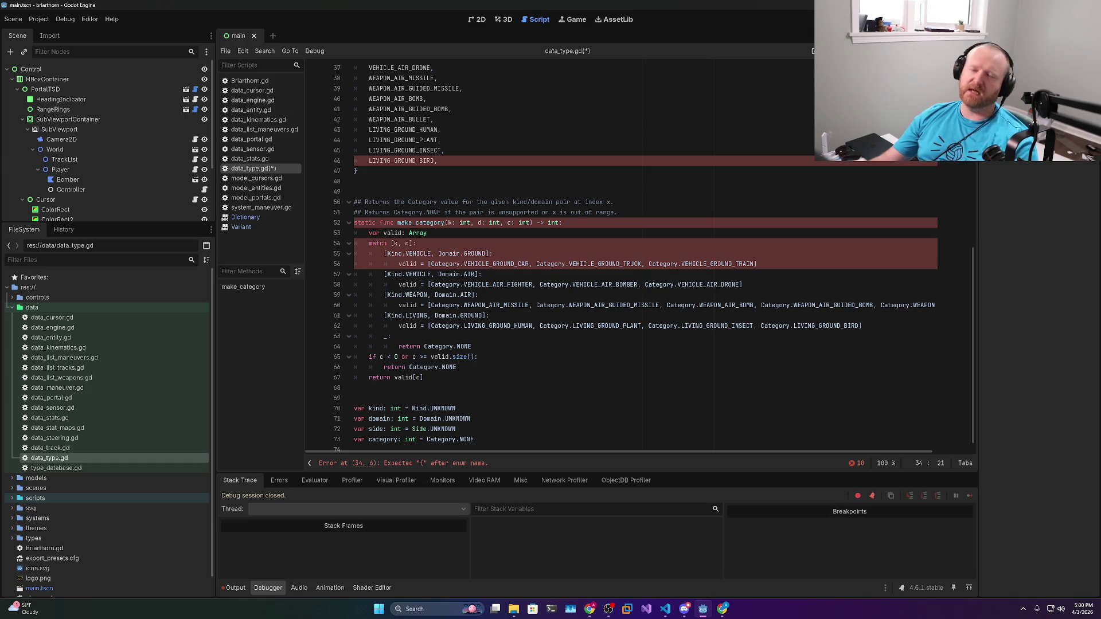
scroll(640, 255, "up", 6)
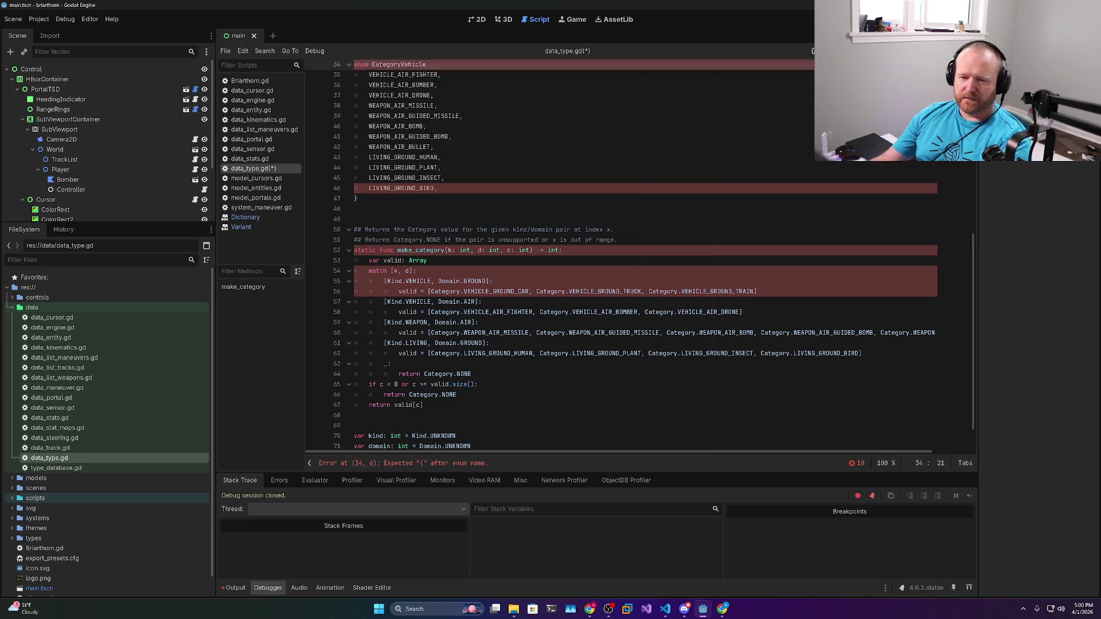
key("BackSpace")
key("BackSpace")
key("BackSpace")
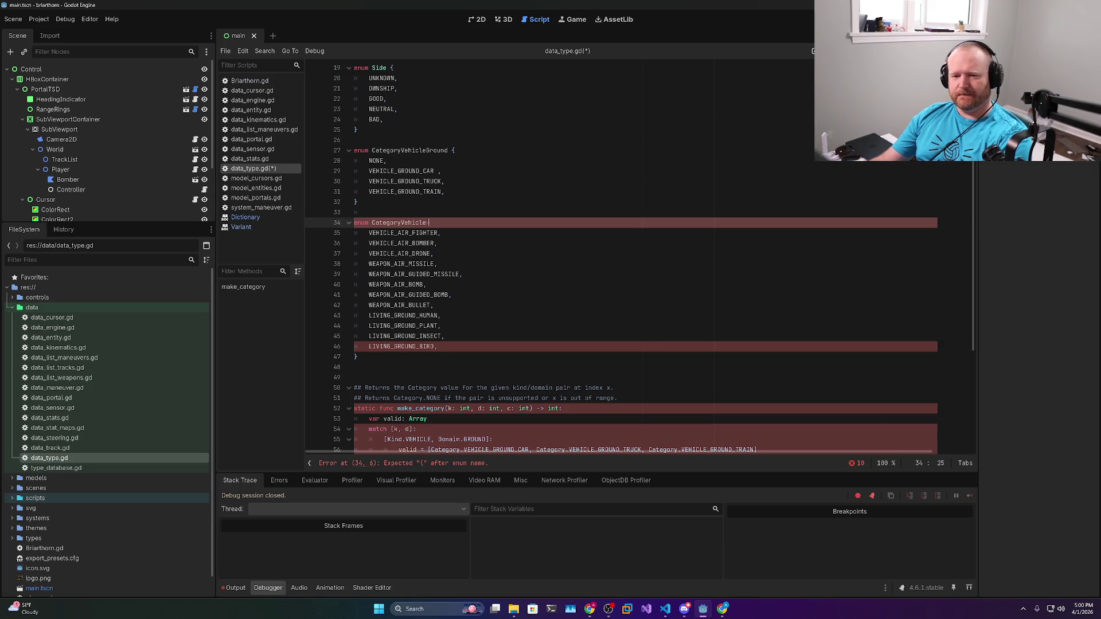
key("BackSpace")
key("BackSpace")
key("BackSpace")
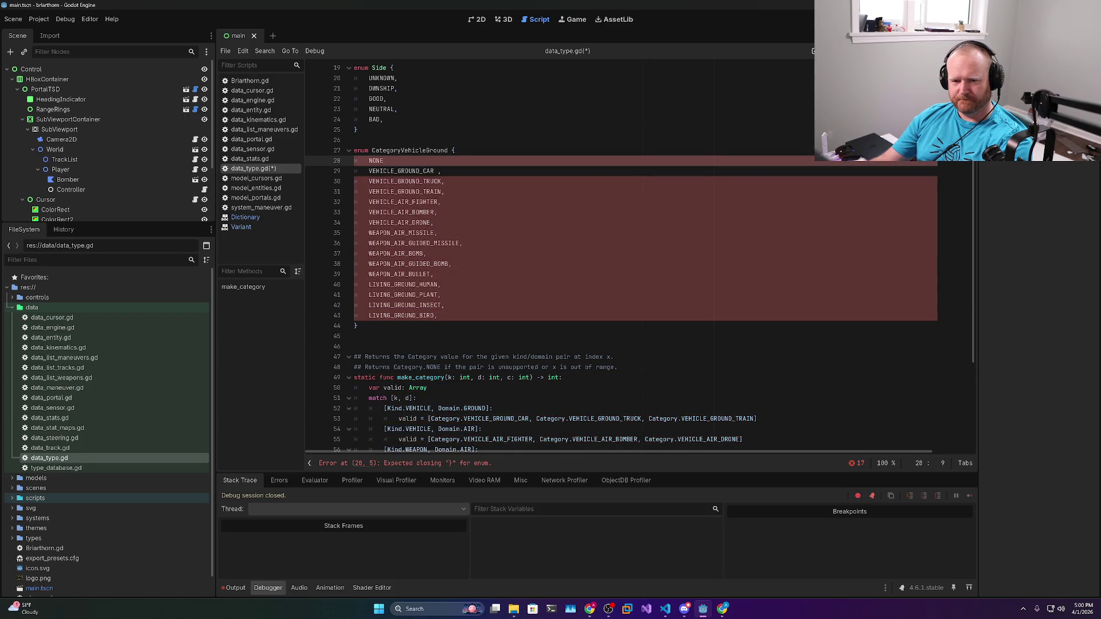
Rename the enum back to Category and save the script
left_click(387, 161)
type(",")
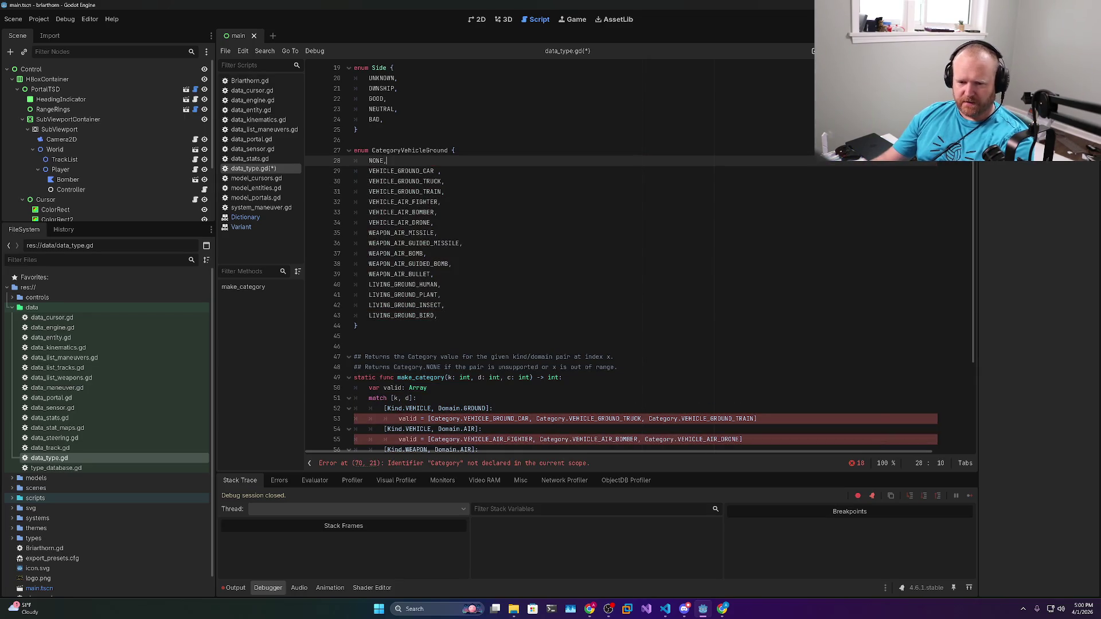
left_click(359, 336)
scroll(631, 258, "down", 3)
scroll(631, 259, "up", 5)
left_click(448, 203)
key("BackSpace")
key("BackSpace")
key("BackSpace")
key("BackSpace")
key("ctrl+s")
scroll(631, 258, "up", 2)
scroll(631, 258, "down", 8)
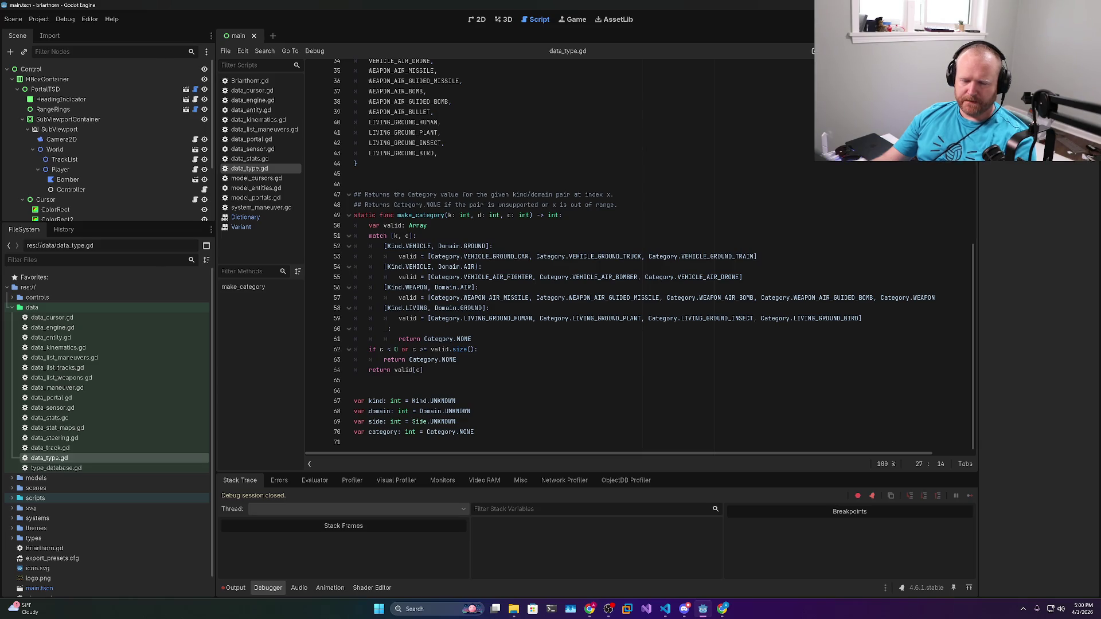
Assign NONE = -1 and VEHICLE_GROUND_CAR = 0 in the Category enum and save data_type.gd
mouse_move(525, 320)
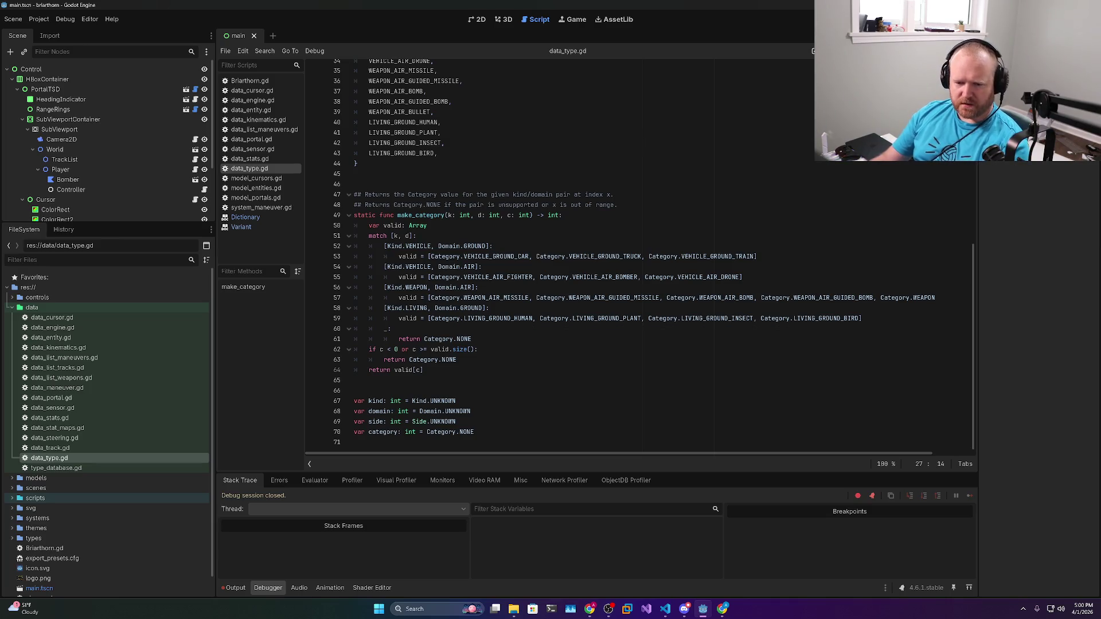
left_click(389, 350)
scroll(389, 349, "up", 5)
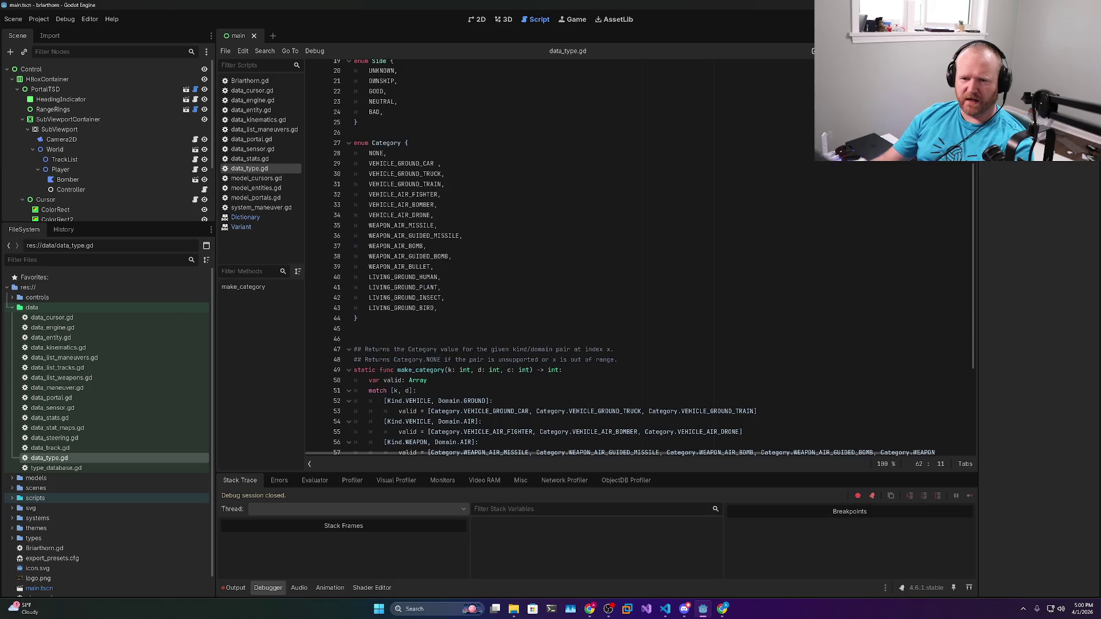
left_click(384, 154)
type("= -1")
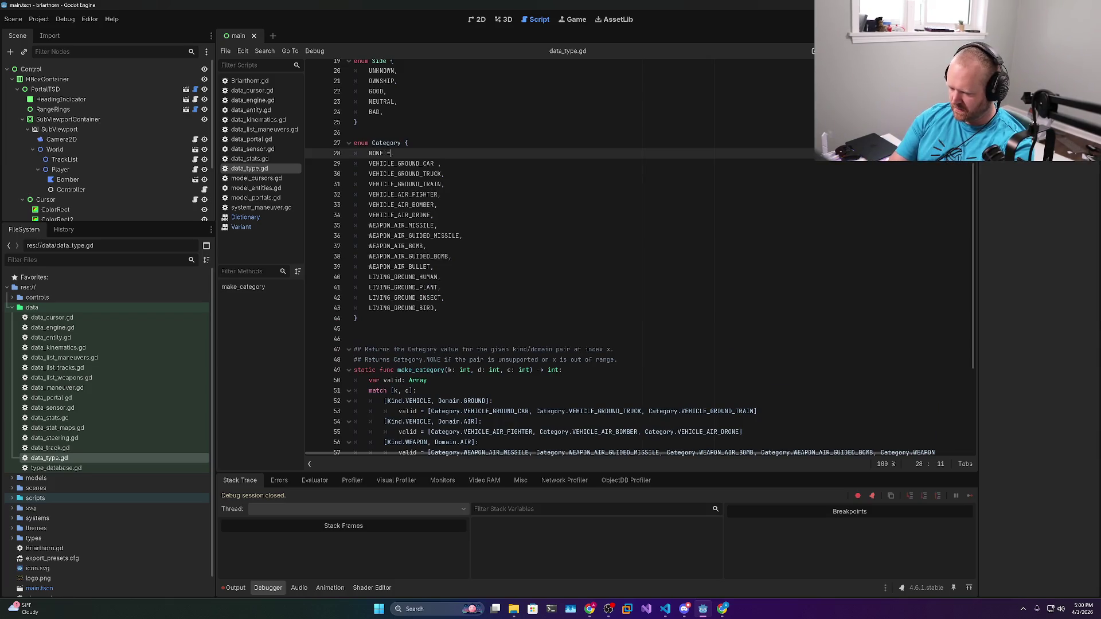
left_click(434, 163)
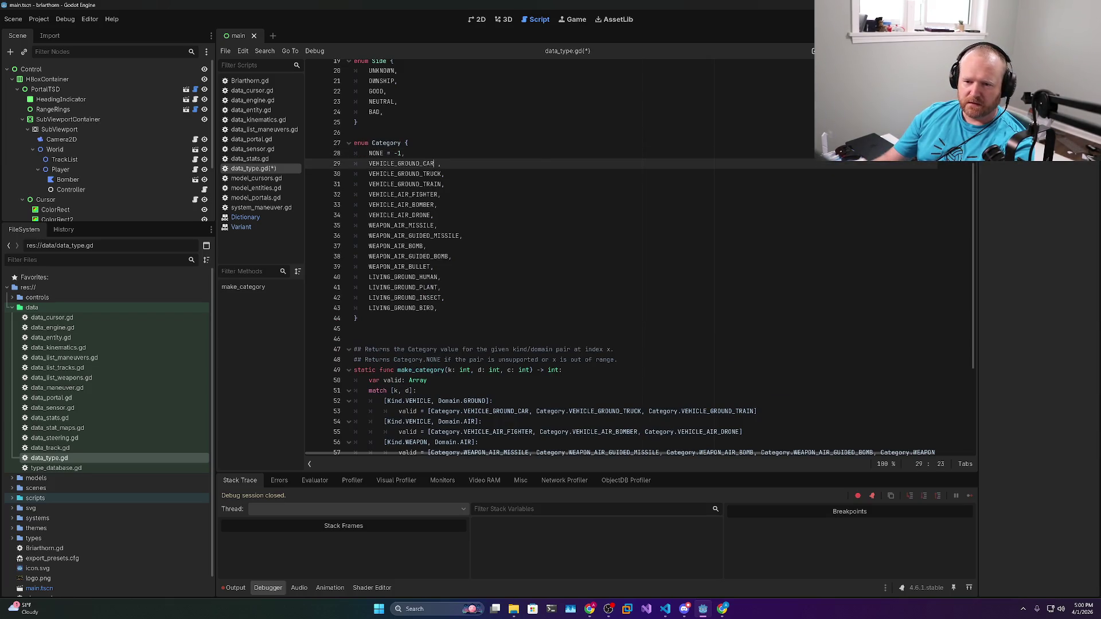
type("=0")
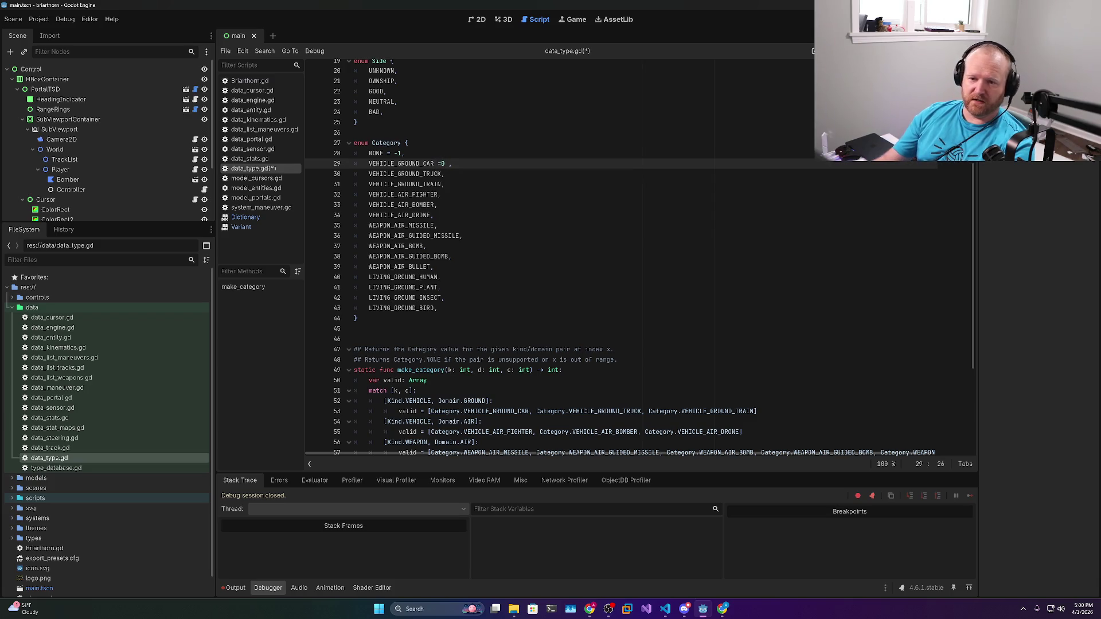
key("ctrl+s")
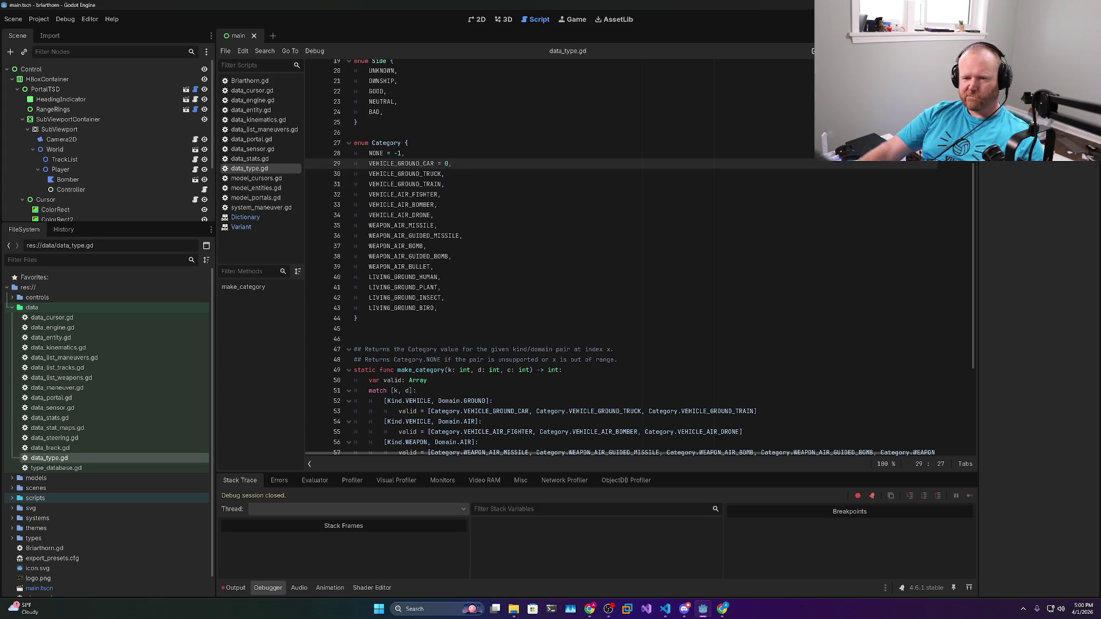
Inspect make_category's range check line and highlight the uses of valid
scroll(640, 258, "down", 1)
scroll(640, 258, "down", 3)
left_click_drag(478, 349, 356, 350)
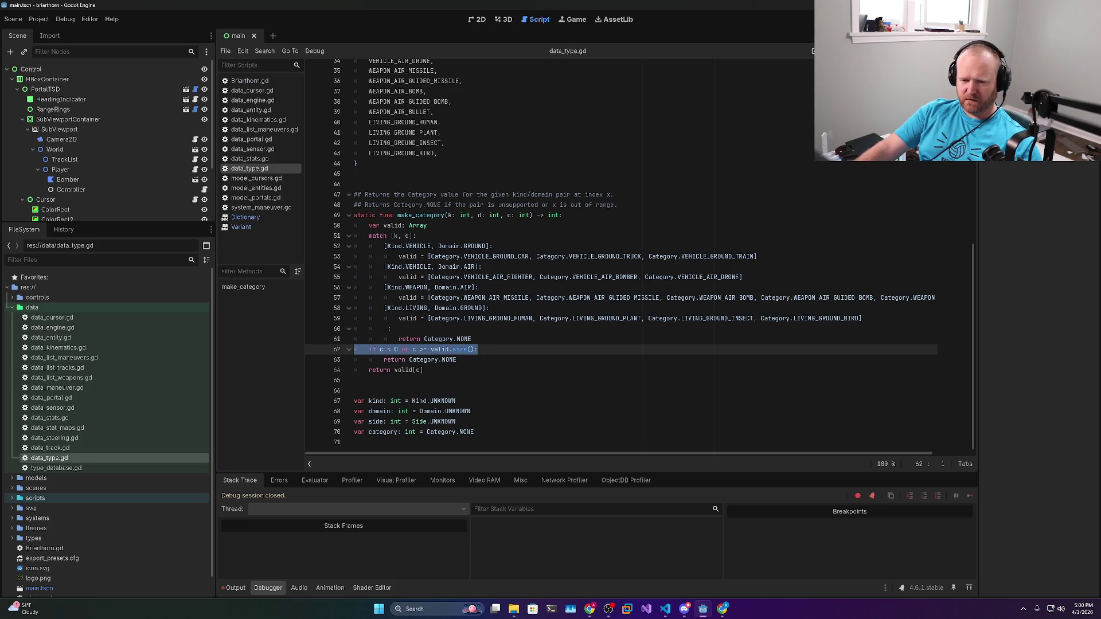
double_click(408, 256)
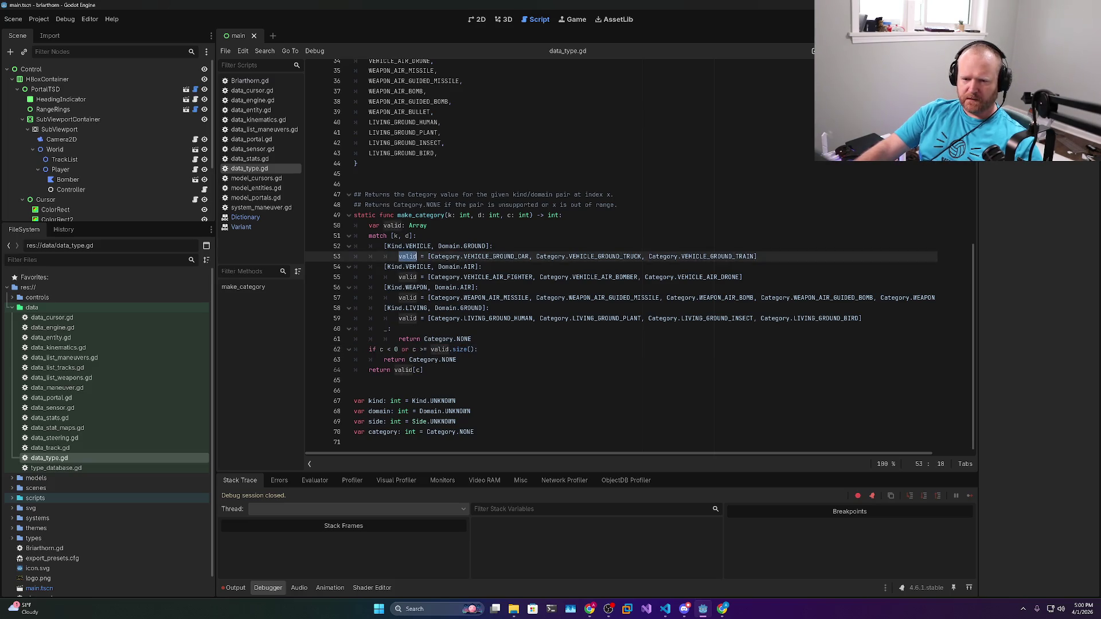
scroll(660, 287, "up", 5)
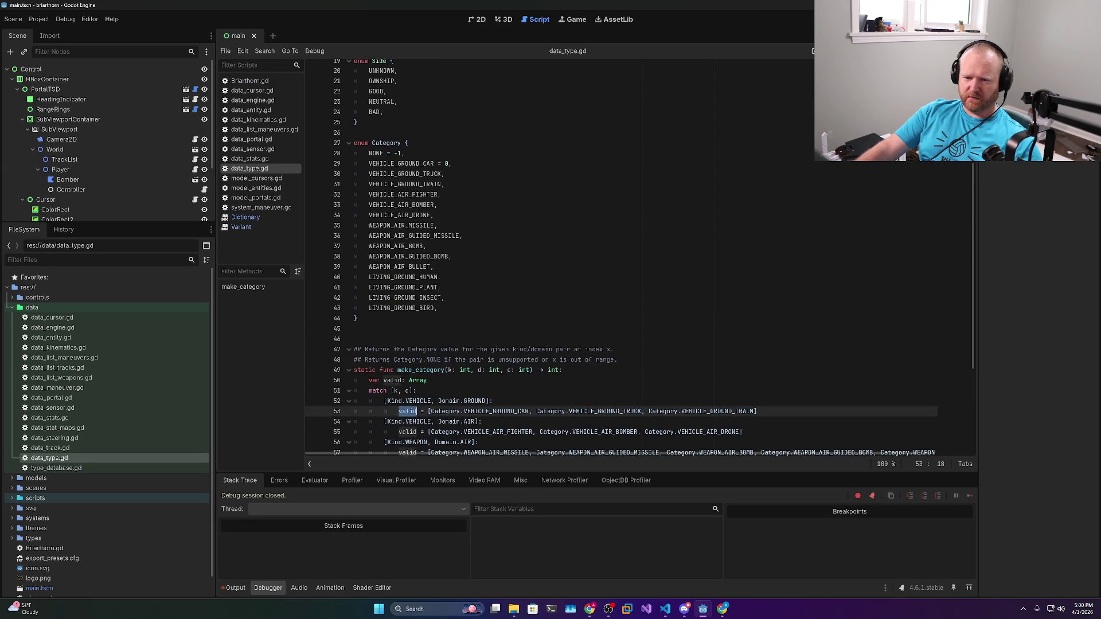
Select and review the Category enum's entries and its whole block
left_click(660, 308)
mouse_move(439, 308)
left_mouse_down()
mouse_move(373, 174)
mouse_move(265, 166)
left_mouse_up()
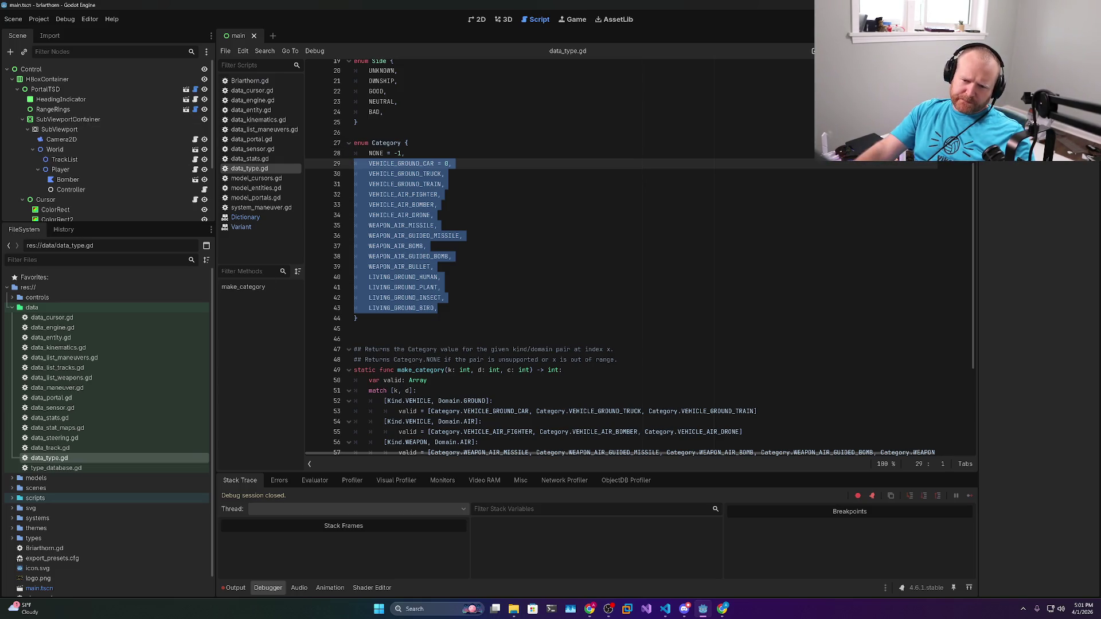
mouse_move(357, 318)
left_mouse_down()
mouse_move(367, 221)
mouse_move(354, 143)
left_mouse_up()
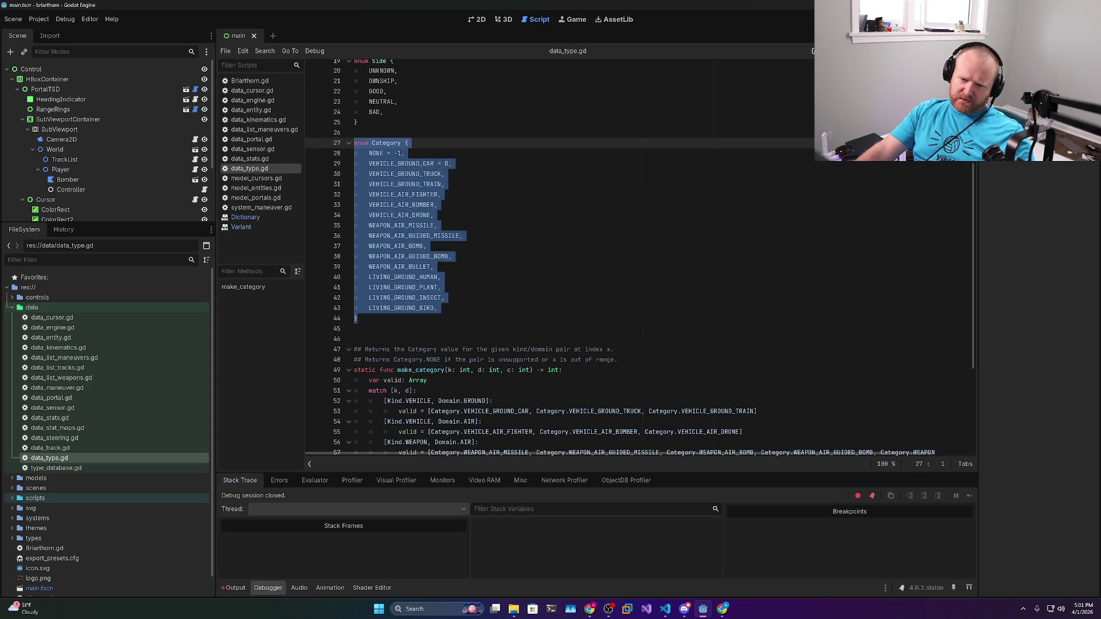
scroll(574, 258, "down", 5)
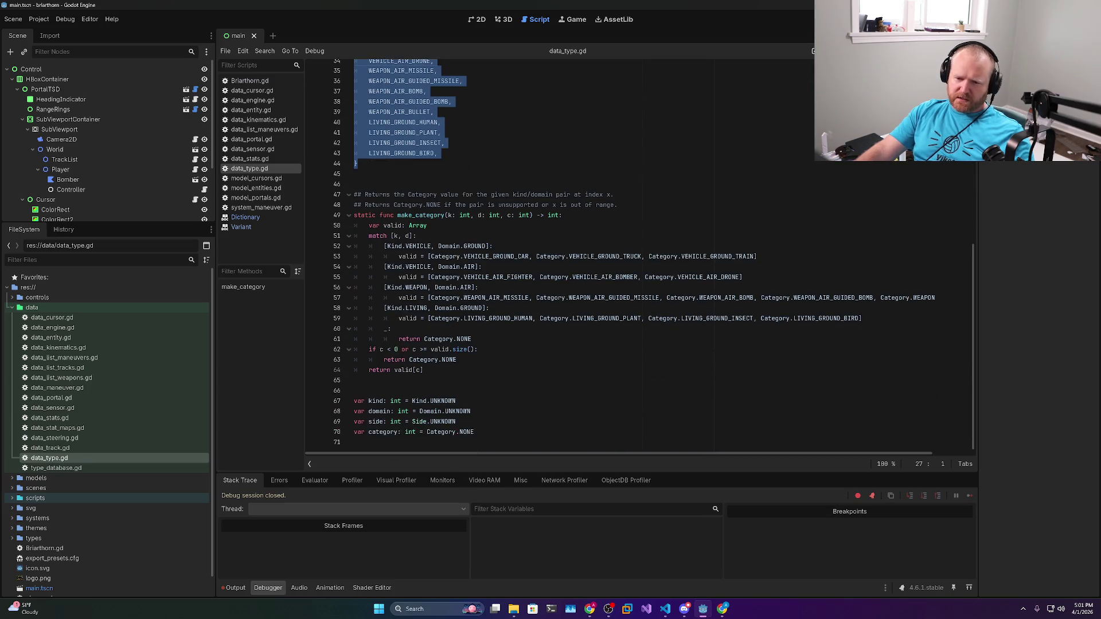
scroll(573, 258, "up", 3)
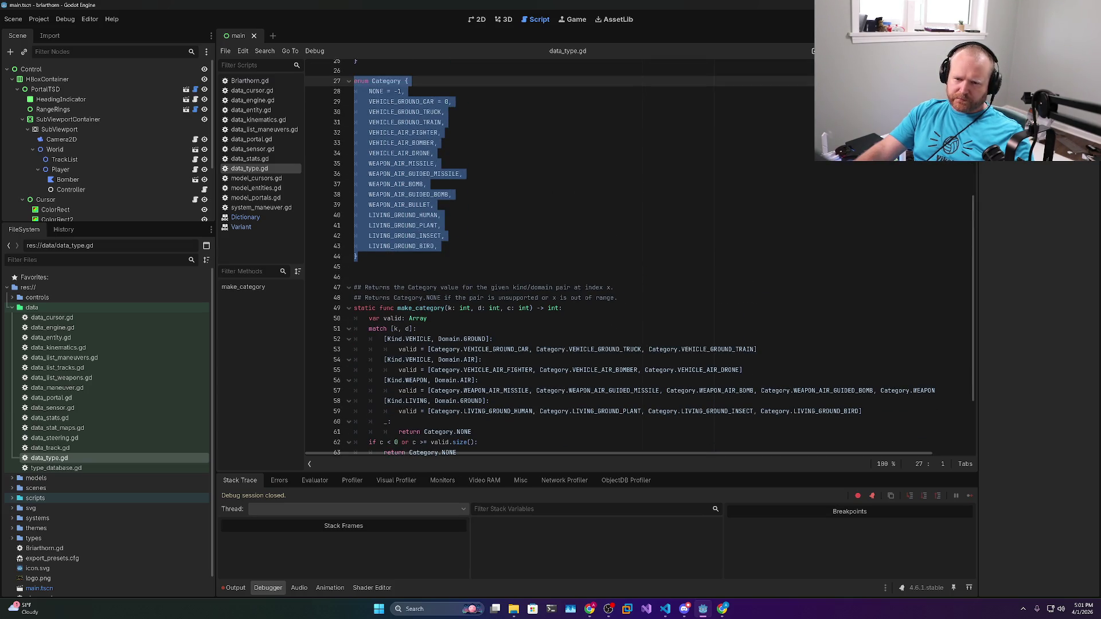
scroll(574, 258, "down", 3)
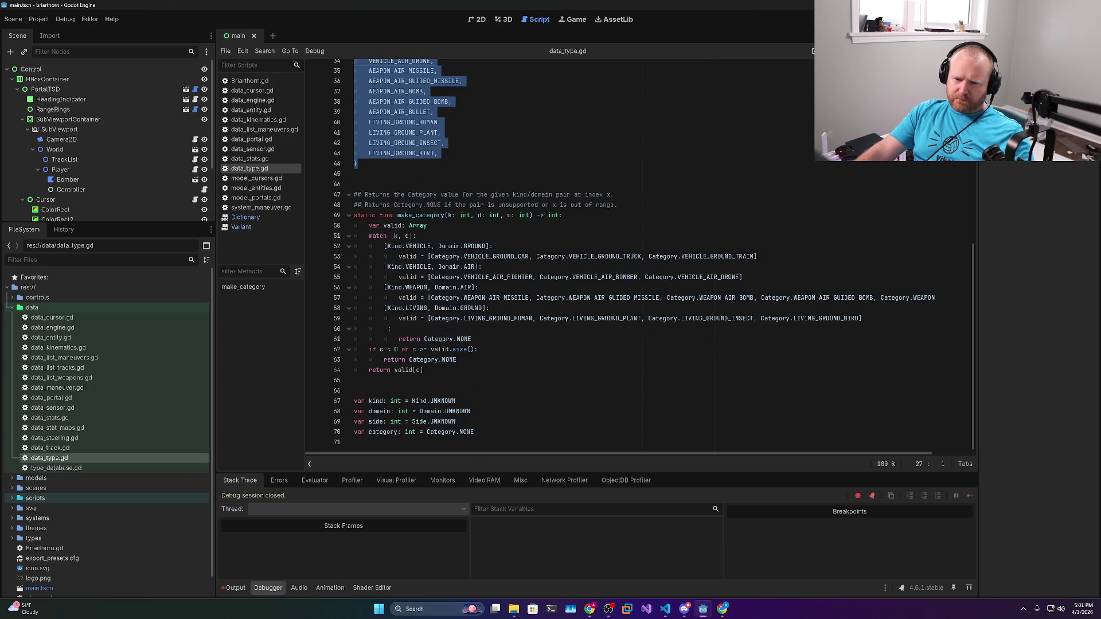
scroll(484, 266, "up", 4)
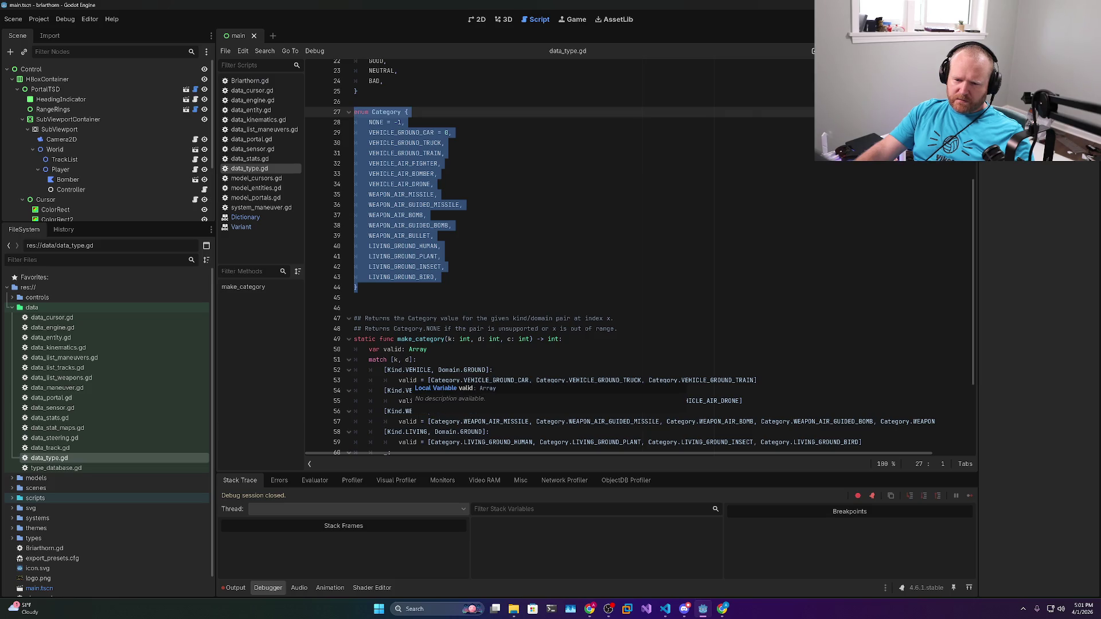
Add an empty line after the Category enum's closing brace
double_click(417, 349)
scroll(418, 349, "down", 4)
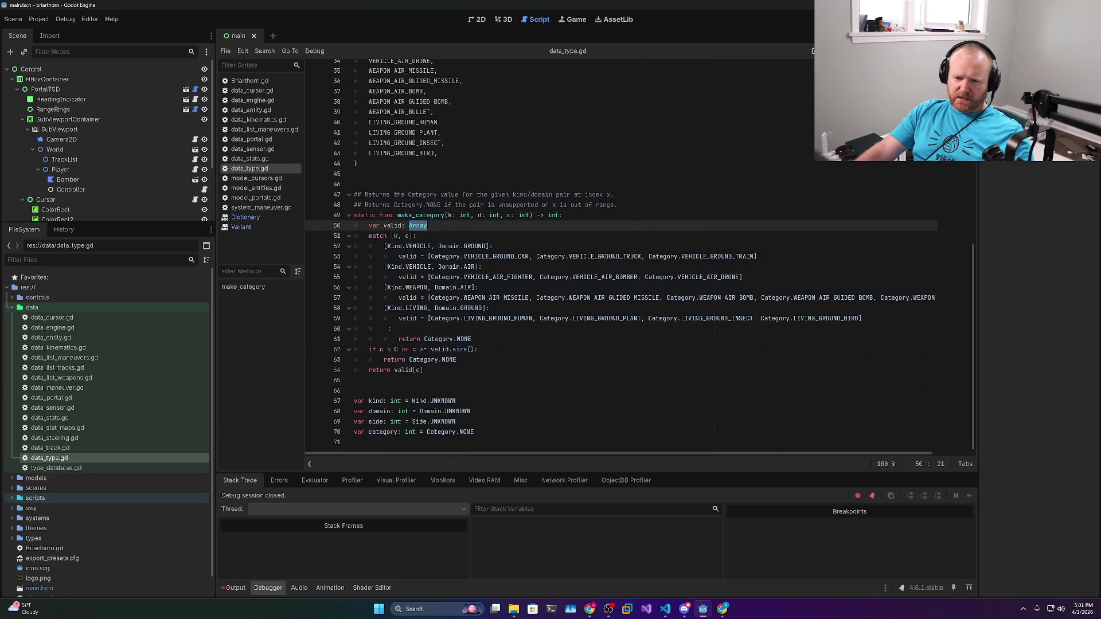
scroll(356, 380, "up", 7)
left_click(356, 380)
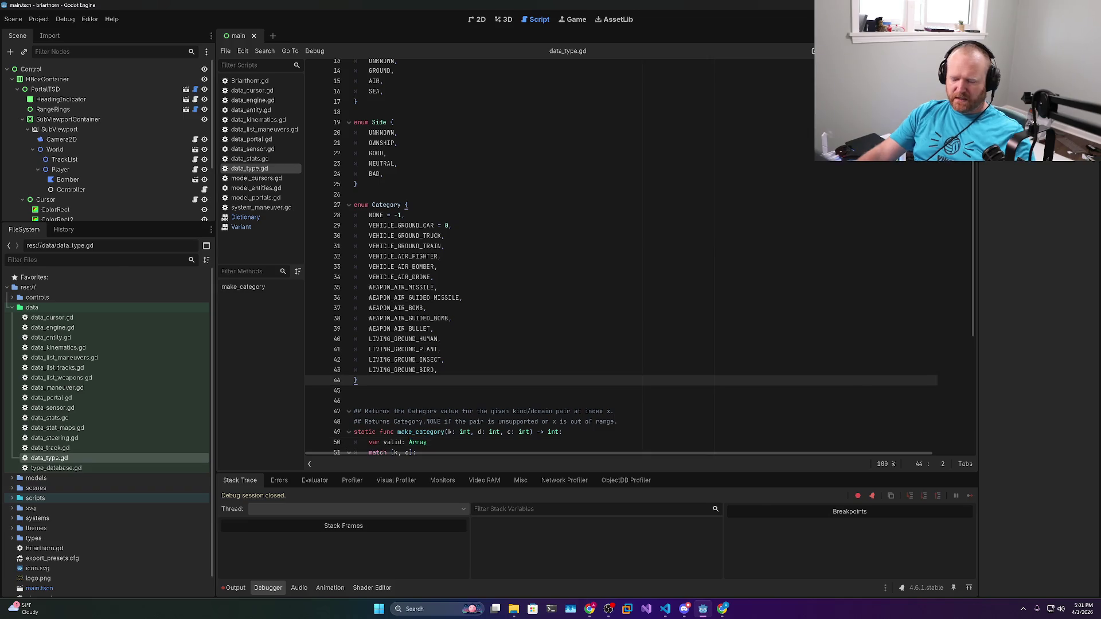
key("Return")
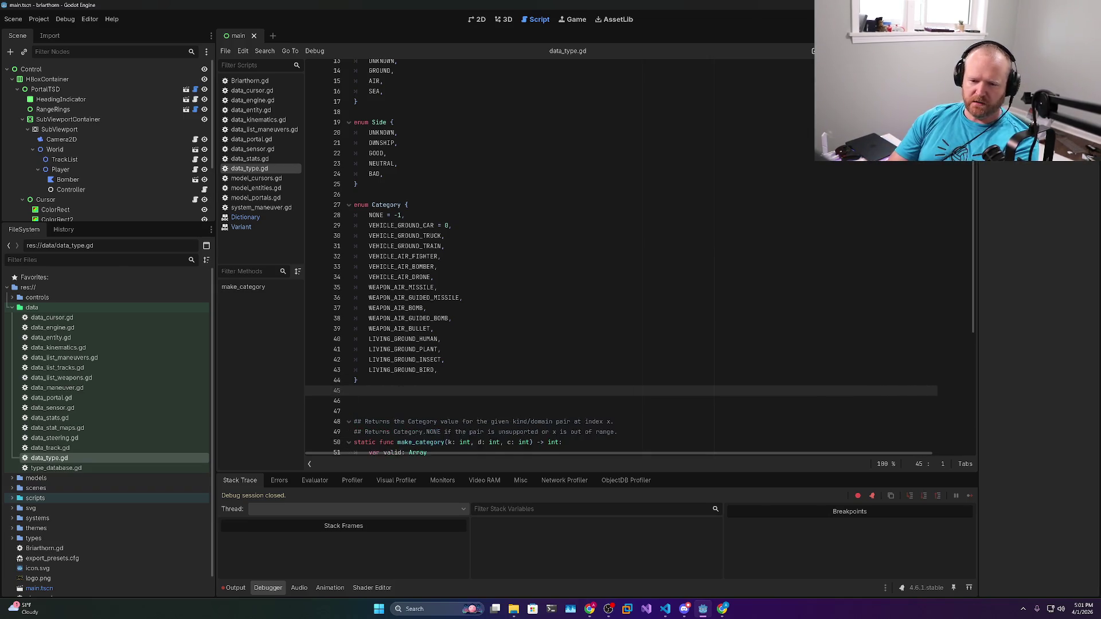
Declare var category_vehicle_ground: Array[int] = [] below the Category enum
key("Return")
type("var")
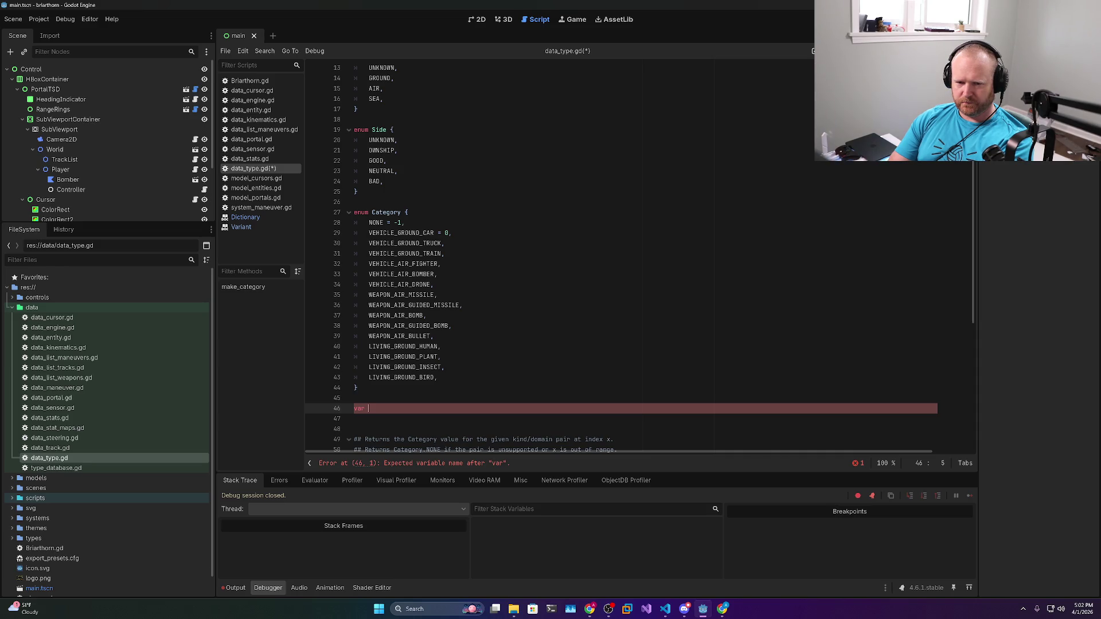
type("array_")
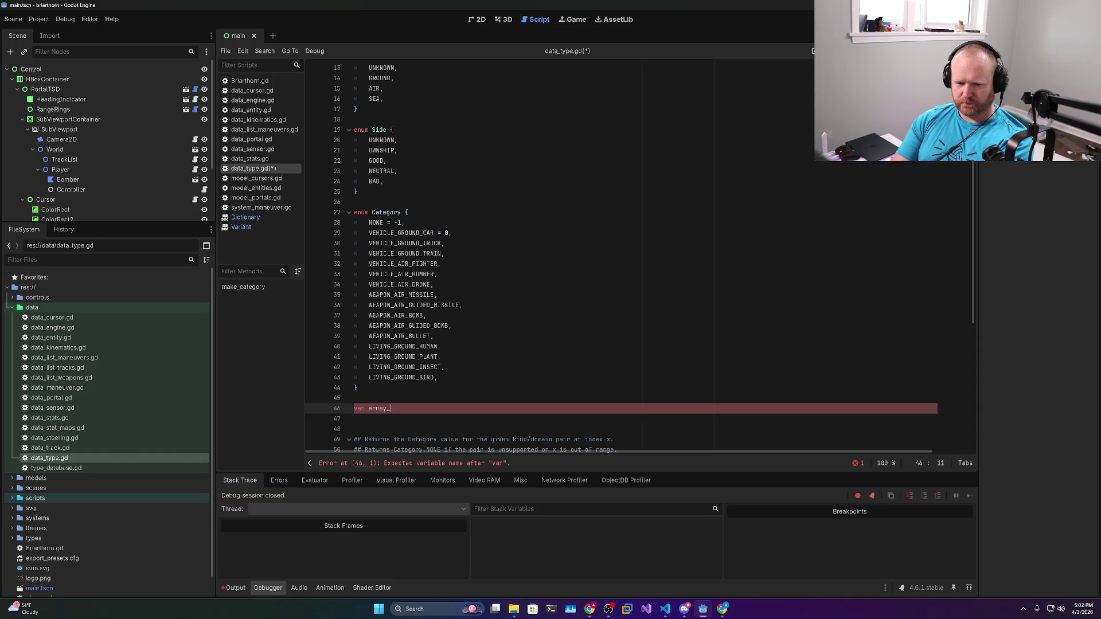
type("category_v")
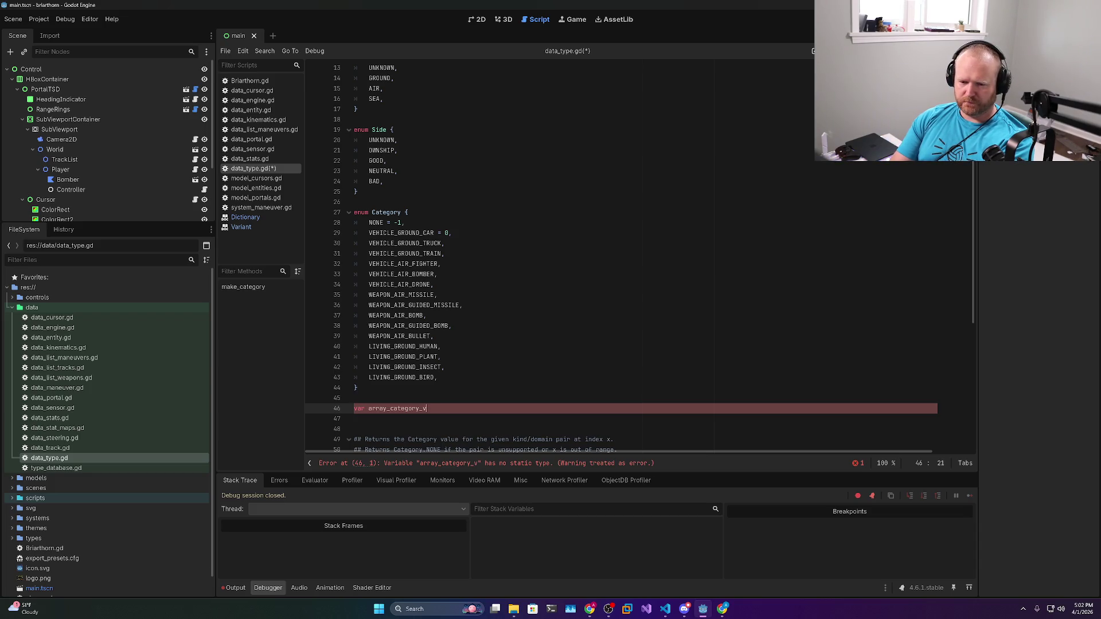
key("BackSpace")
key("BackSpace")
key("BackSpace")
type("category_vehi")
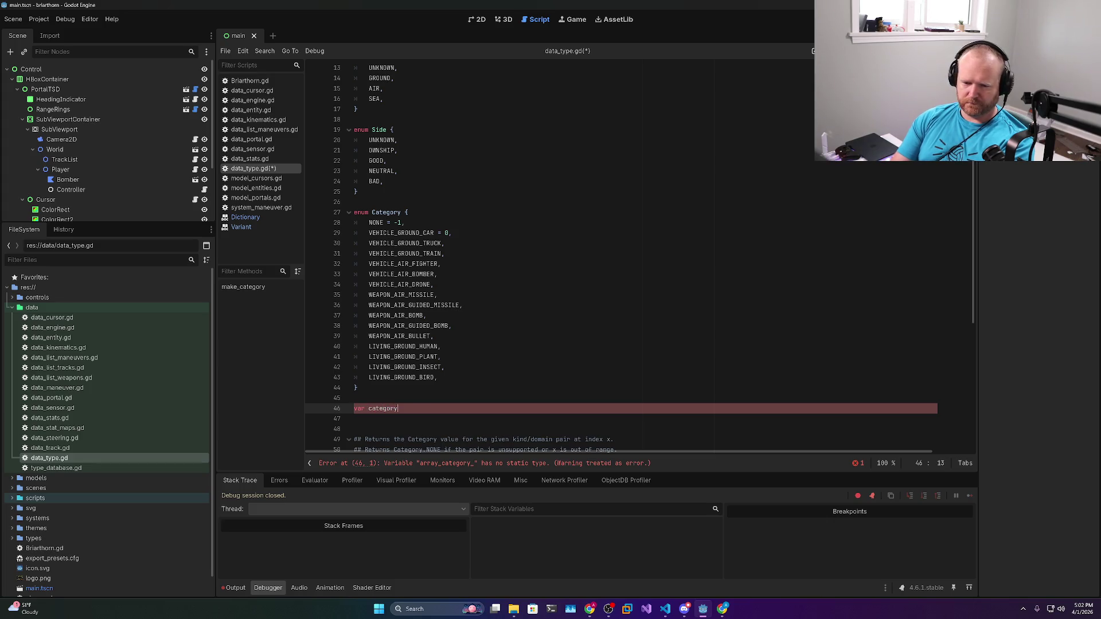
type("cle_air")
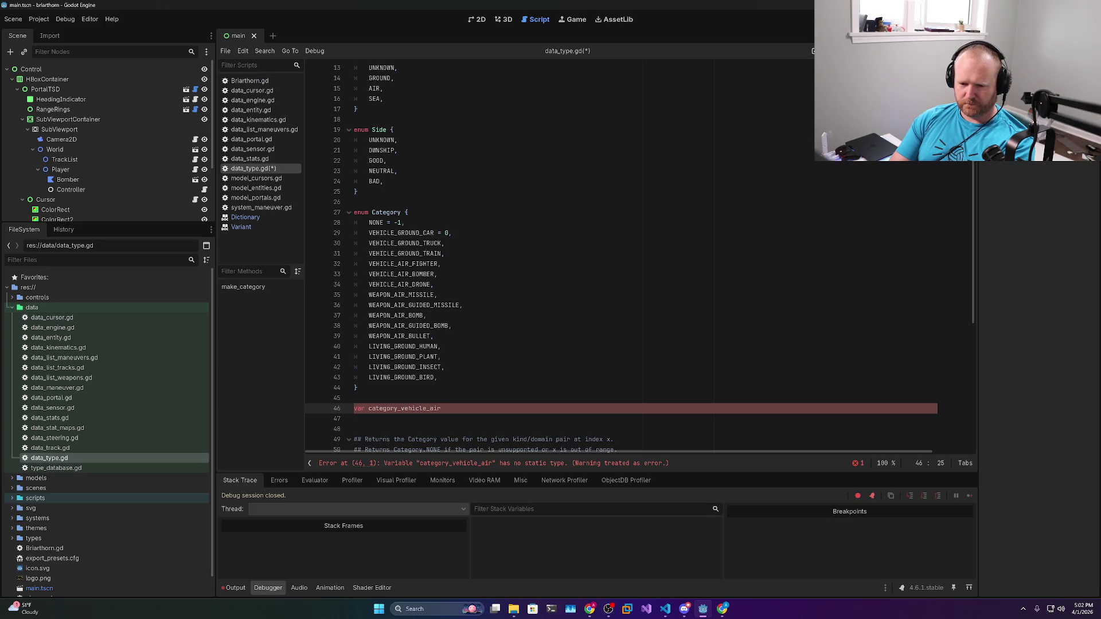
type(": Array[int")
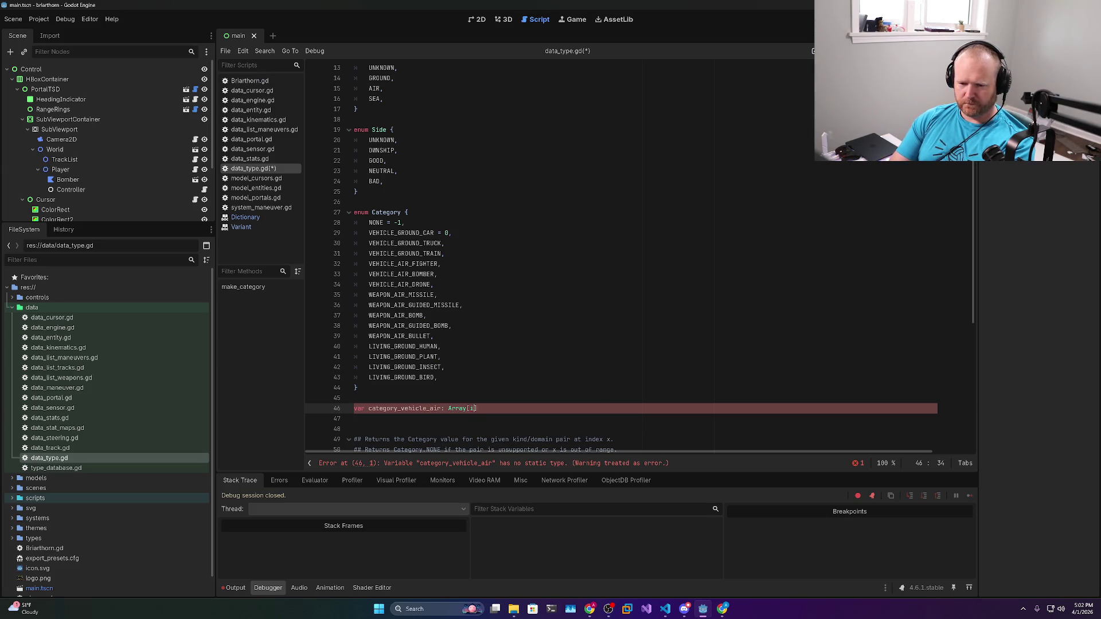
type("] = [")
scroll(573, 258, "down", 3)
scroll(574, 258, "down", 2)
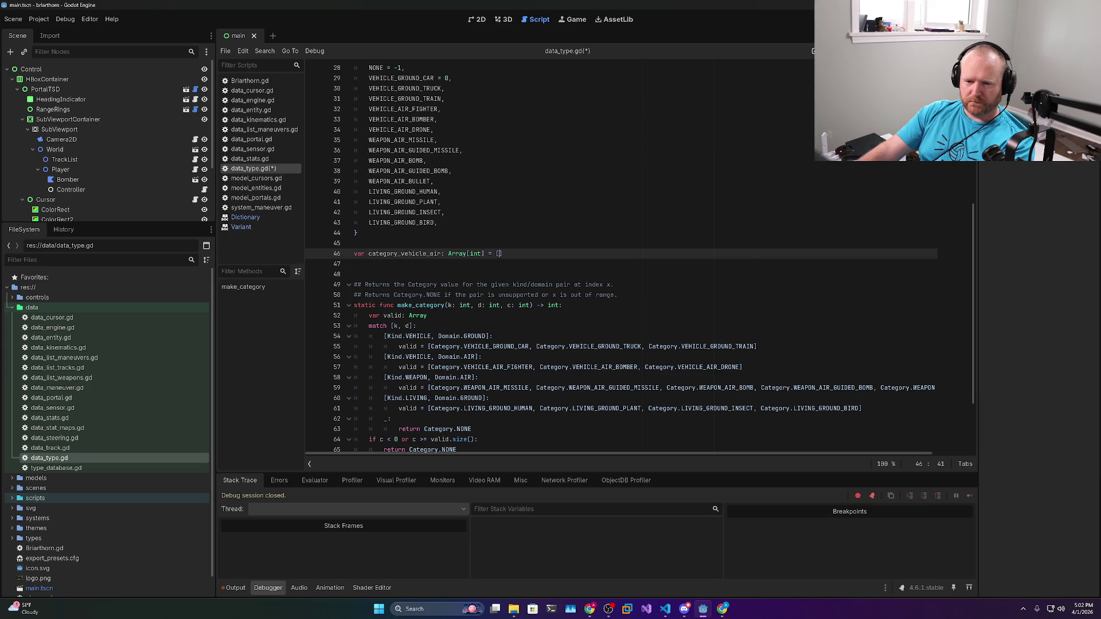
double_click(436, 253)
type("ground")
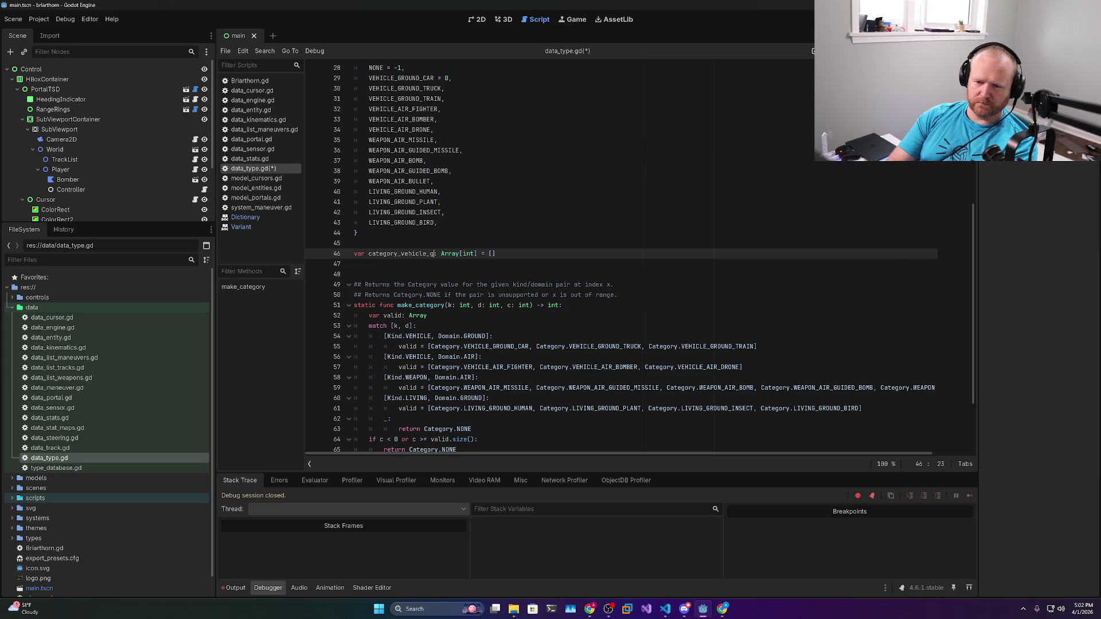
Move the ground-vehicle category list from line 55 into the new array and save
left_click_drag(427, 346, 758, 346)
key("ctrl+x")
left_click_drag(507, 254, 514, 253)
key("ctrl+v")
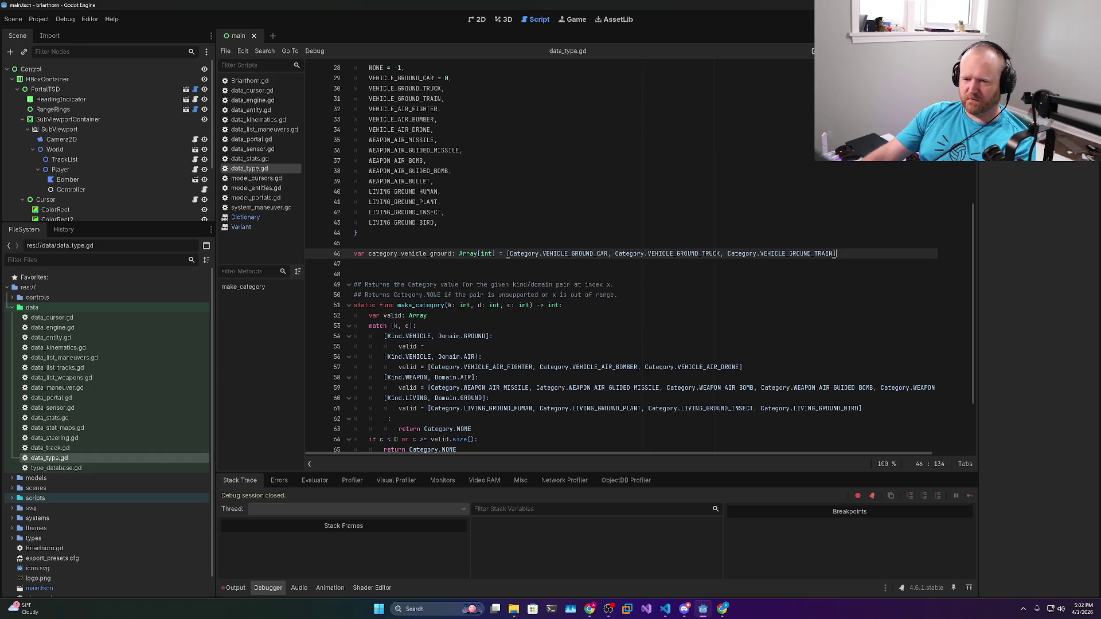
key("ctrl+s")
left_click(428, 347)
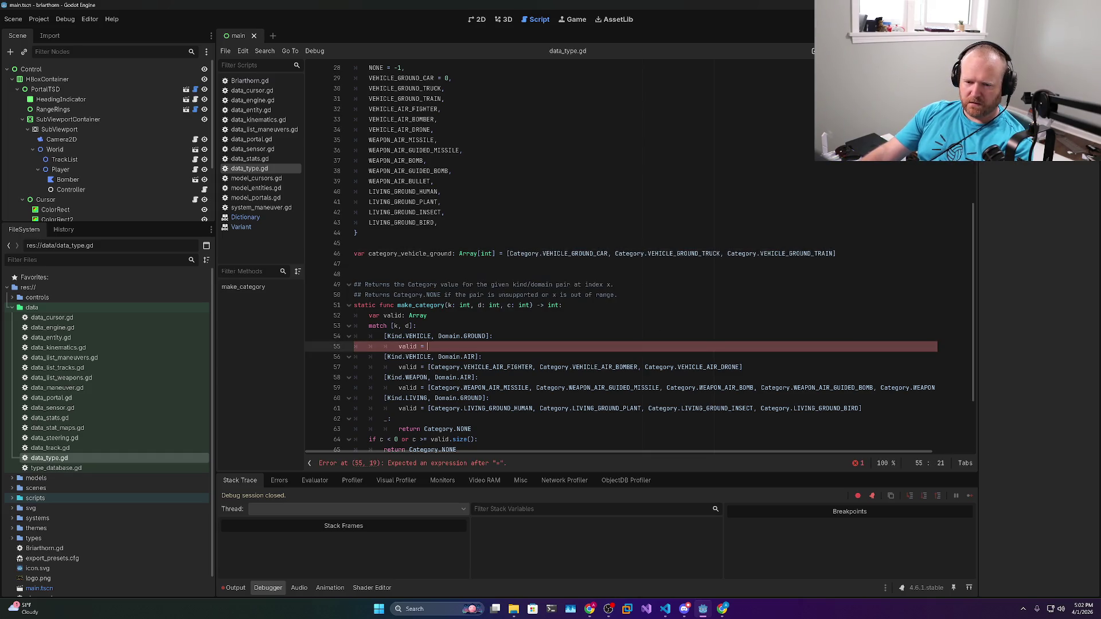
Set valid on line 55 to category_vehicle_ground and save
type("category_vehicle_ground")
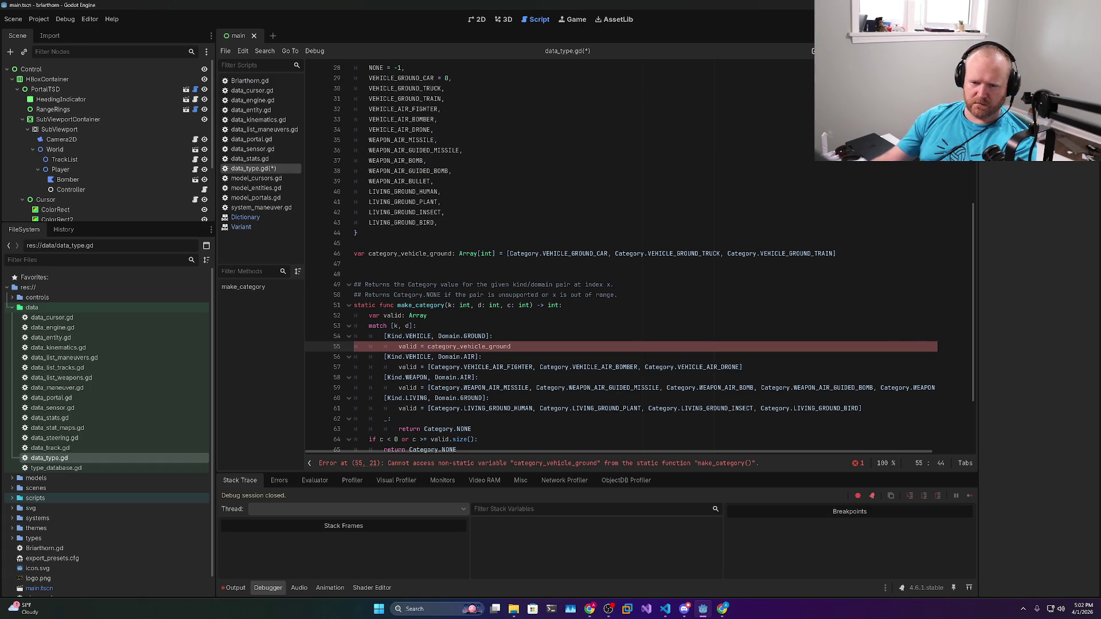
double_click(410, 253)
left_click(511, 346)
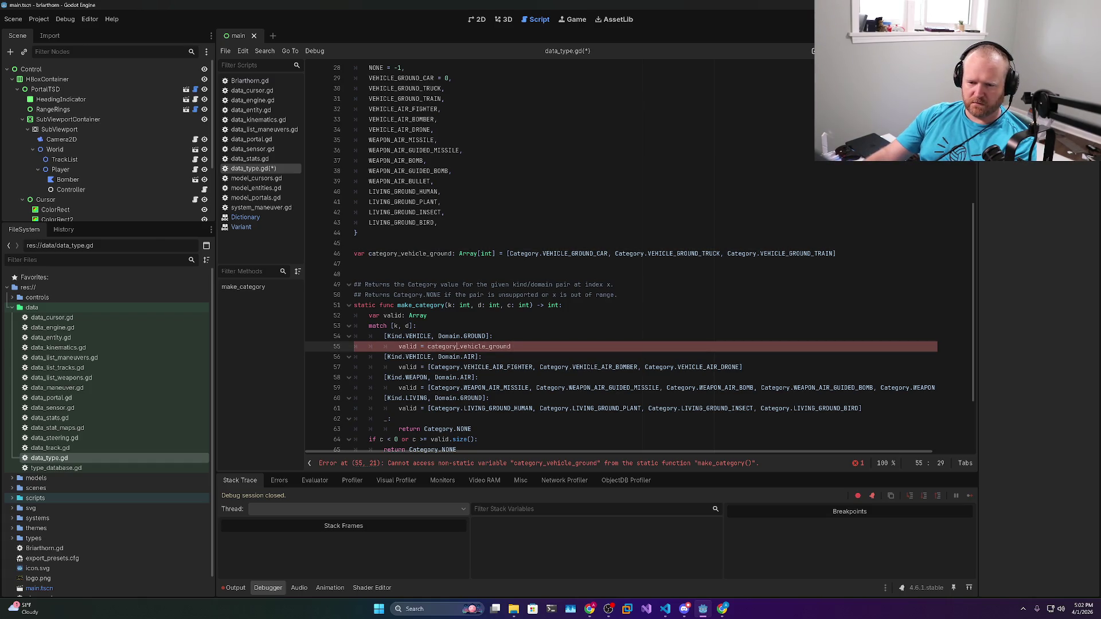
key("ctrl+s")
Make the category_vehicle_ground declaration on line 46 static and save
double_click(364, 305)
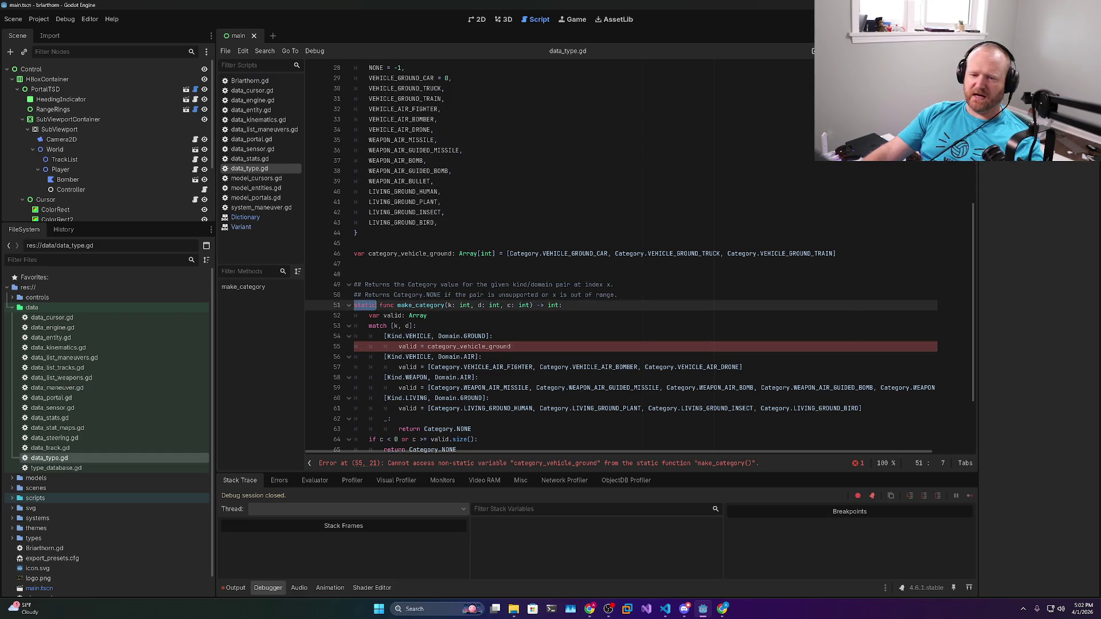
left_click(354, 254)
type("static")
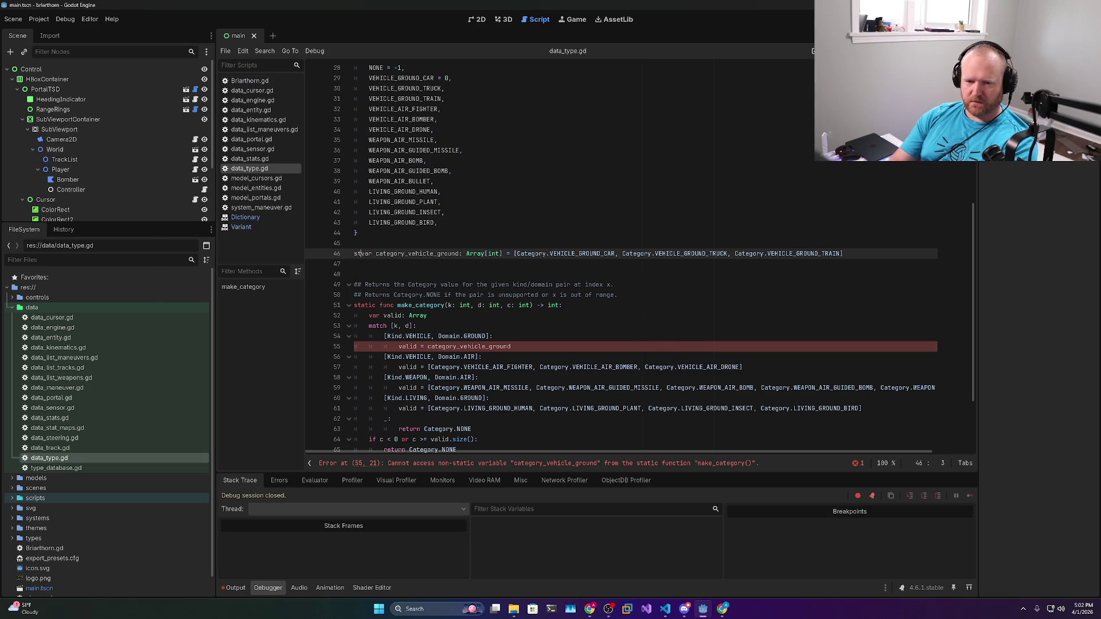
key("ctrl+s")
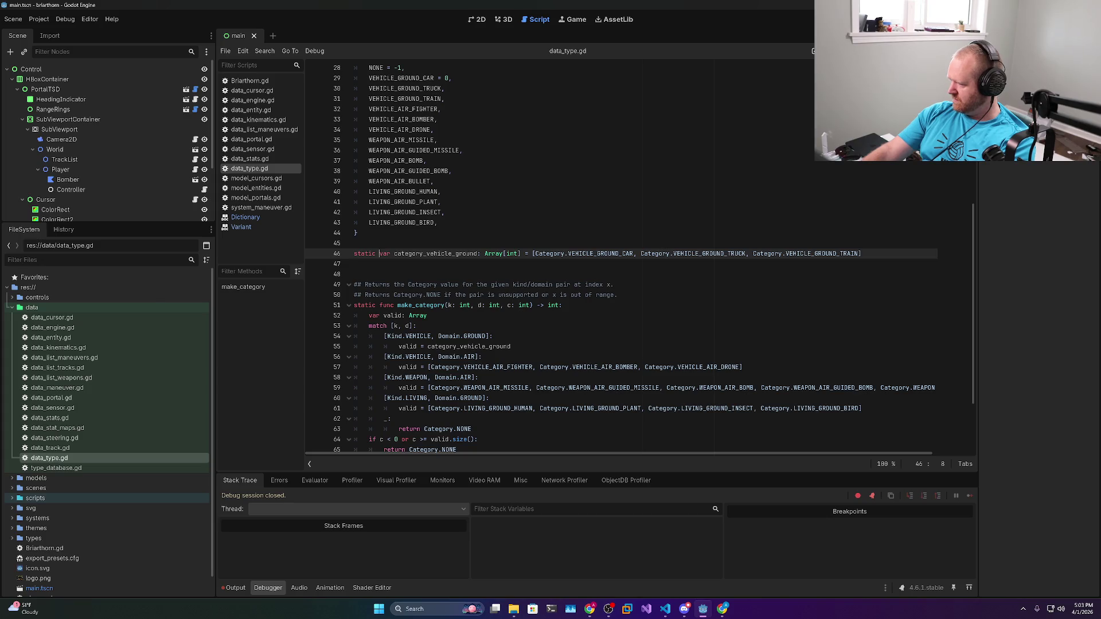
key("alt+Tab")
Take const from the docs' constants example, replace var on line 46 with it, and save
scroll(596, 341, "up", 15)
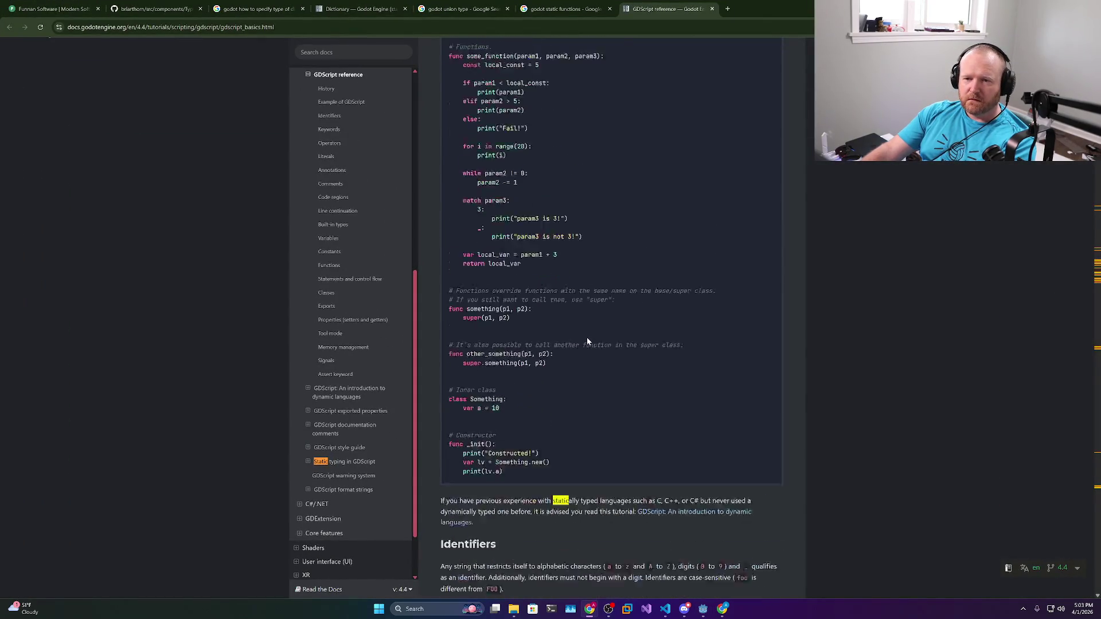
scroll(587, 341, "up", 5)
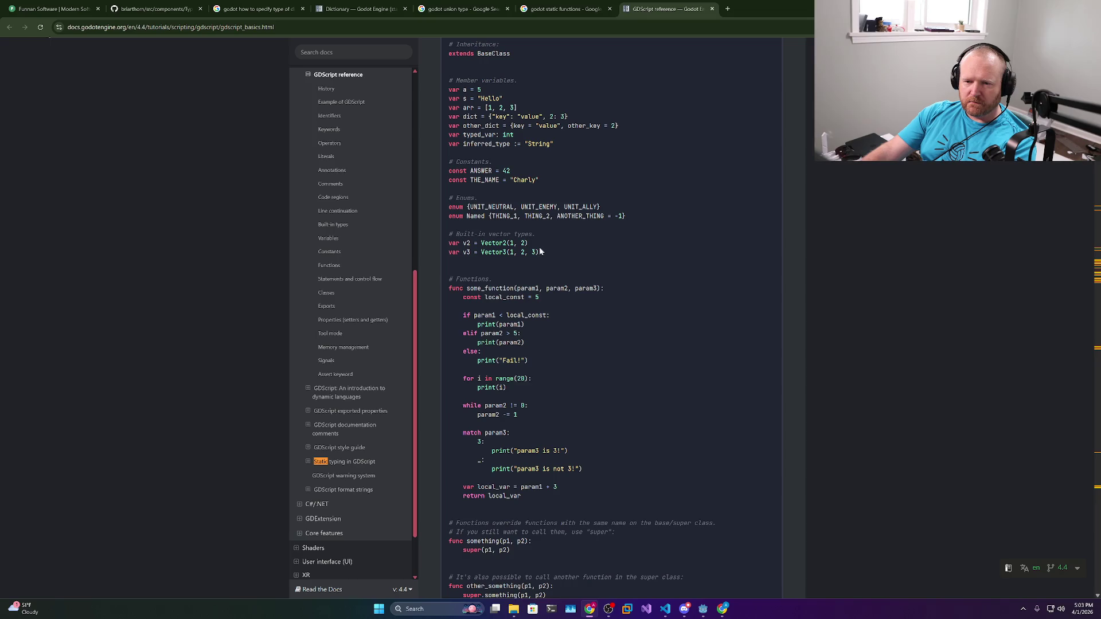
double_click(457, 171)
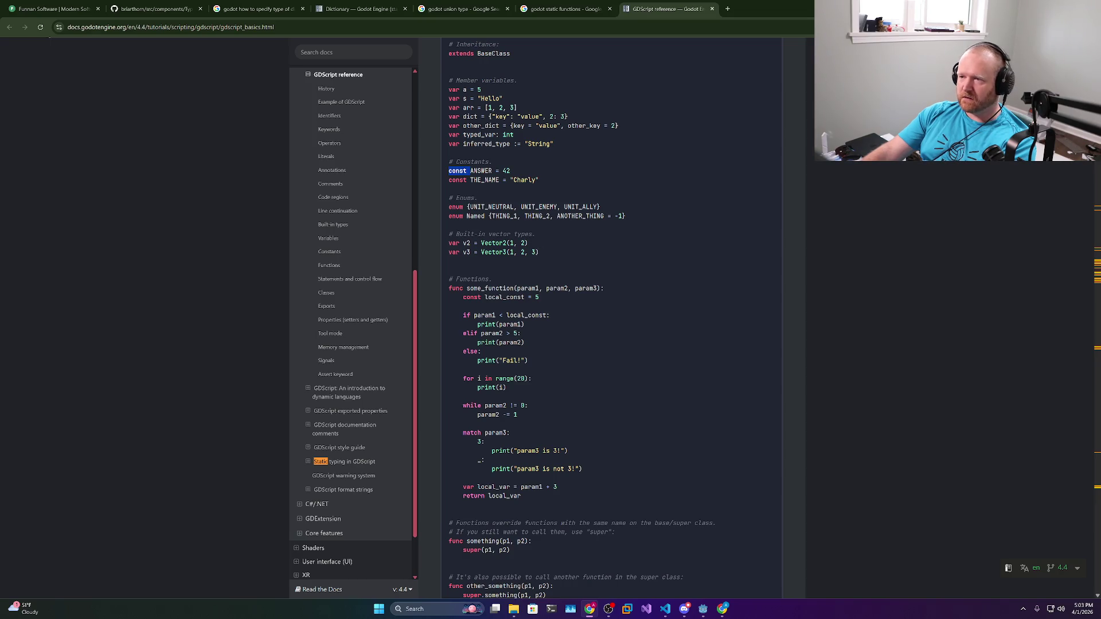
key("alt+Tab")
double_click(384, 253)
key("ctrl+v")
key("Down")
key("ctrl+s")
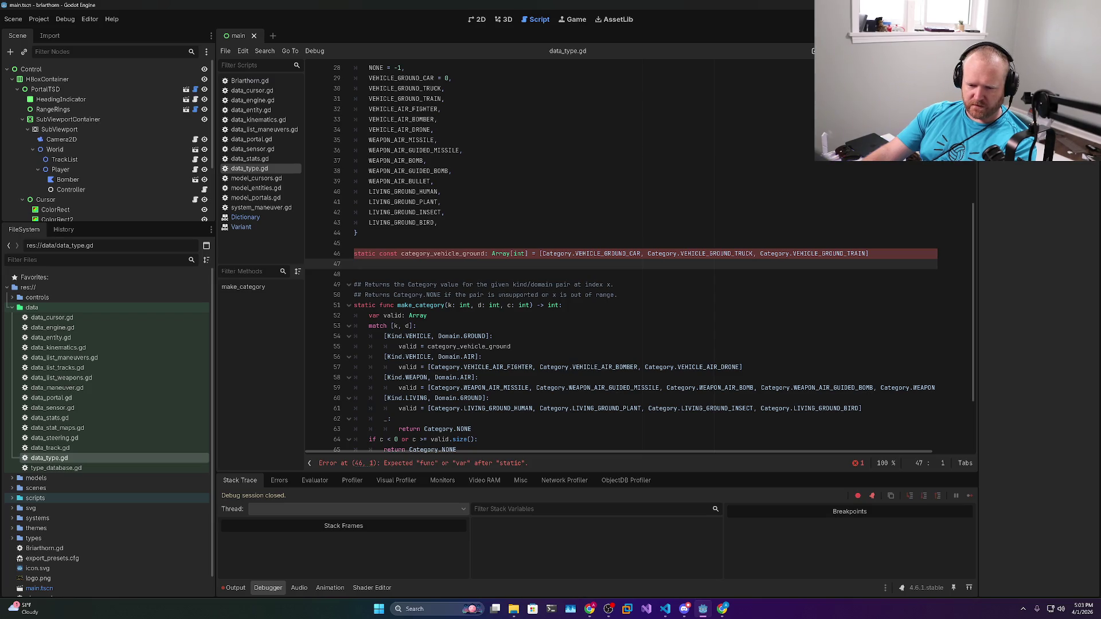
Try adding var after static on line 46, remove it again, and save
key("Up")
key("ctrl+Right")
type("vart")
key("BackSpace")
key("BackSpace")
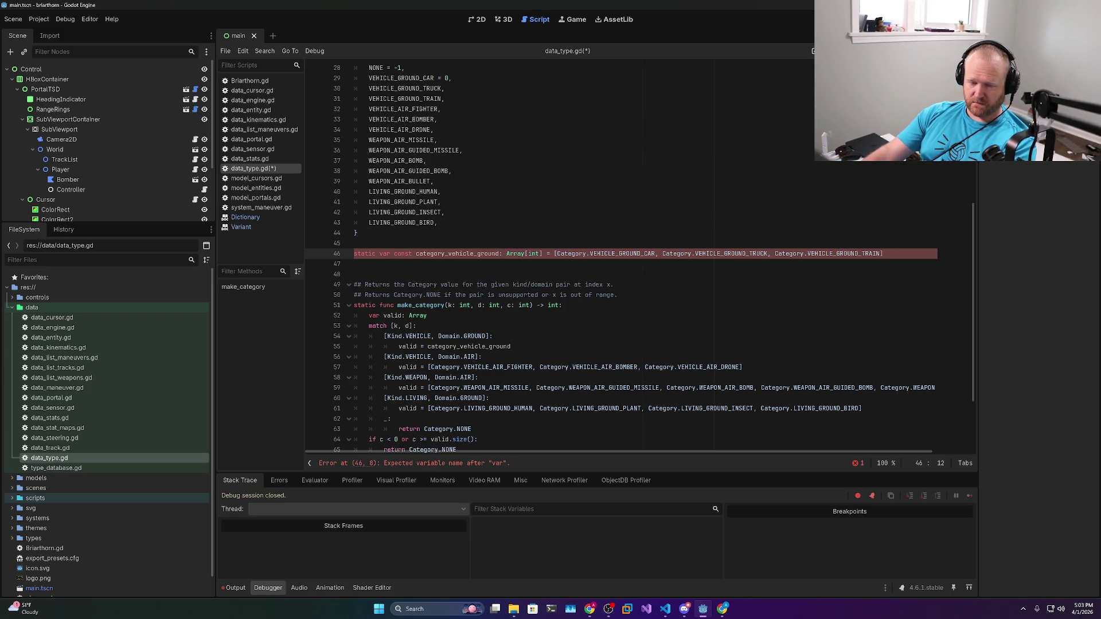
key("BackSpace")
key("BackSpace")
key("BackSpace")
key("ctrl+s")
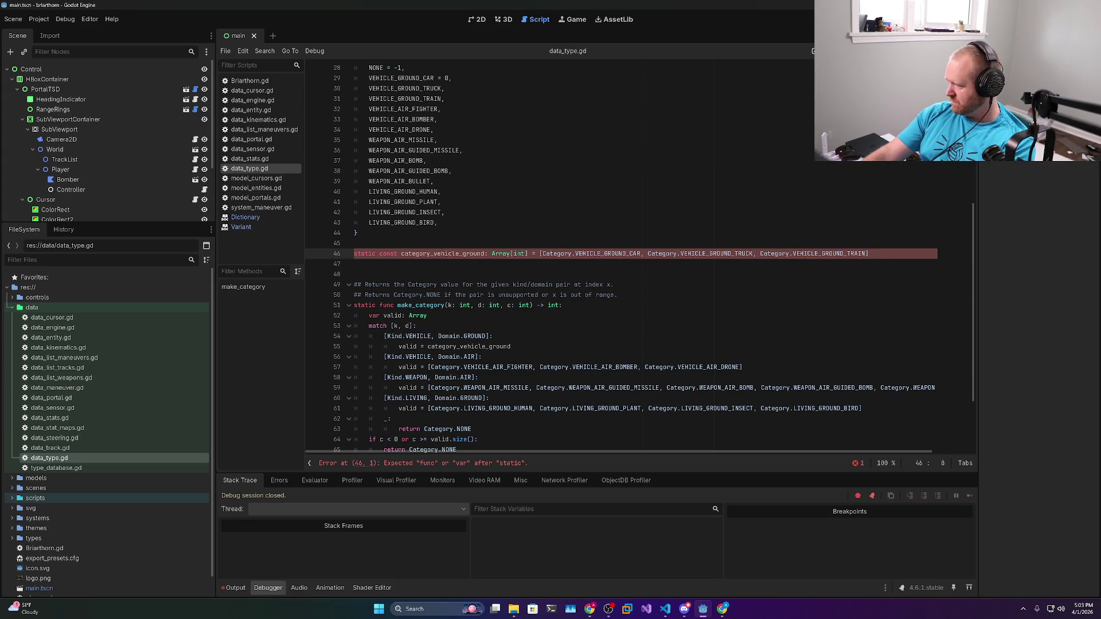
key("alt+Tab")
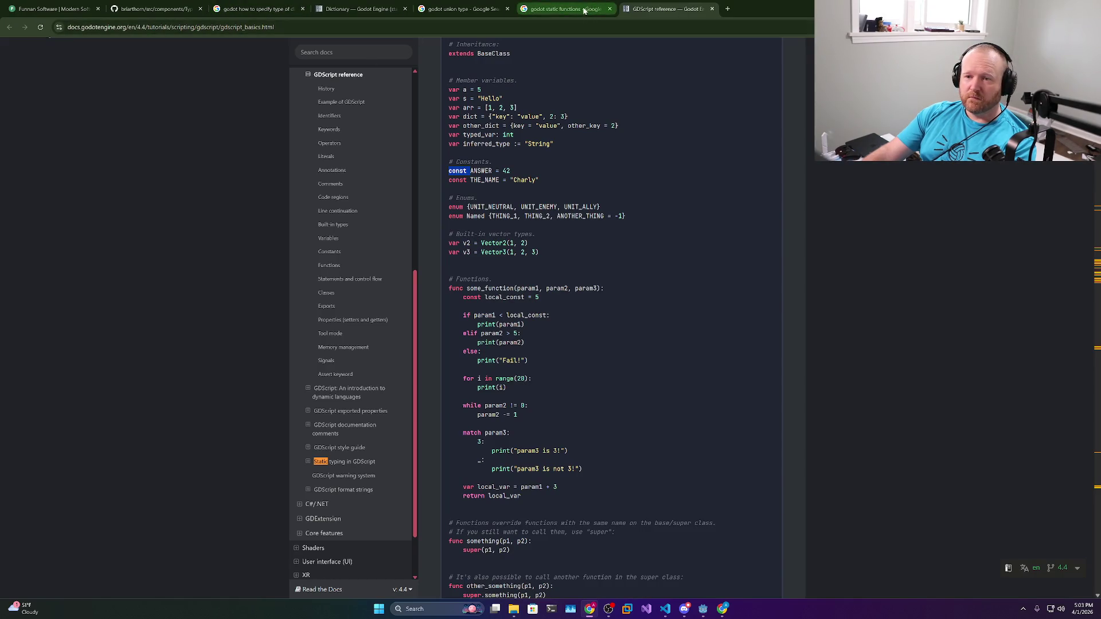
Search Google for 'godot static const variable'
left_click(584, 11)
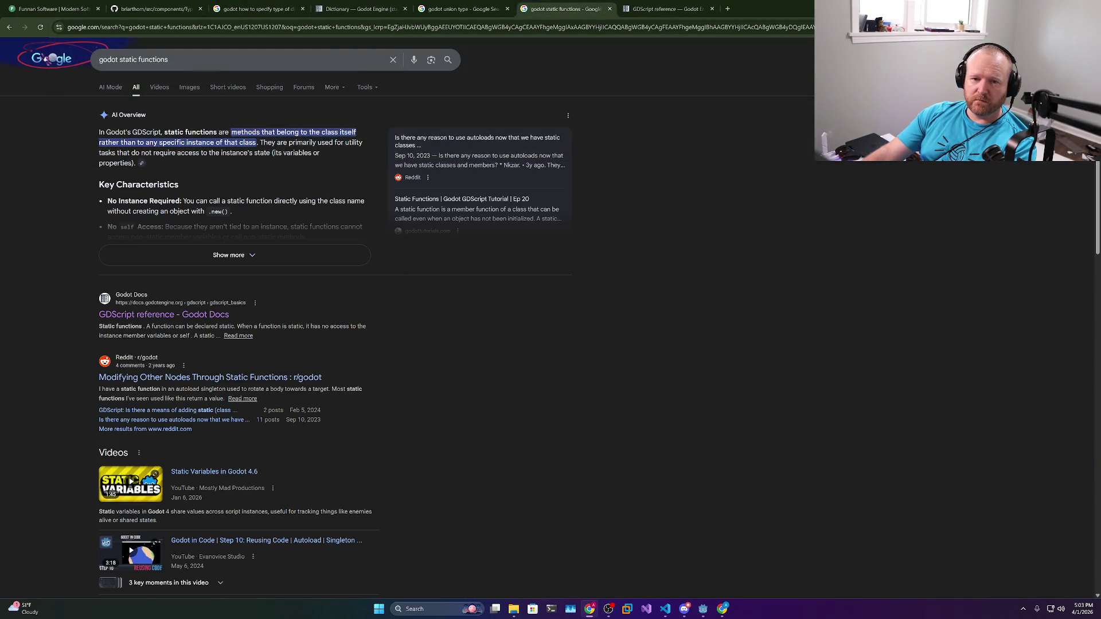
double_click(152, 59)
type("const")
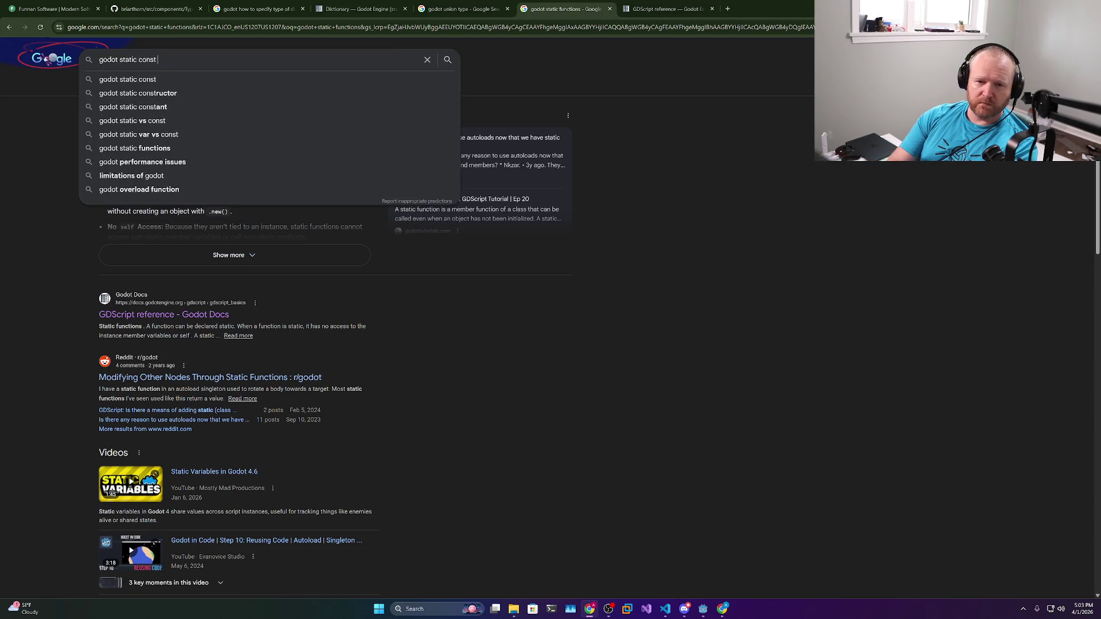
type(" variable")
key("Return")
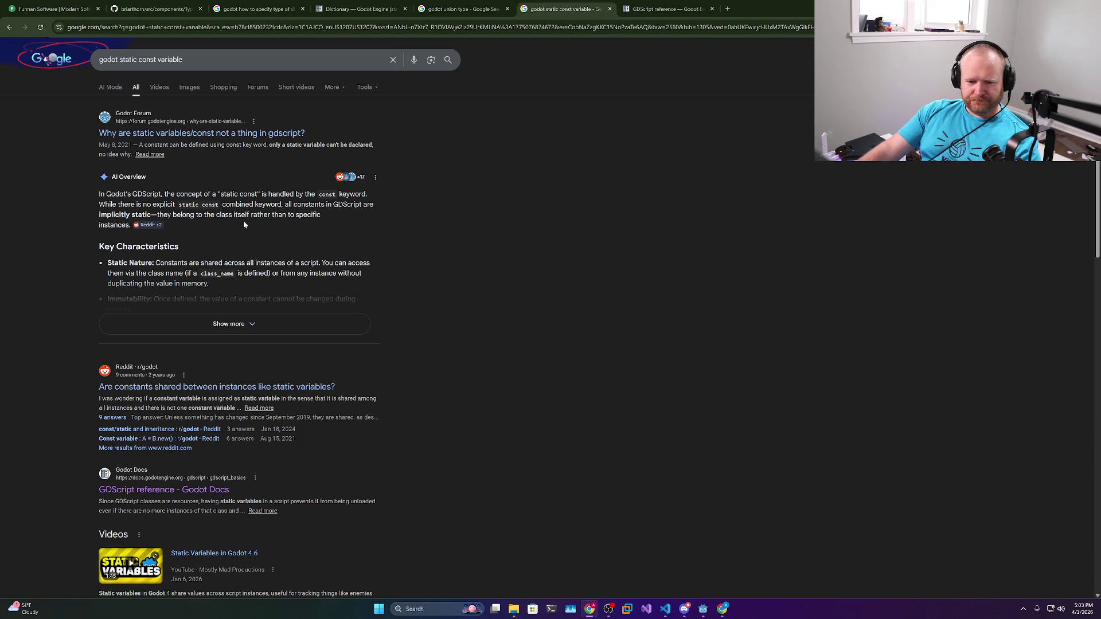
Read the forum thread on static variables and const, then bring up VS Code with data_type.gd
left_click(227, 134)
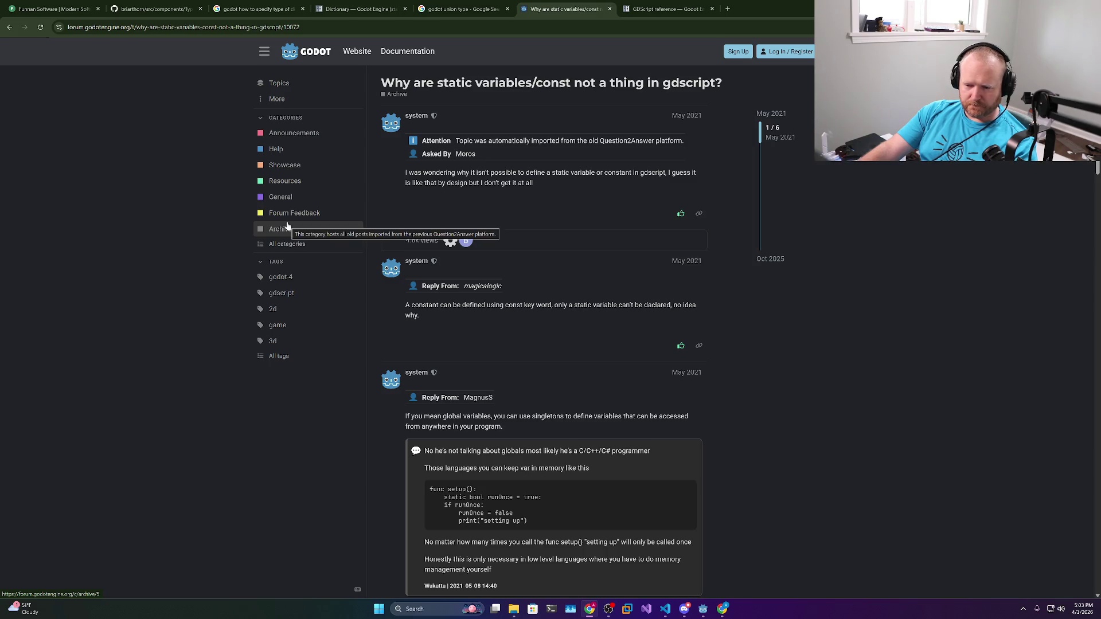
scroll(288, 226, "down", 2)
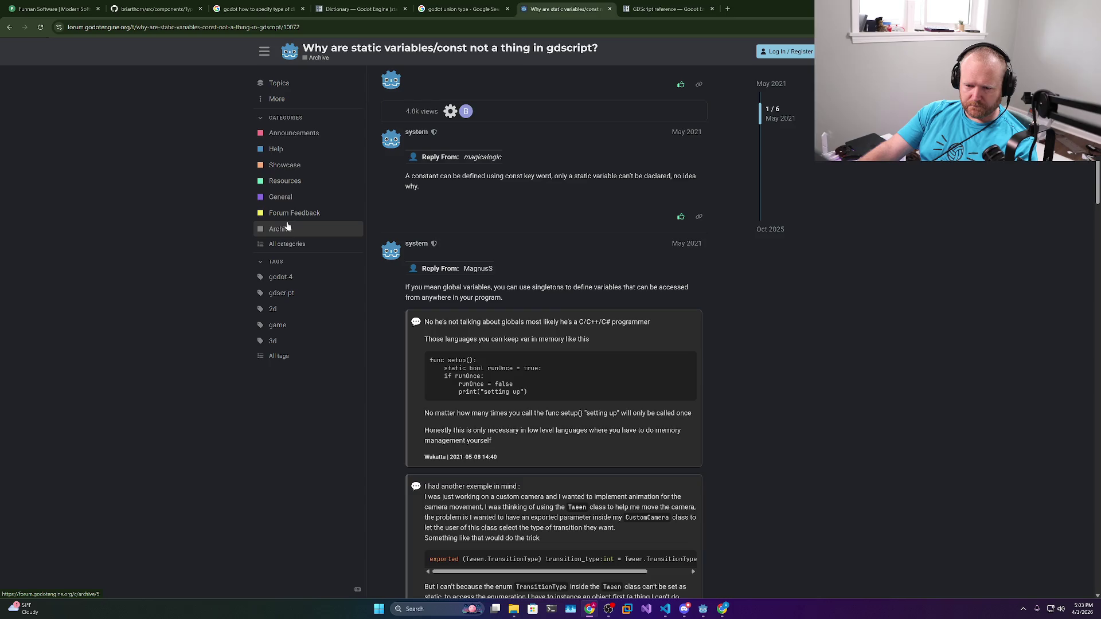
scroll(288, 226, "down", 4)
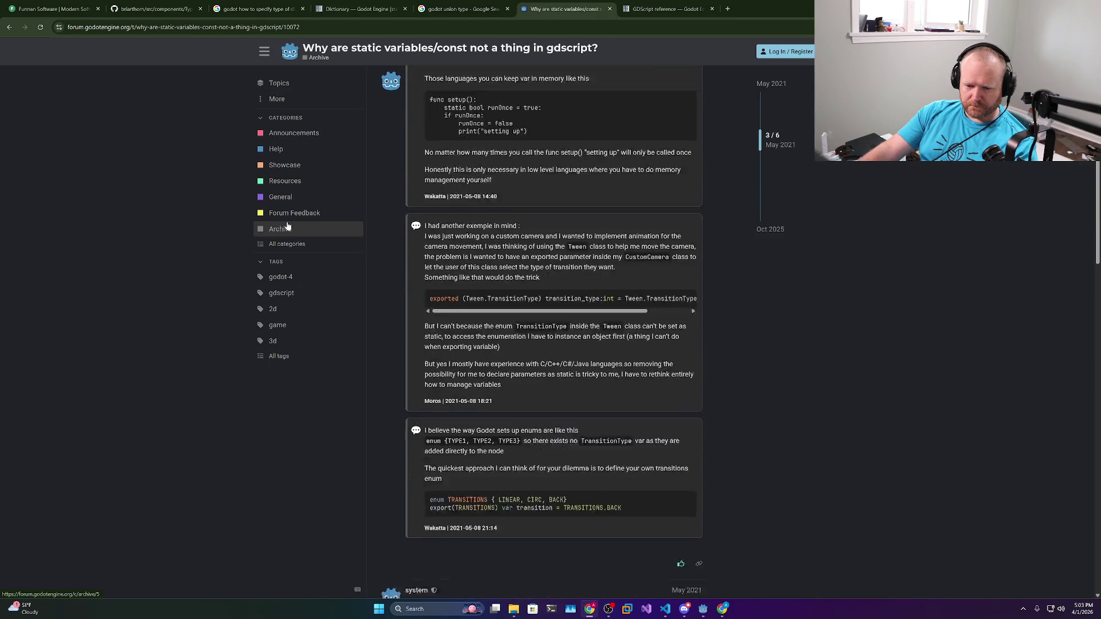
scroll(288, 226, "down", 1)
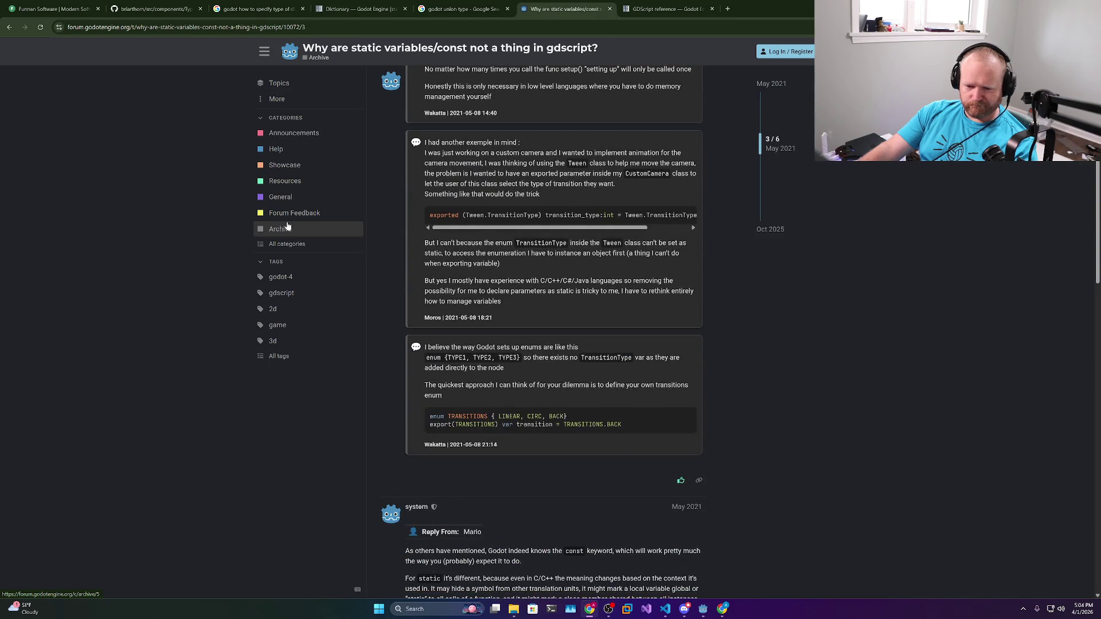
scroll(288, 226, "down", 5)
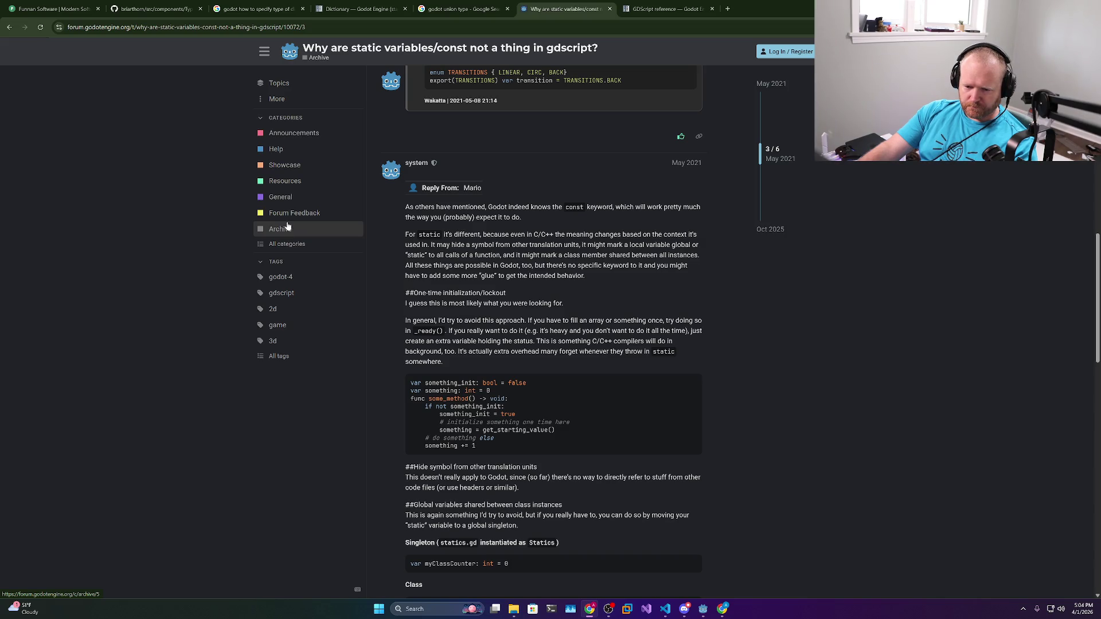
left_click(7, 27)
key("alt+Tab")
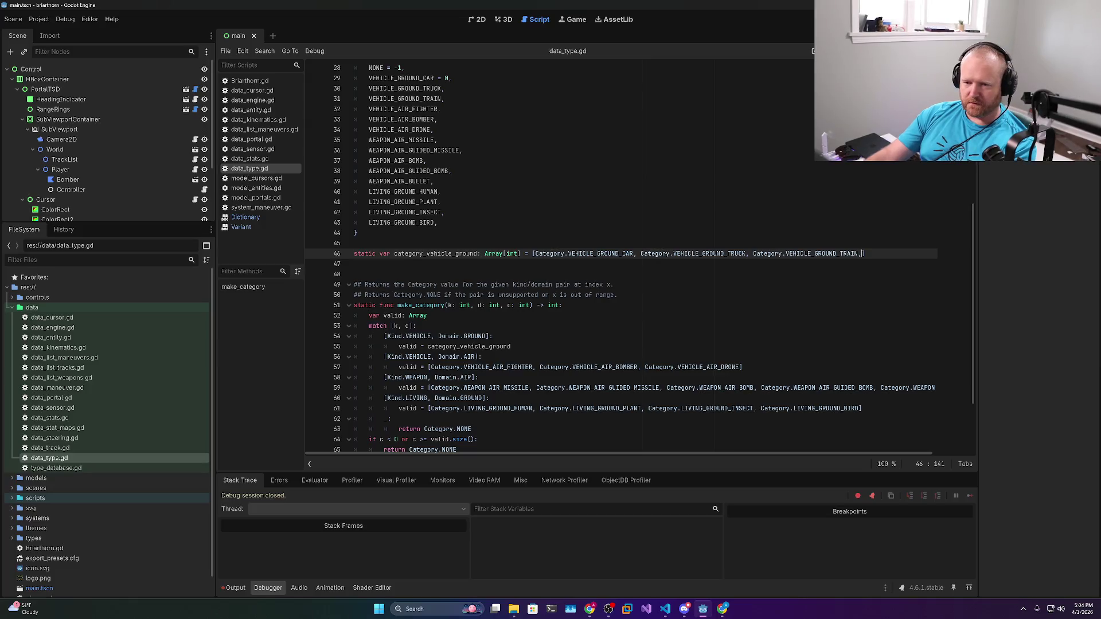
left_click(665, 609)
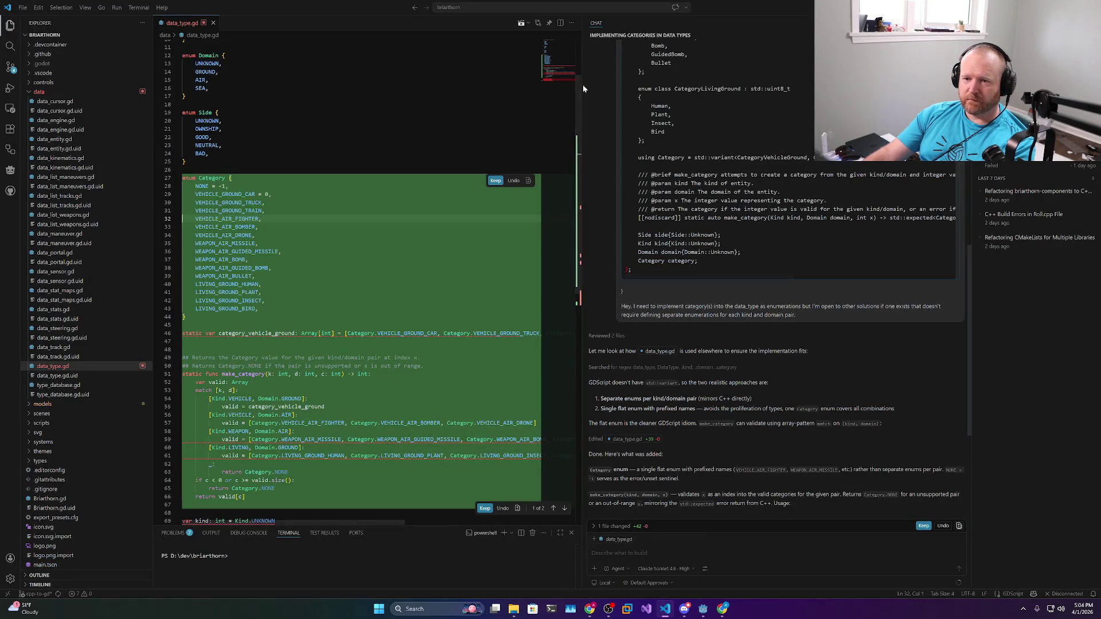
Close data_type.gd in VS Code and run 'gdformat .' over the project in an enlarged terminal
left_click_drag(582, 85, 909, 84)
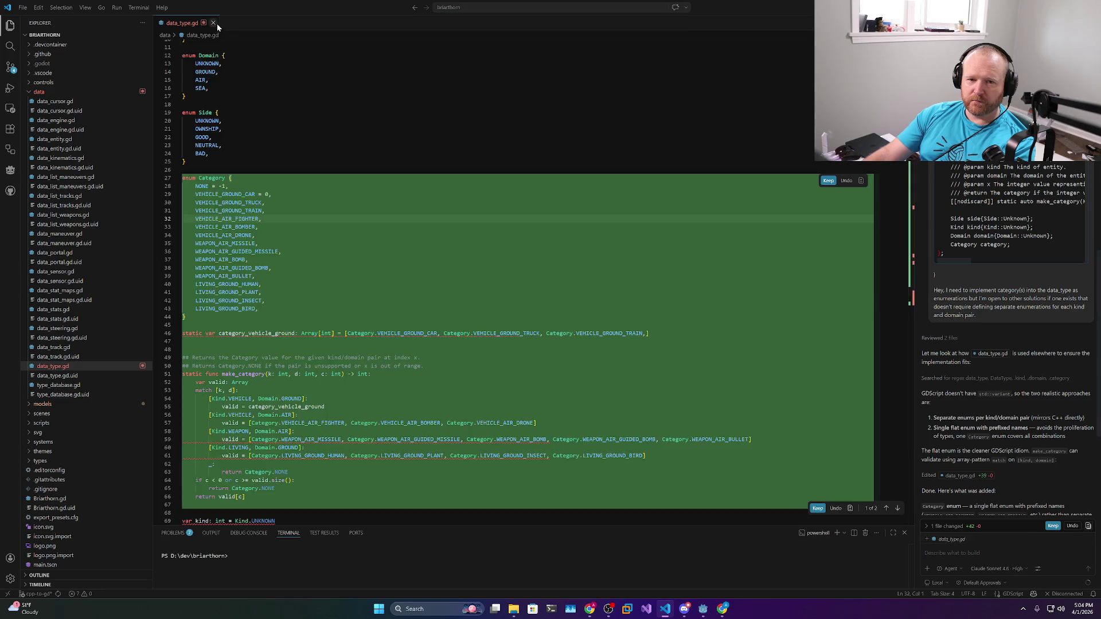
left_click(213, 22)
left_click_drag(409, 526, 449, 386)
type("gd")
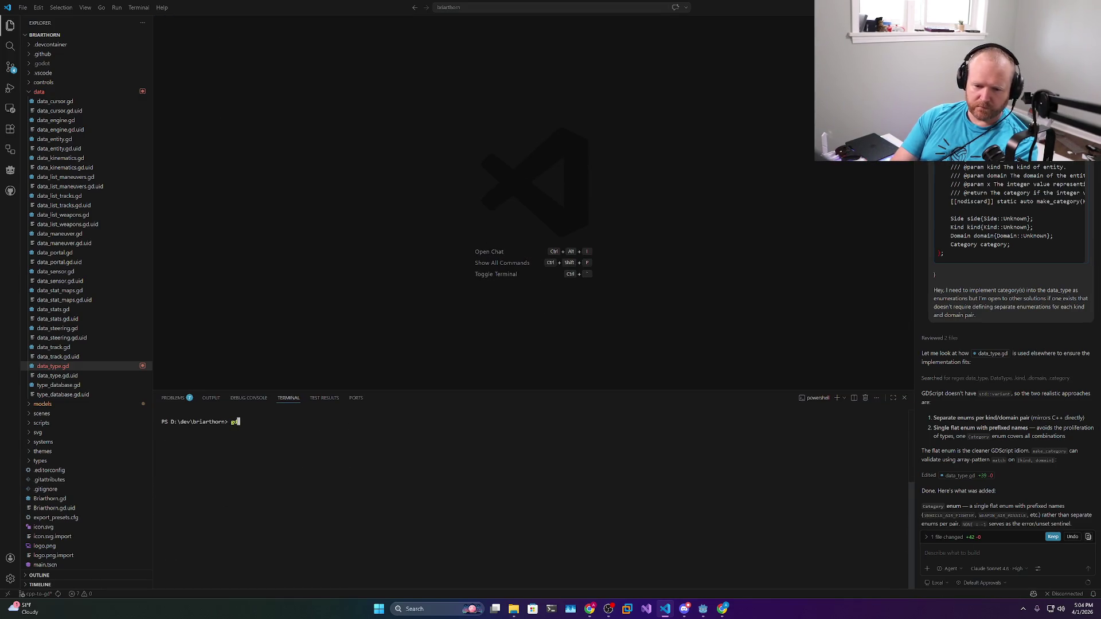
type("format .")
key("Return")
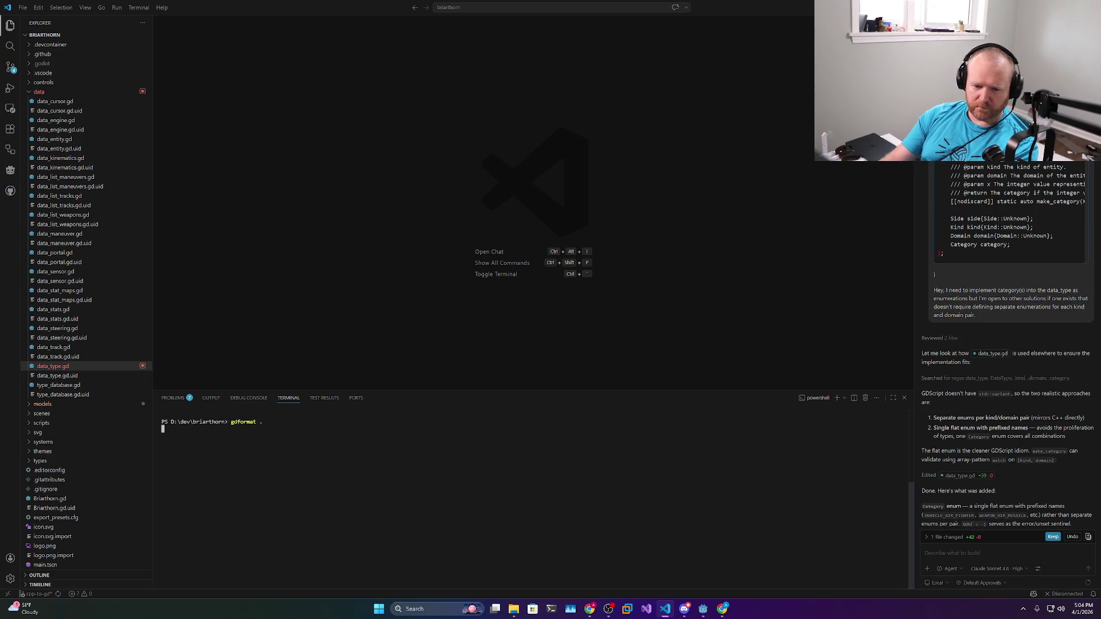
left_click(703, 609)
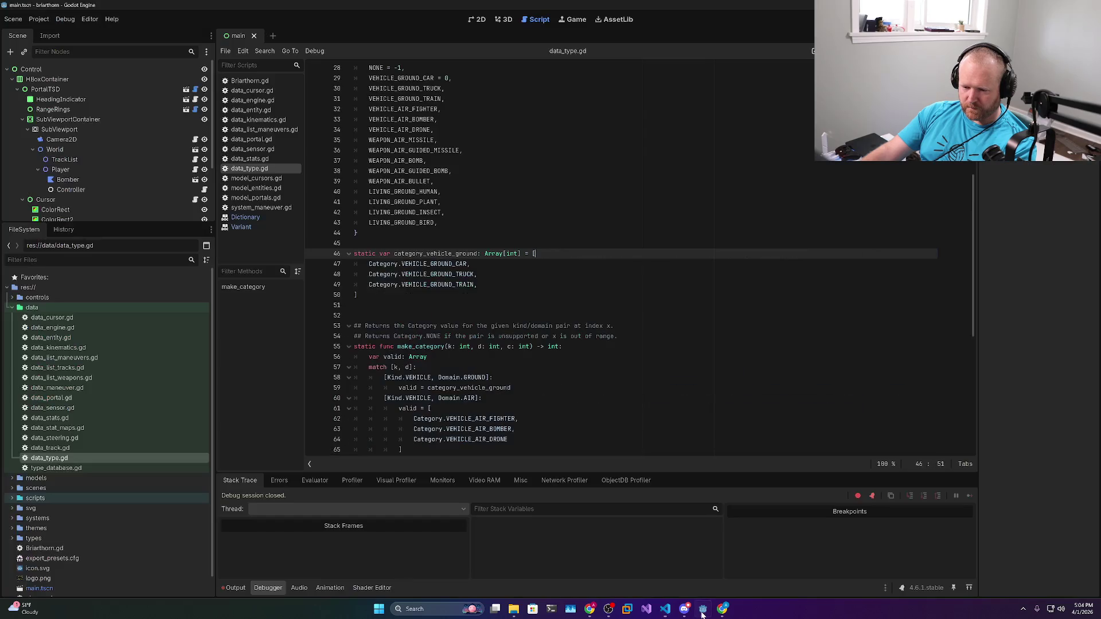
Add static var category_vehicle_air: Array[int] = [] below the ground array
left_click(478, 285)
left_click(356, 306)
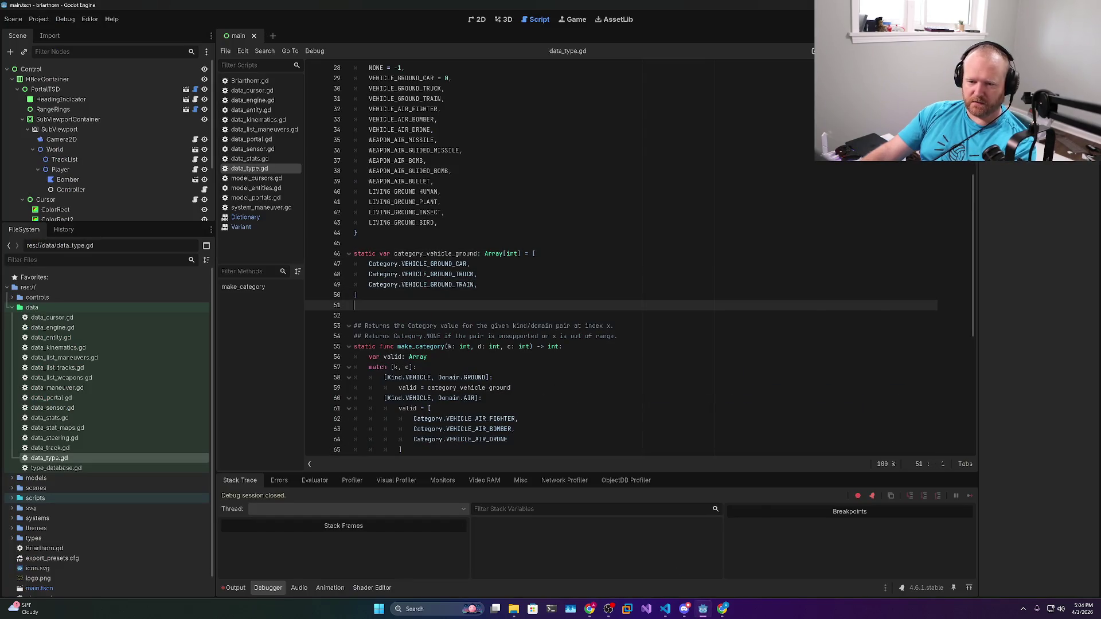
double_click(436, 253)
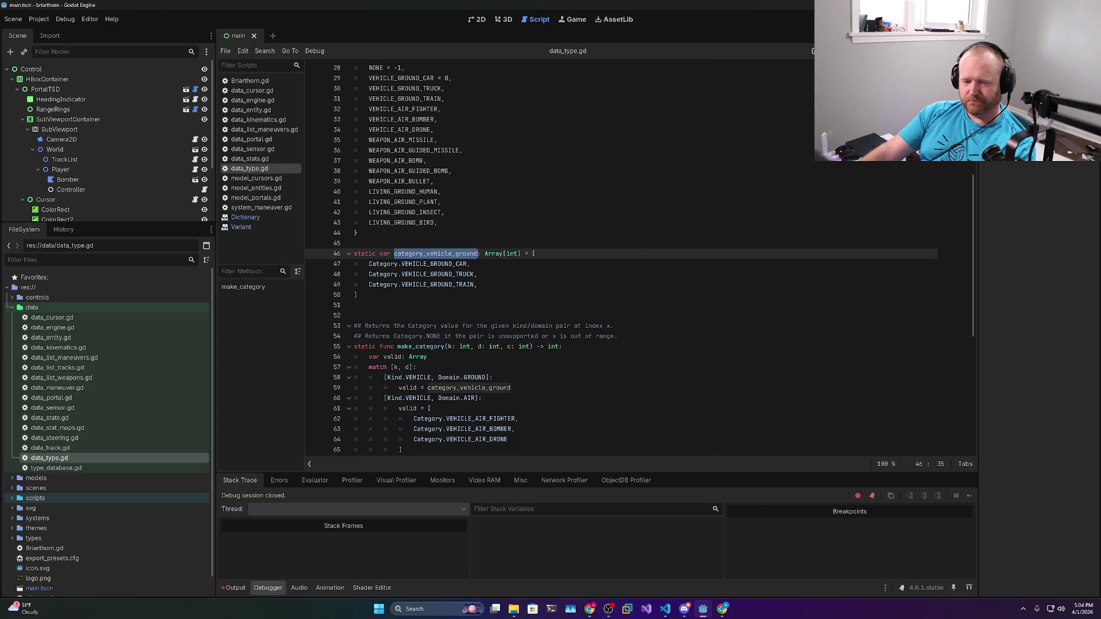
left_click(356, 306)
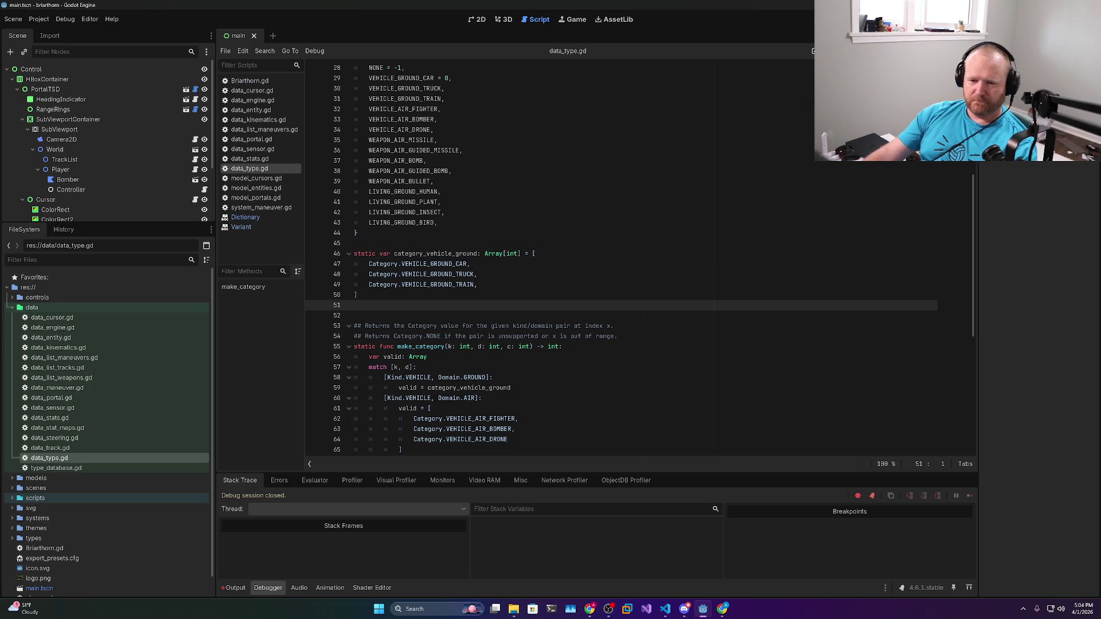
key("Return")
type("static var category_v")
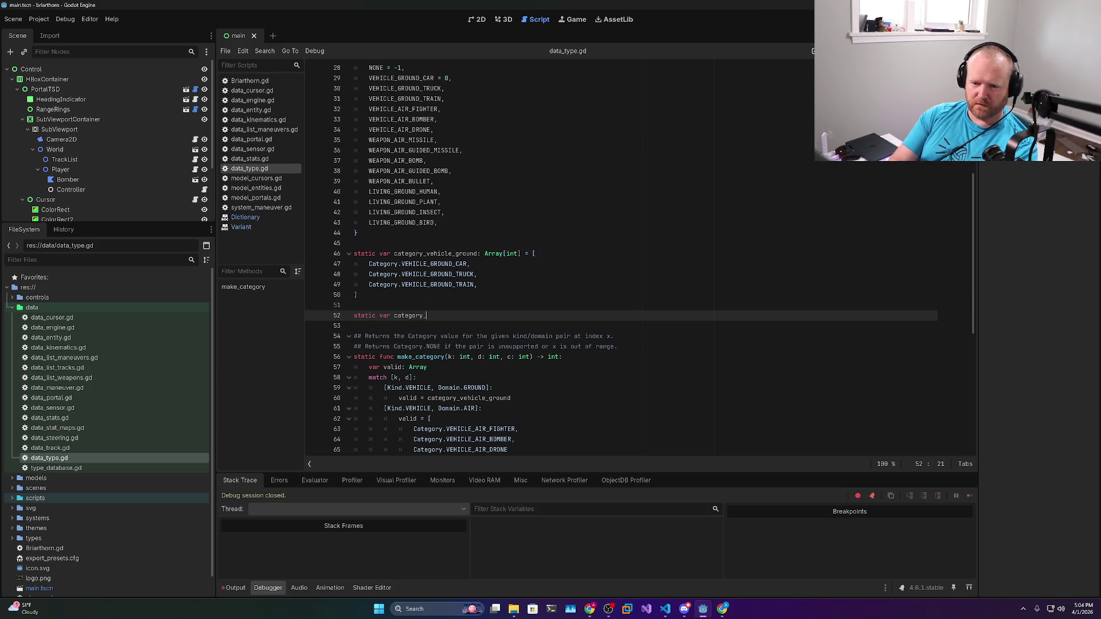
type("ehicl")
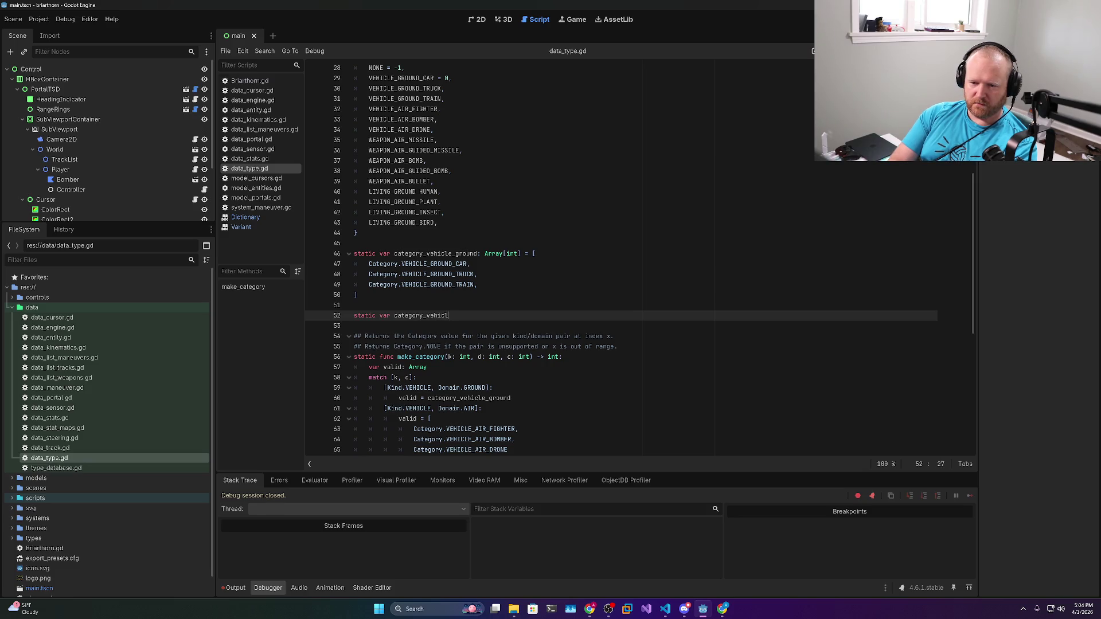
type("e_air: Array[int]")
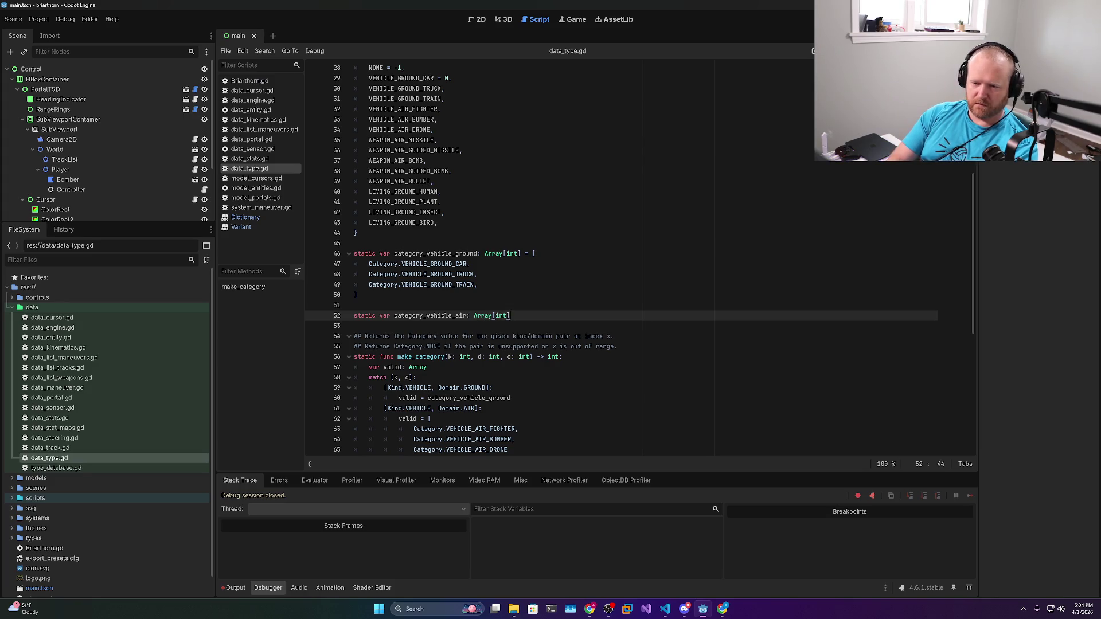
type(" = []")
key("Return")
Fill the air array with the three VEHICLE_AIR entries, each prefixed with Category
mouse_move(435, 129)
left_mouse_down()
mouse_move(373, 124)
mouse_move(354, 109)
left_mouse_up()
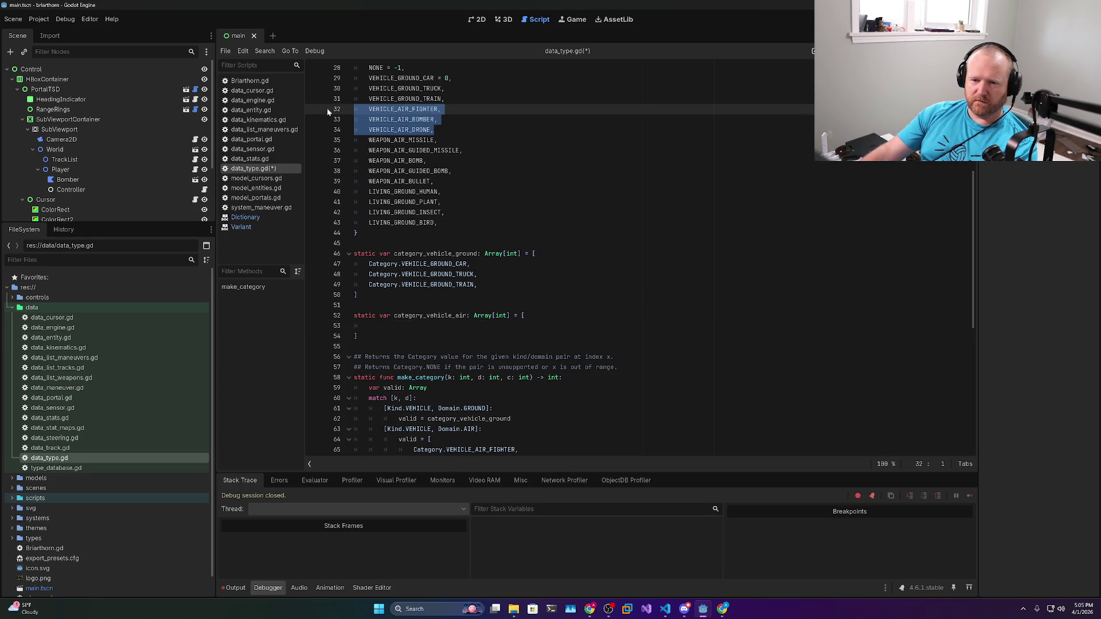
key("ctrl+c")
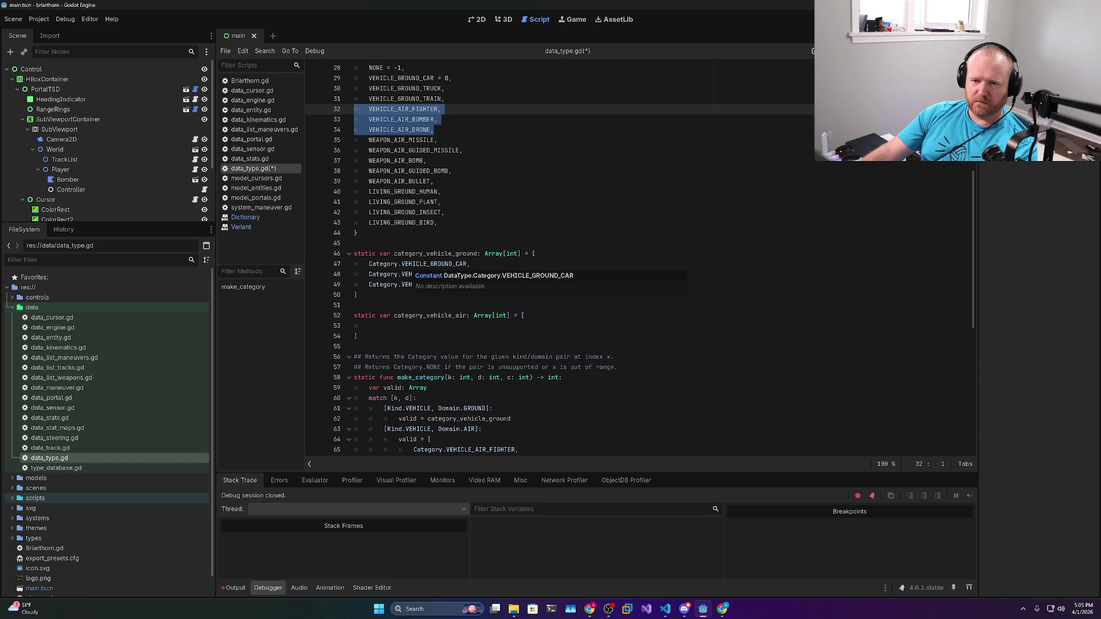
left_click(378, 326)
key("ctrl+v")
left_click(384, 326)
key("BackSpace")
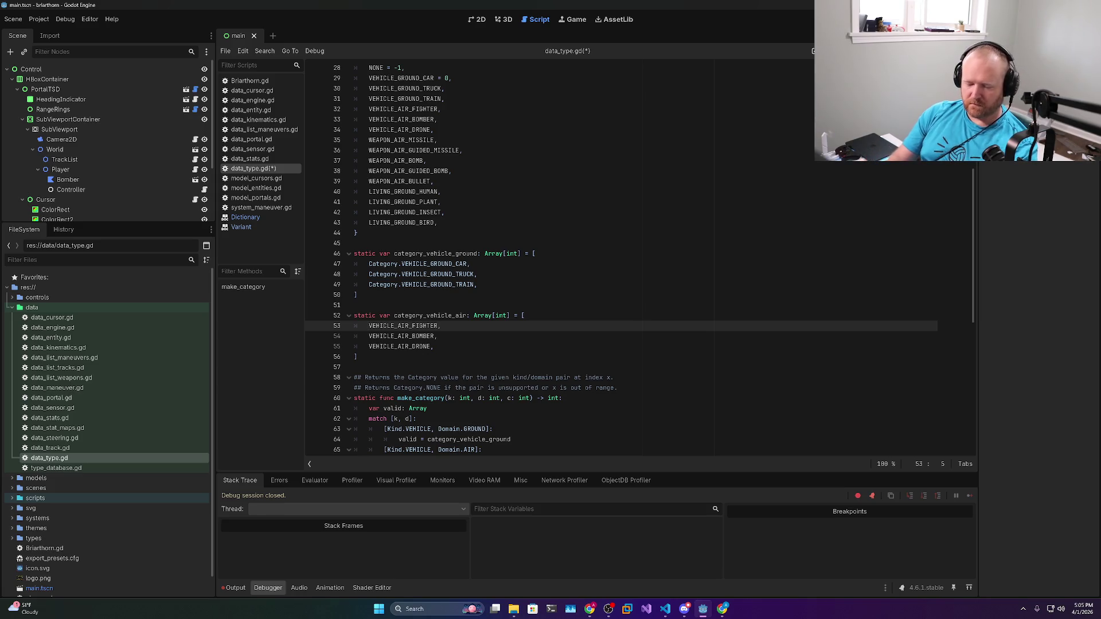
key("shift+alt+Down")
key("shift+alt+Down")
type("Category.")
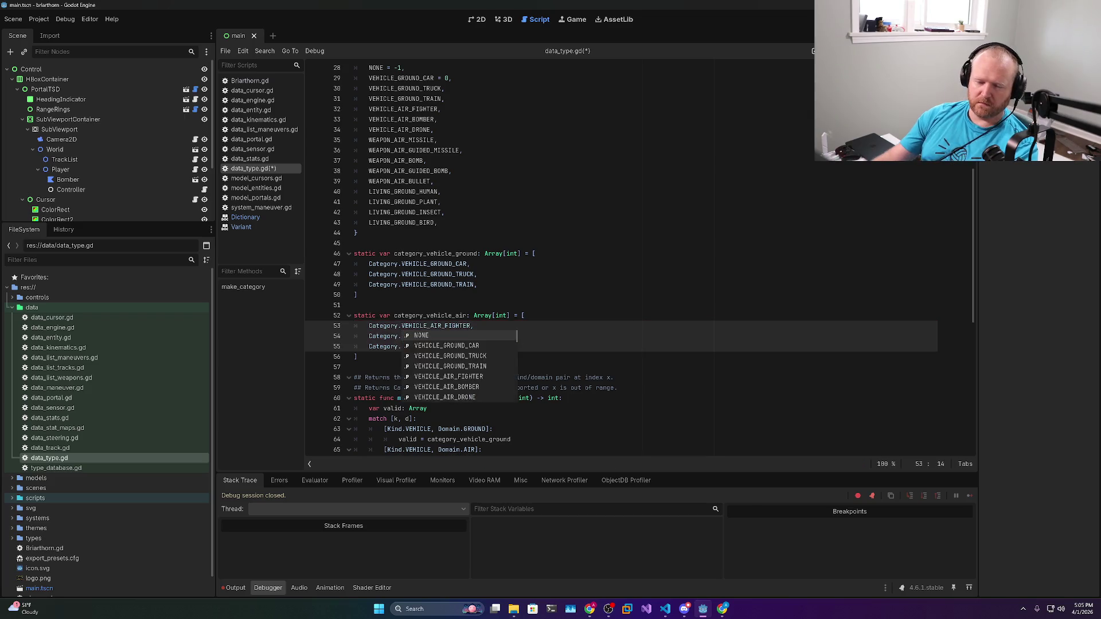
key("Escape")
key("End")
Replace make_category's inline air vehicle list with category_vehicle_air
scroll(573, 258, "down", 3)
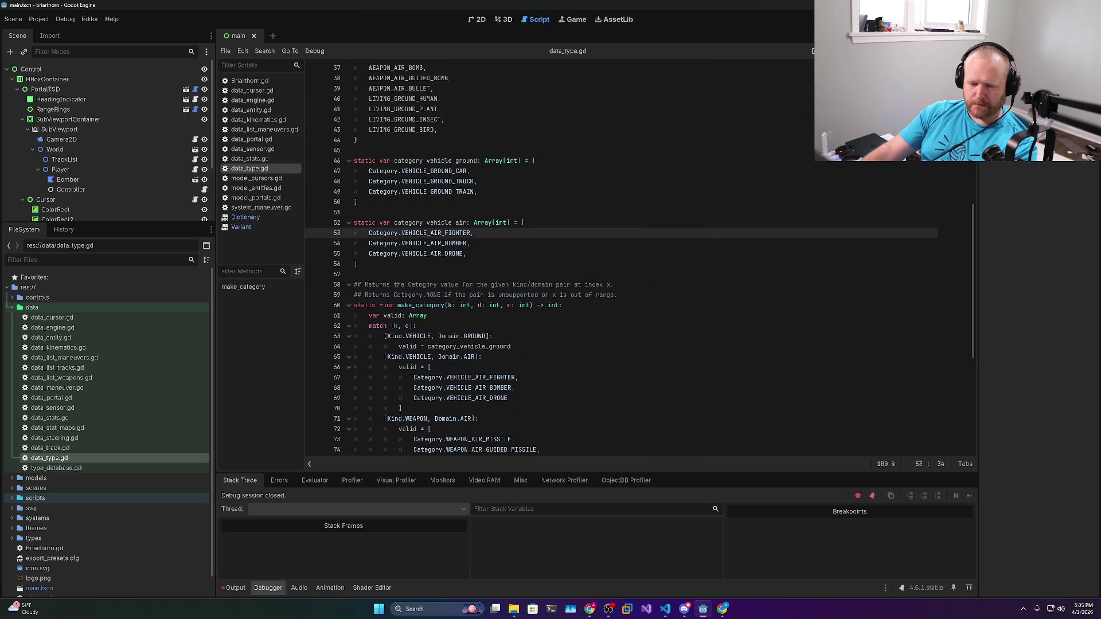
double_click(430, 223)
scroll(573, 258, "down", 3)
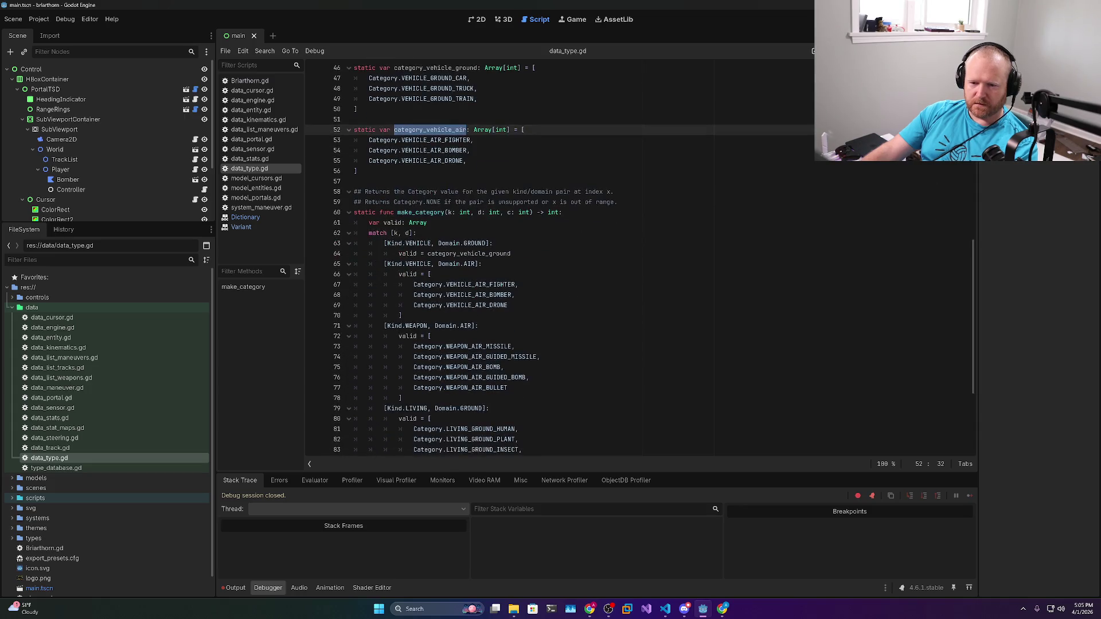
key("ctrl+c")
left_click_drag(403, 315, 428, 274)
key("ctrl+v")
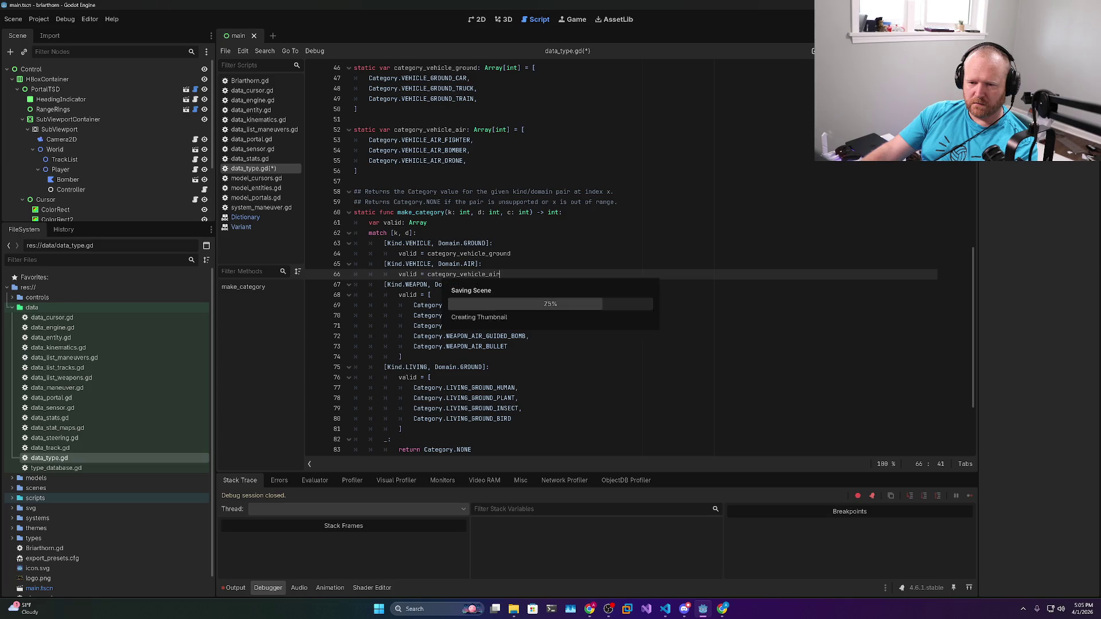
Start another static var category_vehicle declaration below the air array
scroll(640, 260, "up", 4)
left_click(356, 294)
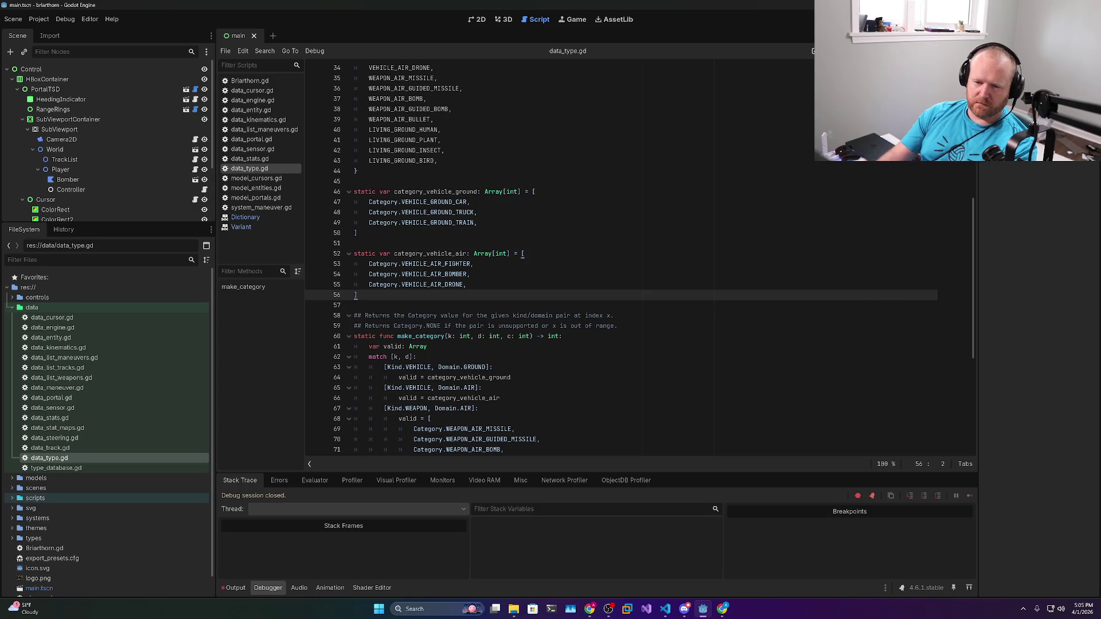
key("Return")
key("Return")
type("static var category_vehicle_")
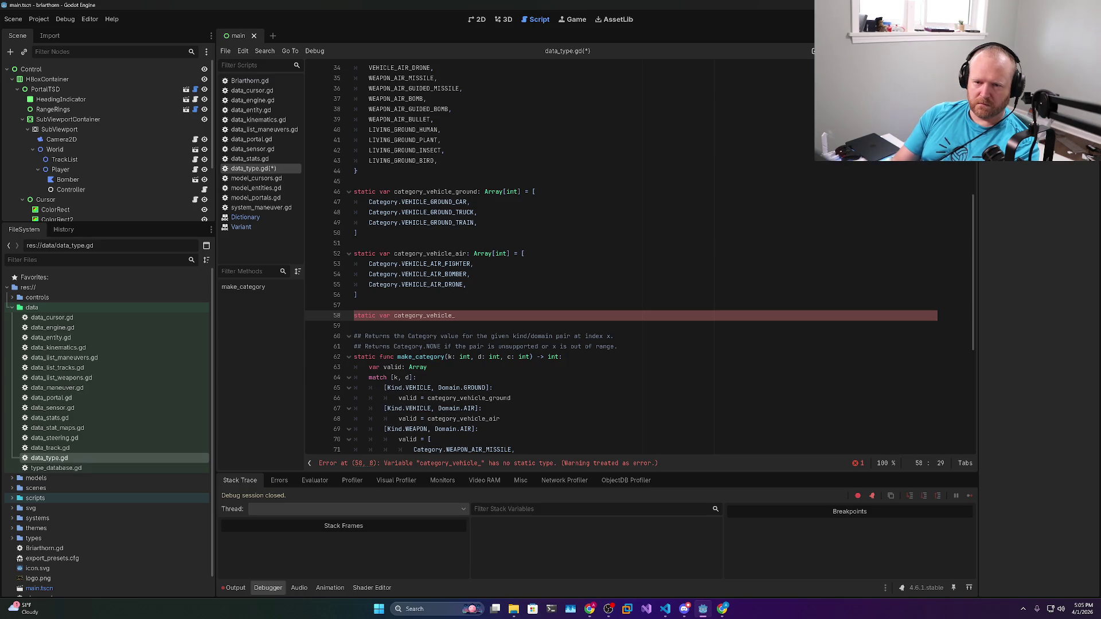
Turn the new declaration into static var category_weapon_air: Array[int] = []
scroll(640, 260, "up", 1)
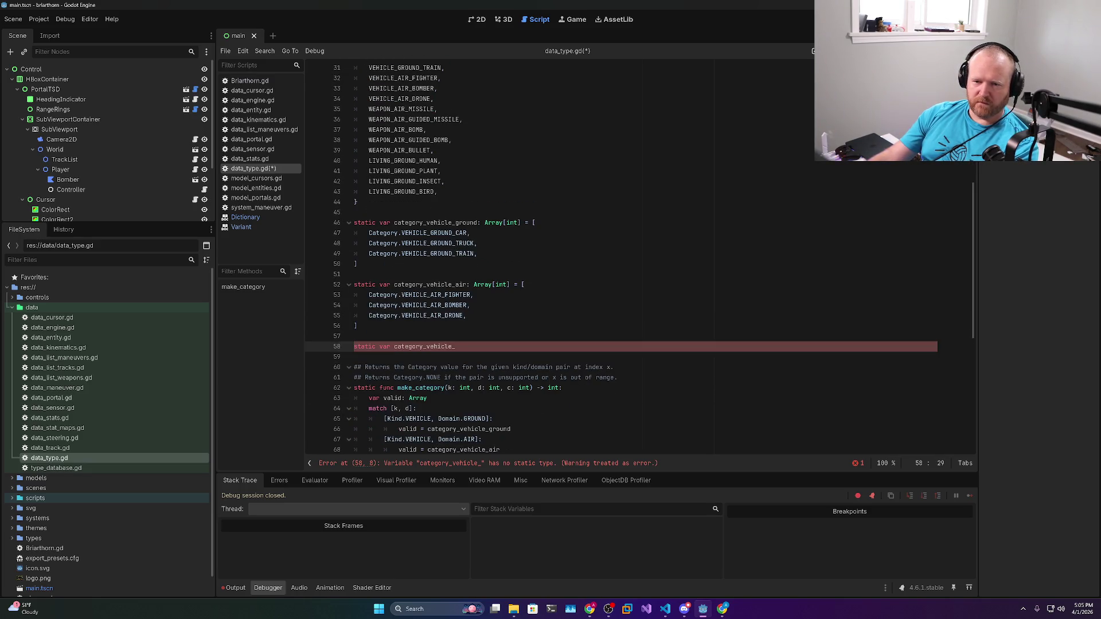
key("BackSpace")
key("BackSpace")
key("BackSpace")
key("BackSpace")
key("BackSpace")
key("BackSpace")
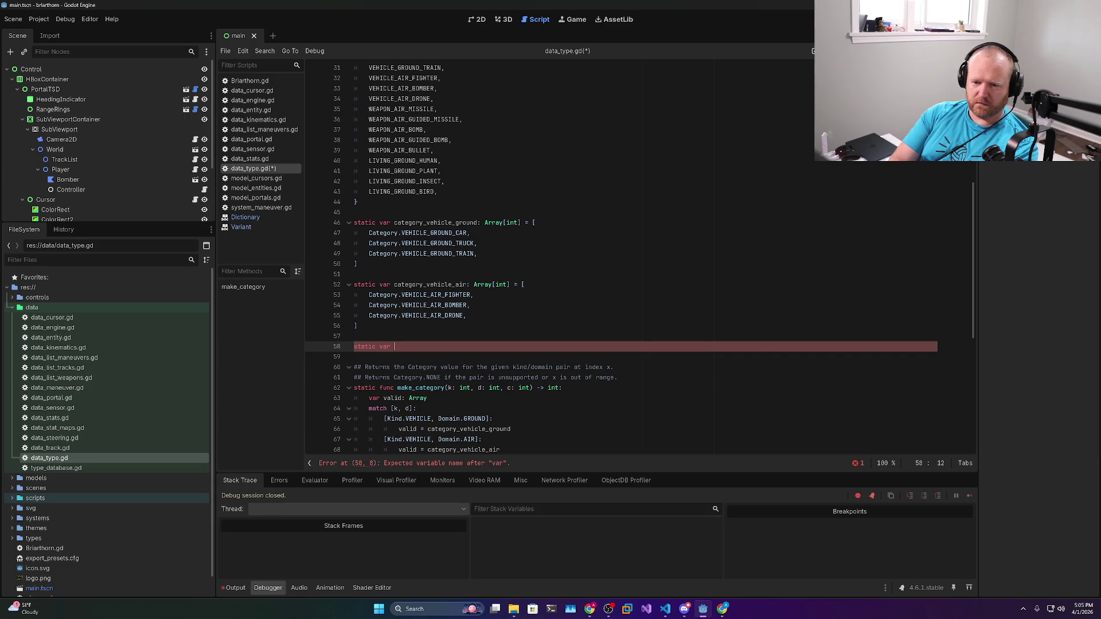
type("ccat")
key("BackSpace")
key("BackSpace")
key("BackSpace")
type("ategory_")
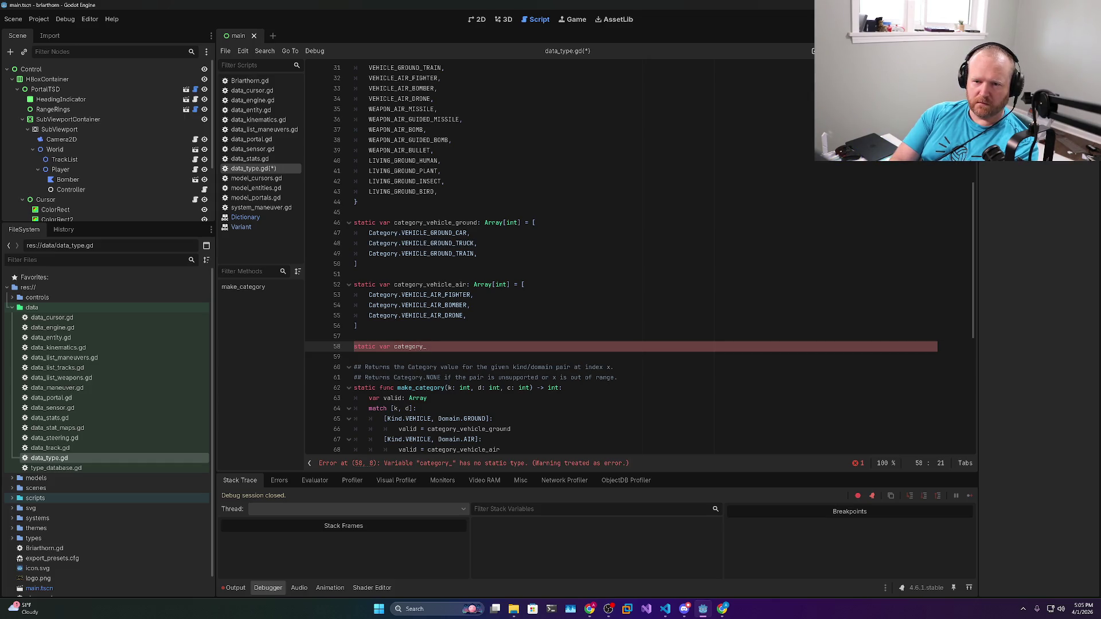
type("weapon_air")
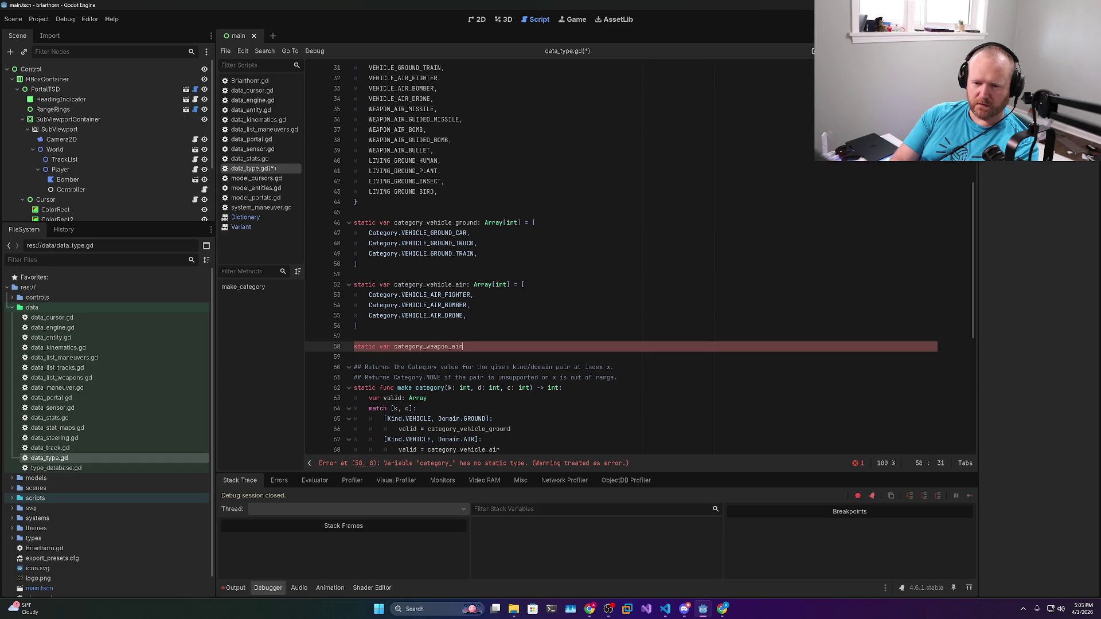
type(": Array[int]")
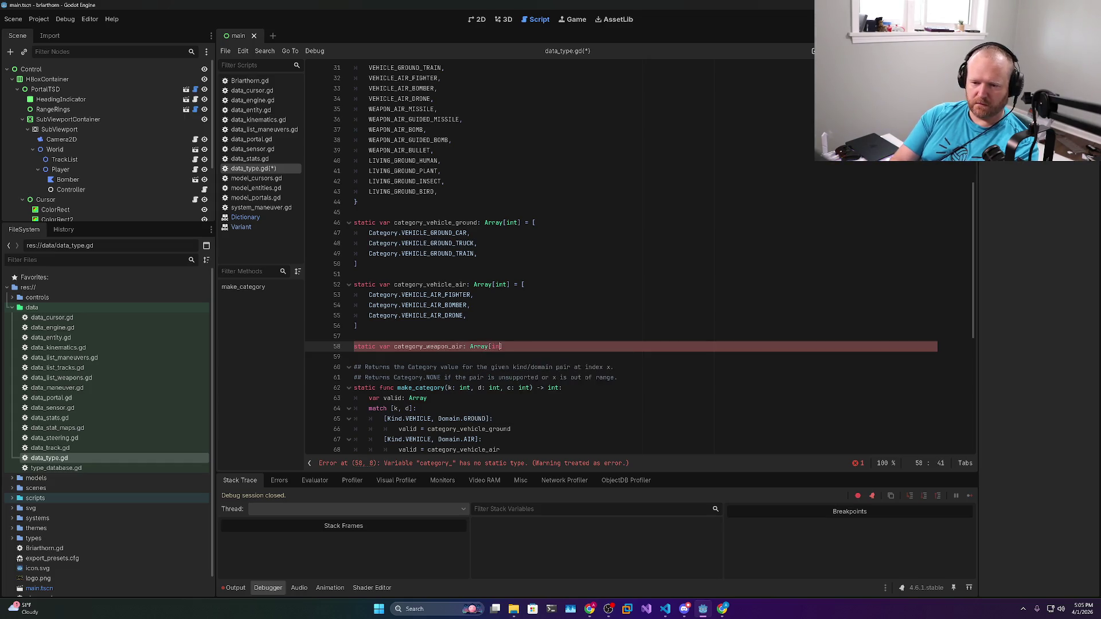
type(" = ")
type("[")
key("Return")
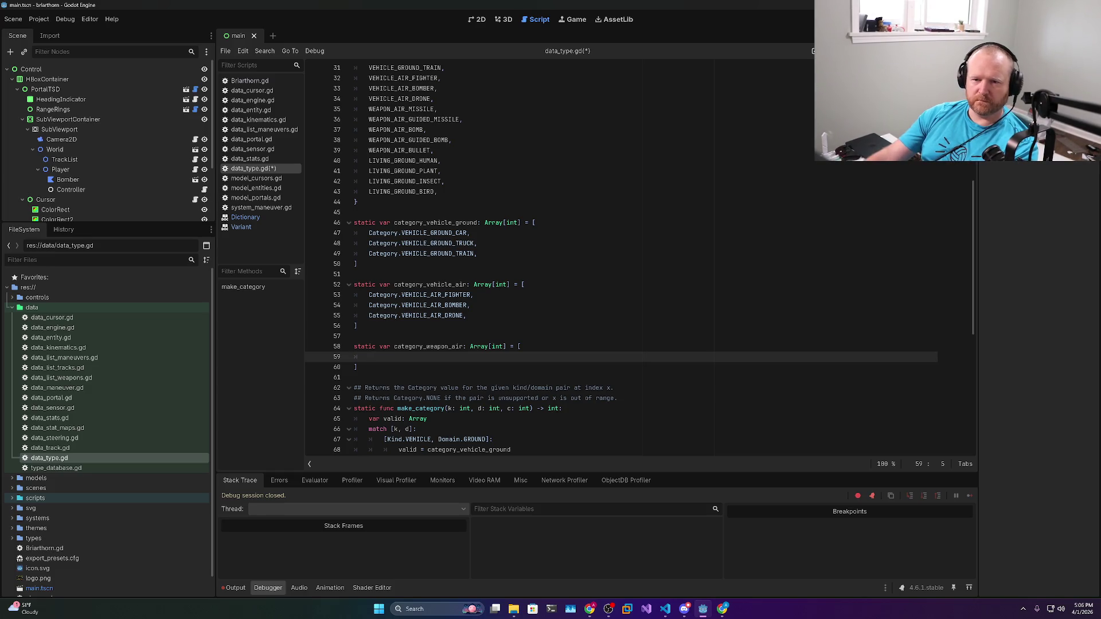
Fill category_weapon_air with the five WEAPON_AIR entries prefixed with Category., and save
left_click_drag(354, 161, 354, 109)
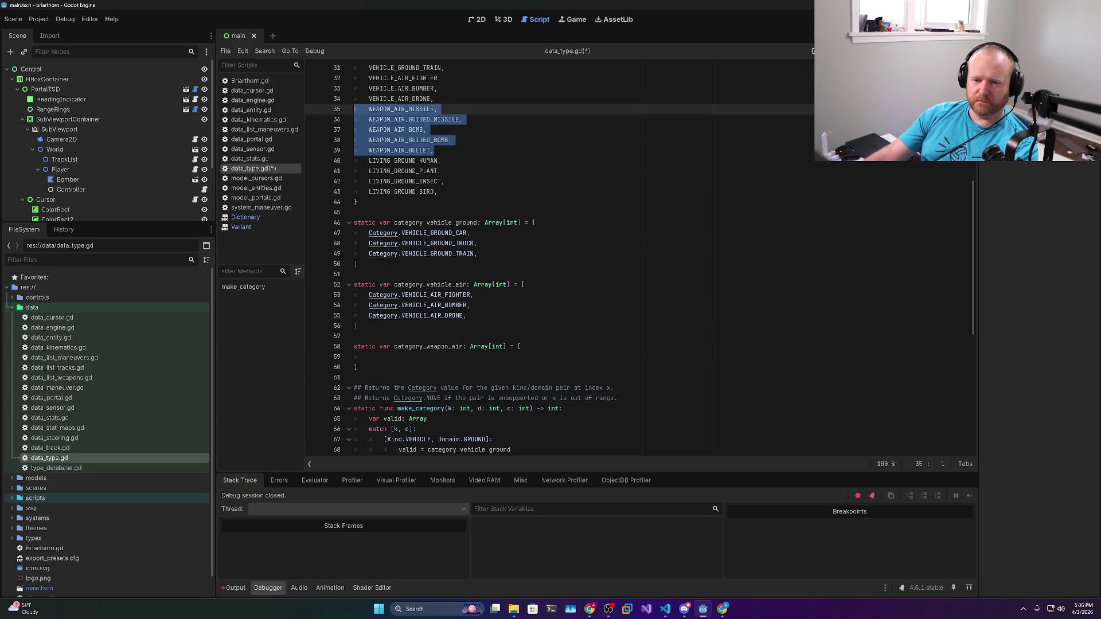
key("ctrl+c")
left_click(367, 356)
key("ctrl+v")
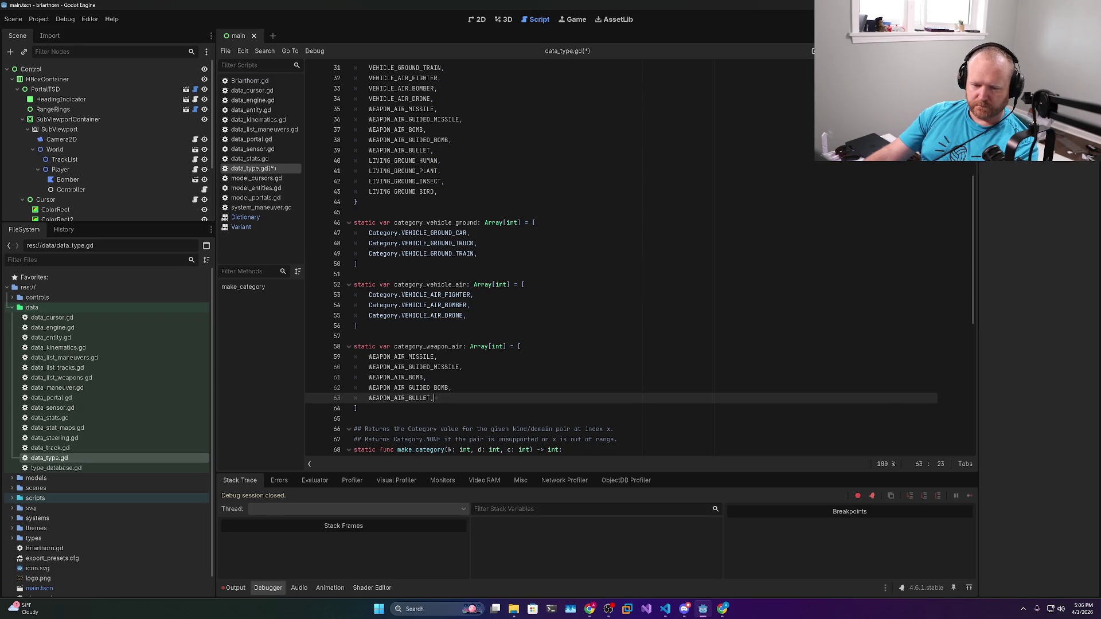
key("shift+alt+Up")
key("shift+alt+Up")
key("shift+alt+Up")
type("Category.")
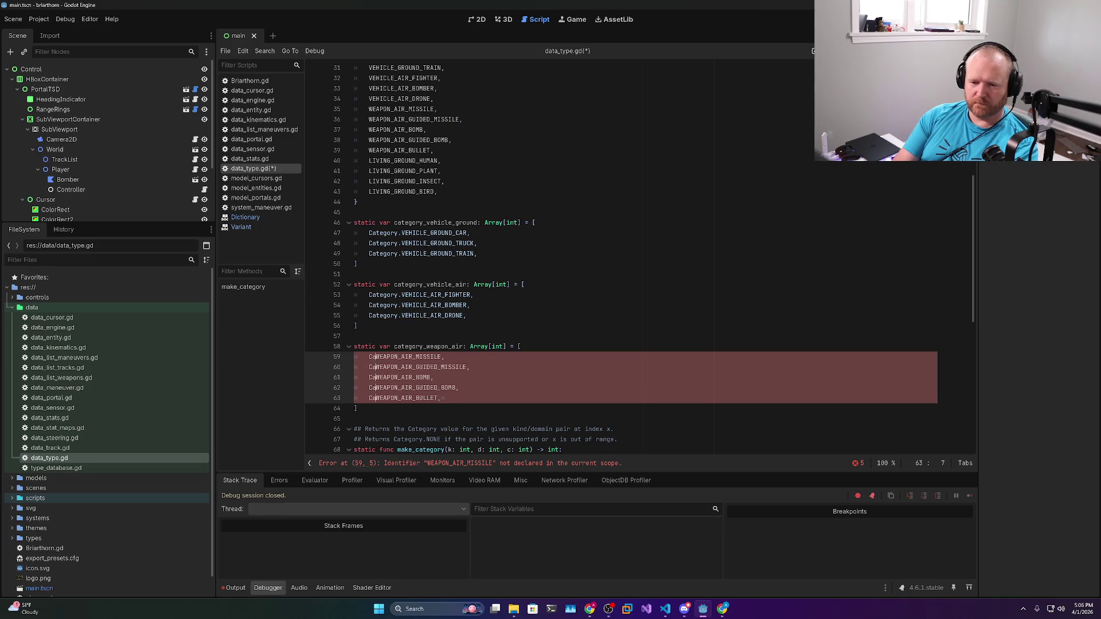
key("Escape")
key("Escape")
key("ctrl+s")
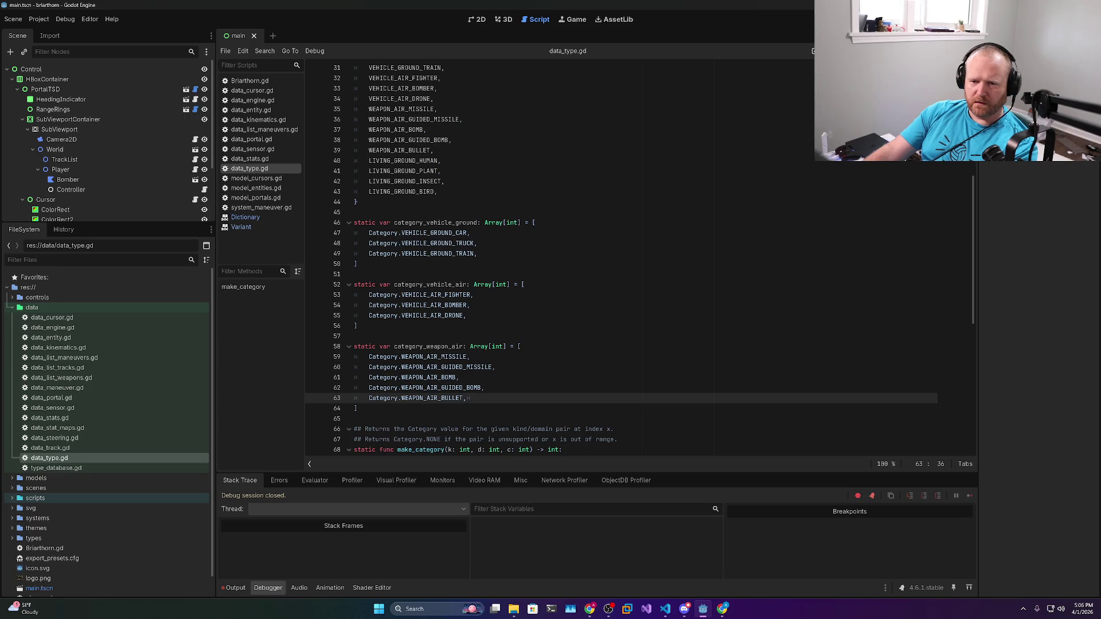
scroll(574, 259, "down", 4)
scroll(574, 258, "up", 5)
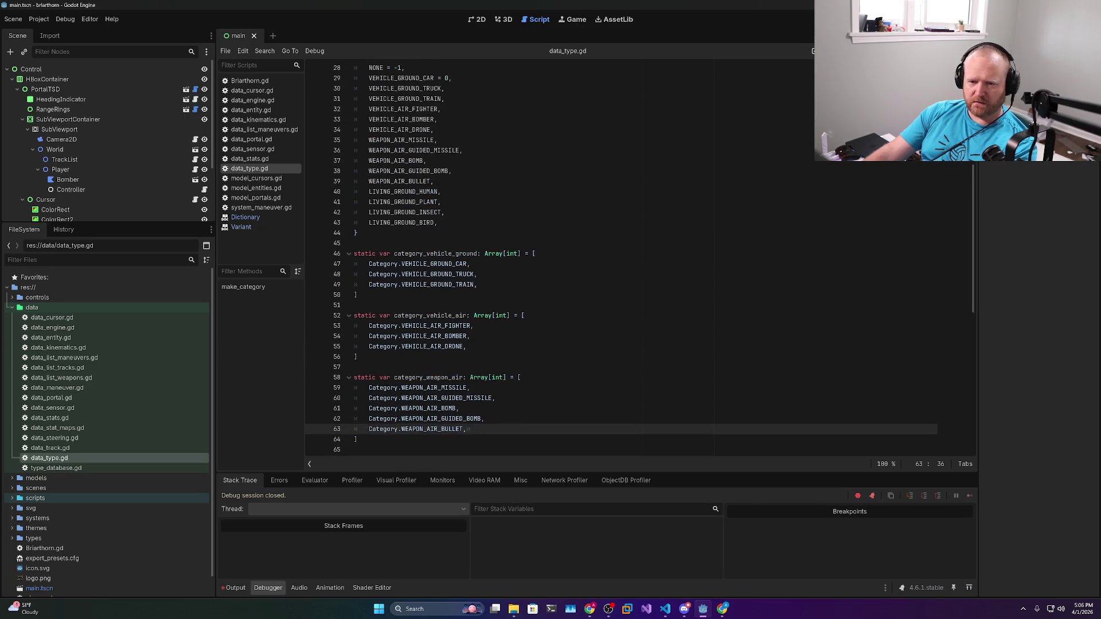
Delete the four LIVING_GROUND category entries and the Kind.LIVING, Domain.GROUND match case
left_click_drag(437, 222, 354, 192)
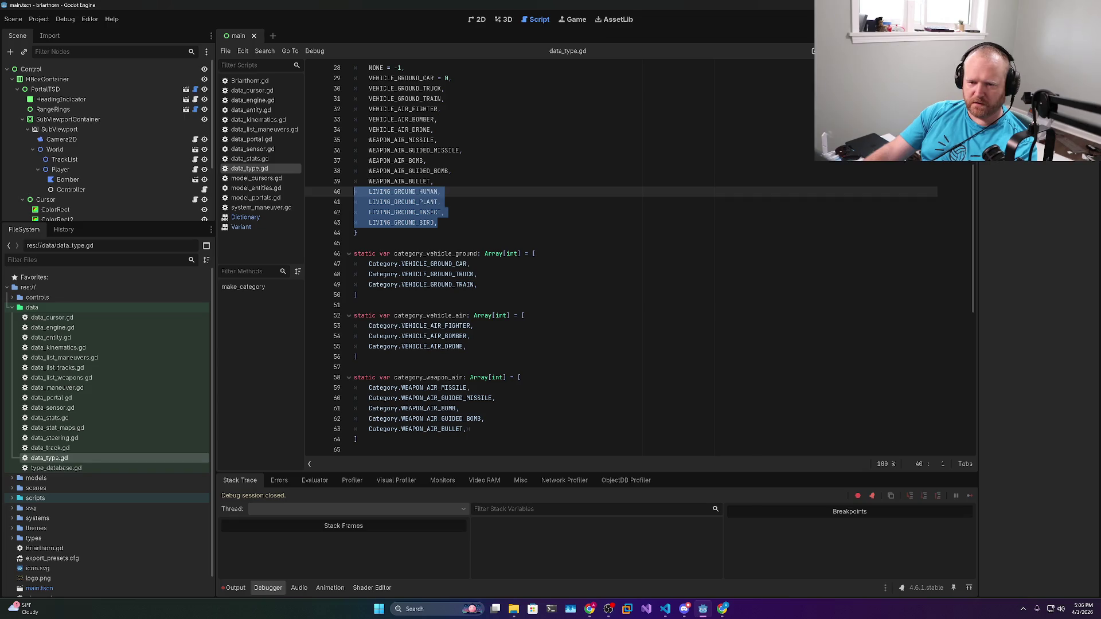
key("BackSpace")
key("BackSpace")
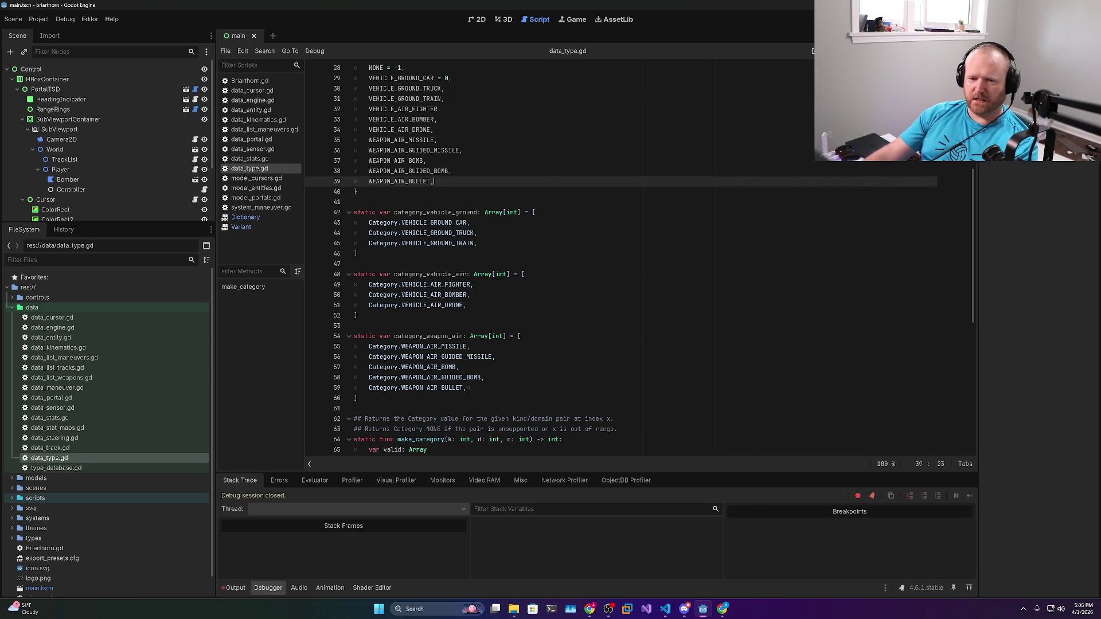
scroll(573, 258, "down", 2)
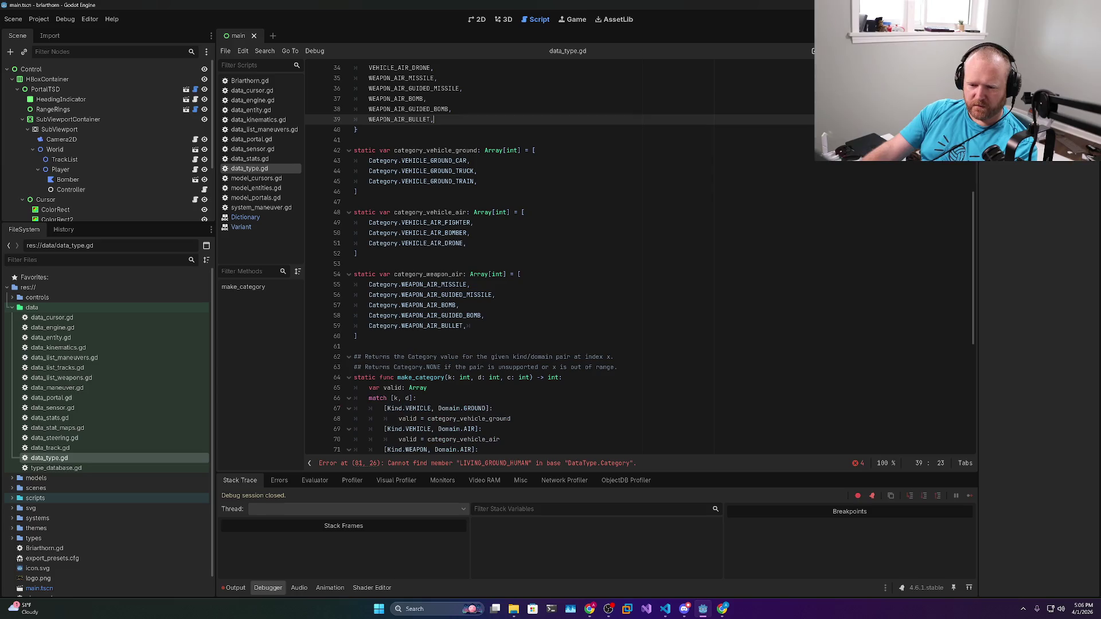
scroll(574, 258, "down", 7)
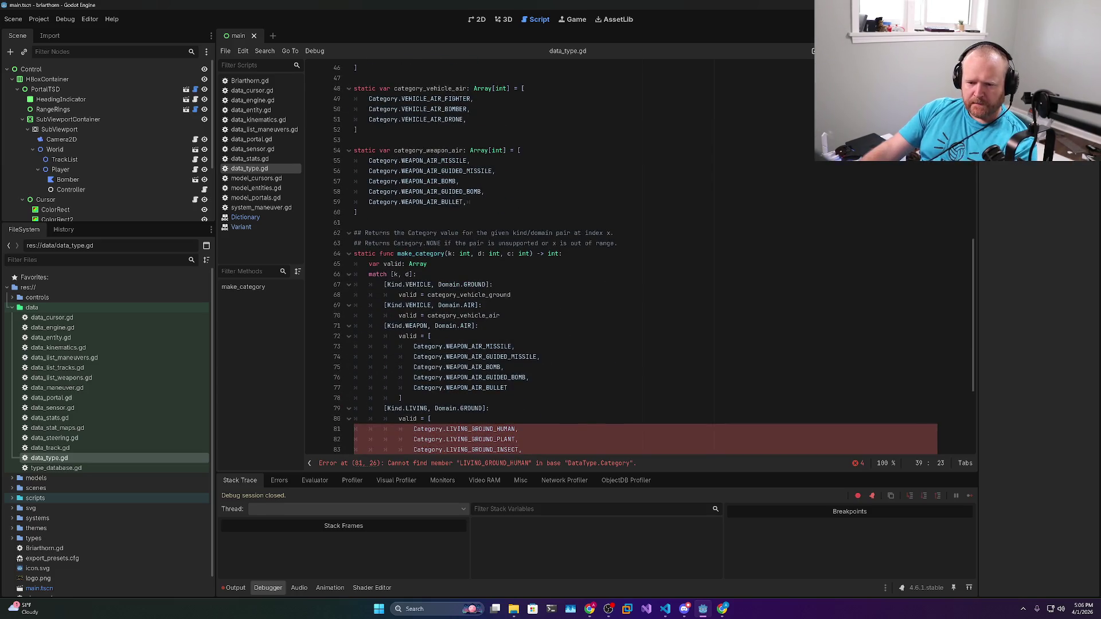
left_click(493, 316)
key("ctrl+shift+k")
key("ctrl+shift+k")
key("ctrl+shift+k")
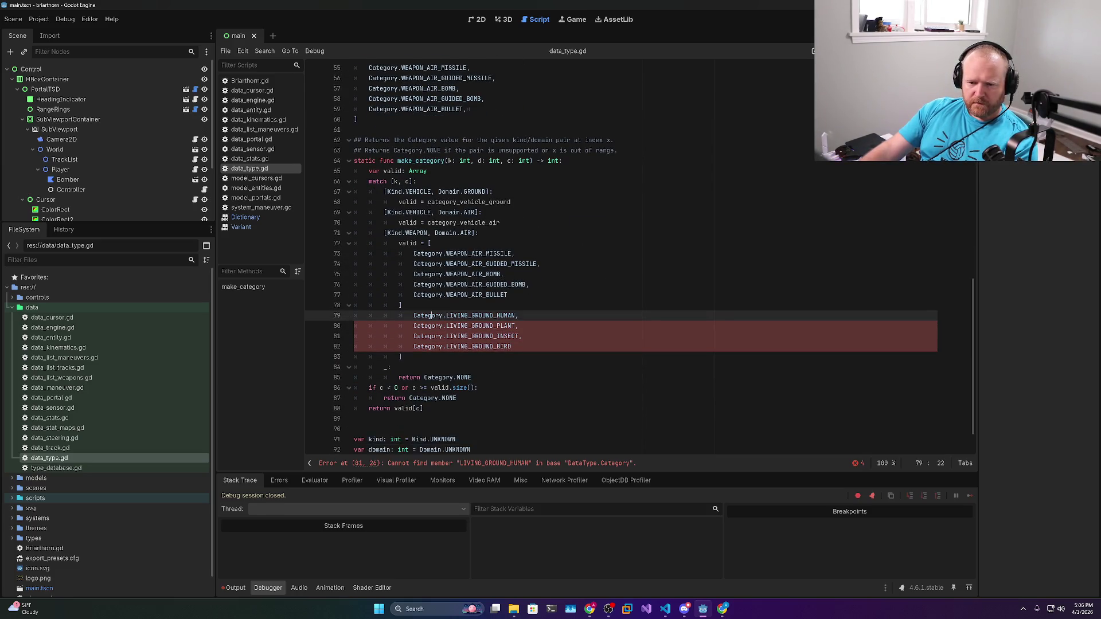
Remove LIVING and EXPENDABLE from the Kind enum and SEA from Domain, then save data_type.gd
scroll(516, 310, "up", 18)
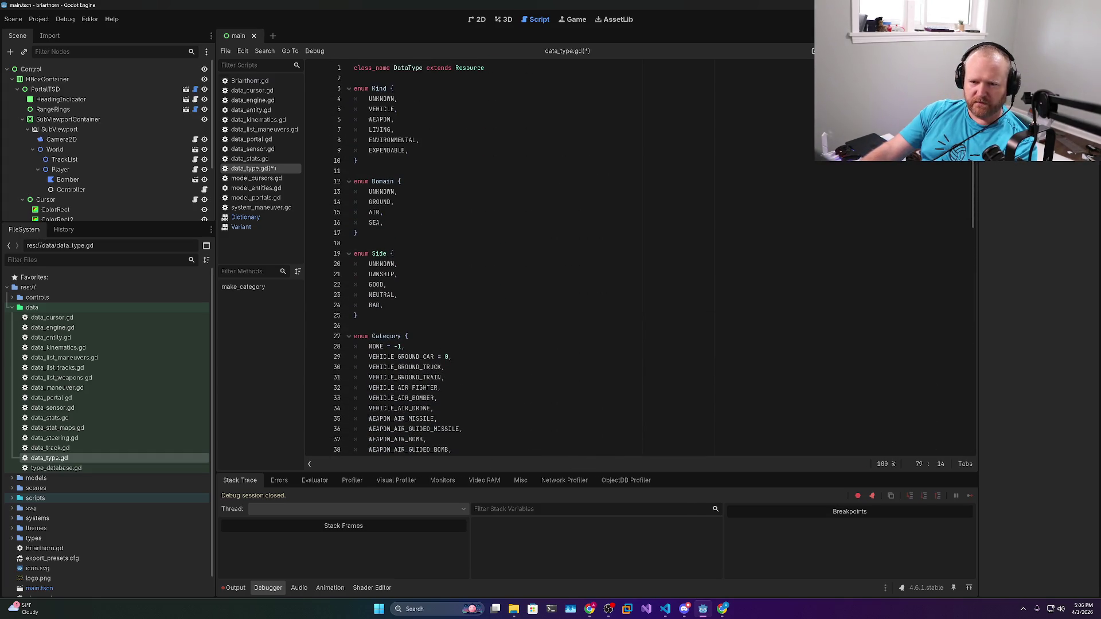
left_click(396, 130)
key("ctrl+shift+k")
key("ctrl+shift+k")
key("ctrl+shift+k")
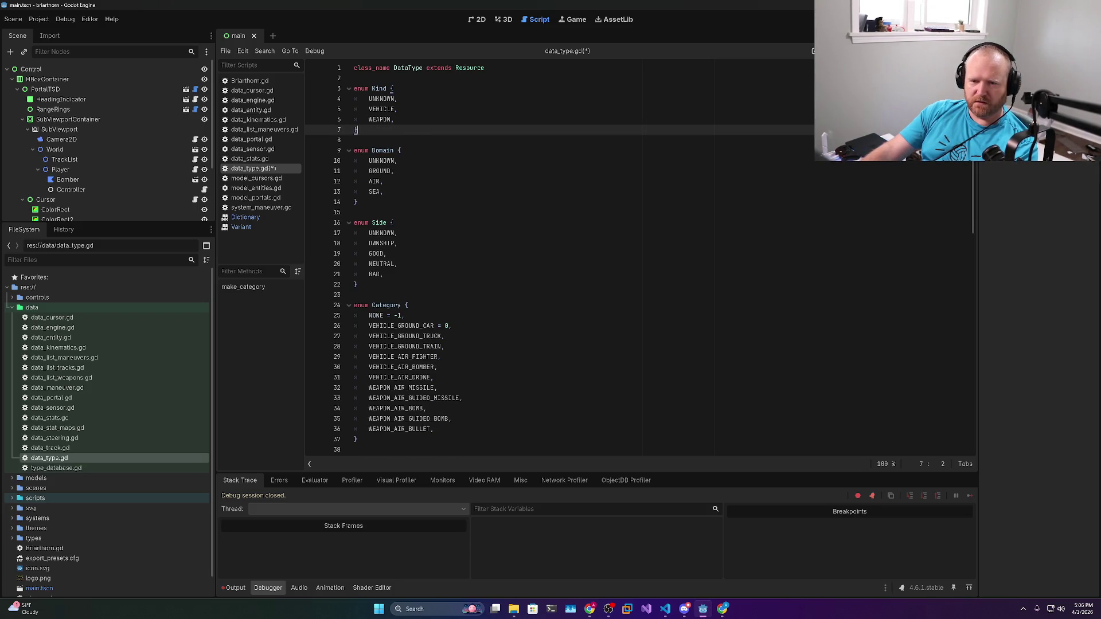
left_click(380, 109)
left_click(390, 171)
key("Down")
key("Down")
key("ctrl+shift+k")
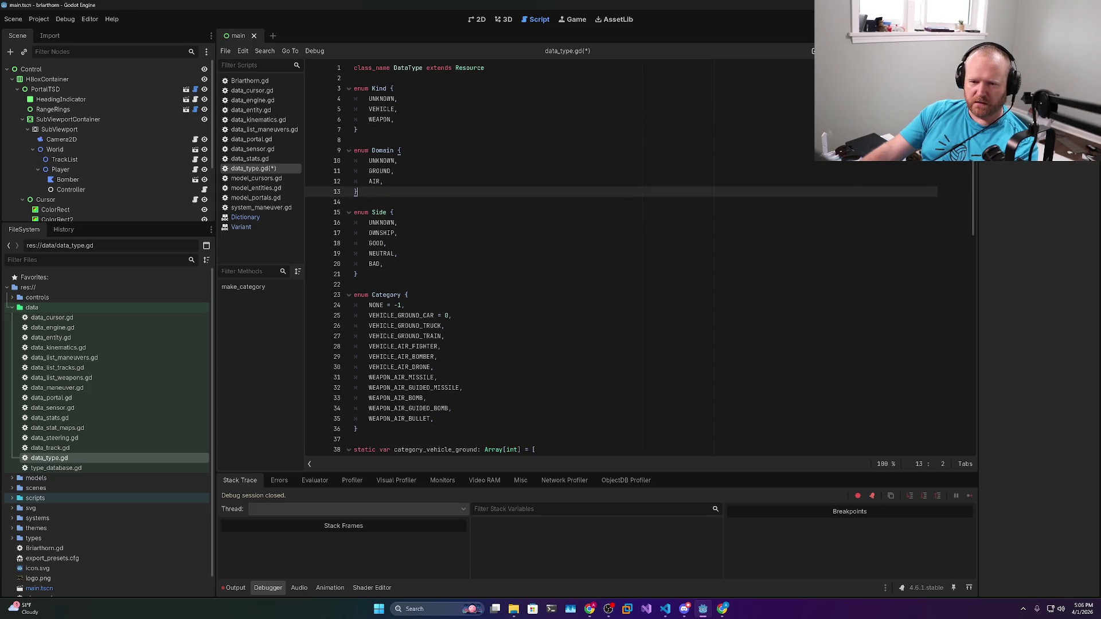
double_click(382, 232)
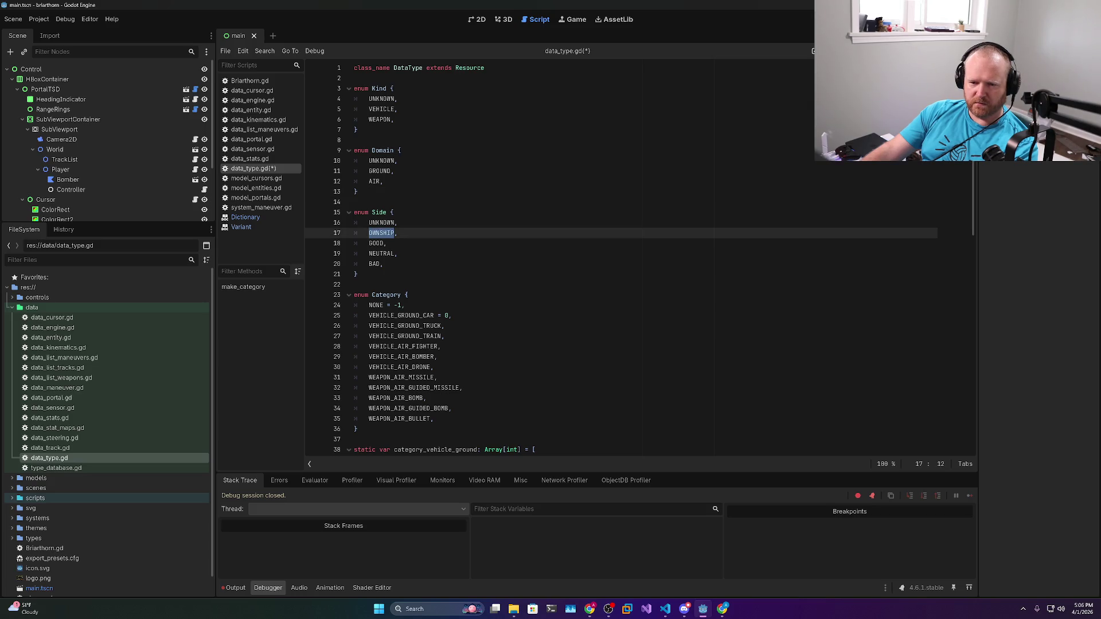
scroll(636, 258, "down", 4)
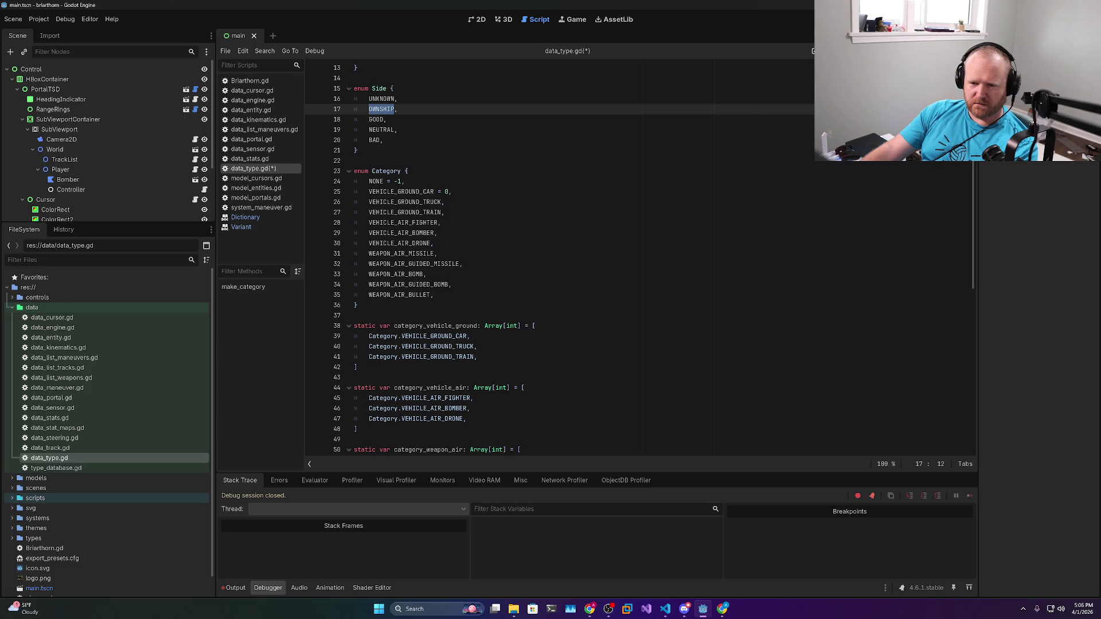
left_click(444, 202)
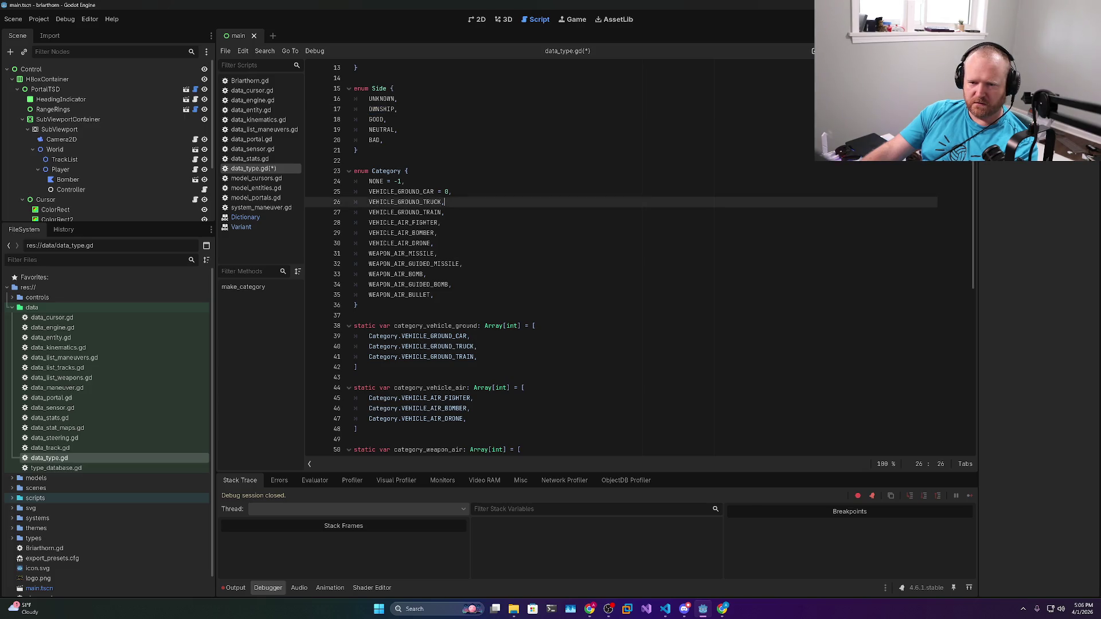
scroll(637, 258, "up", 4)
key("ctrl+s")
Replace the inline weapon list in make_category with category_weapon_air
scroll(637, 258, "down", 16)
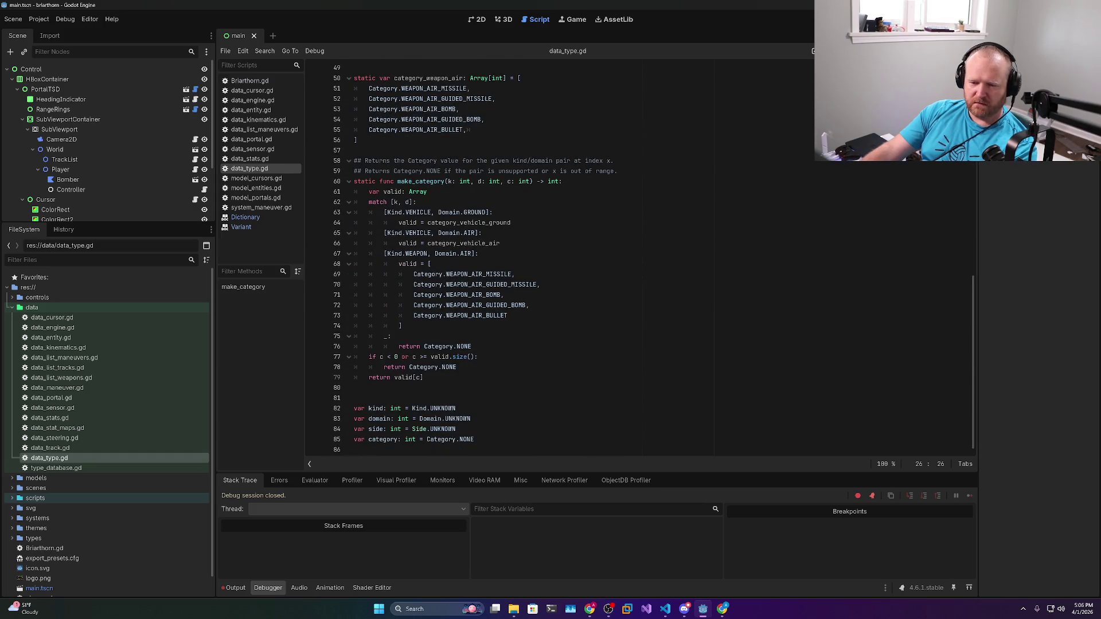
scroll(637, 258, "up", 7)
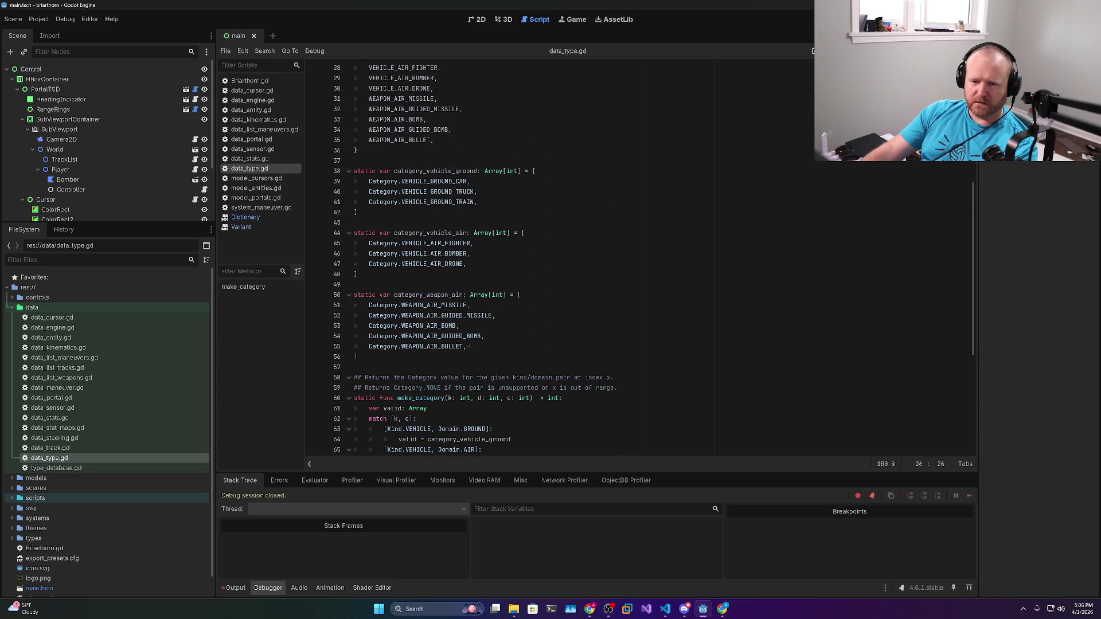
double_click(429, 295)
key("ctrl+c")
scroll(536, 298, "down", 7)
left_click_drag(404, 326, 429, 264)
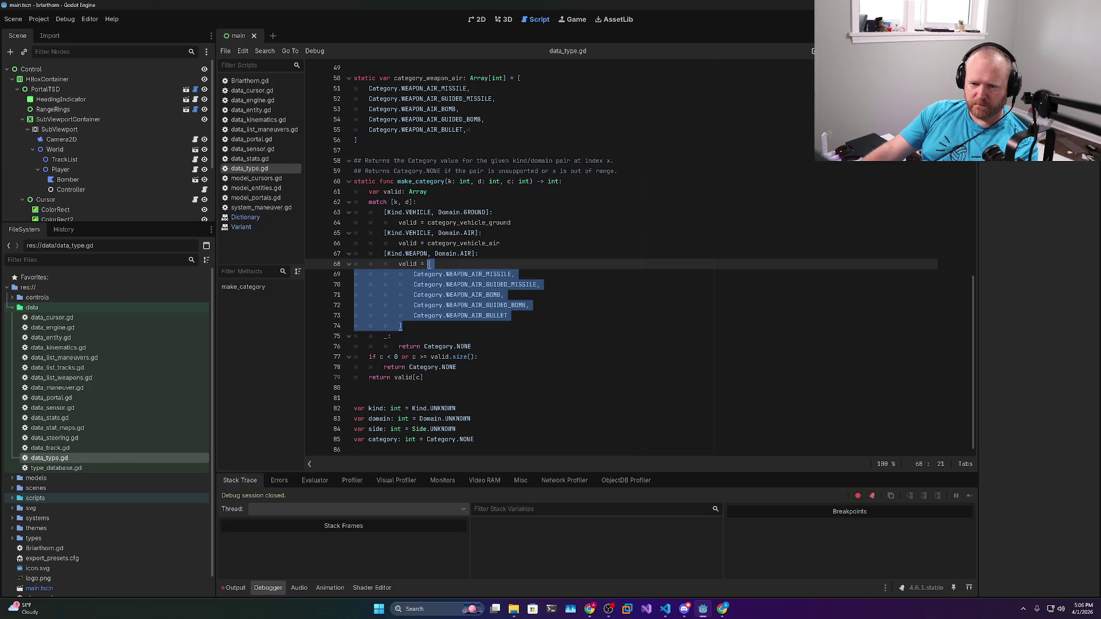
key("ctrl+v")
Check where VEHICLE_GROUND_TRUCK, VEHICLE_AIR_FIGHTER, VEHICLE_AIR_DRONE and category_vehicle_air are used
scroll(536, 270, "up", 7)
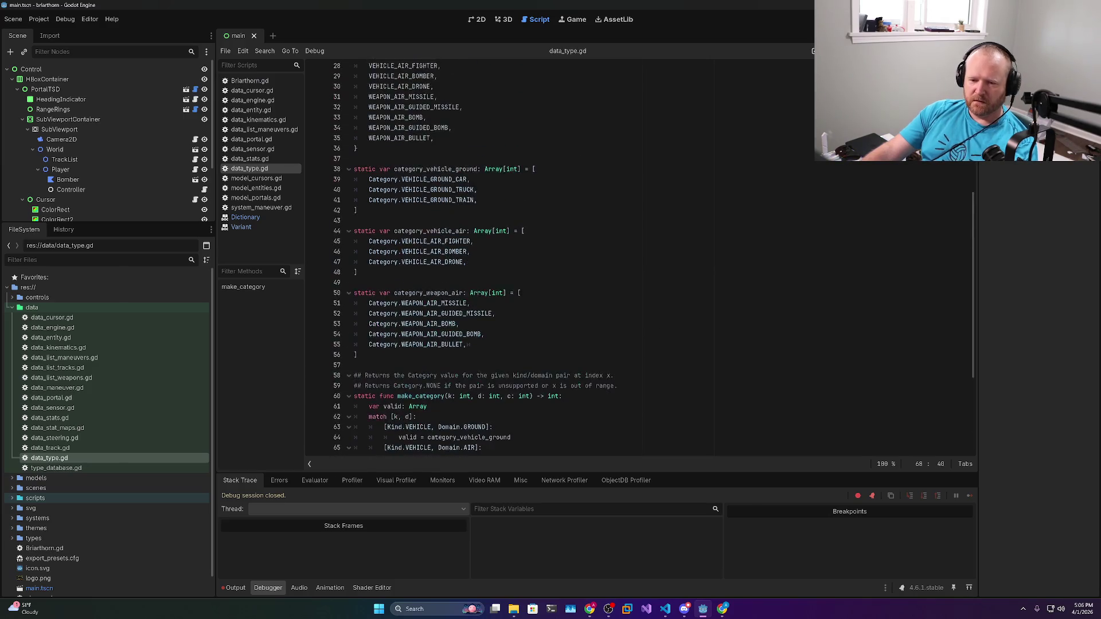
scroll(536, 269, "down", 5)
scroll(639, 258, "up", 6)
double_click(438, 223)
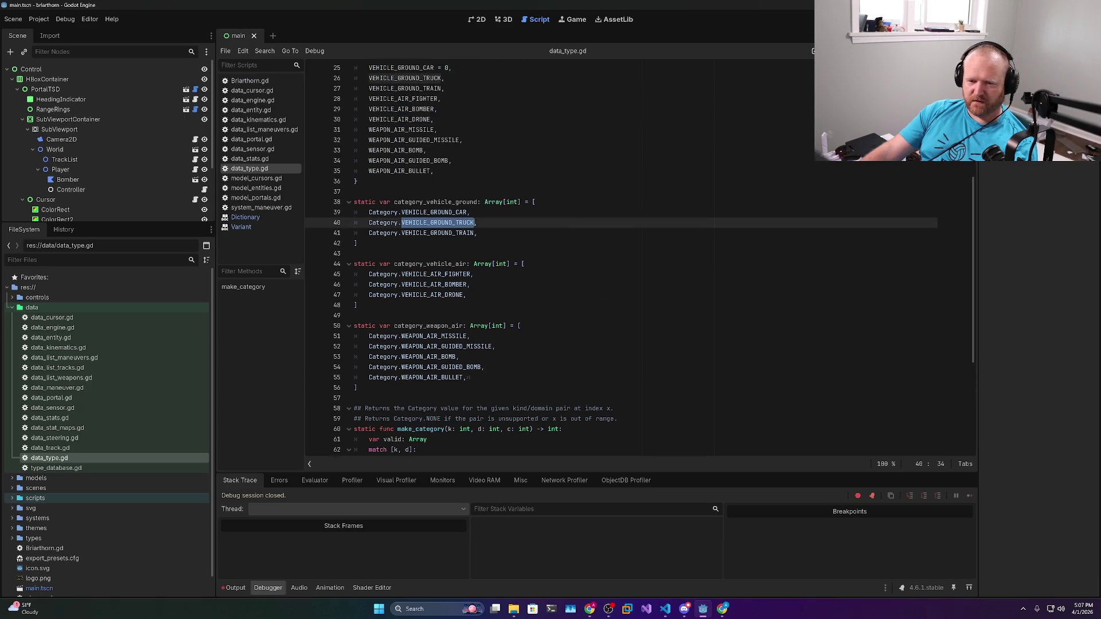
double_click(436, 274)
double_click(431, 295)
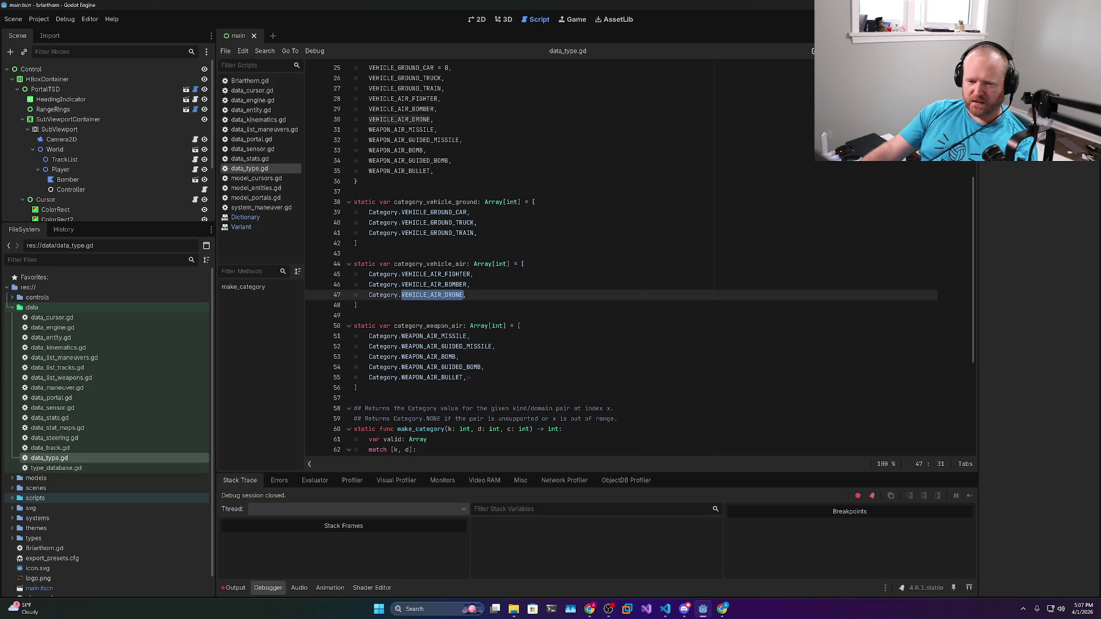
double_click(430, 264)
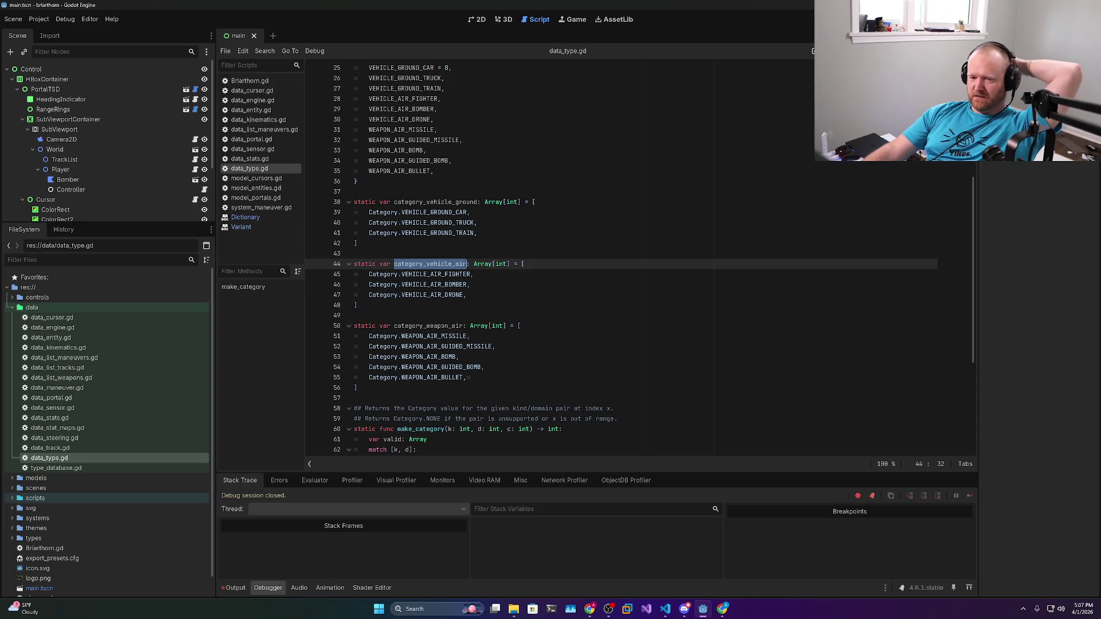
key("Left")
key("ctrl+shift+Right")
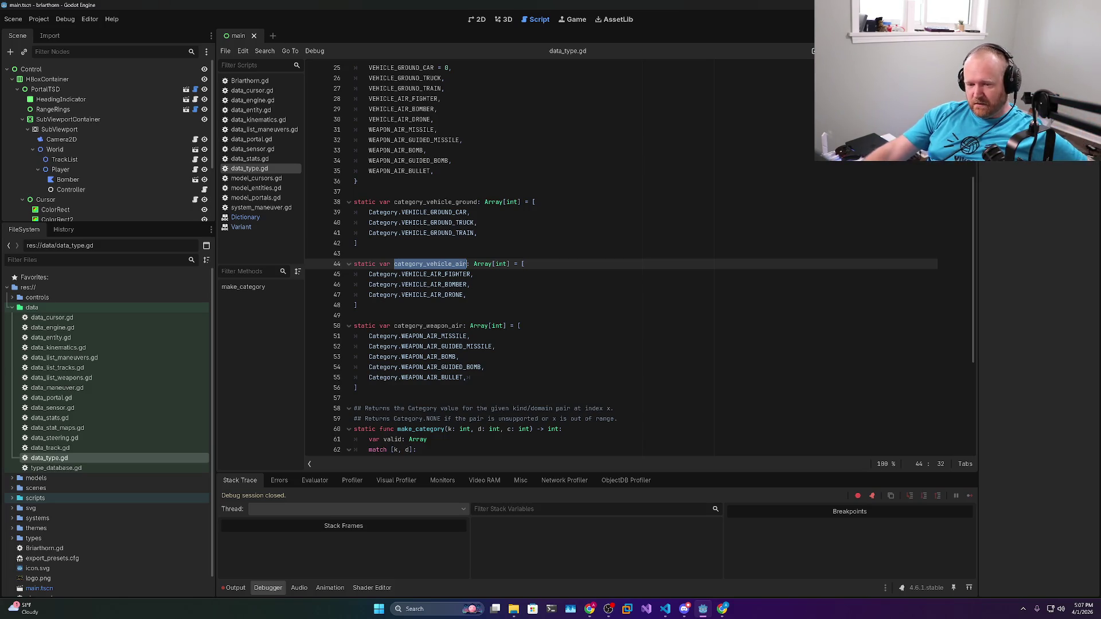
Review make_category's match cases, the valid variable and its index bounds check
scroll(573, 259, "down", 4)
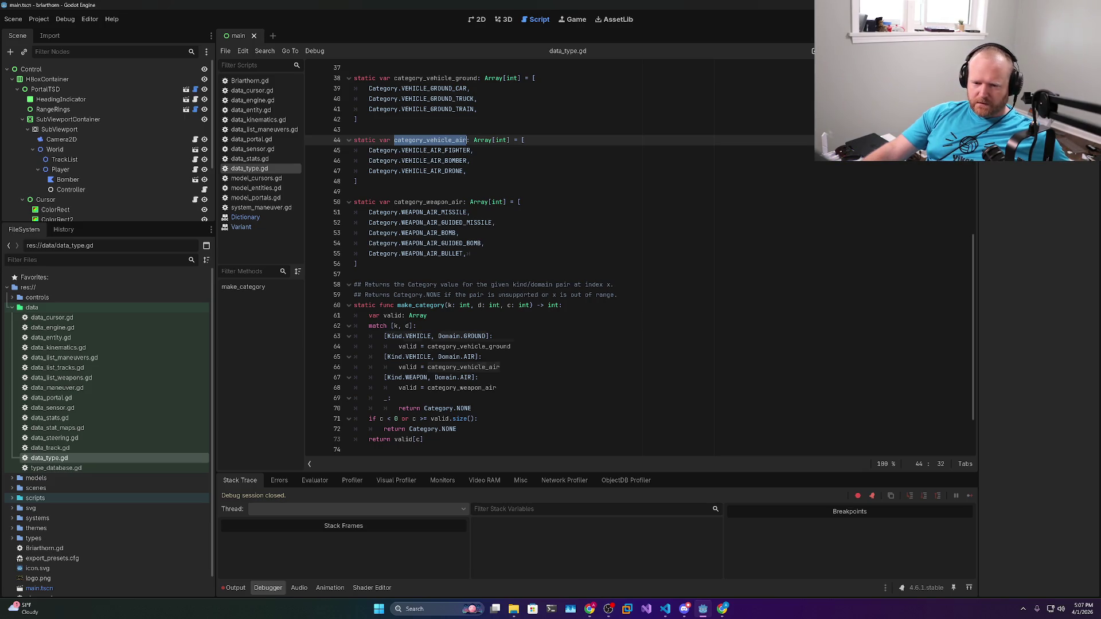
double_click(418, 336)
double_click(474, 336)
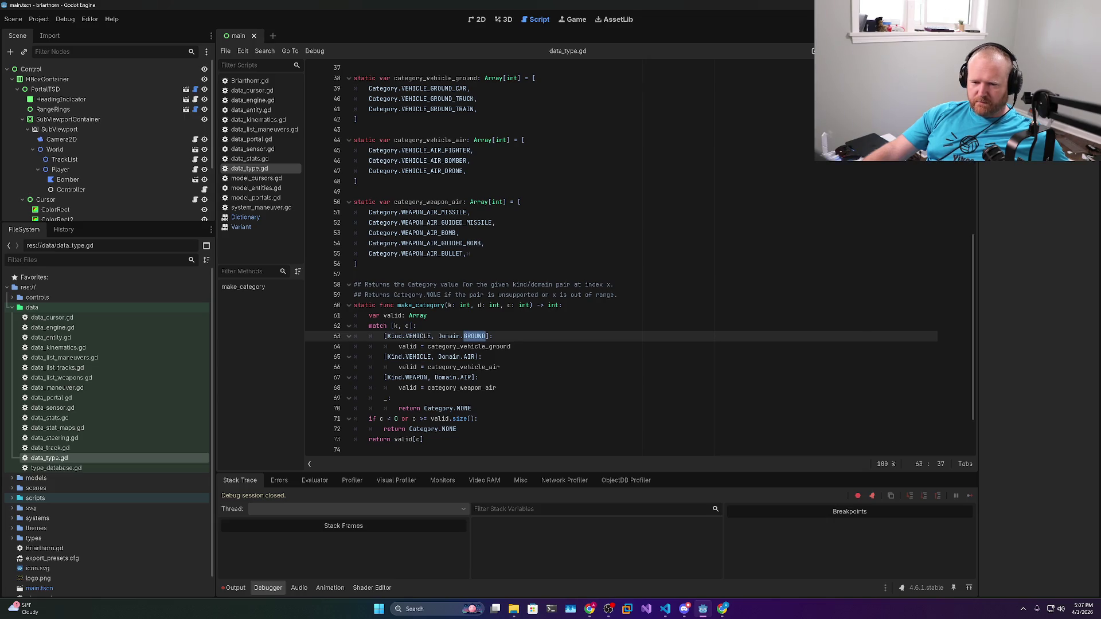
double_click(469, 357)
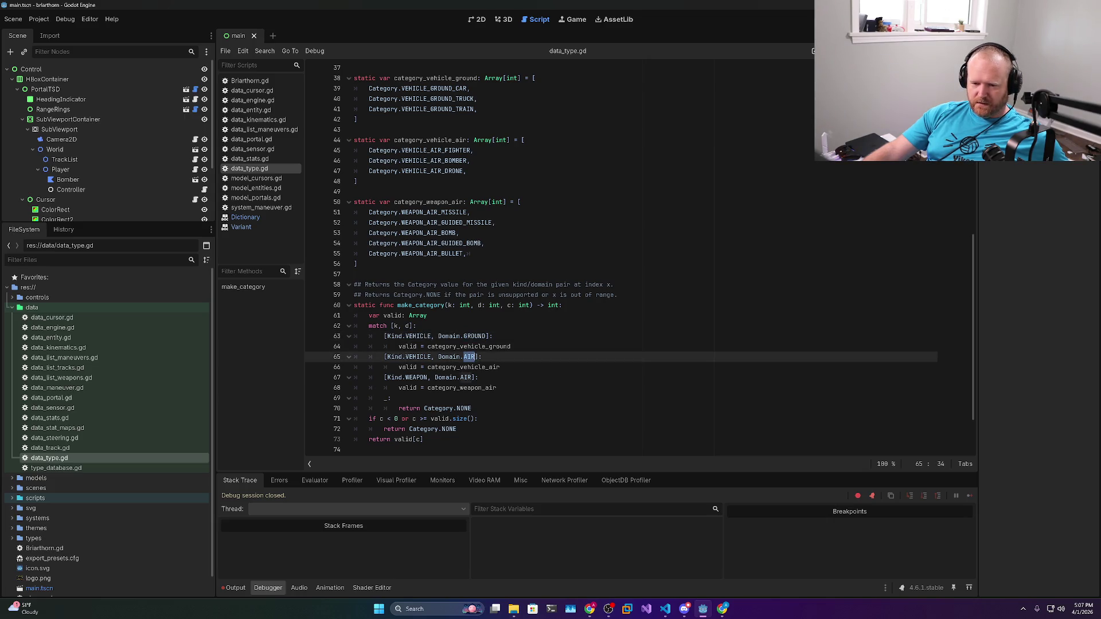
double_click(464, 367)
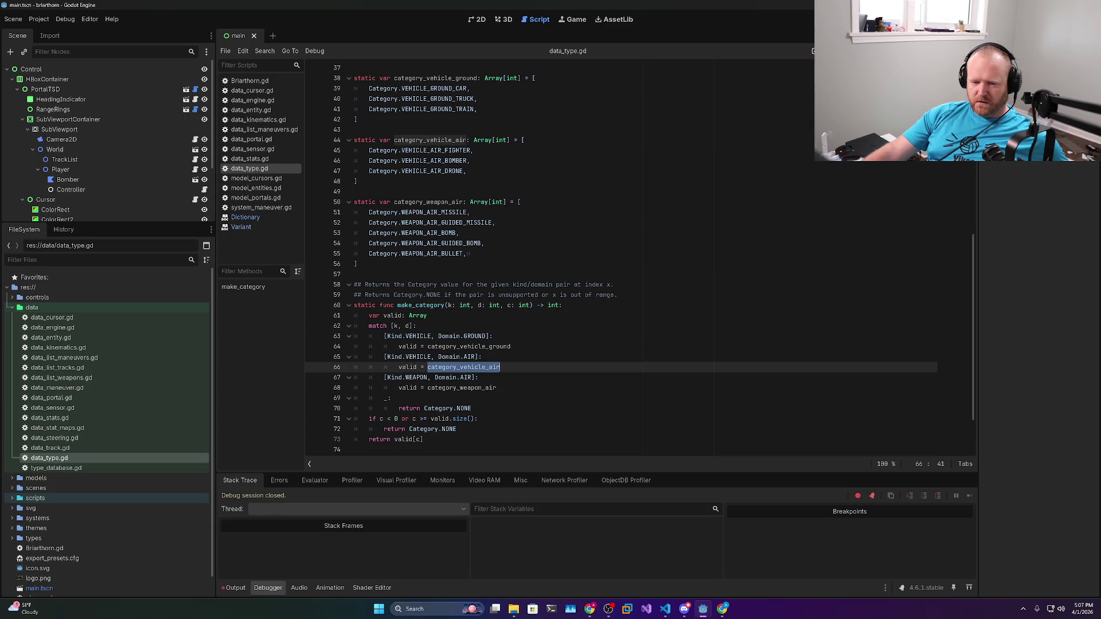
scroll(573, 258, "down", 2)
double_click(408, 305)
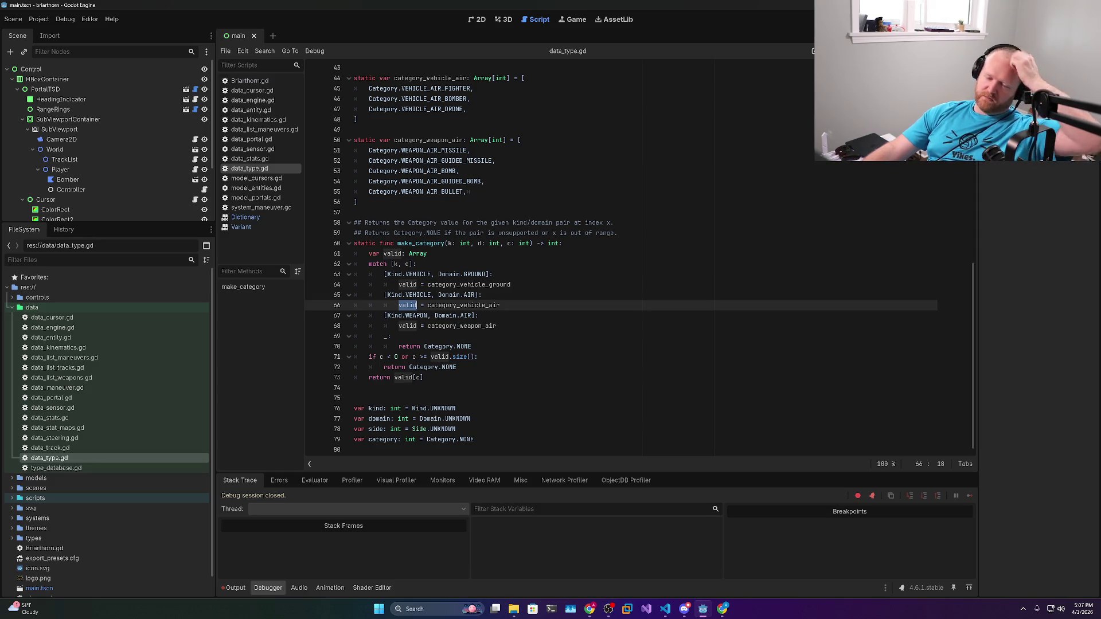
left_click(415, 357)
double_click(525, 243)
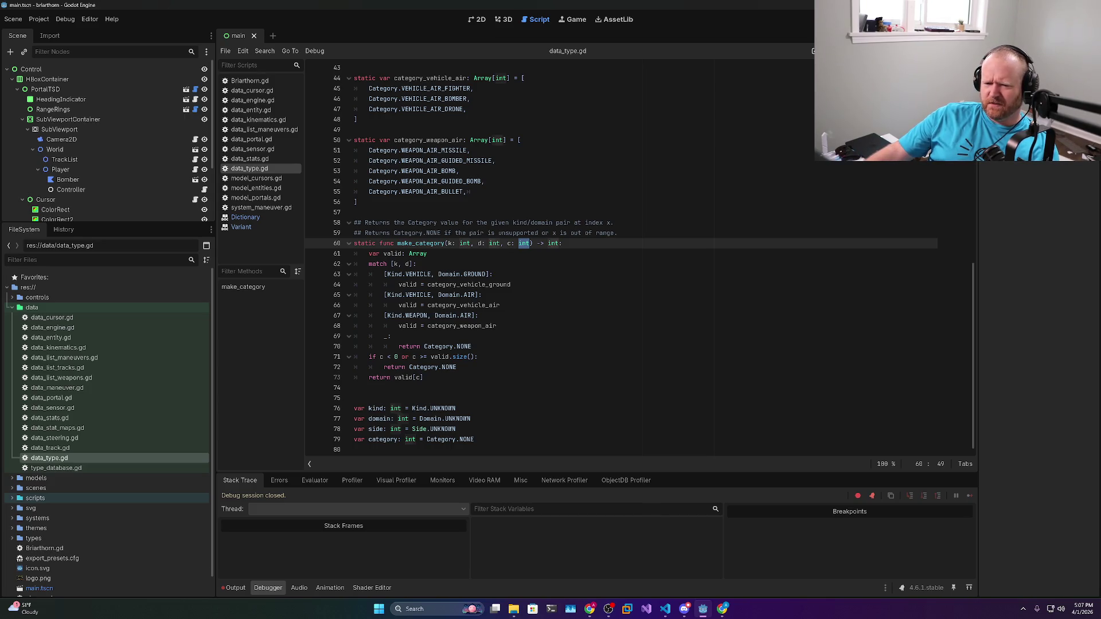
double_click(420, 244)
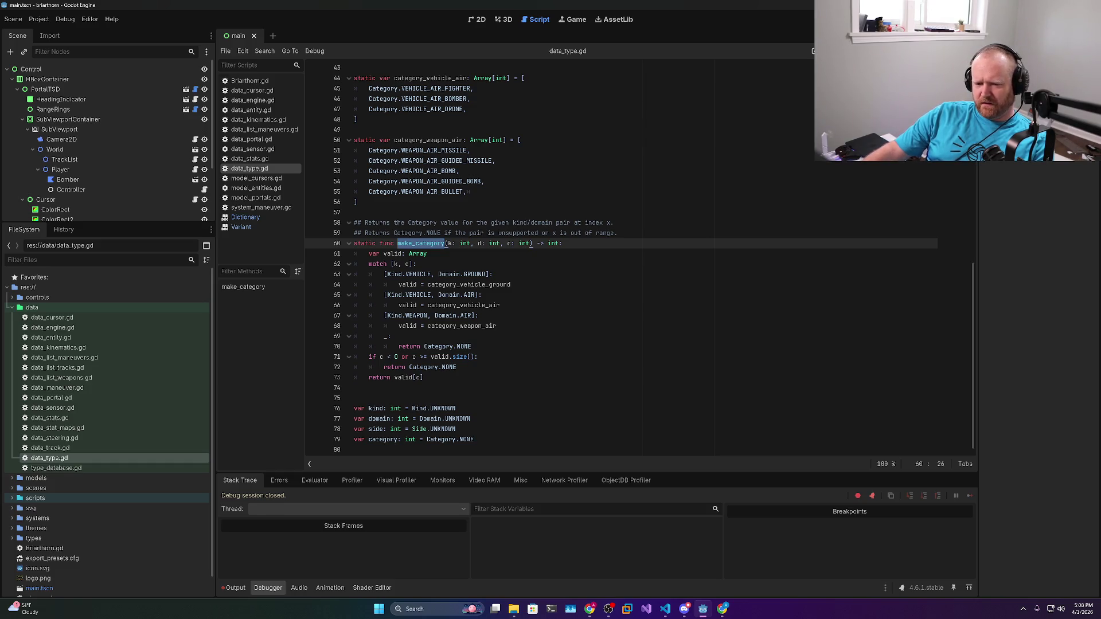
left_click(391, 336)
Delete the static category arrays and the make_category function
scroll(573, 258, "up", 8)
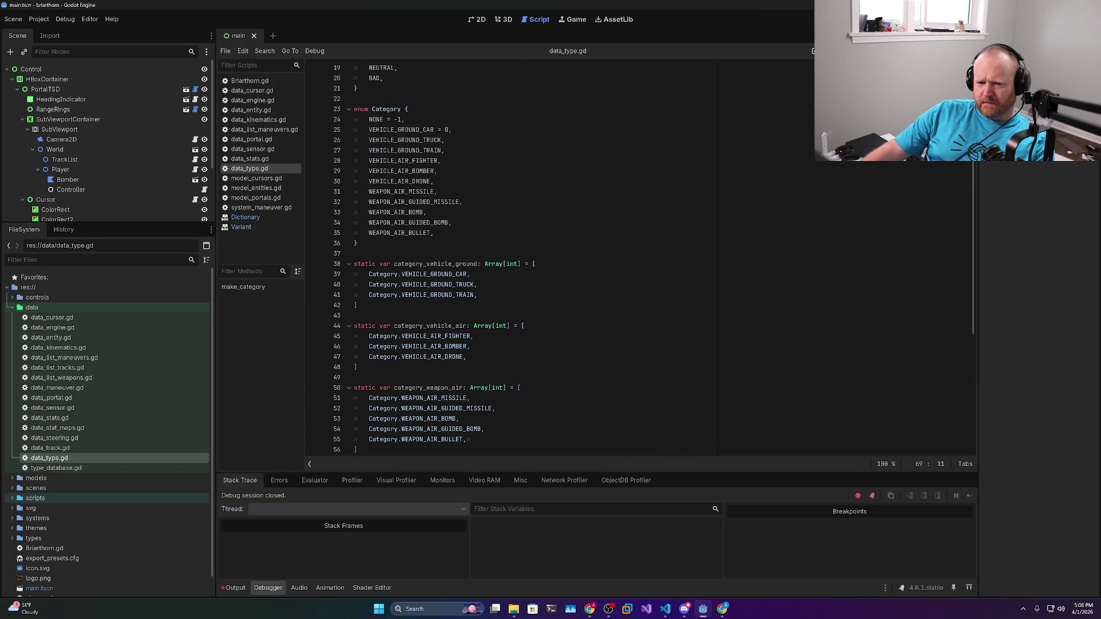
mouse_move(434, 232)
left_mouse_down()
mouse_move(367, 181)
mouse_move(355, 119)
left_mouse_up()
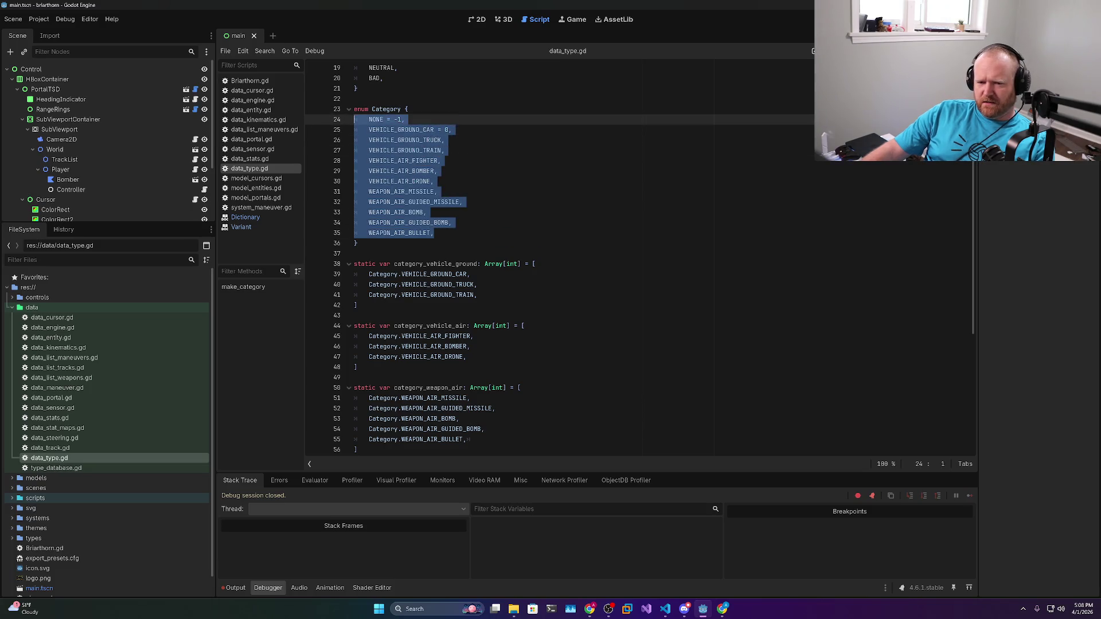
scroll(573, 258, "down", 8)
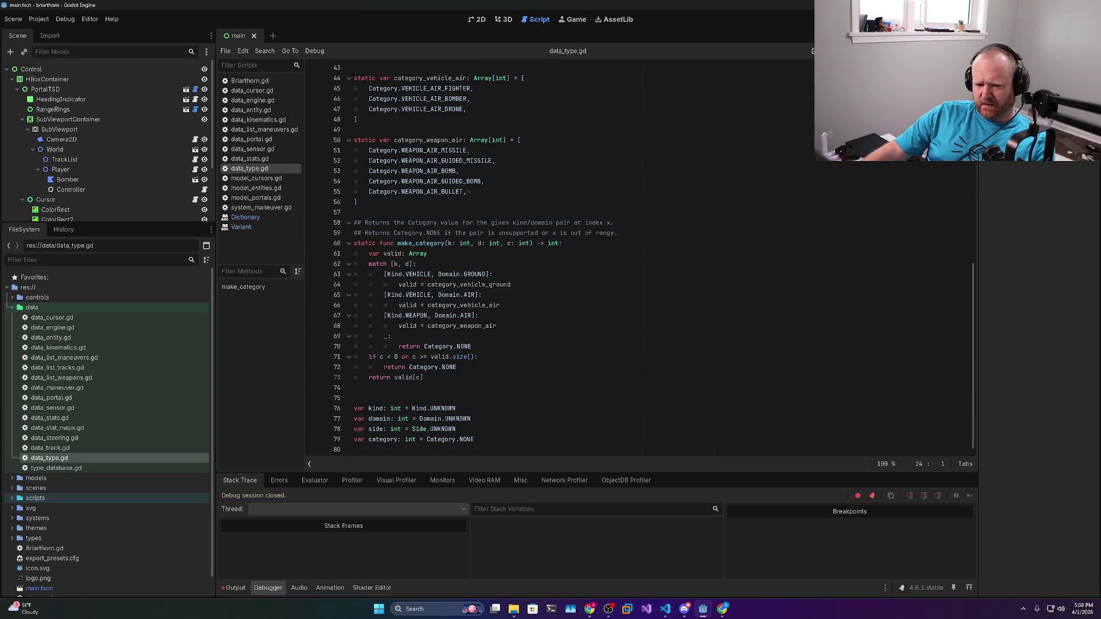
mouse_move(402, 388)
left_mouse_down()
mouse_move(356, 219)
mouse_move(358, 246)
mouse_move(355, 181)
left_mouse_up()
key("Delete")
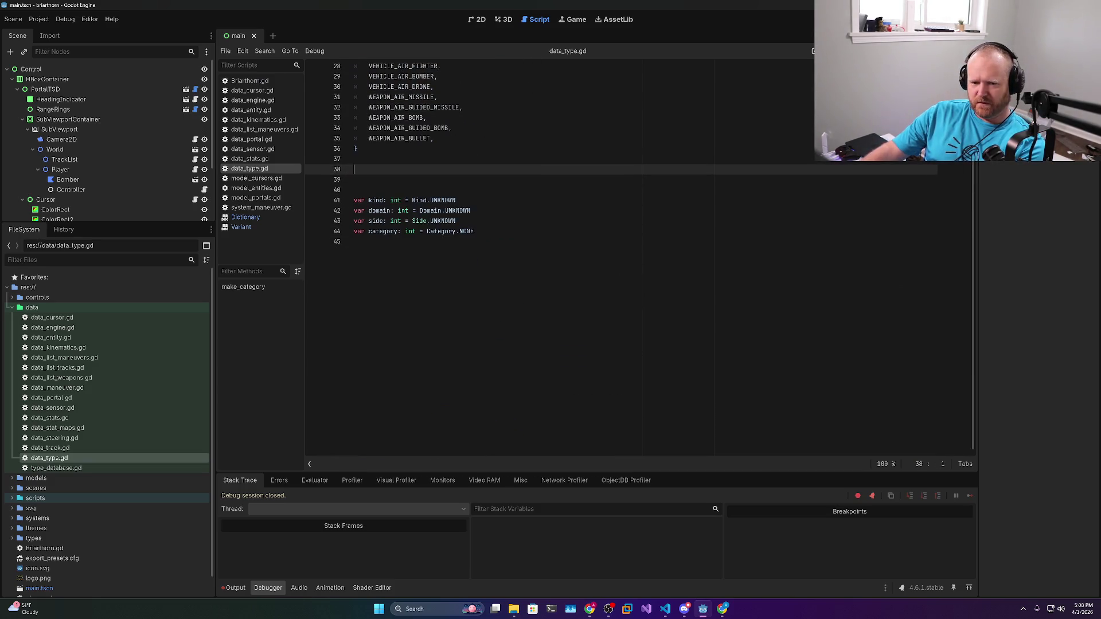
Strip the explicit -1 and 0 values from NONE and VEHICLE_GROUND_CAR, and save
scroll(639, 260, "up", 10)
scroll(640, 260, "down", 2)
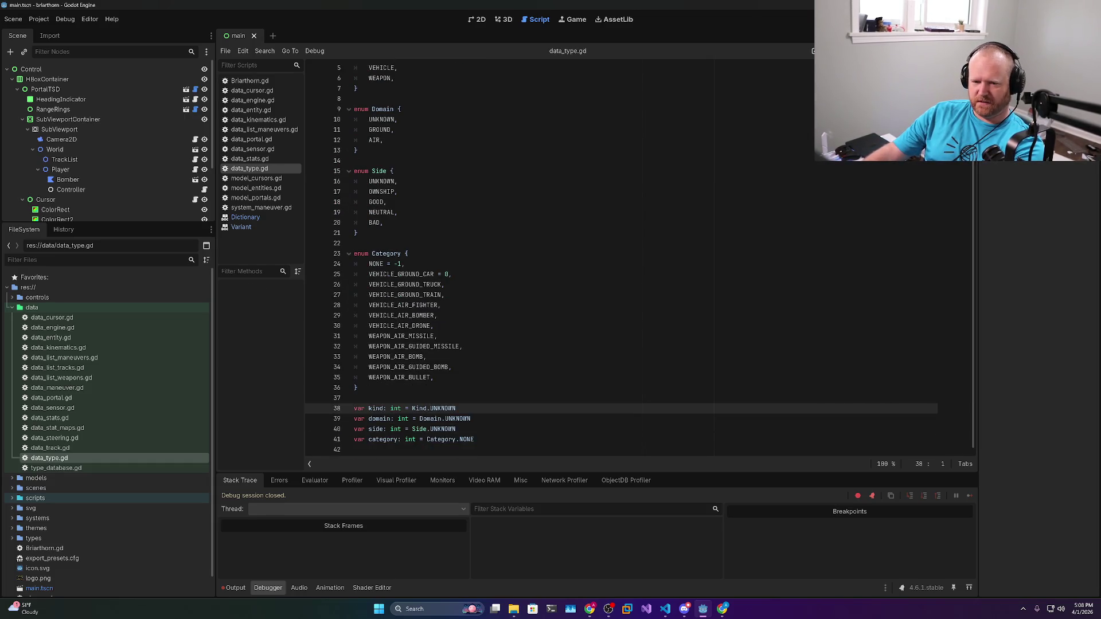
left_click(402, 264)
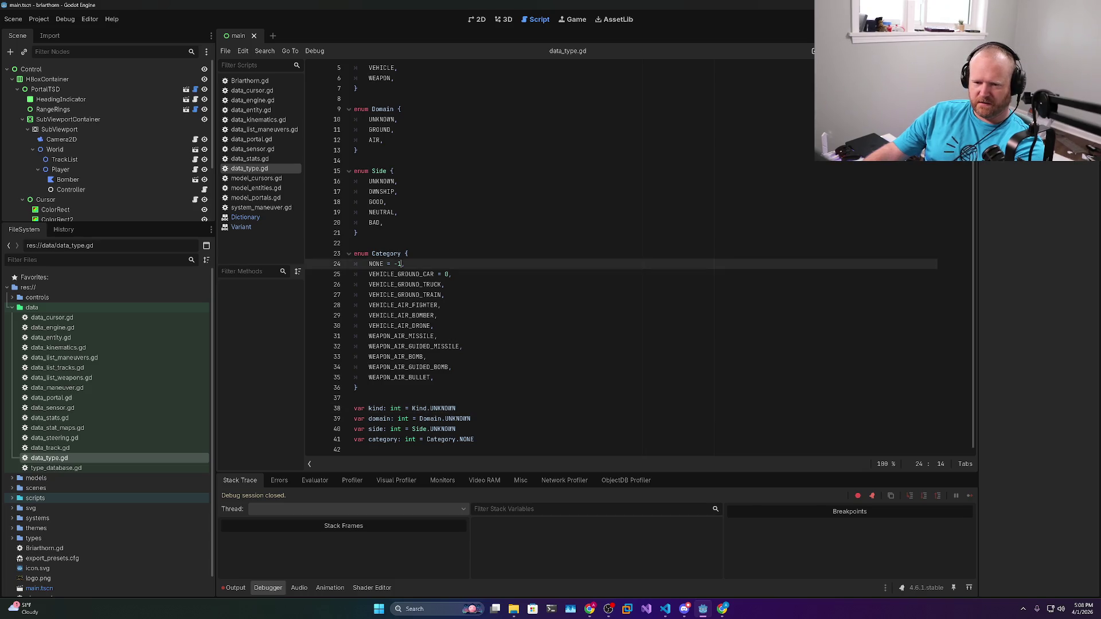
key("BackSpace")
key("BackSpace")
key("BackSpace")
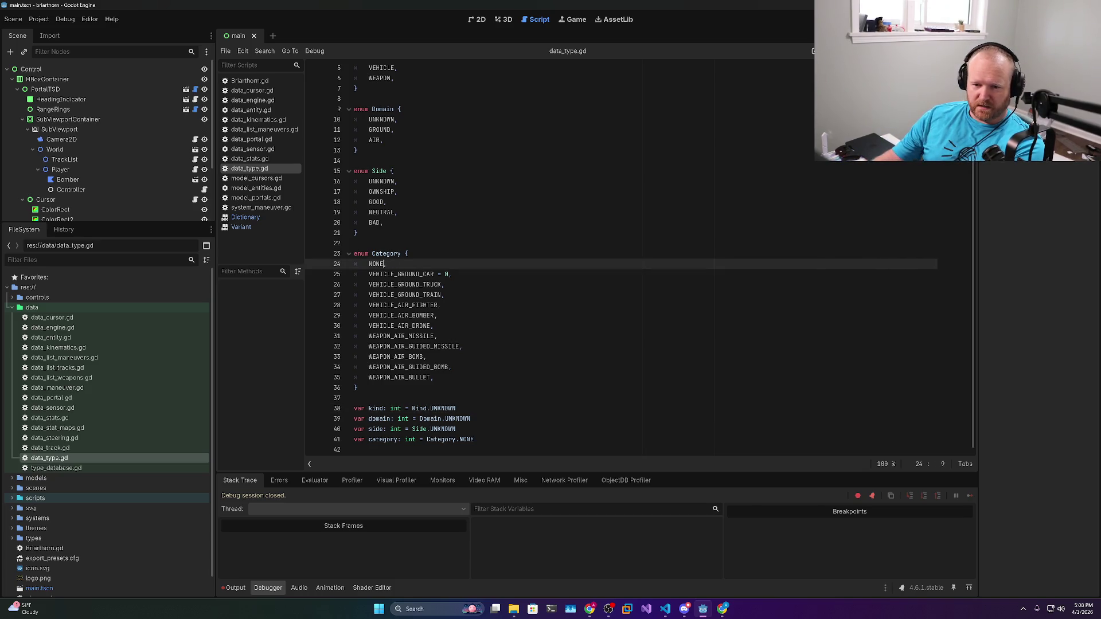
left_click(449, 274)
key("BackSpace")
key("BackSpace")
key("BackSpace")
key("ctrl+s")
Rename NONE to UNKNOWN in the Category enum
scroll(573, 258, "up", 2)
double_click(381, 98)
key("ctrl+c")
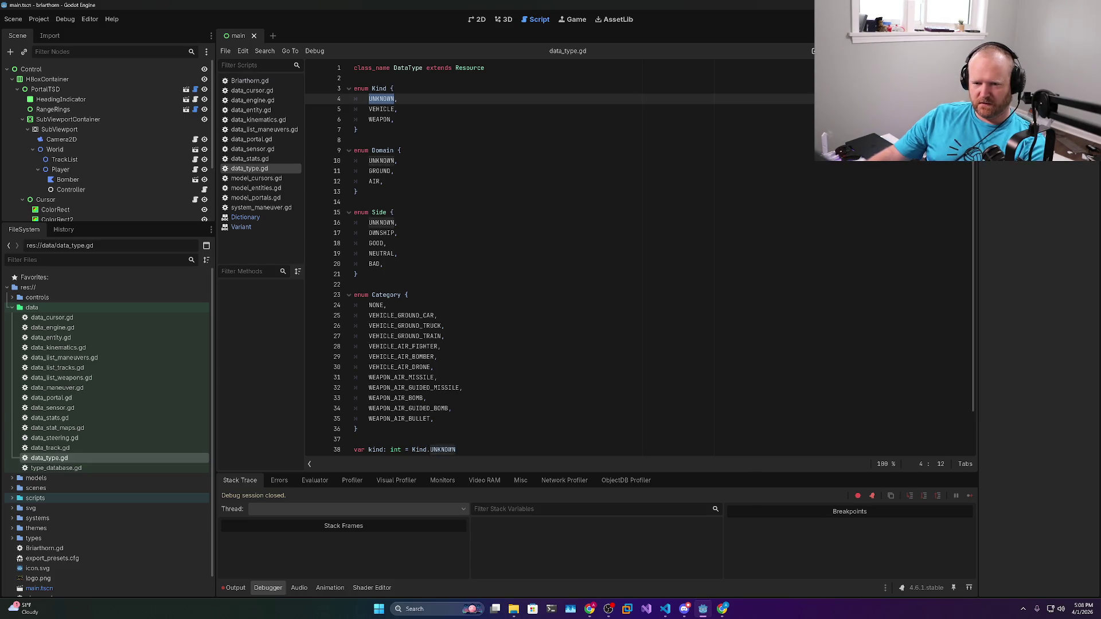
double_click(382, 223)
double_click(377, 306)
key("ctrl+v")
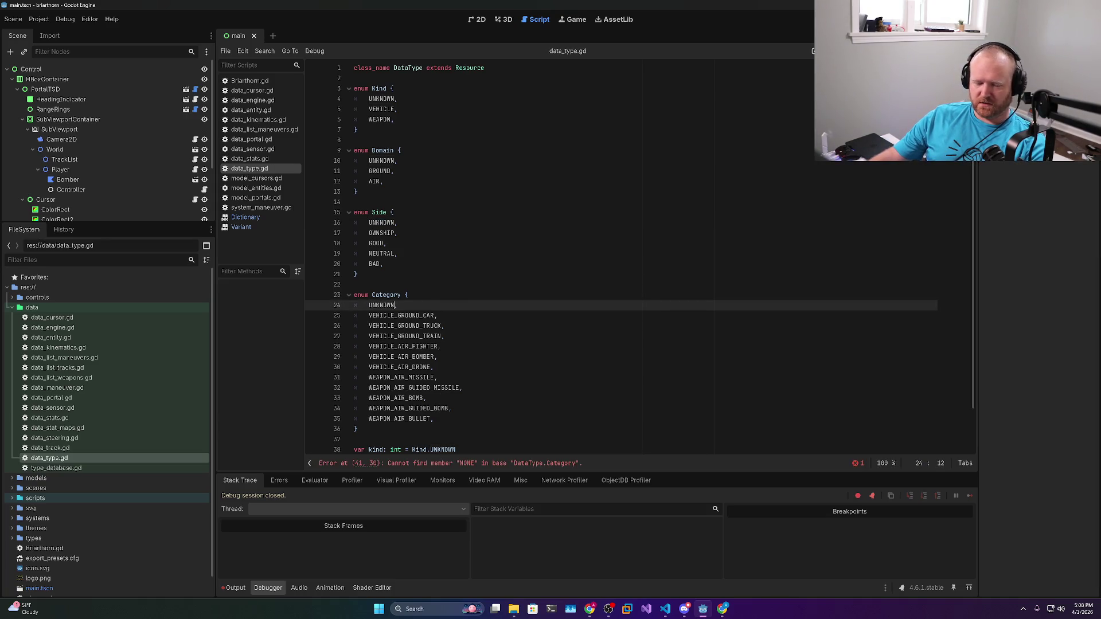
Make the category default Category.UNKNOWN and launch the game with F5
scroll(640, 258, "down", 2)
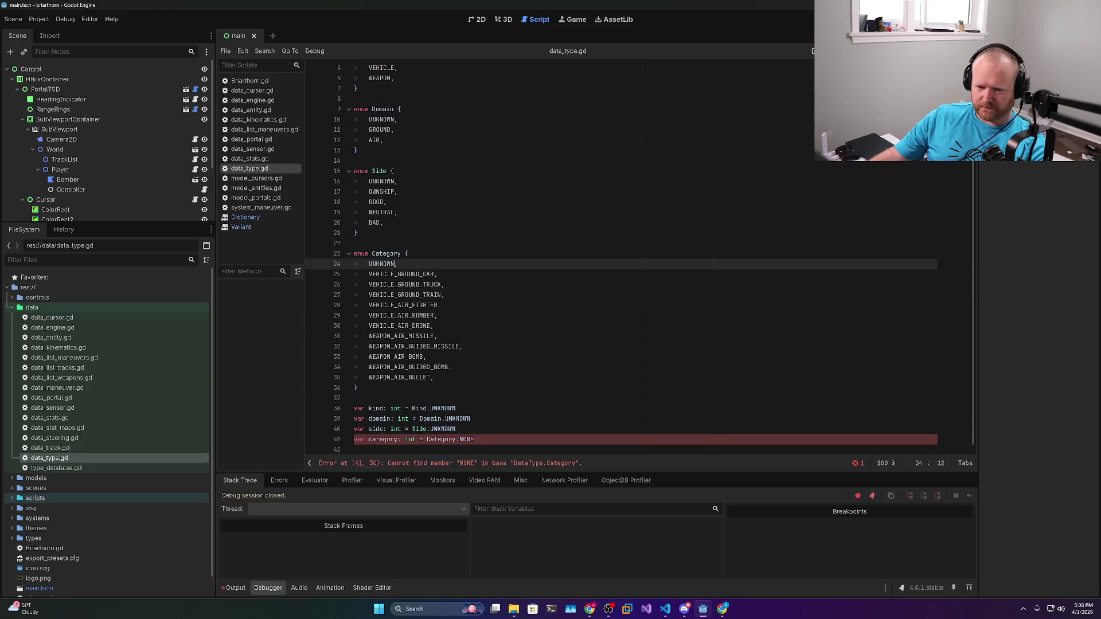
double_click(466, 439)
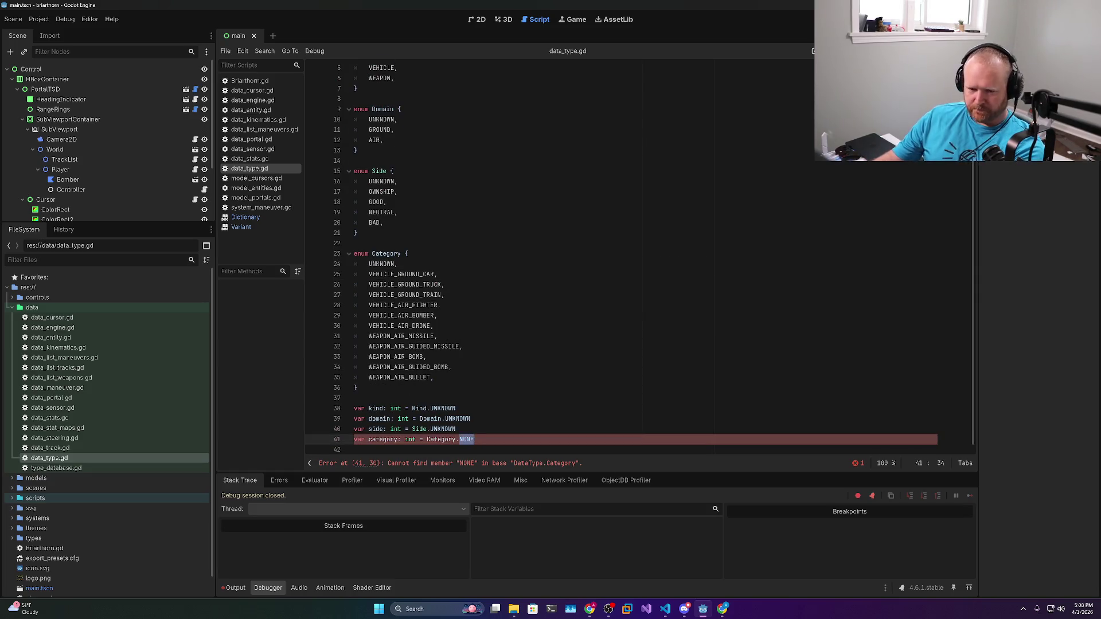
type("UNK")
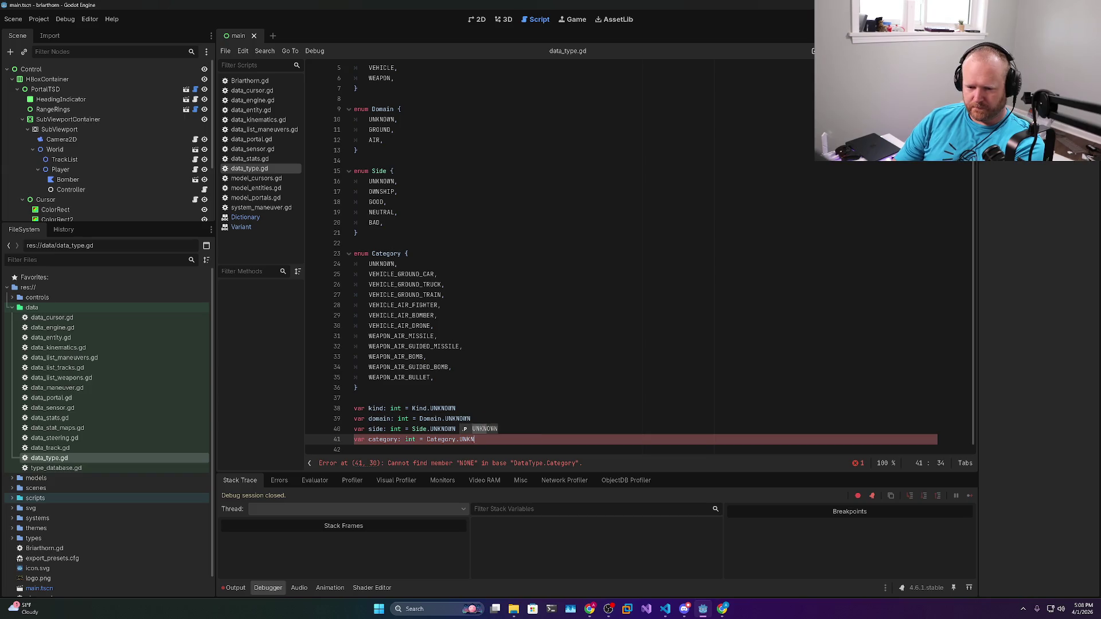
key("Return")
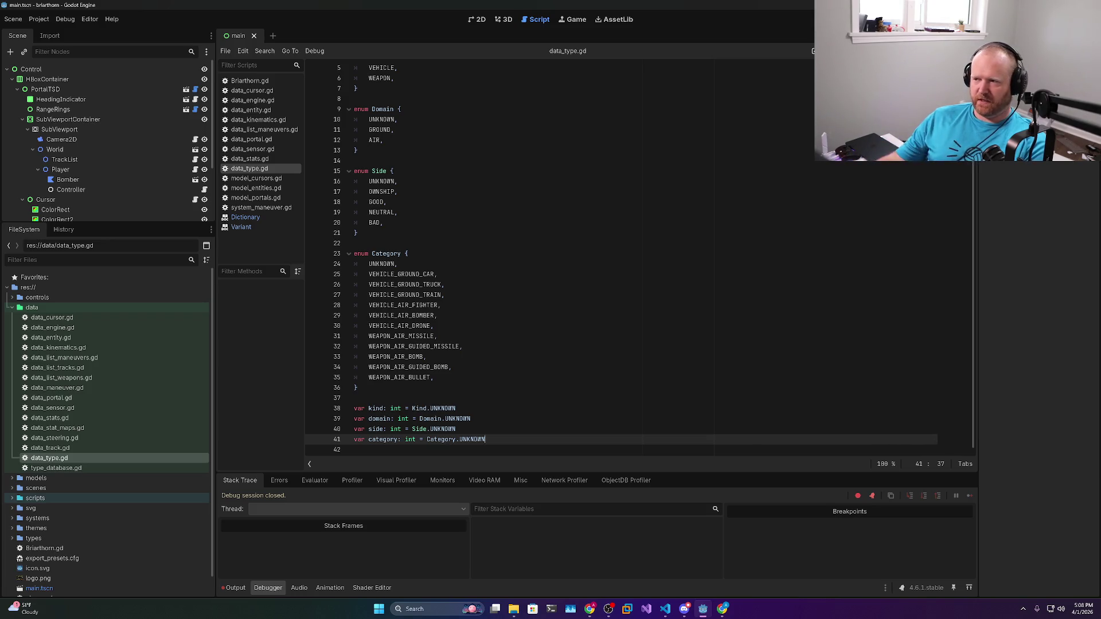
key("F5")
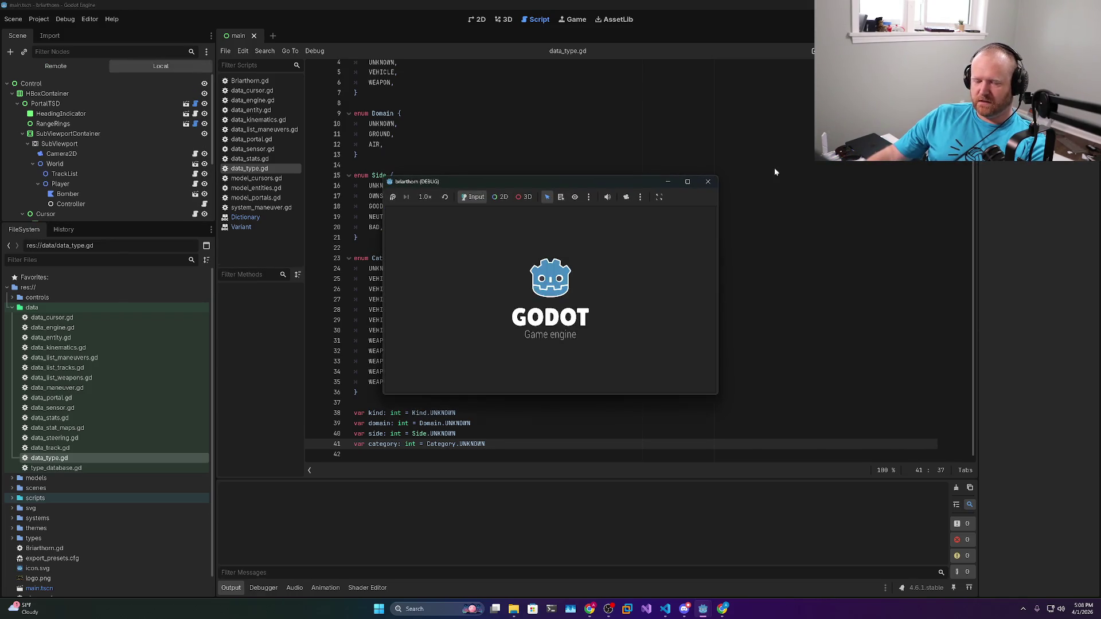
Test the game full screen by marking a red radar contact, then stop the run with F8
left_click(687, 182)
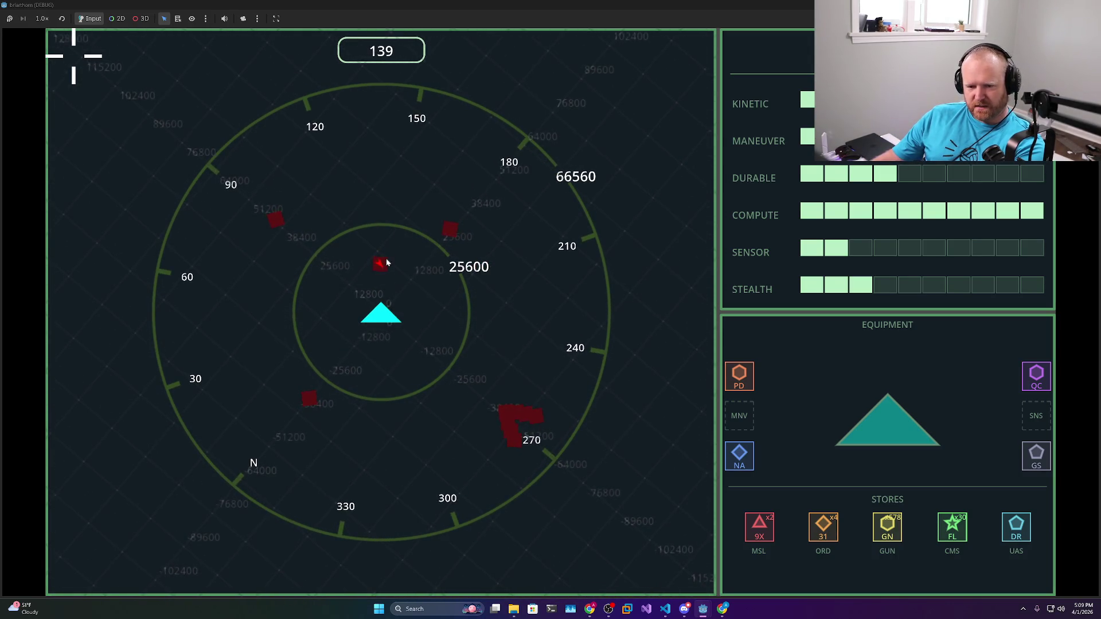
left_click(381, 265)
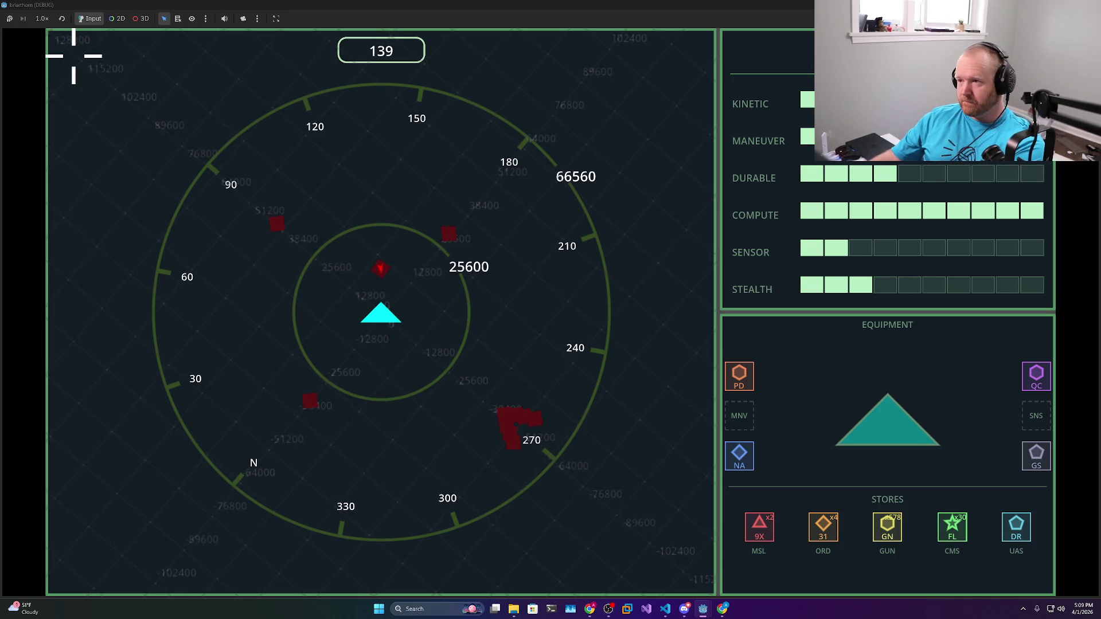
key("F8")
mouse_move(435, 382)
left_mouse_down()
mouse_move(367, 351)
mouse_move(354, 279)
left_mouse_up()
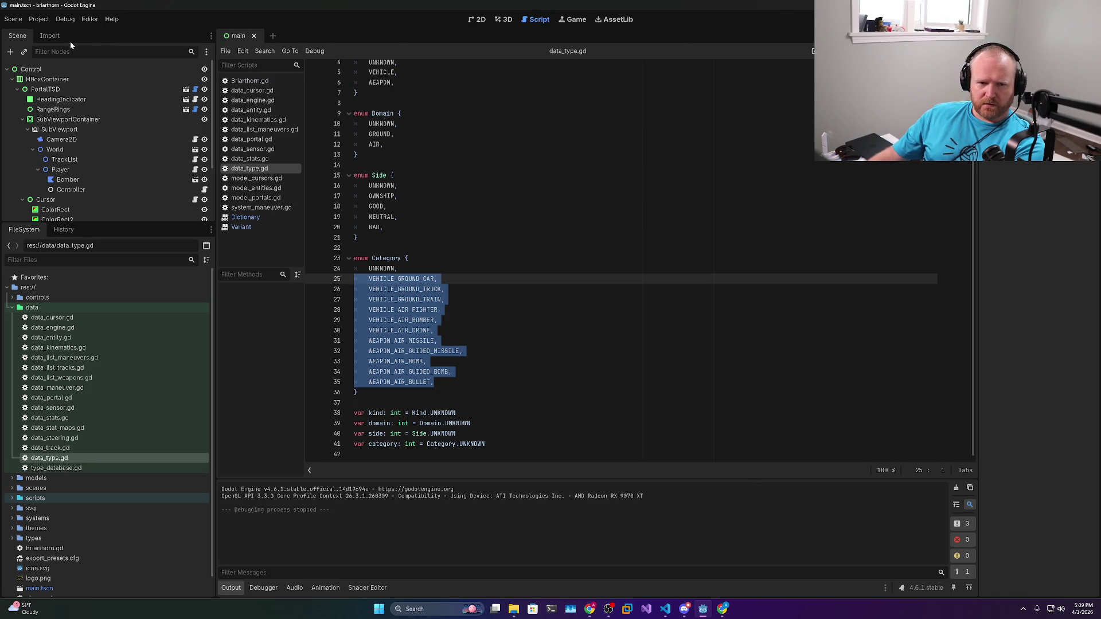
left_click(76, 151)
Hide the Enemies node in world.tscn, run the game, rotate and zoom the radar, then stop
left_click(195, 150)
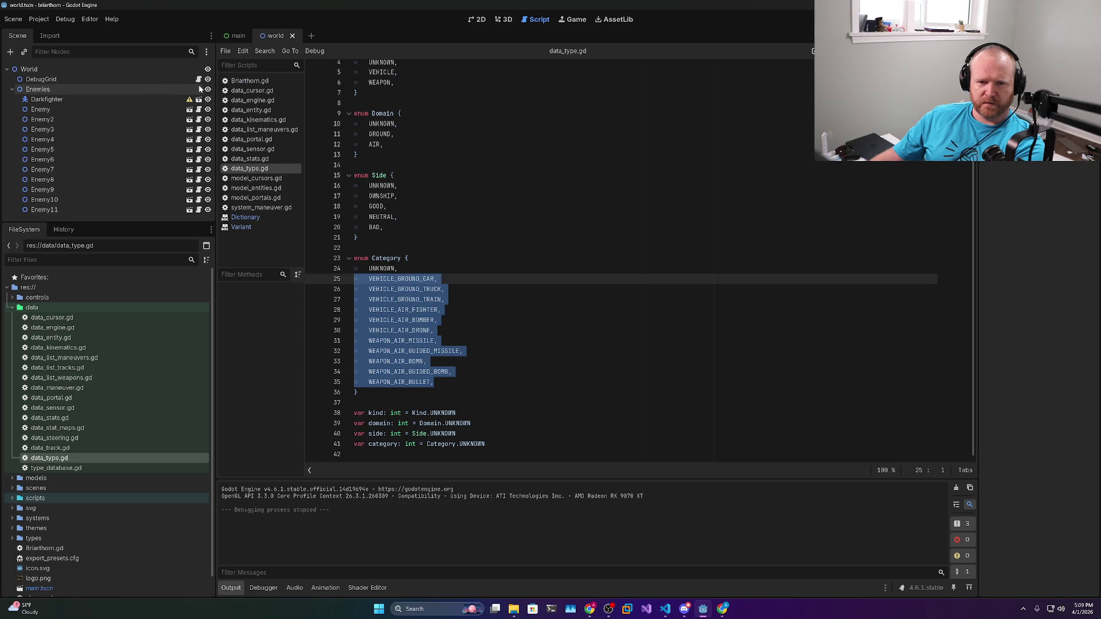
left_click(207, 89)
key("F5")
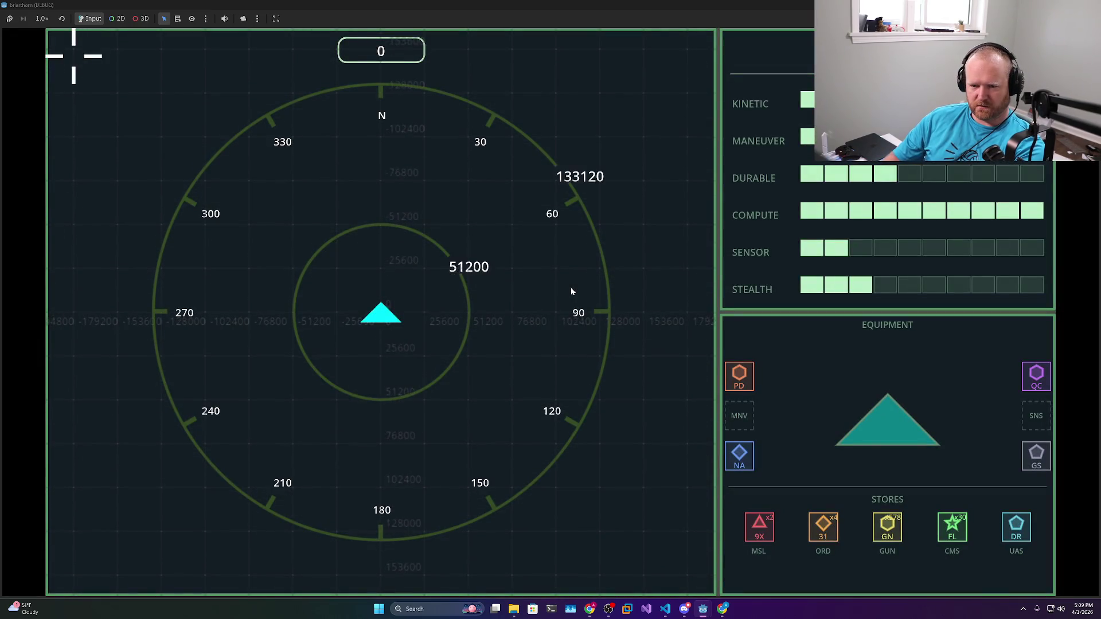
key("d")
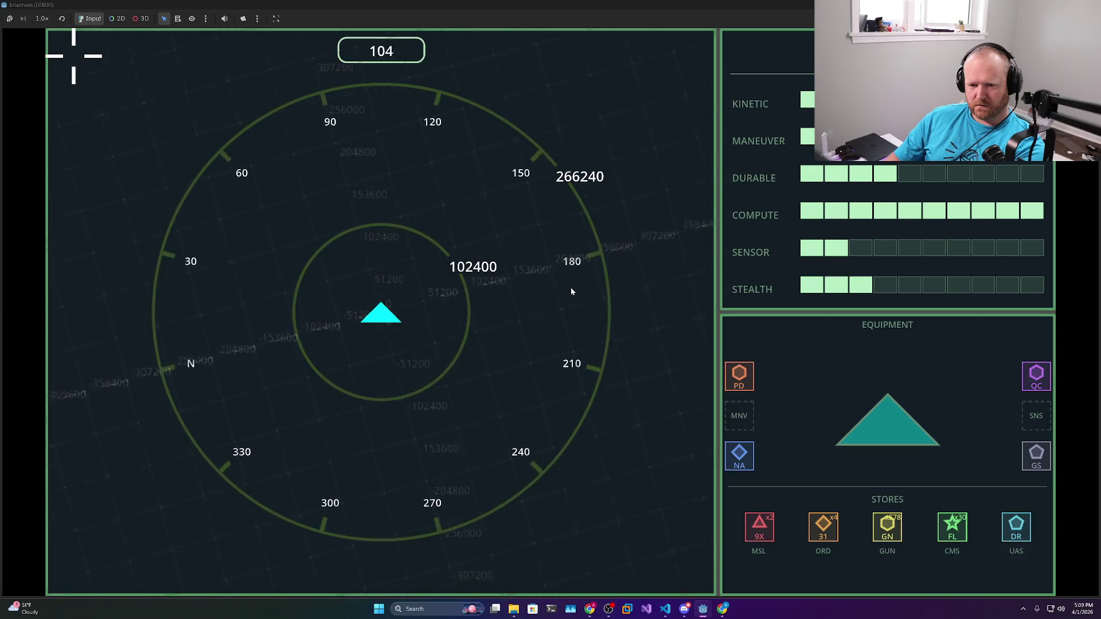
scroll(571, 292, "up", 3)
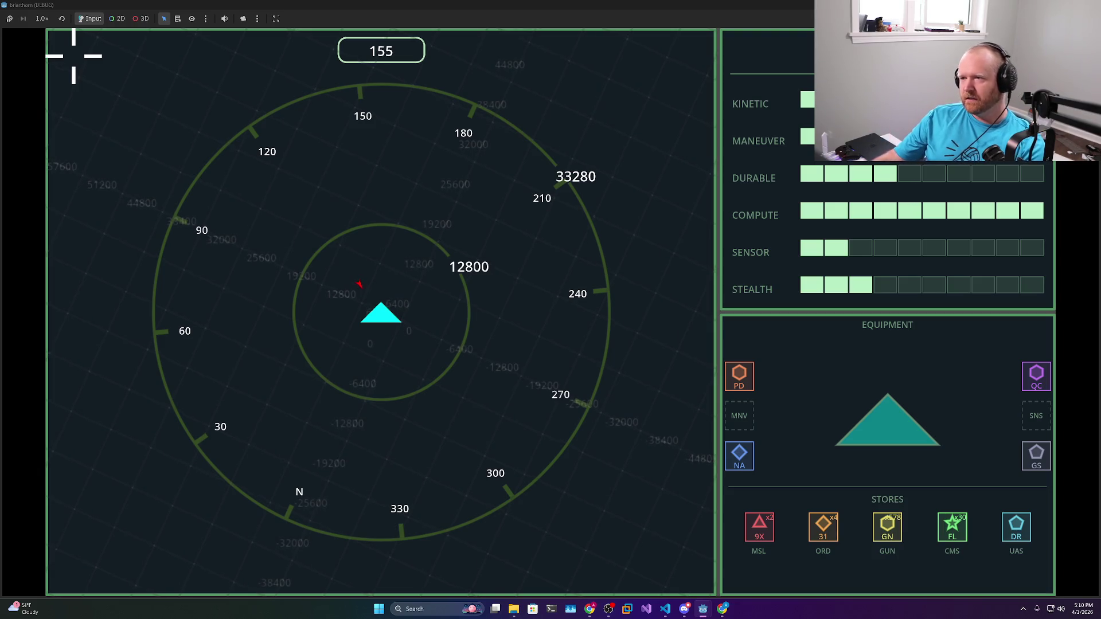
key("F8")
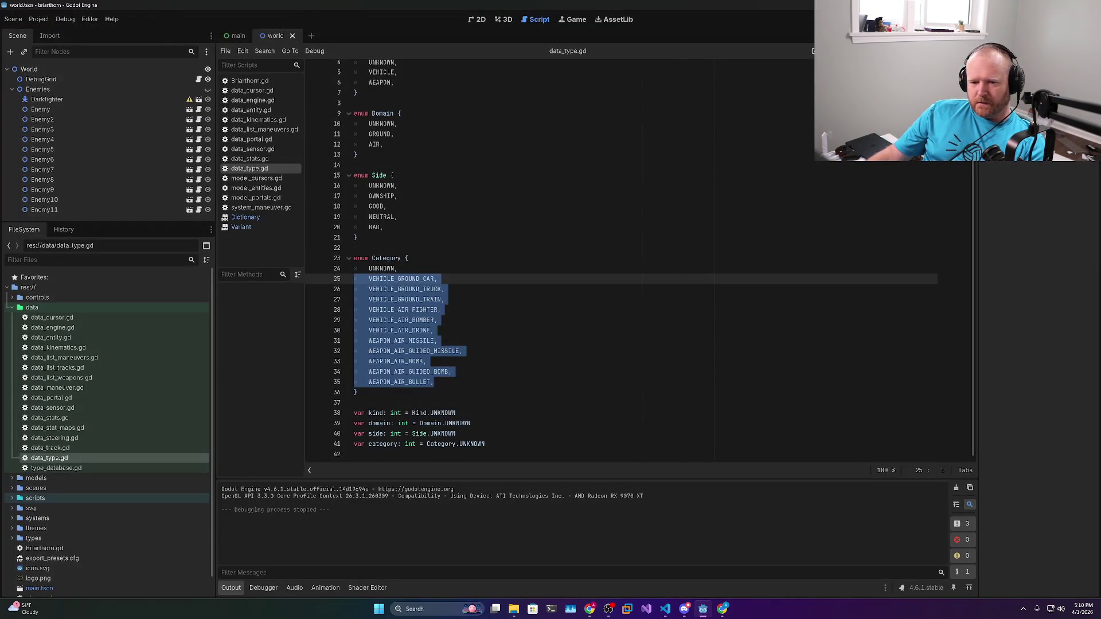
Open type_database.gd and review its _entries and get_scene, including the DarkFighter entry's kind
left_click(399, 268)
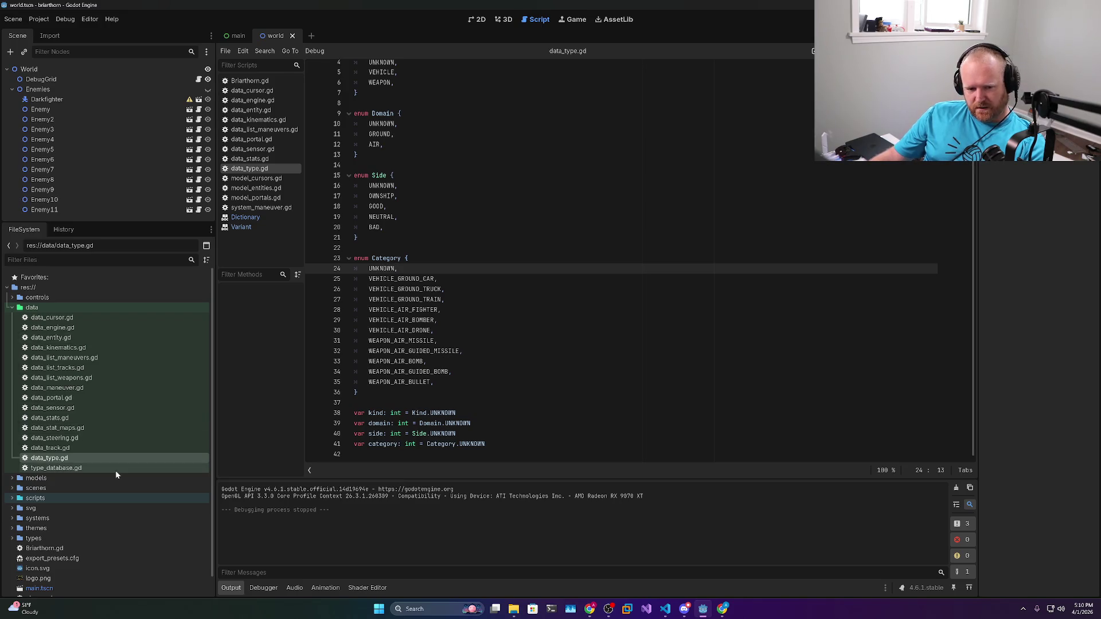
double_click(57, 470)
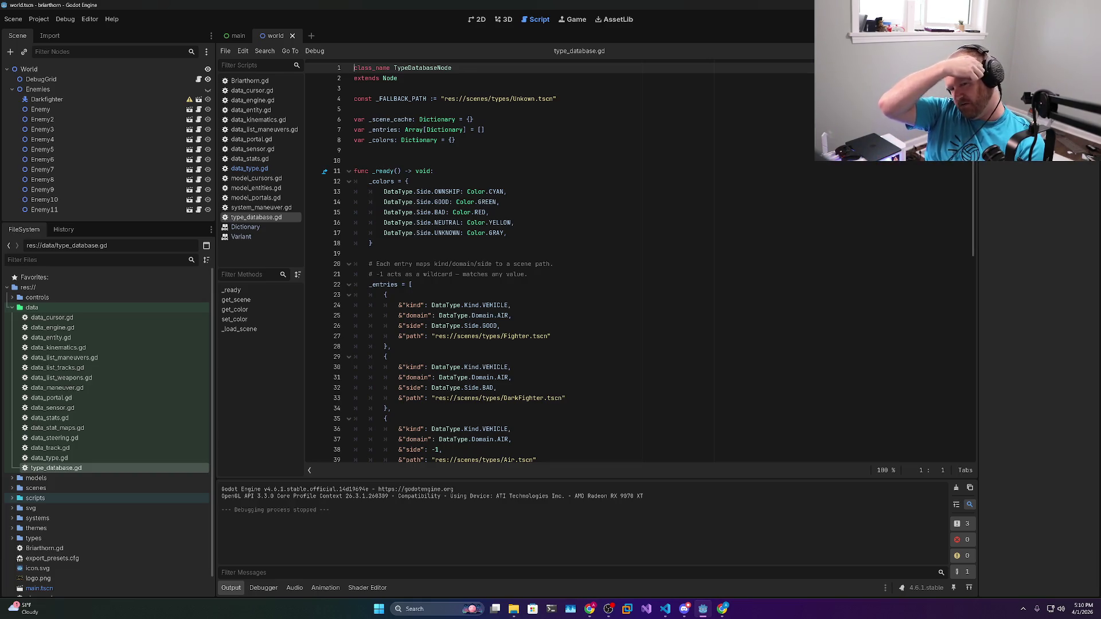
scroll(637, 261, "down", 6)
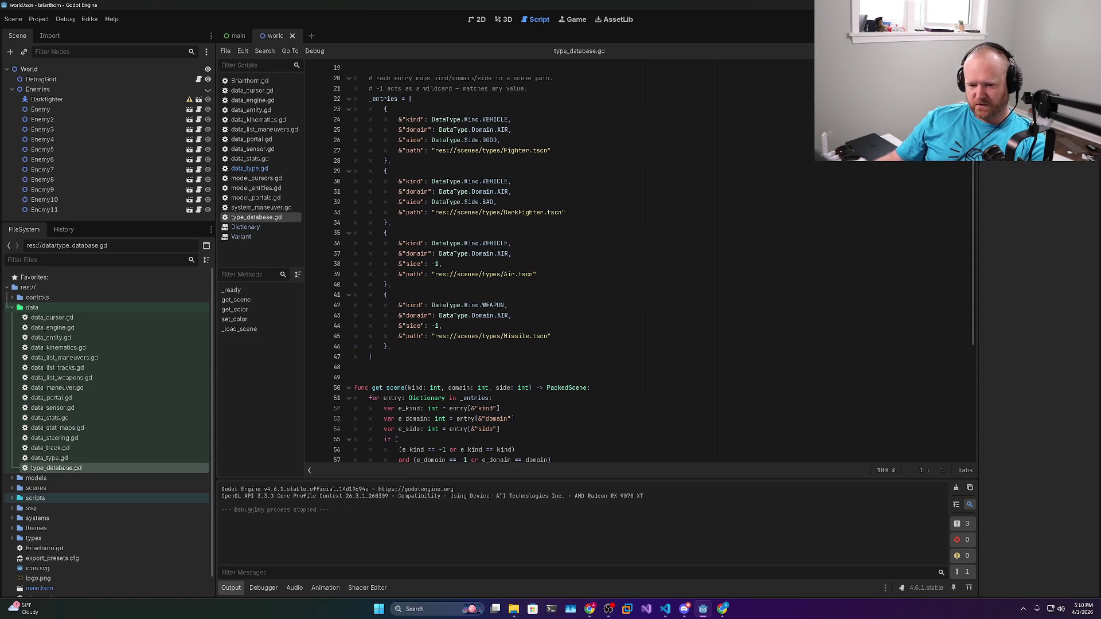
scroll(636, 261, "down", 7)
scroll(637, 261, "up", 13)
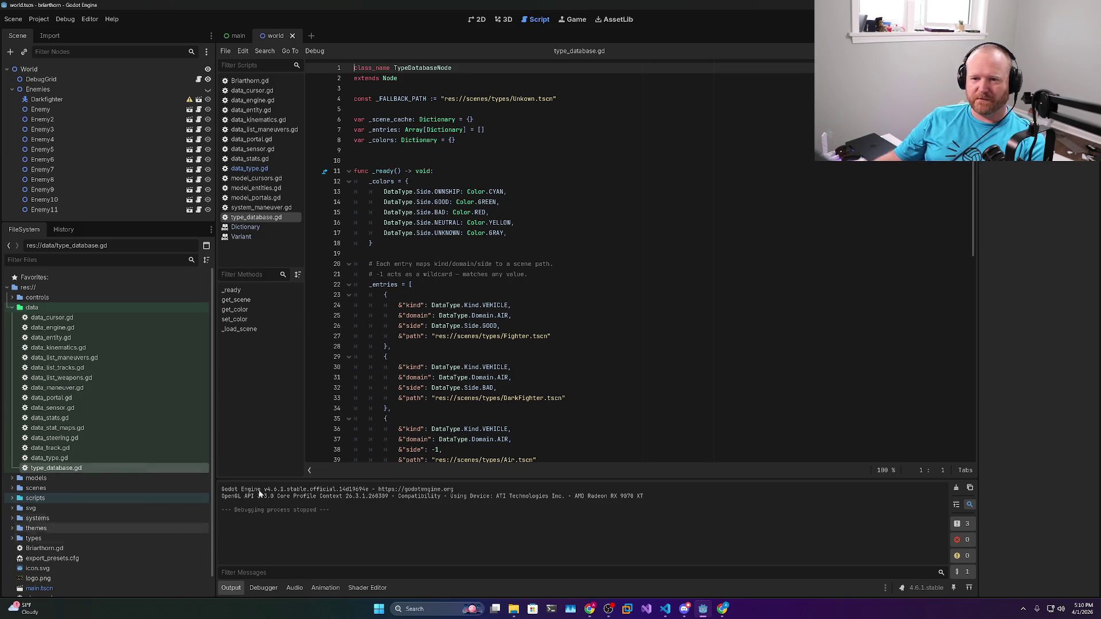
left_click(568, 398)
left_click(512, 367)
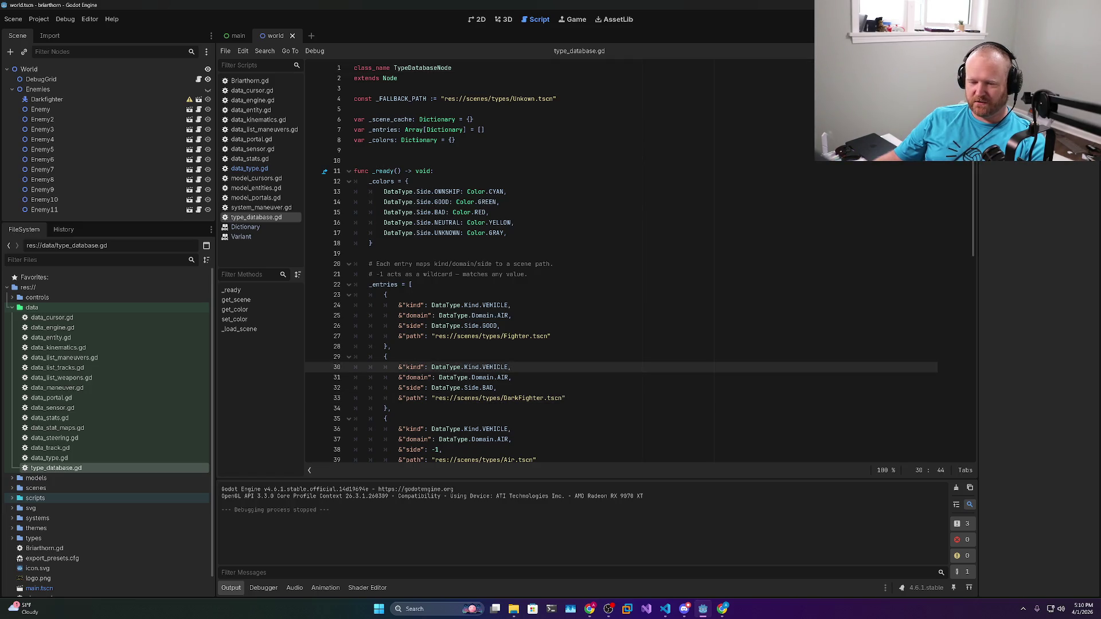
scroll(574, 264, "down", 2)
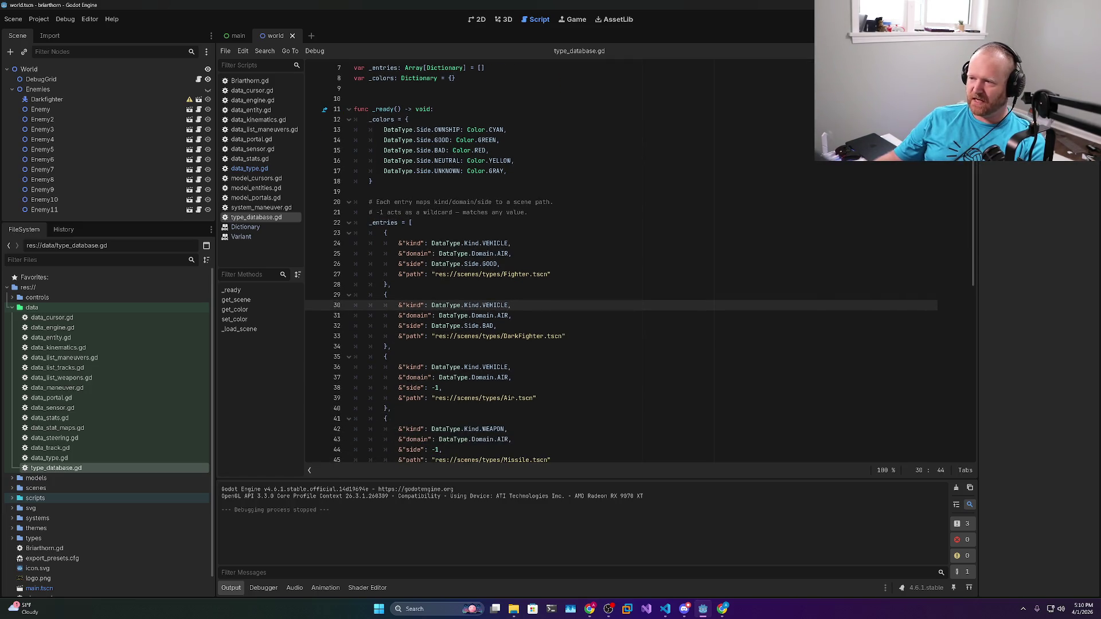
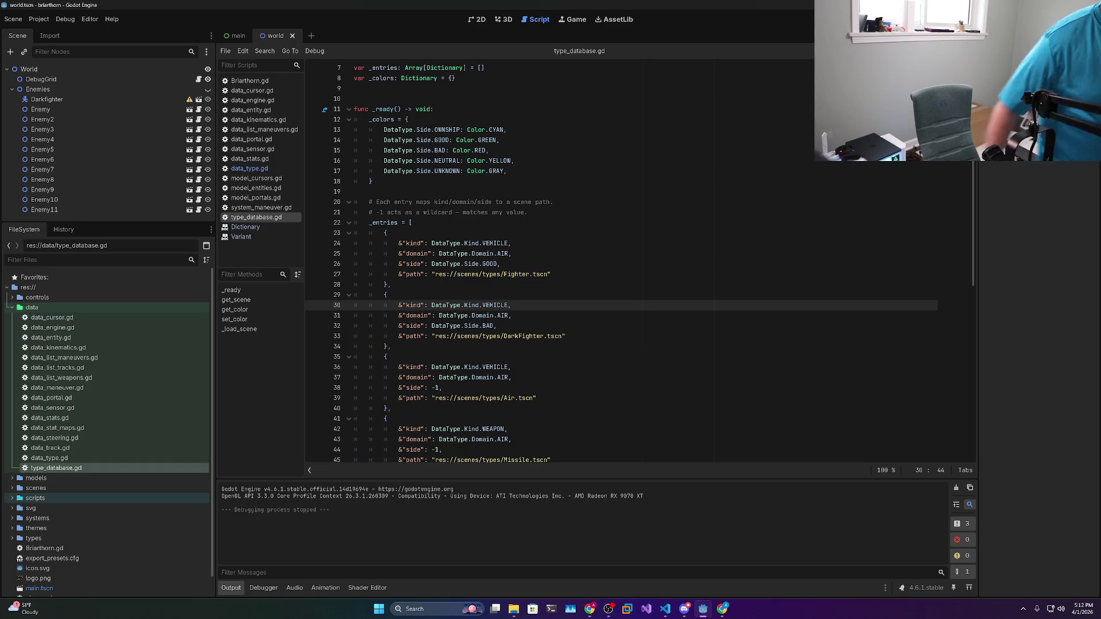
Undo the stray 9 on line 30, select Fighter in the line-27 path, and inspect the Enemy node
type("9")
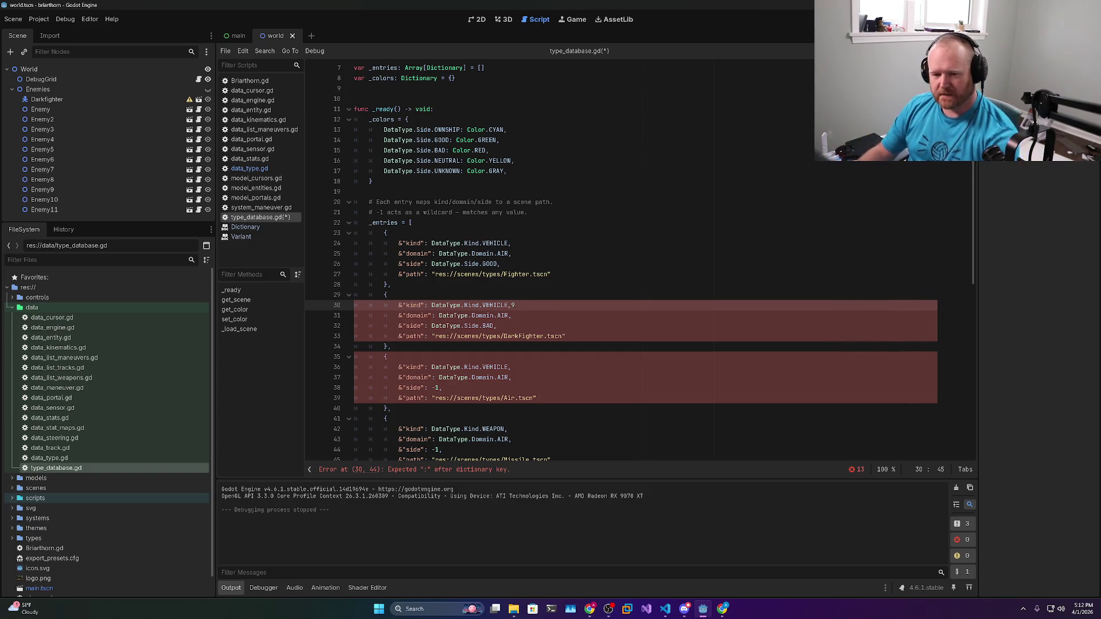
left_click(387, 294)
key("ctrl+z")
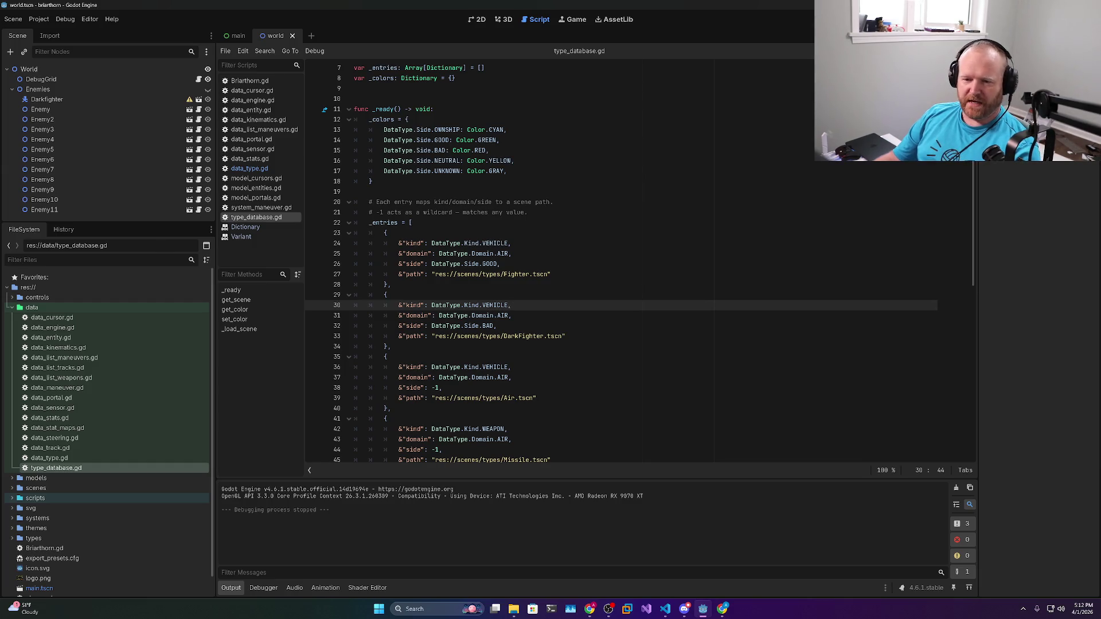
scroll(640, 263, "down", 4)
scroll(640, 263, "up", 6)
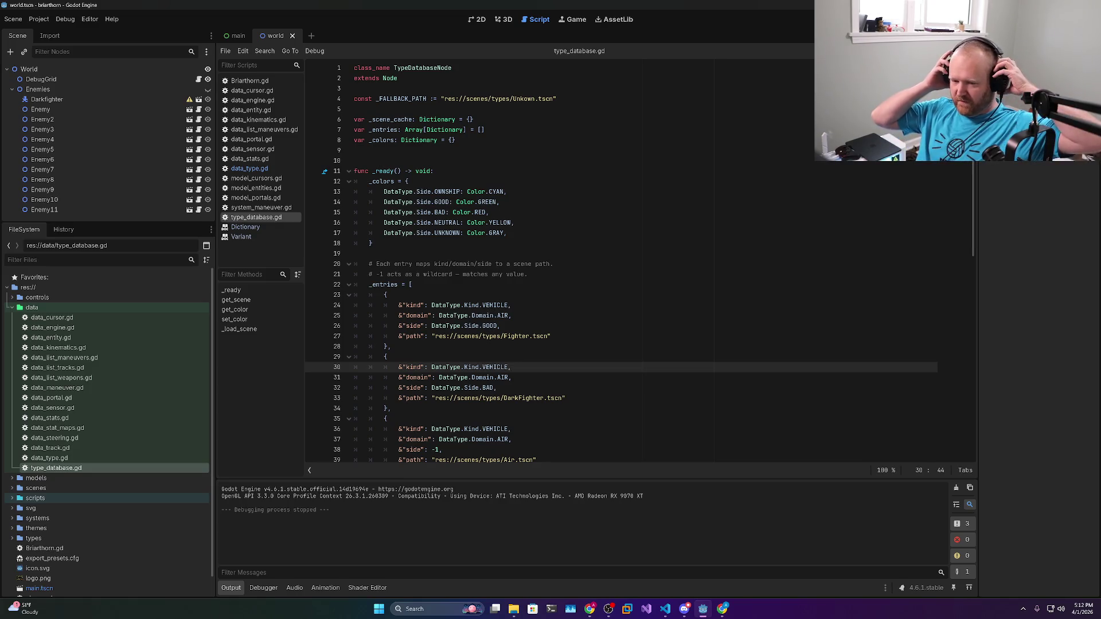
left_click_drag(551, 336, 403, 336)
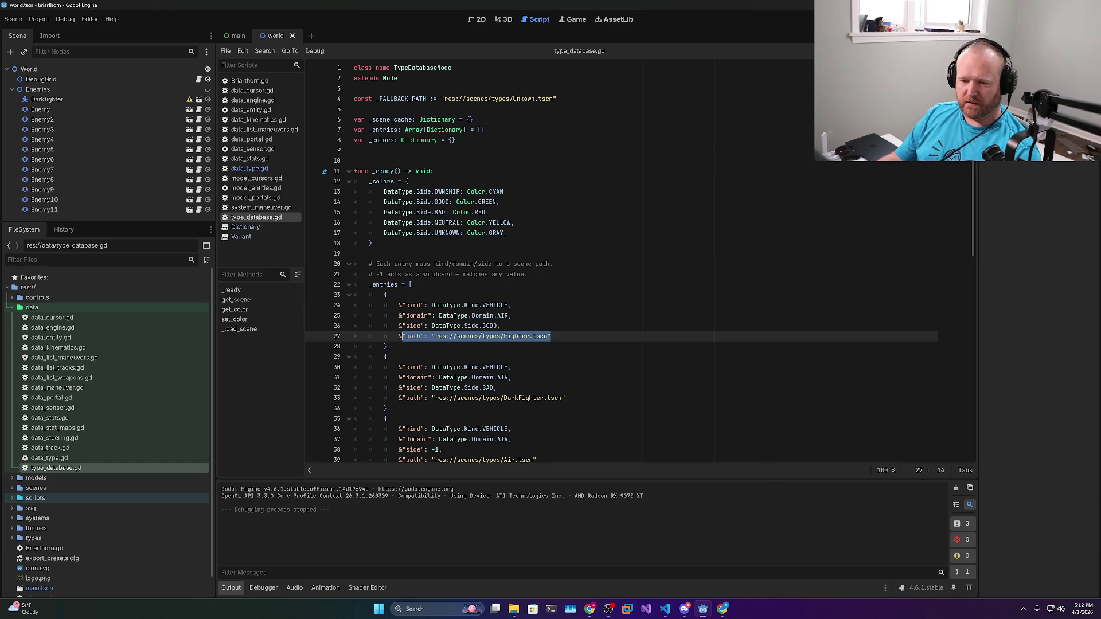
double_click(516, 336)
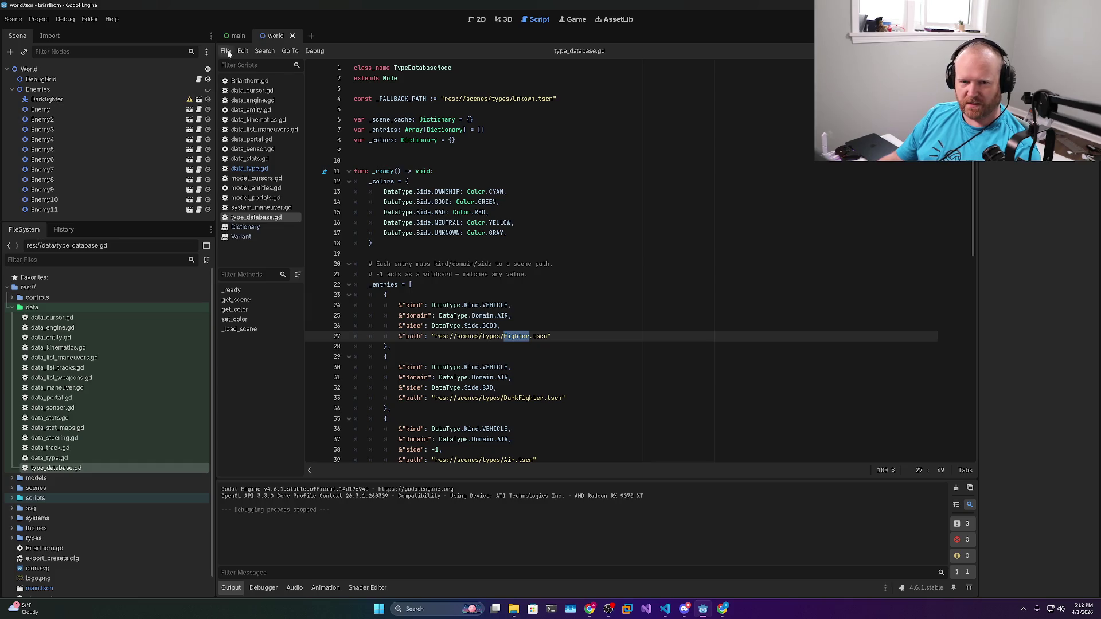
left_click(70, 110)
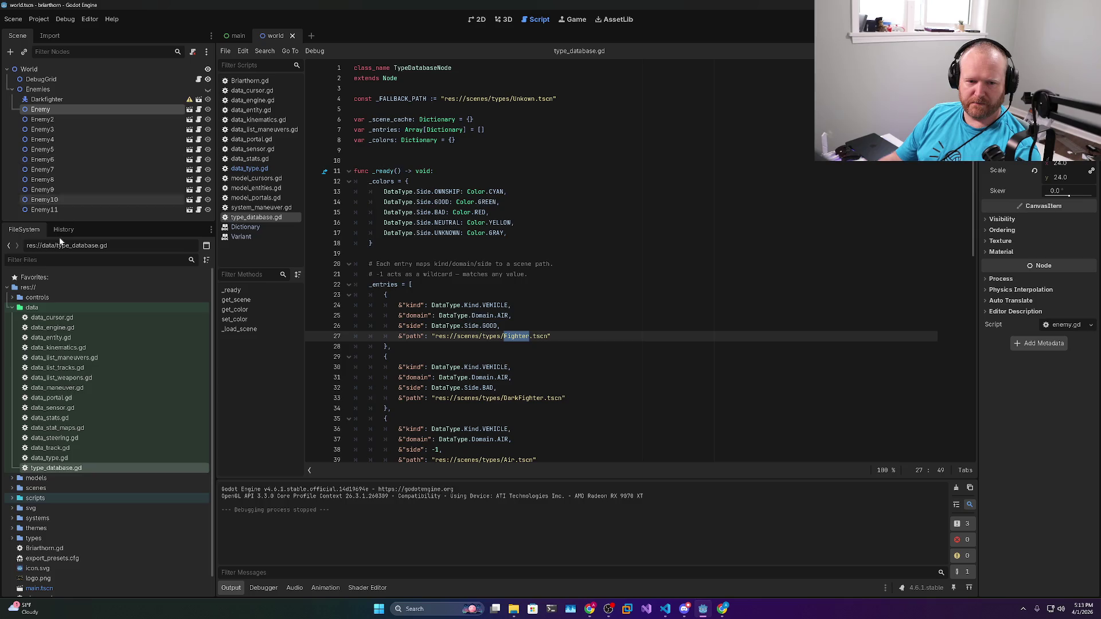
scroll(68, 399, "down", 1)
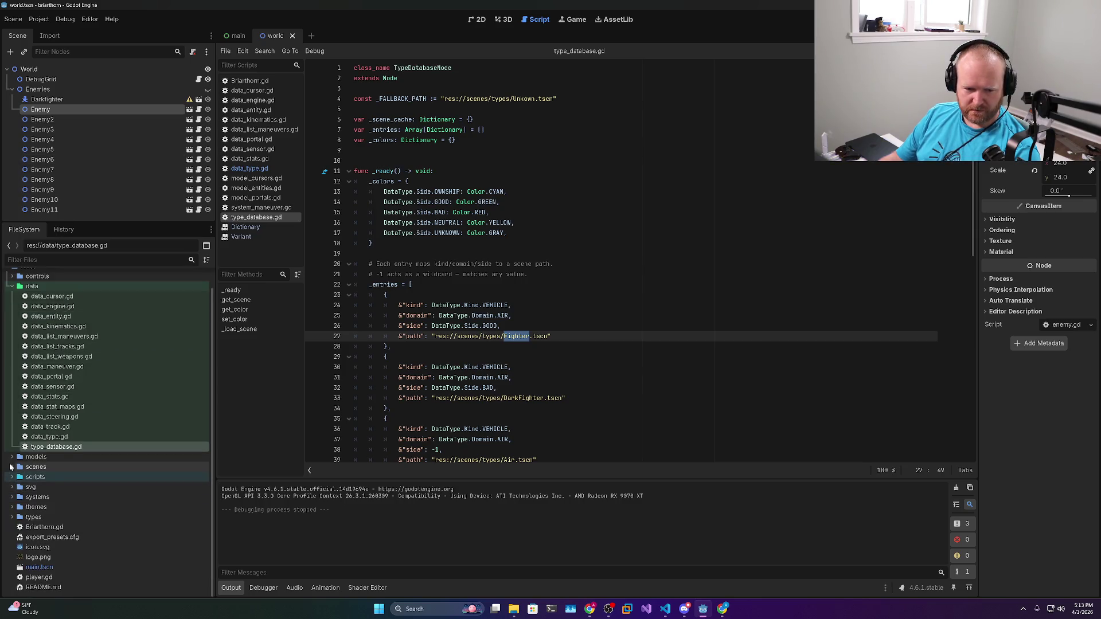
Open Air.tscn from scenes/types and center its white diamond sprite in the 2D view
left_click(13, 469)
left_click(17, 487)
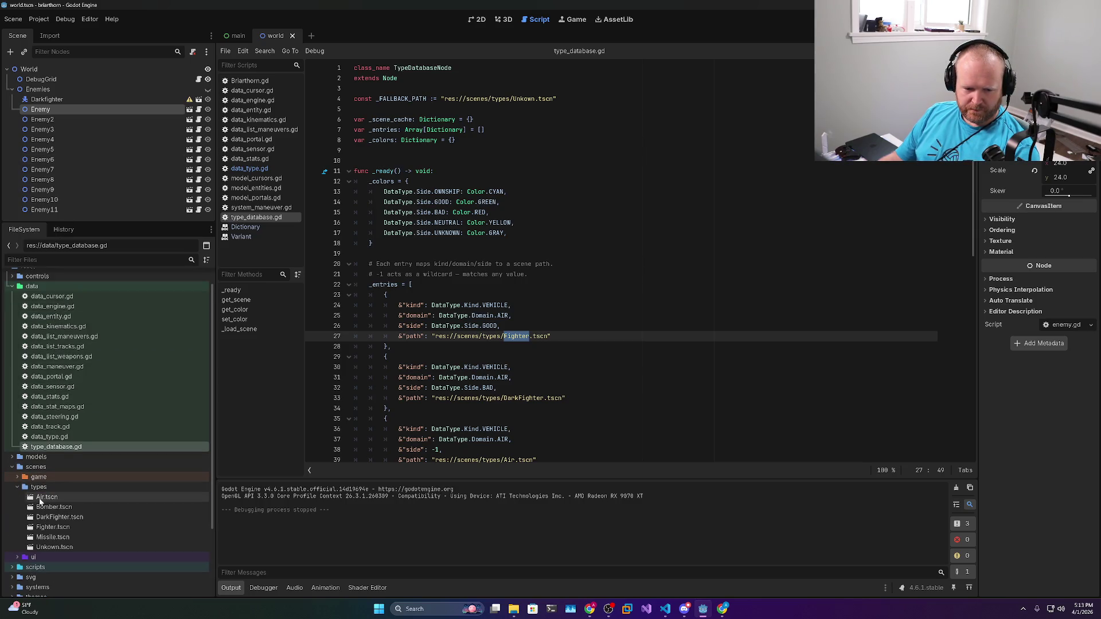
double_click(40, 499)
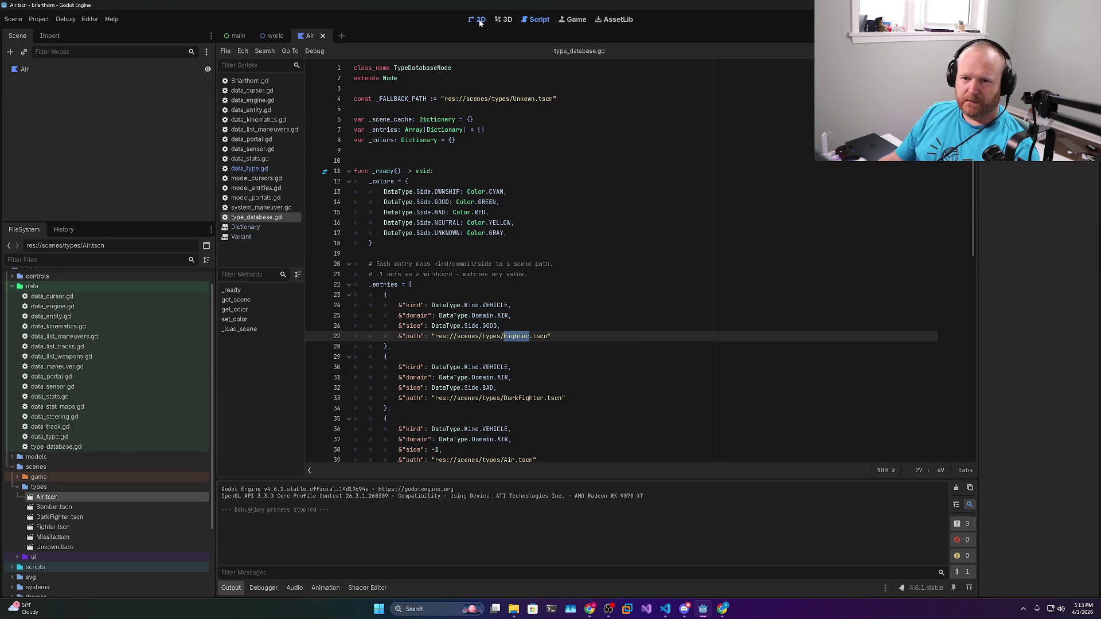
left_click(481, 19)
scroll(382, 199, "down", 1)
left_click_drag(376, 187, 498, 269)
scroll(586, 291, "up", 10)
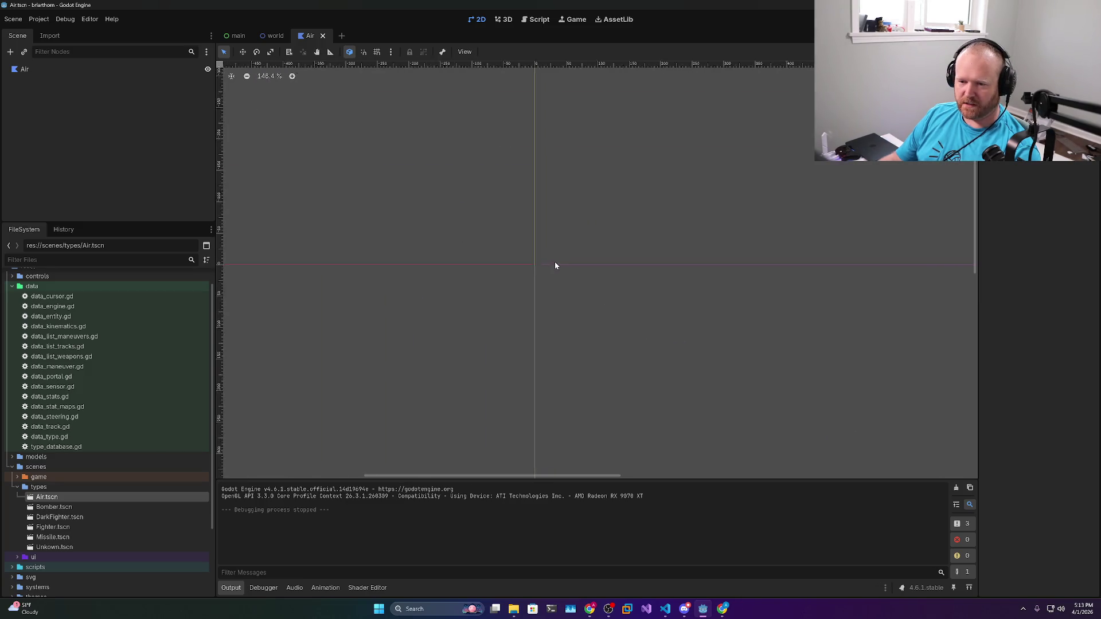
scroll(531, 263, "up", 15)
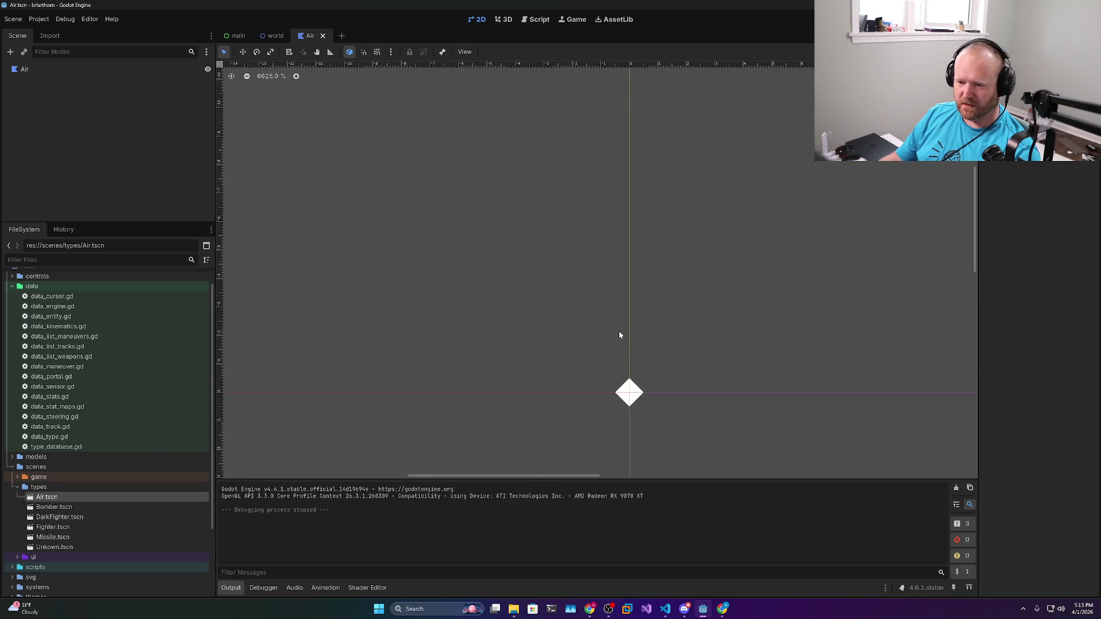
left_click_drag(617, 359, 562, 224)
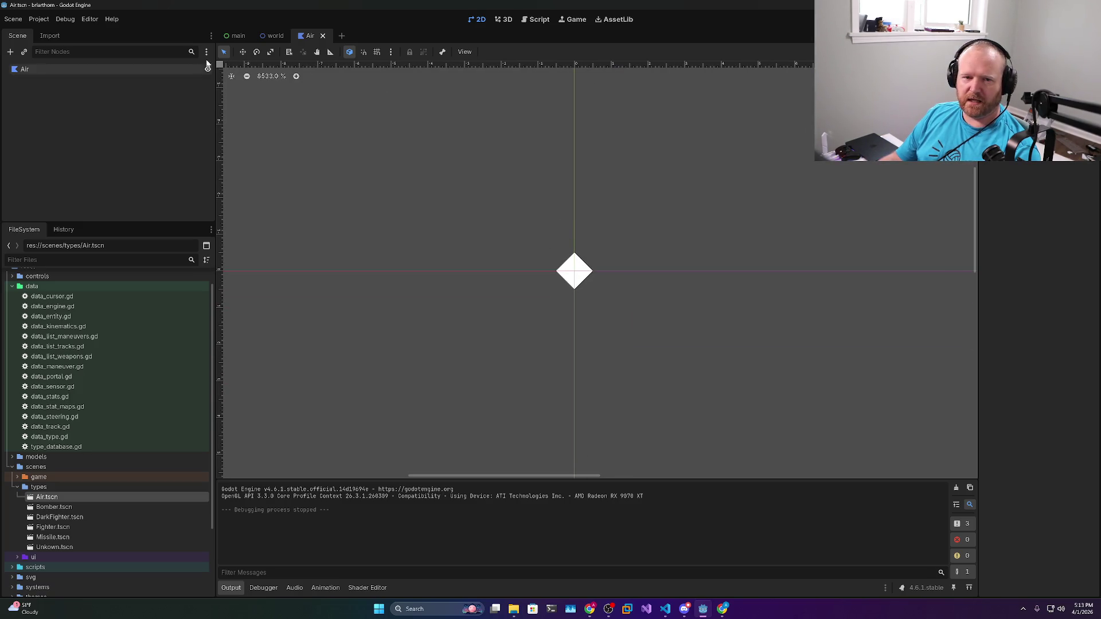
Toggle the Enemies group's visibility in the world scene, save it, and run the game
left_click(272, 39)
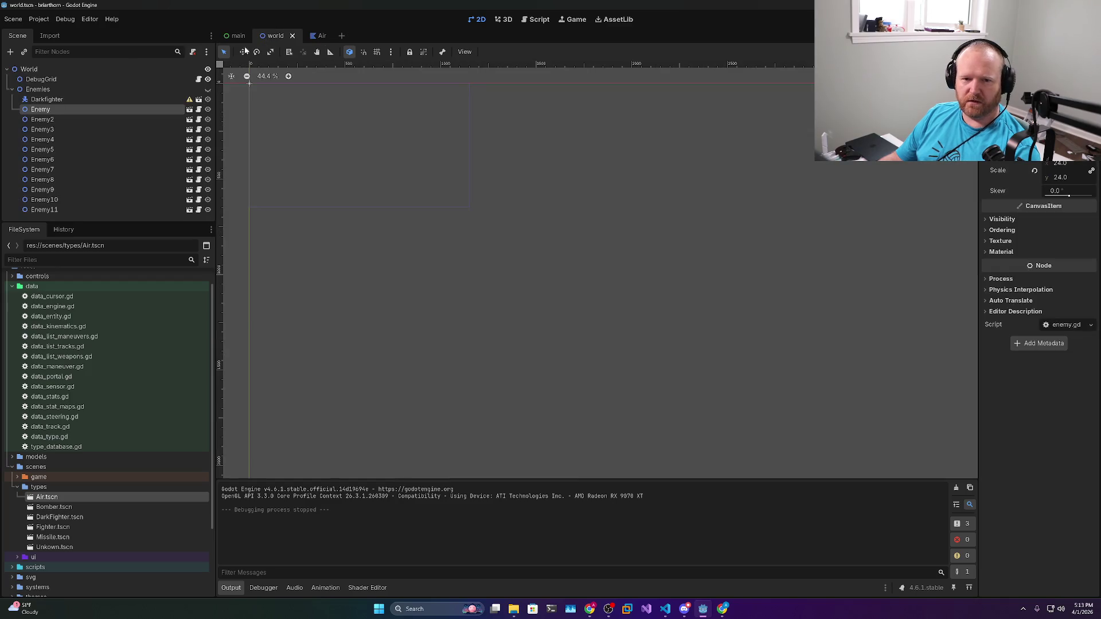
left_click(208, 90)
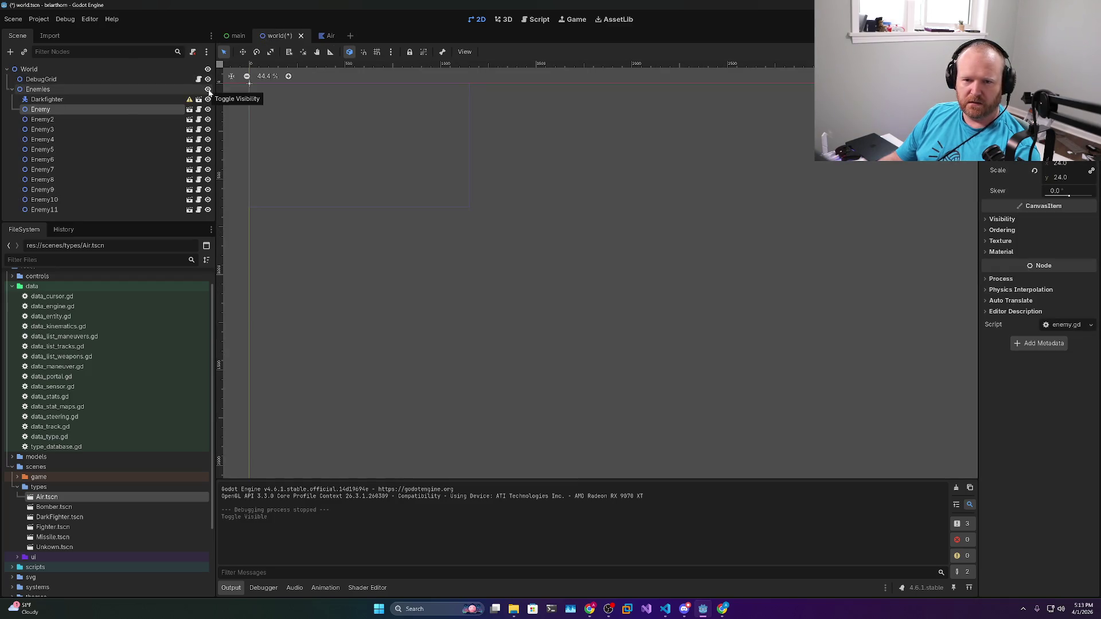
key("ctrl+s")
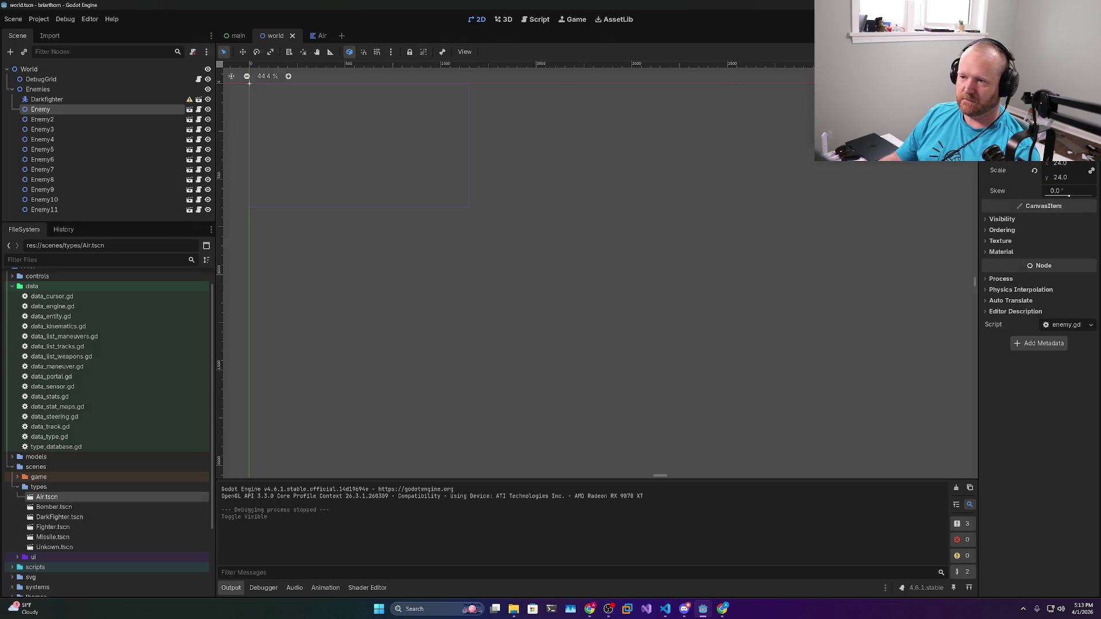
key("F5")
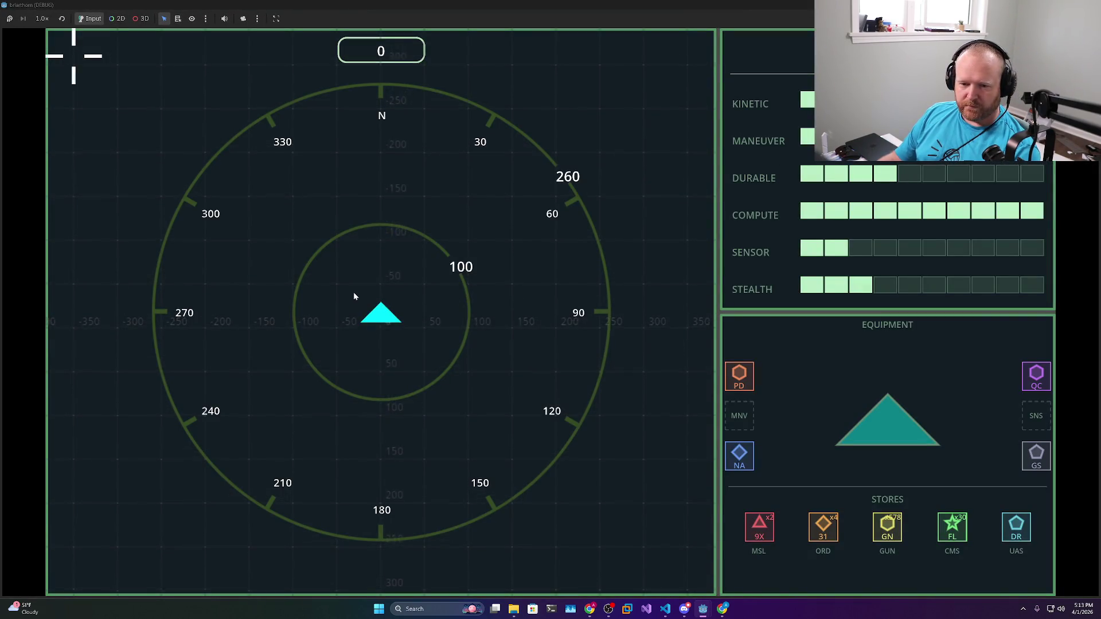
scroll(353, 291, "down", 8)
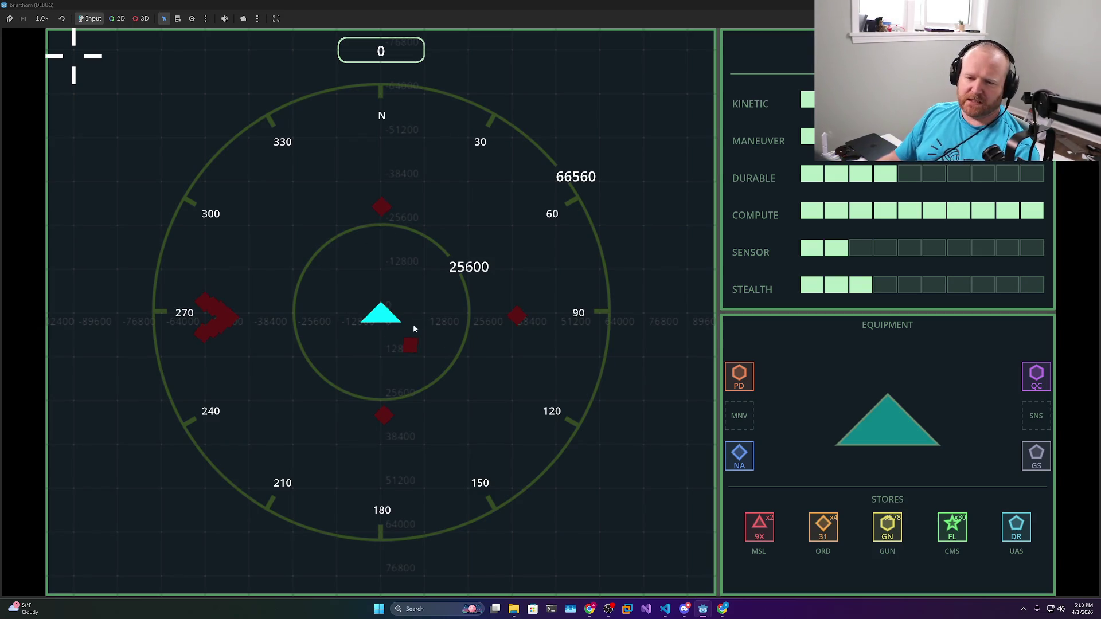
key("d")
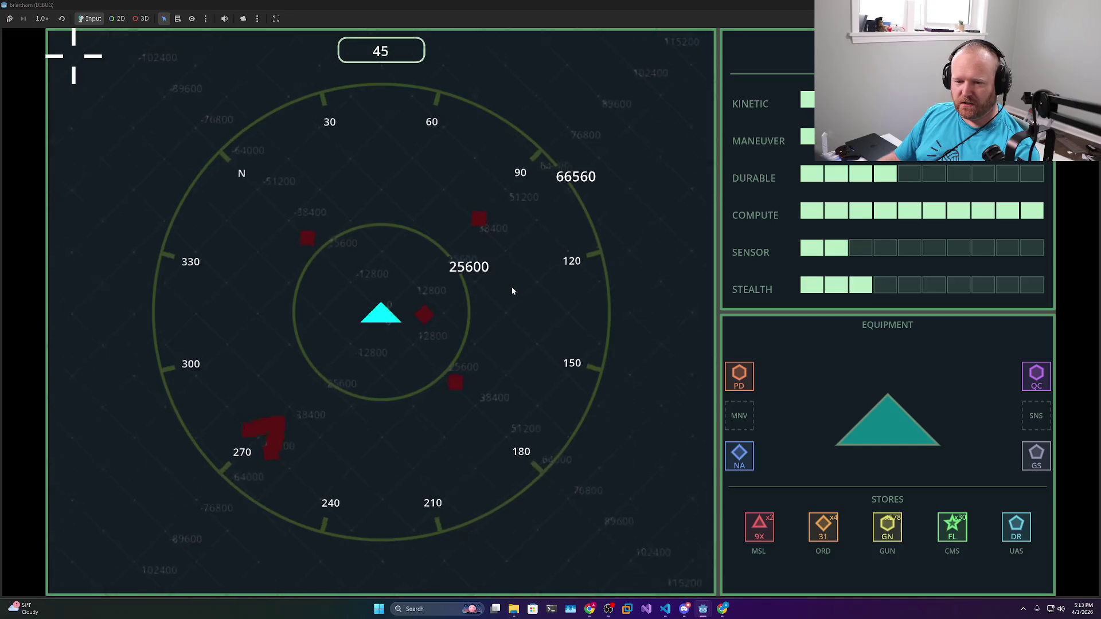
key("a")
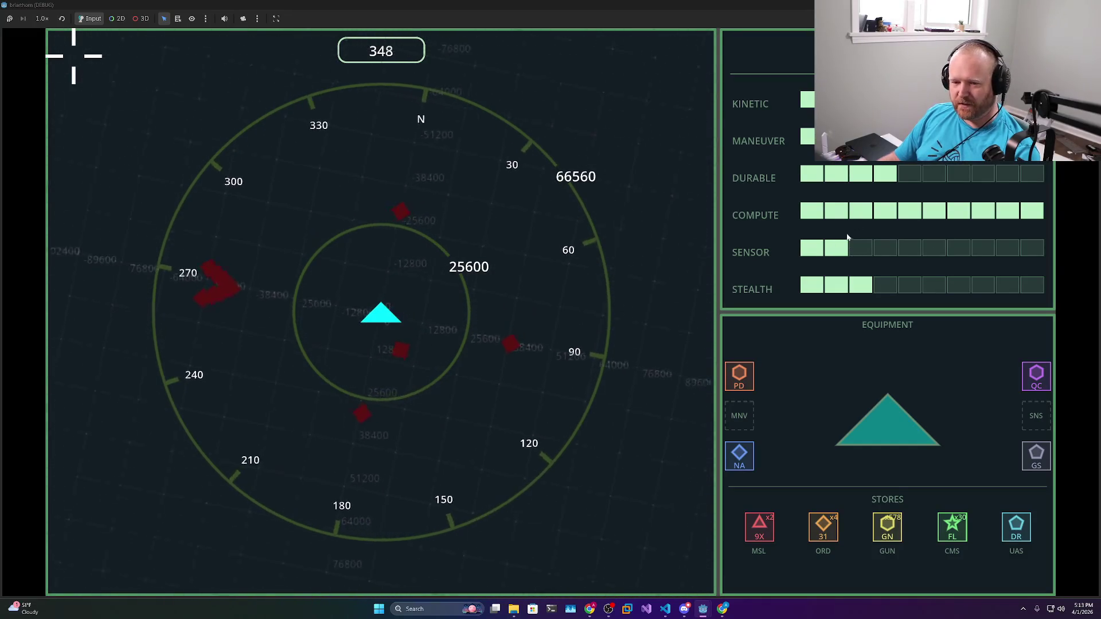
key("d")
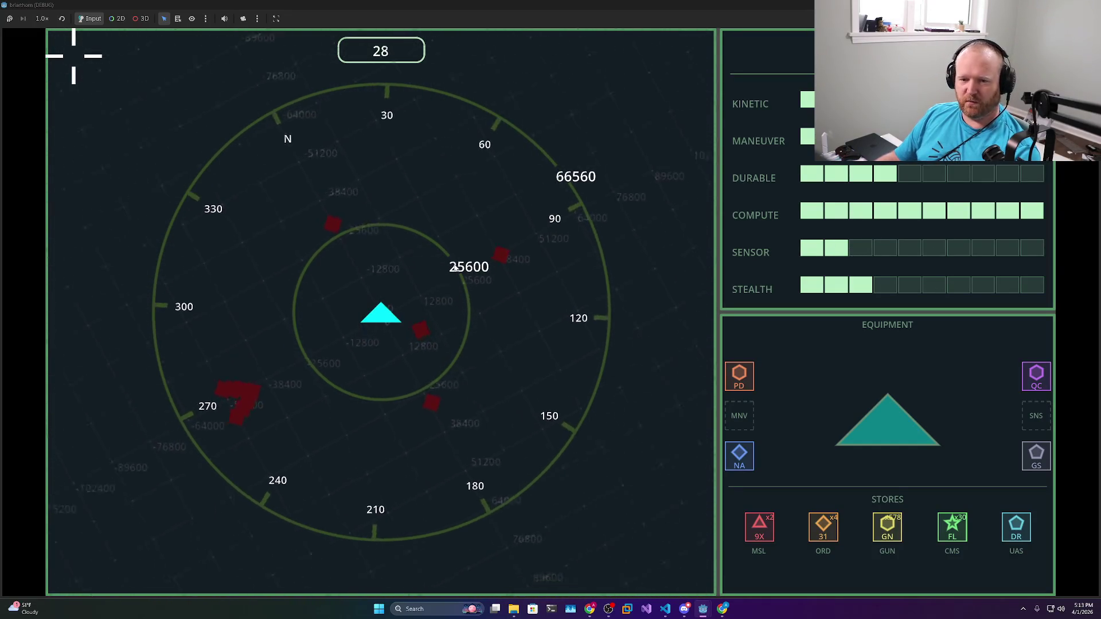
key("d")
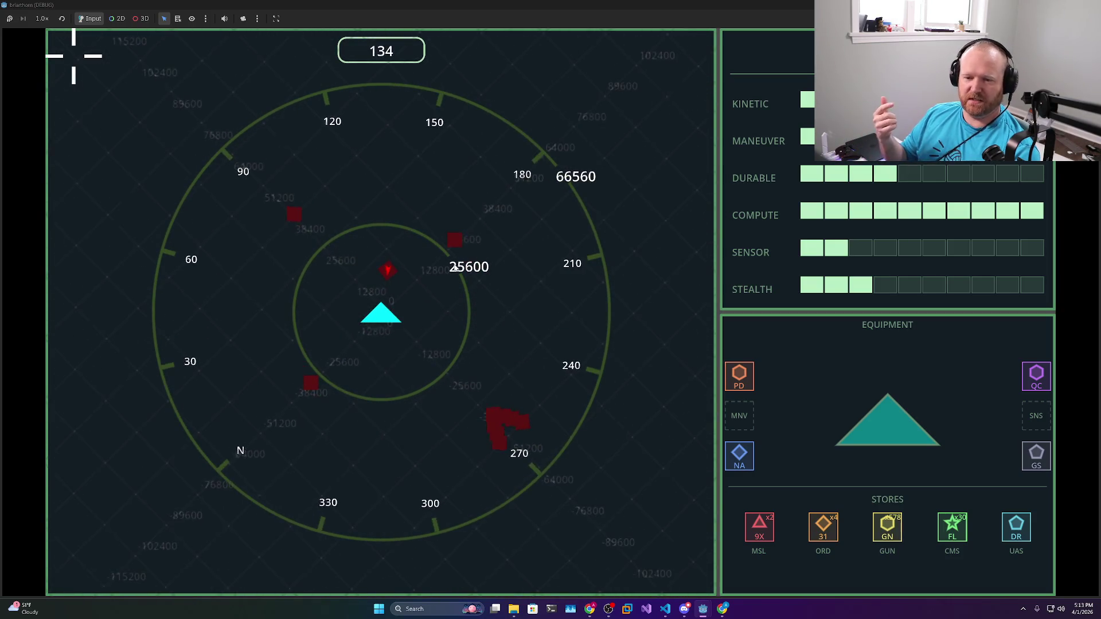
key("d")
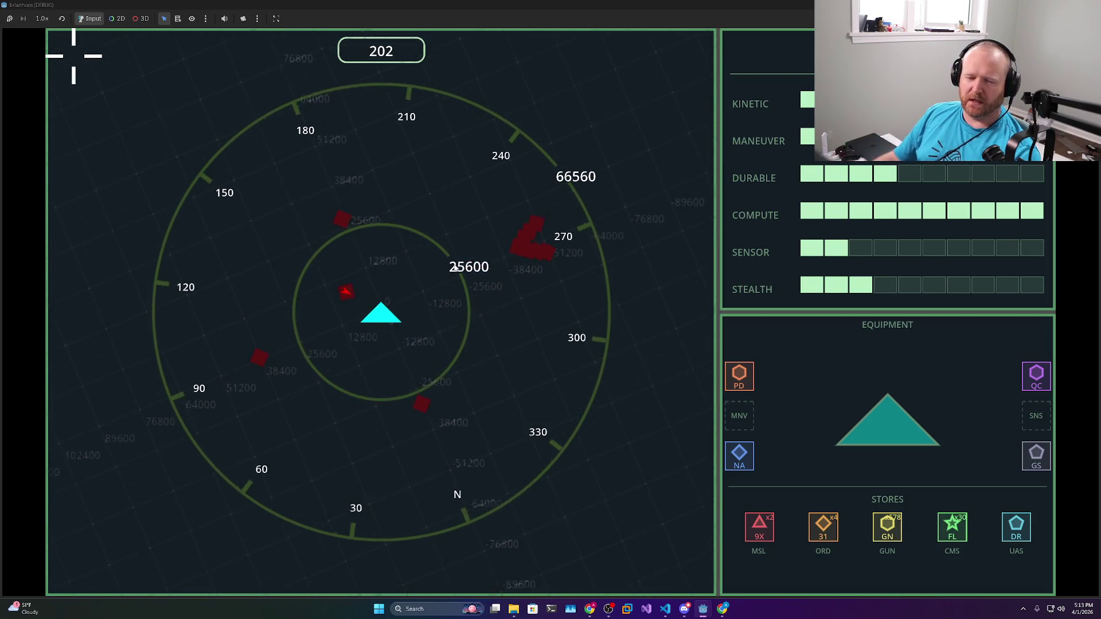
key("d")
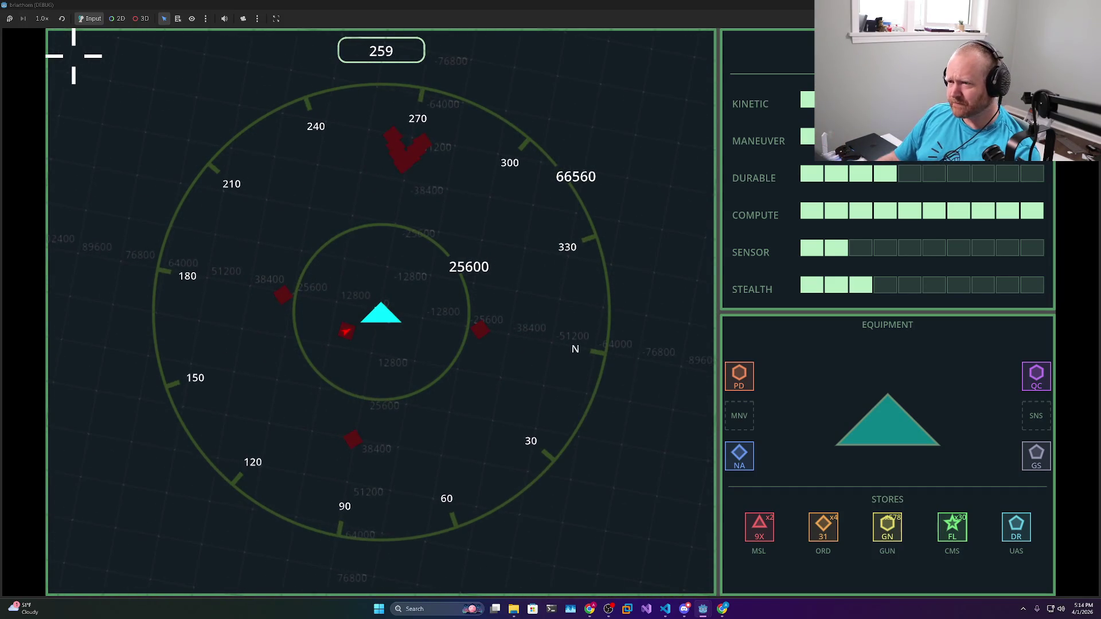
key("F8")
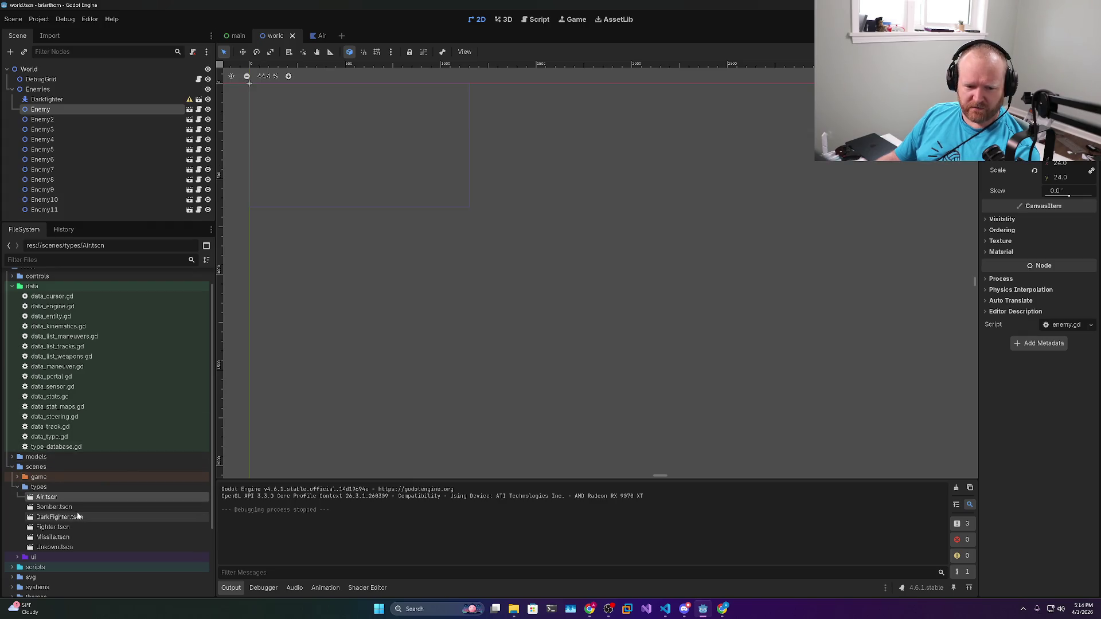
Open the Fighter and DarkFighter scenes and frame the arrow sprite
double_click(53, 527)
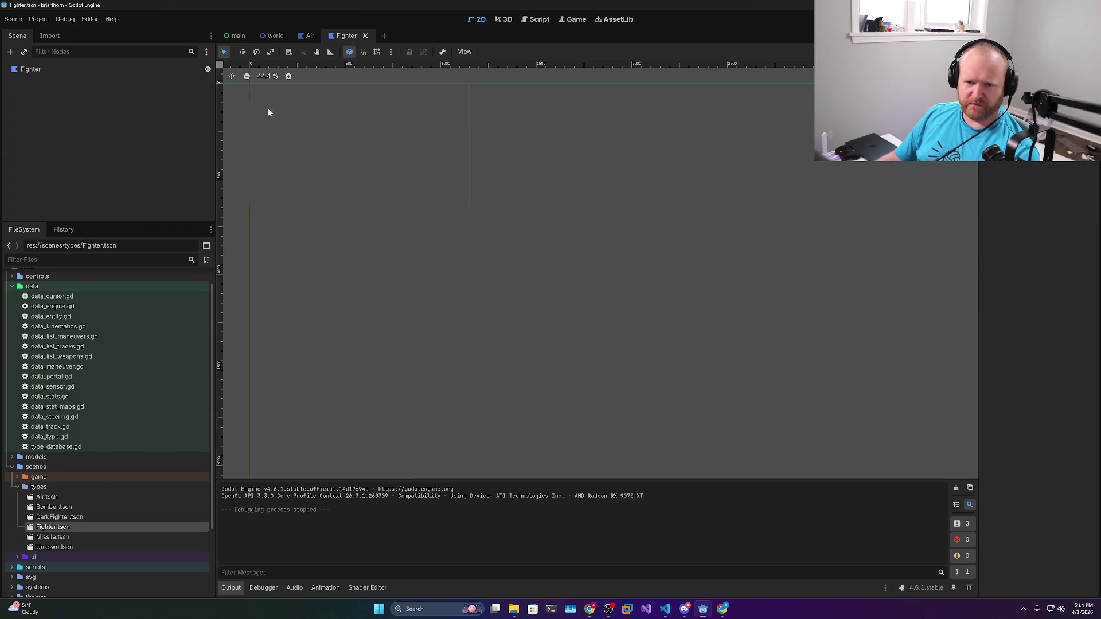
scroll(445, 249, "up", 10)
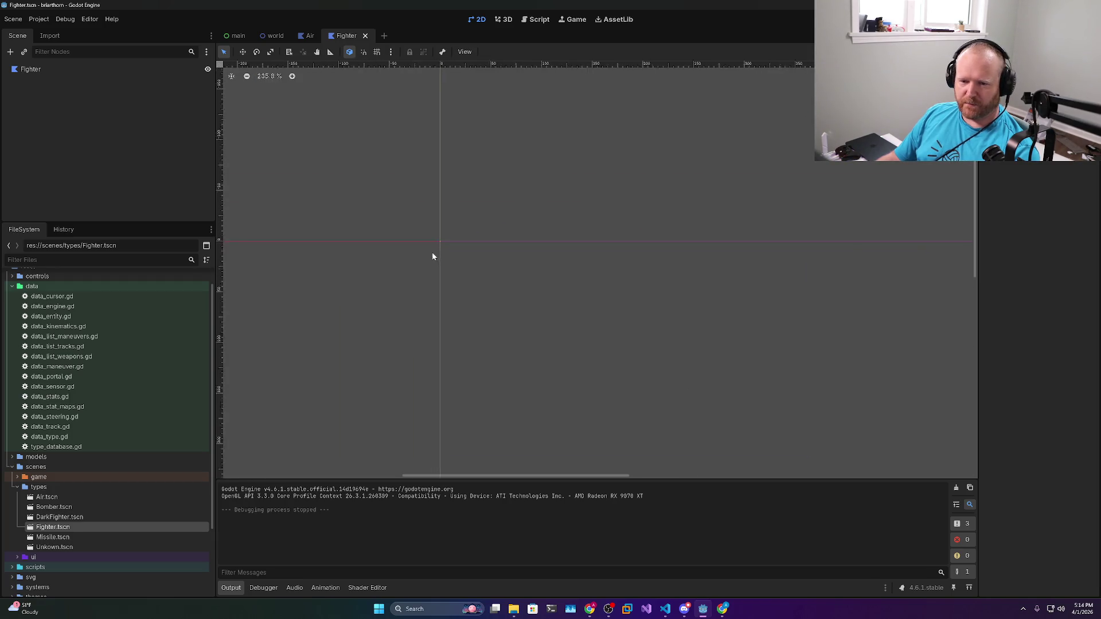
scroll(450, 224, "up", 9)
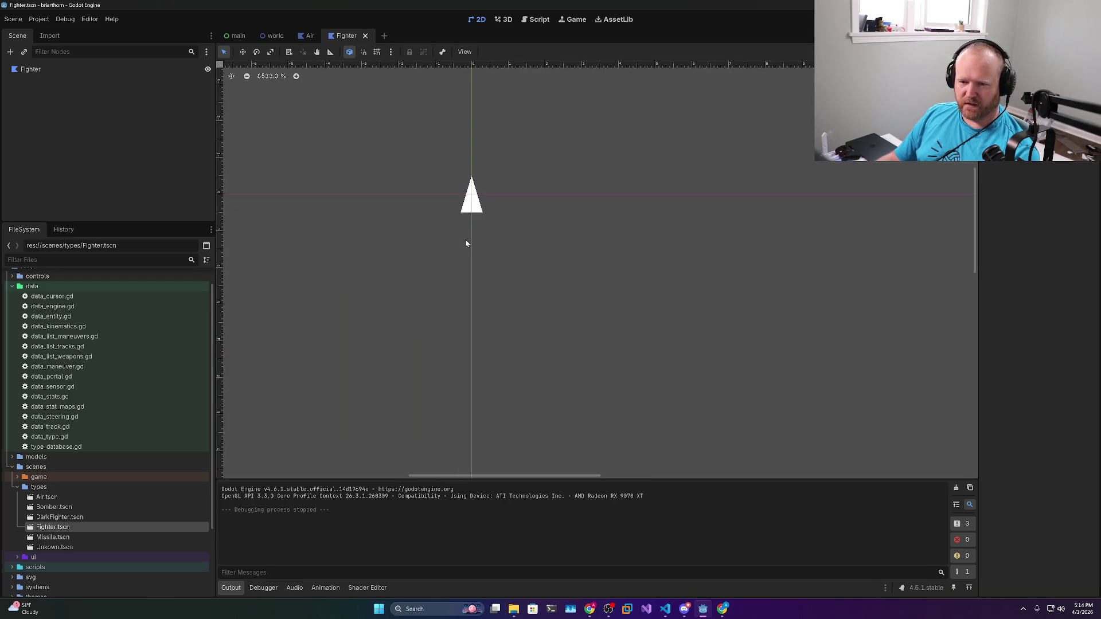
double_click(60, 517)
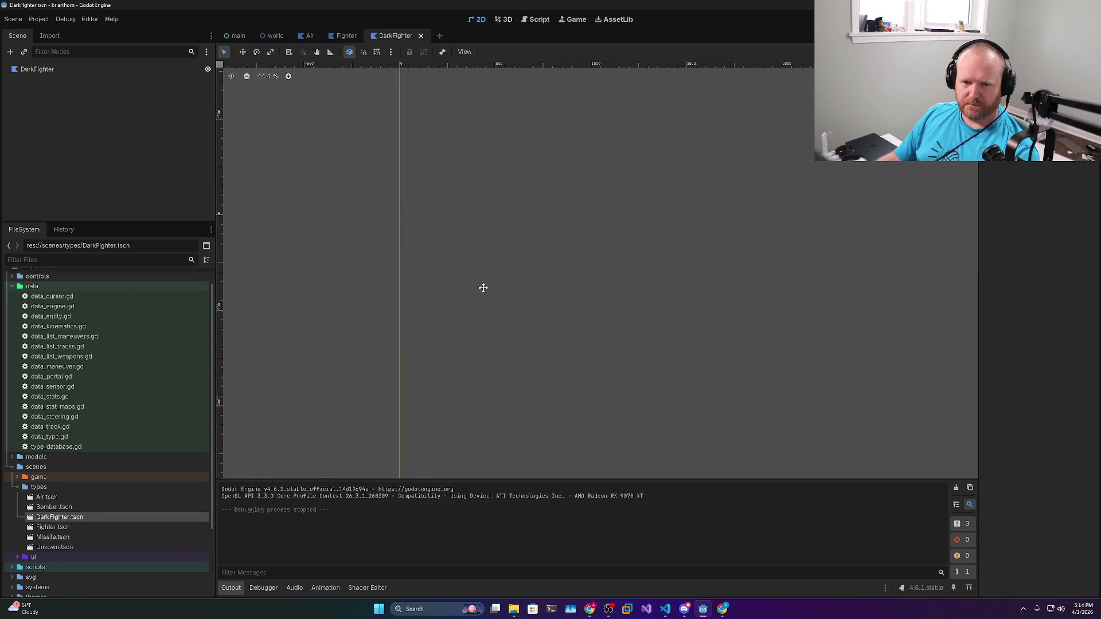
scroll(443, 261, "up", 20)
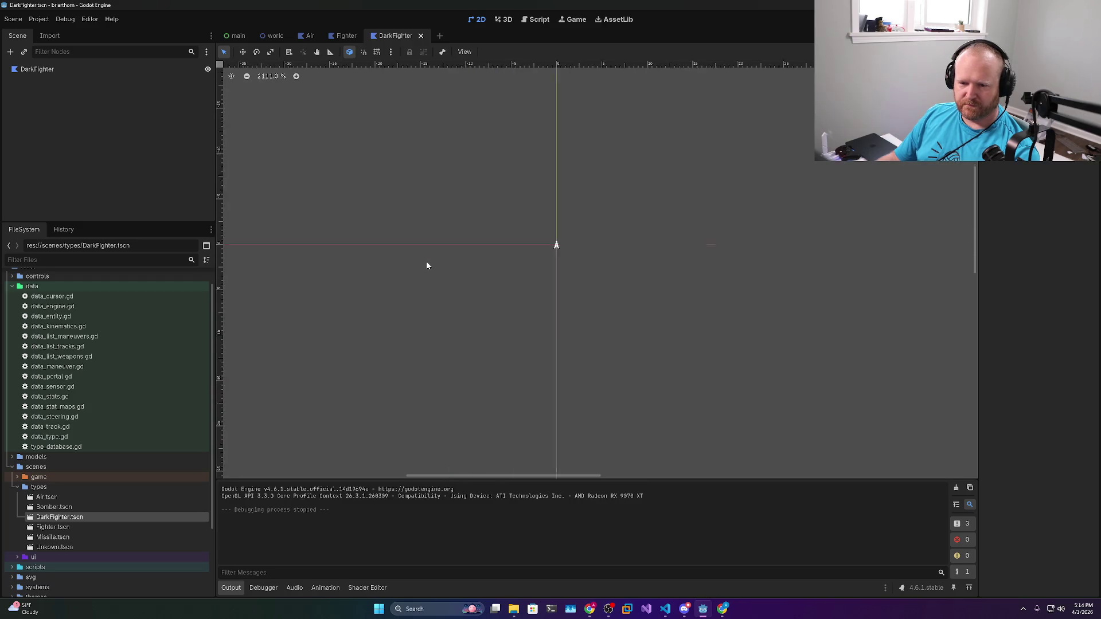
scroll(484, 263, "up", 1)
scroll(794, 242, "up", 1)
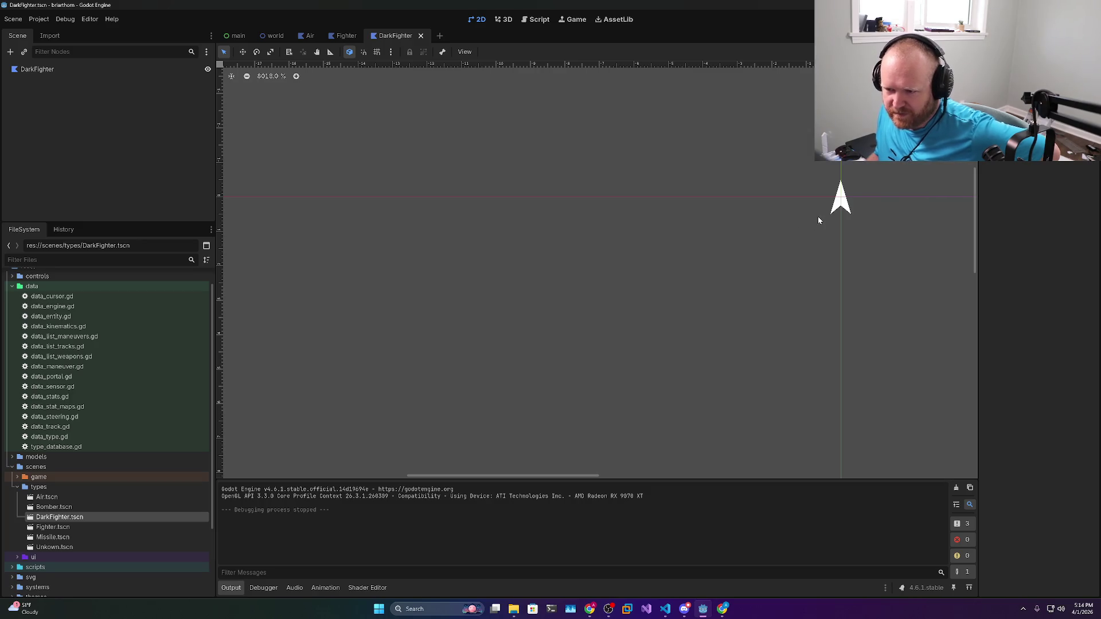
left_click_drag(771, 227, 743, 238)
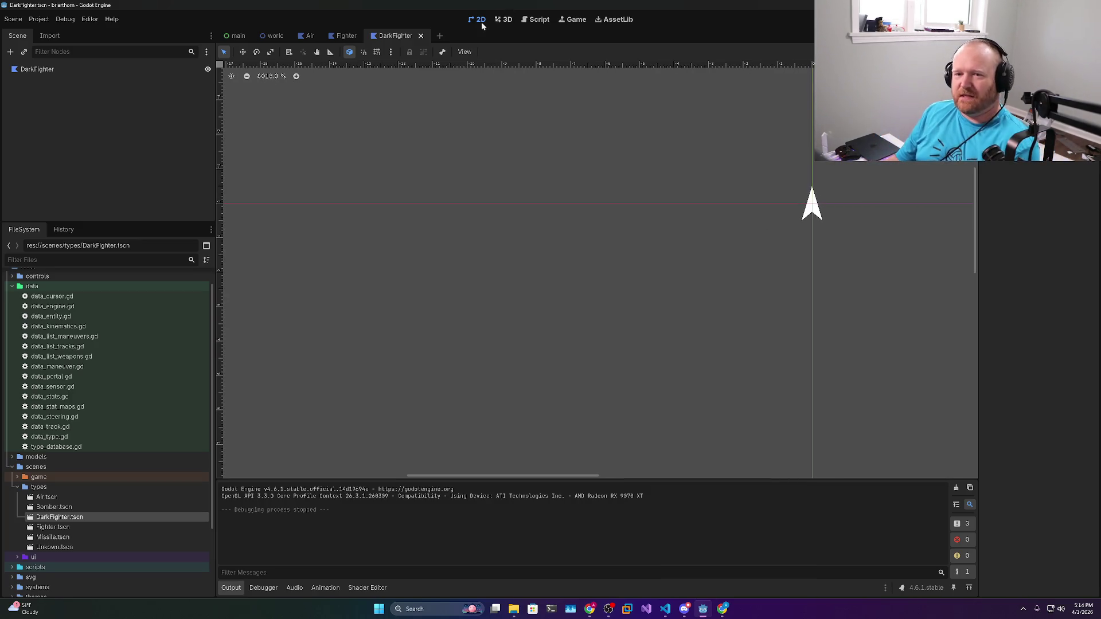
Close the DarkFighter, Fighter and Air scene tabs
left_click(421, 36)
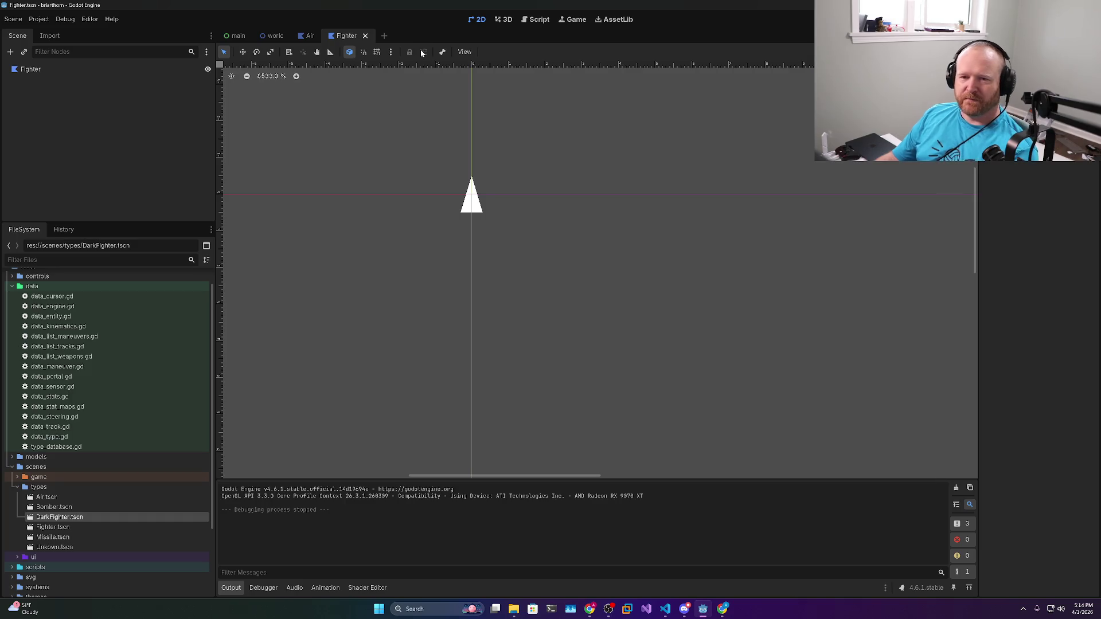
left_click(367, 36)
left_click(322, 36)
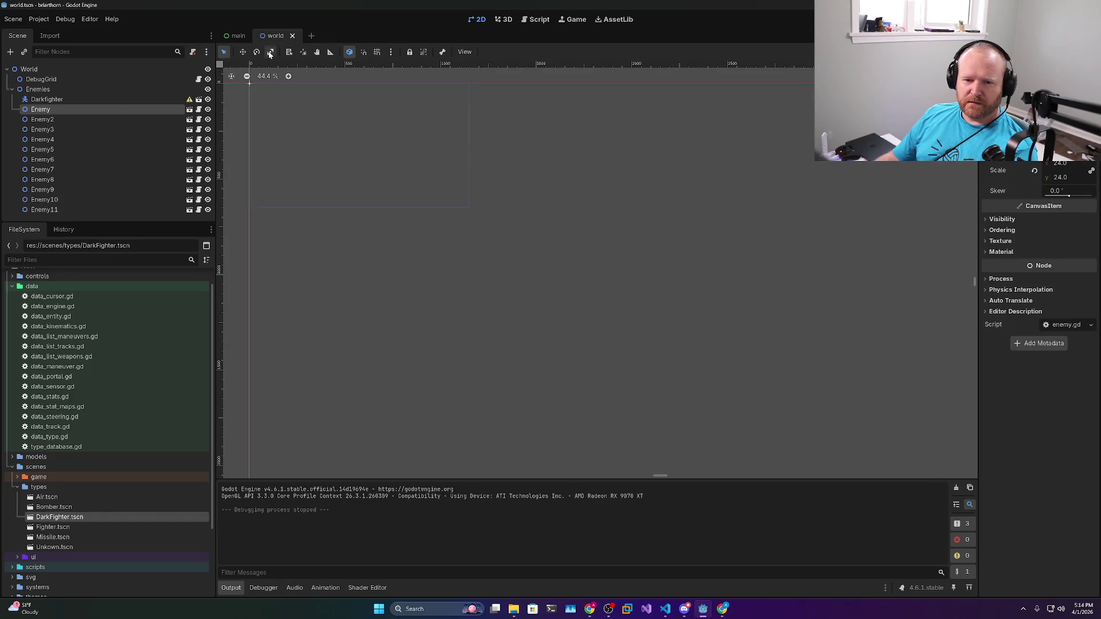
Open type_database.gd and examine _ready, the Dictionary-typed _entries and its first entry block
double_click(49, 450)
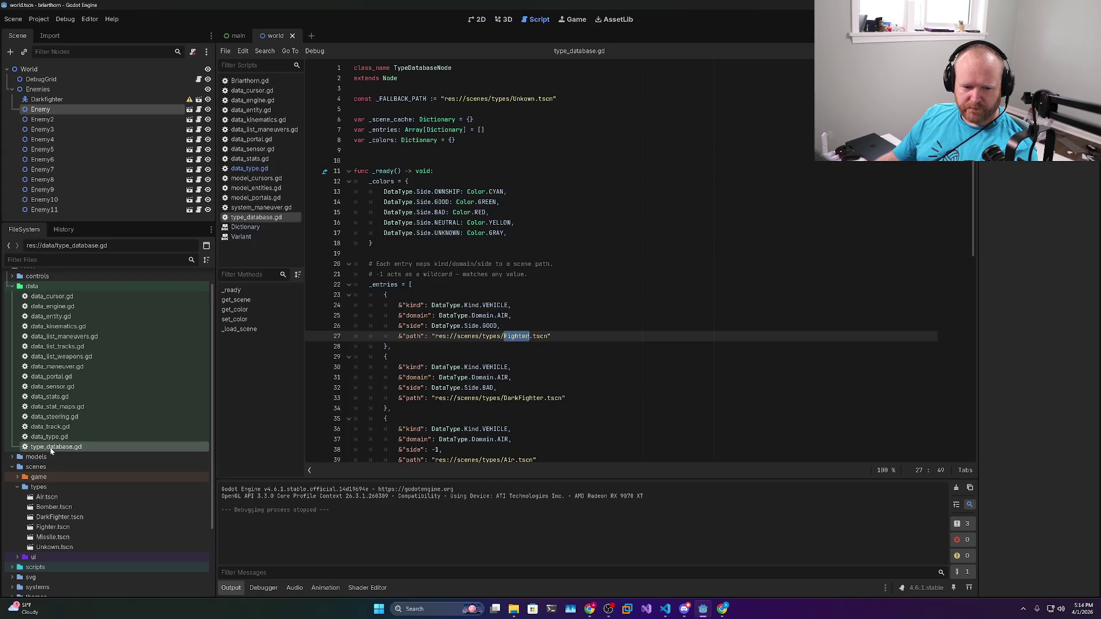
scroll(573, 258, "down", 5)
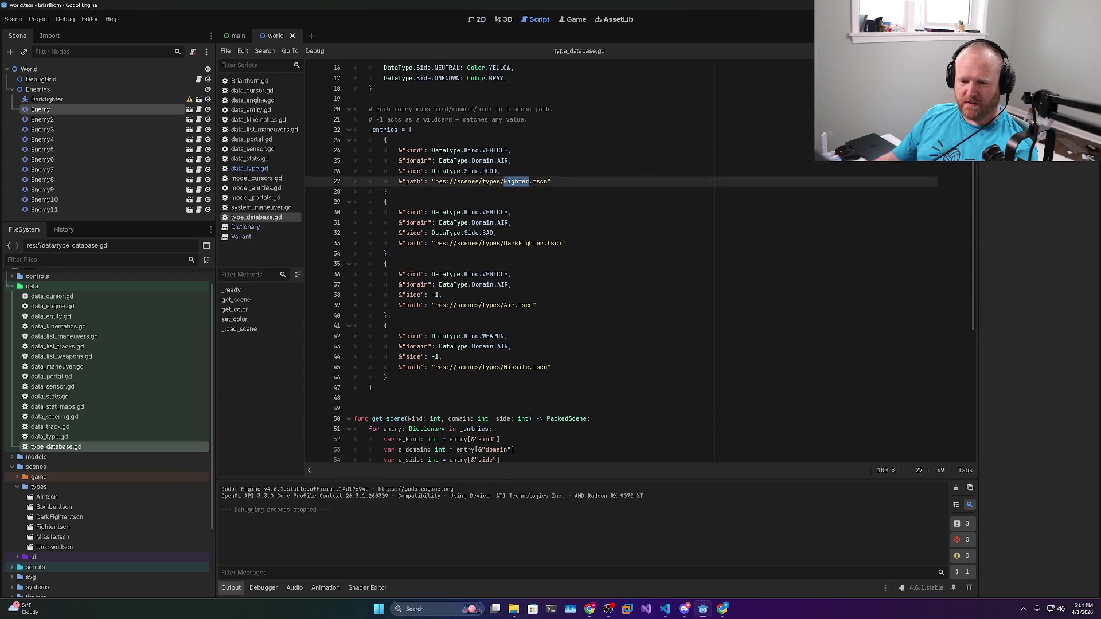
scroll(574, 258, "up", 5)
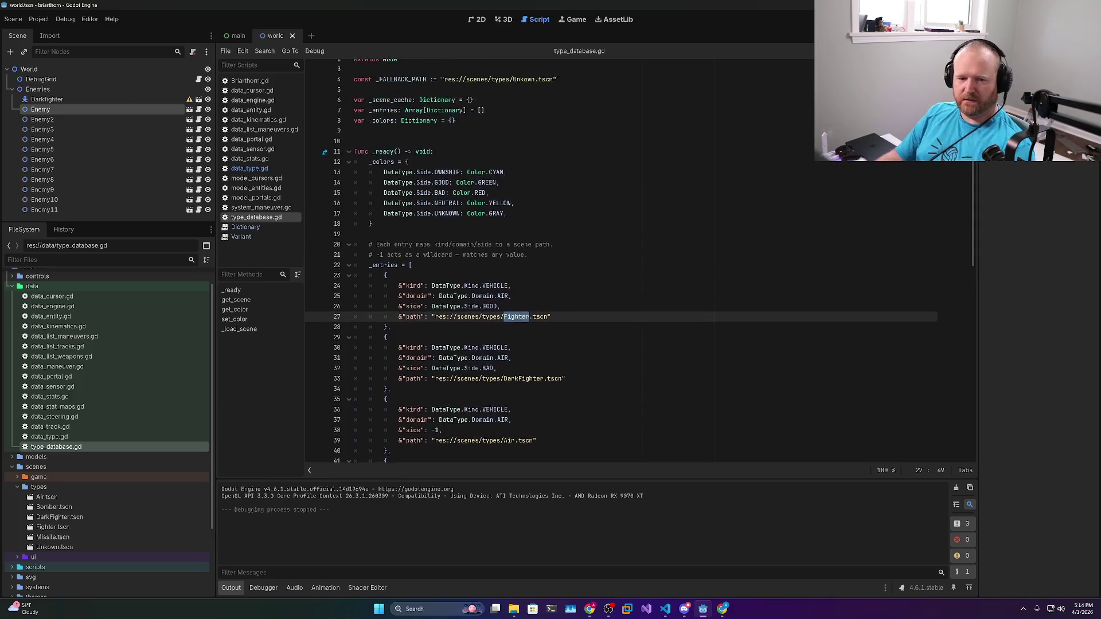
double_click(383, 171)
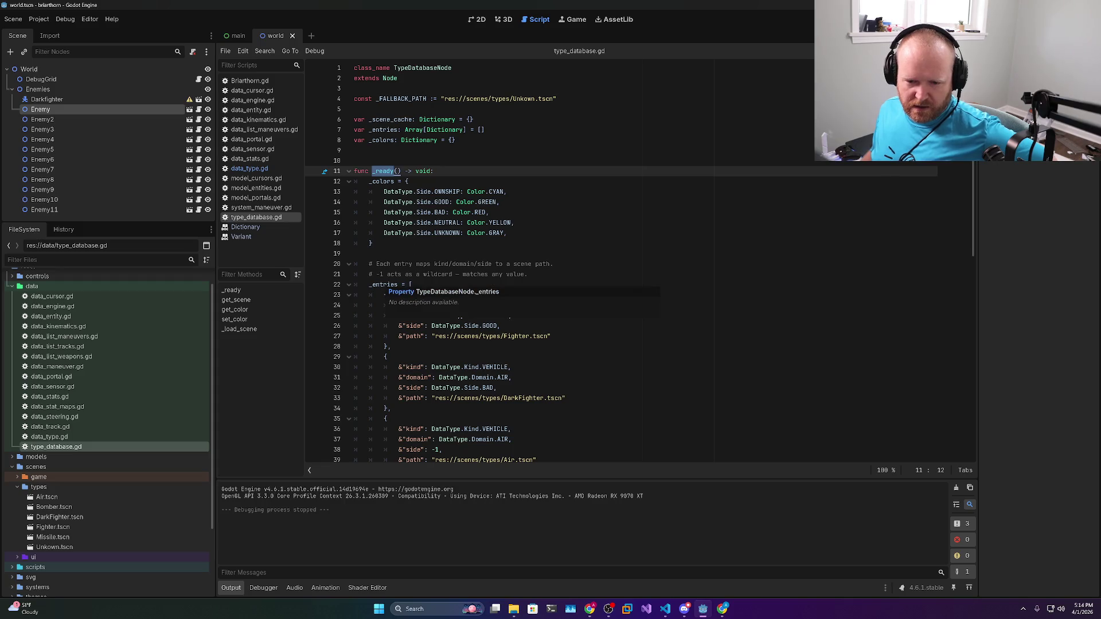
double_click(383, 285)
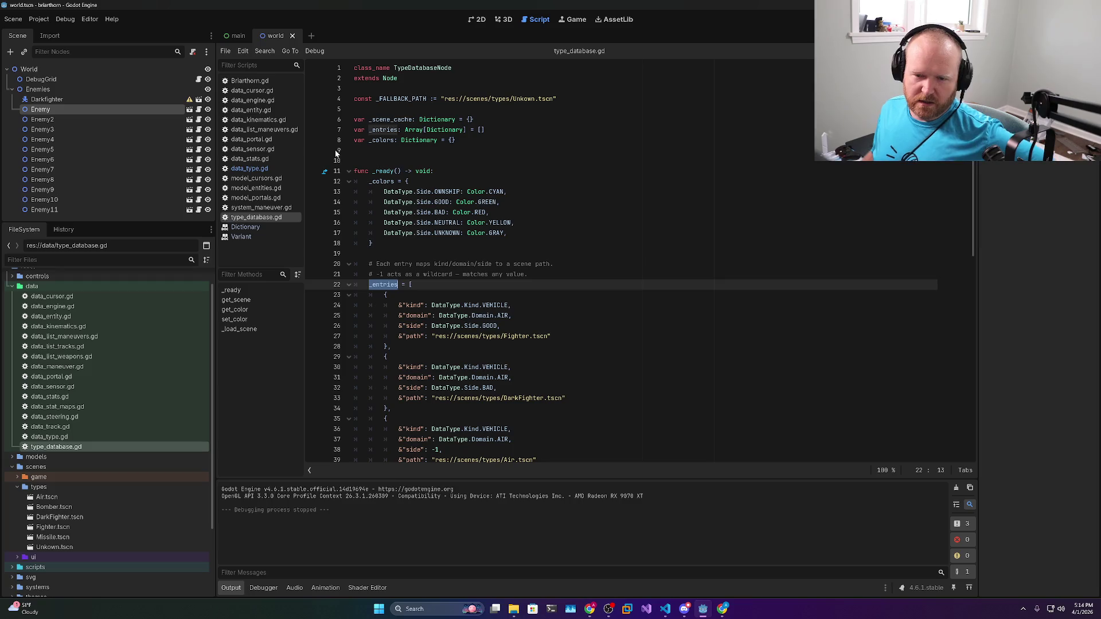
double_click(445, 130)
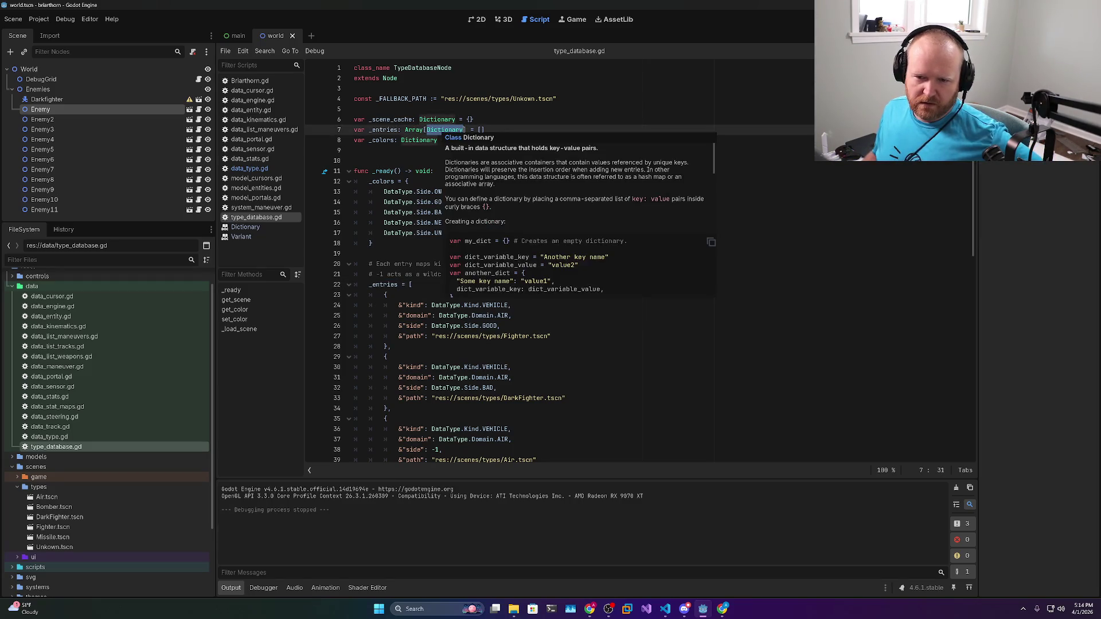
mouse_move(443, 133)
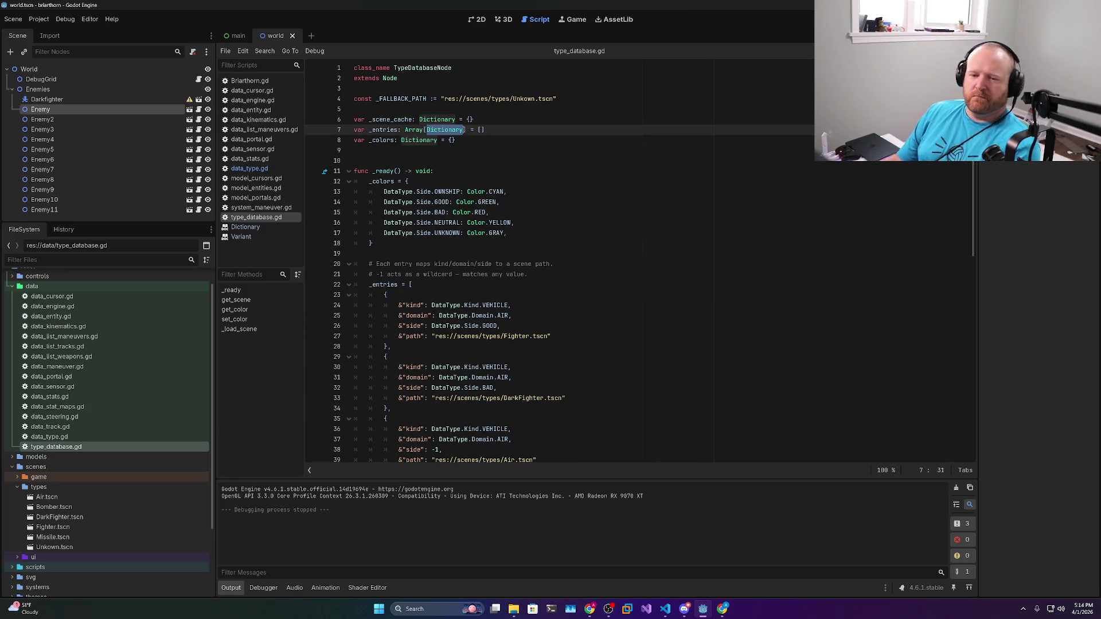
left_click_drag(391, 346, 354, 295)
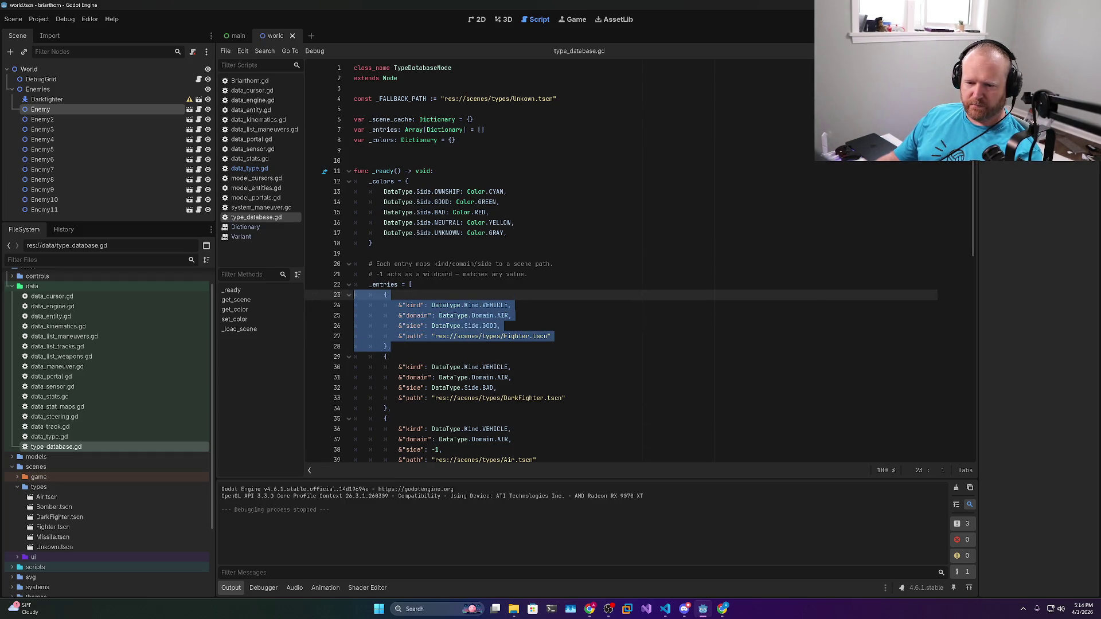
left_click(427, 305)
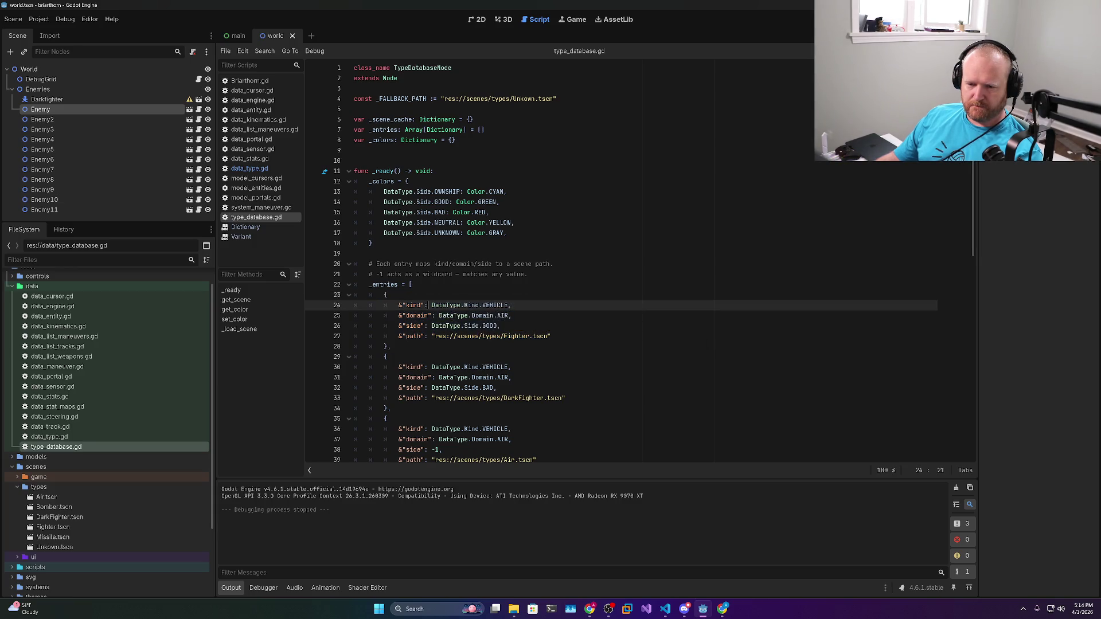
Add [String, Variant] after Dictionary in the _entries type on line 7
left_click_drag(398, 305, 508, 306)
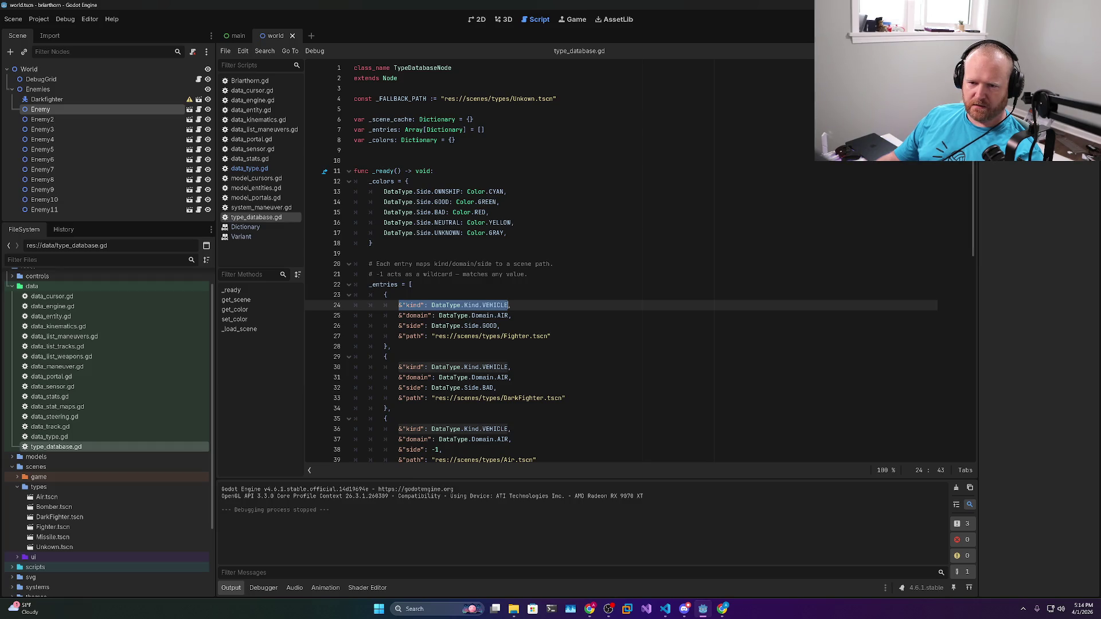
left_click(464, 130)
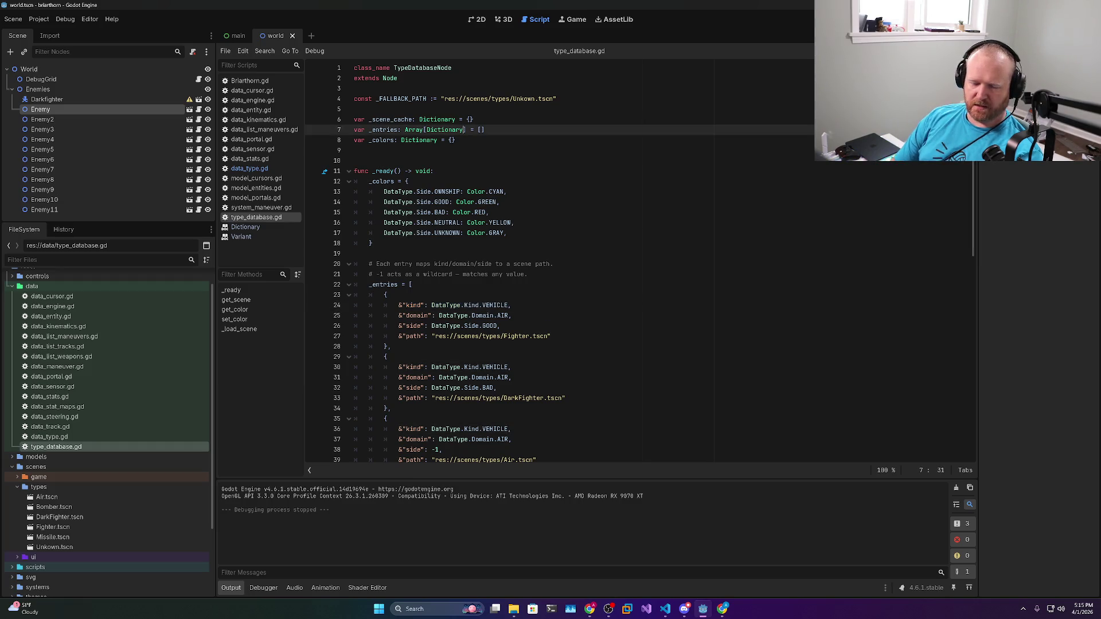
type("[")
type("String, Vr")
key("BackSpace")
type("ariant")
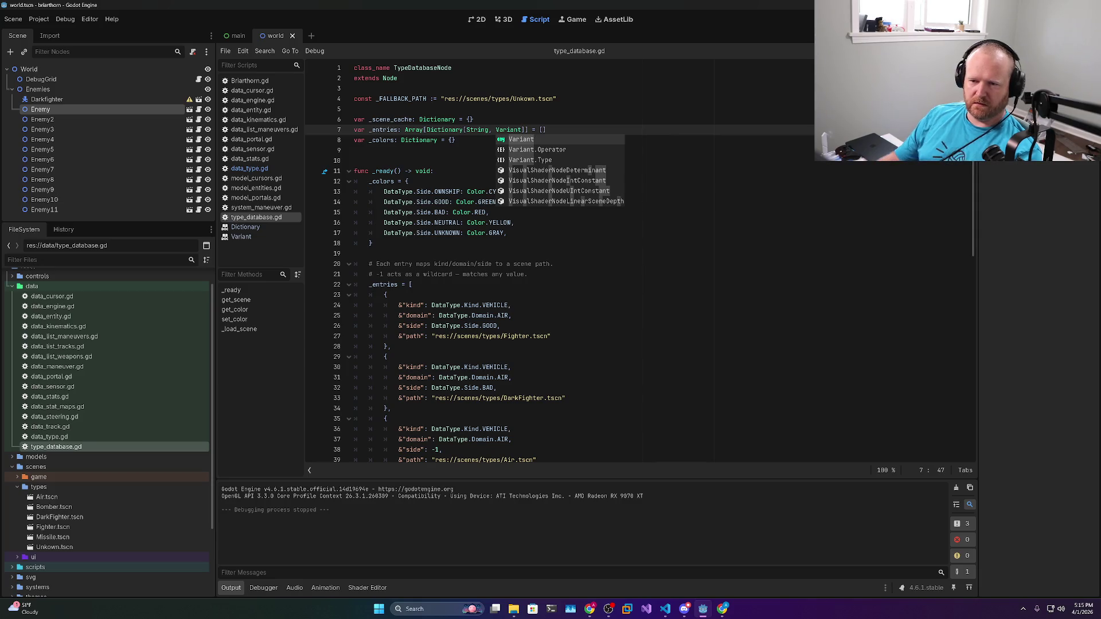
left_click(547, 130)
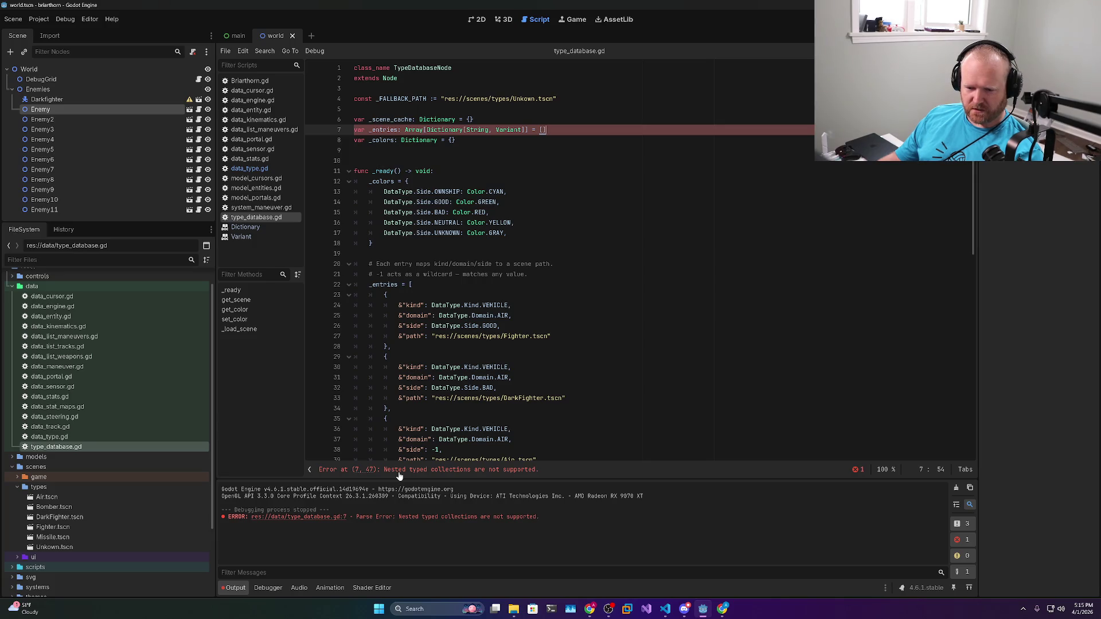
Revert the nested dictionary typing and save type_database.gd
key("Left")
key("Left")
key("Left")
key("BackSpace")
key("BackSpace")
key("BackSpace")
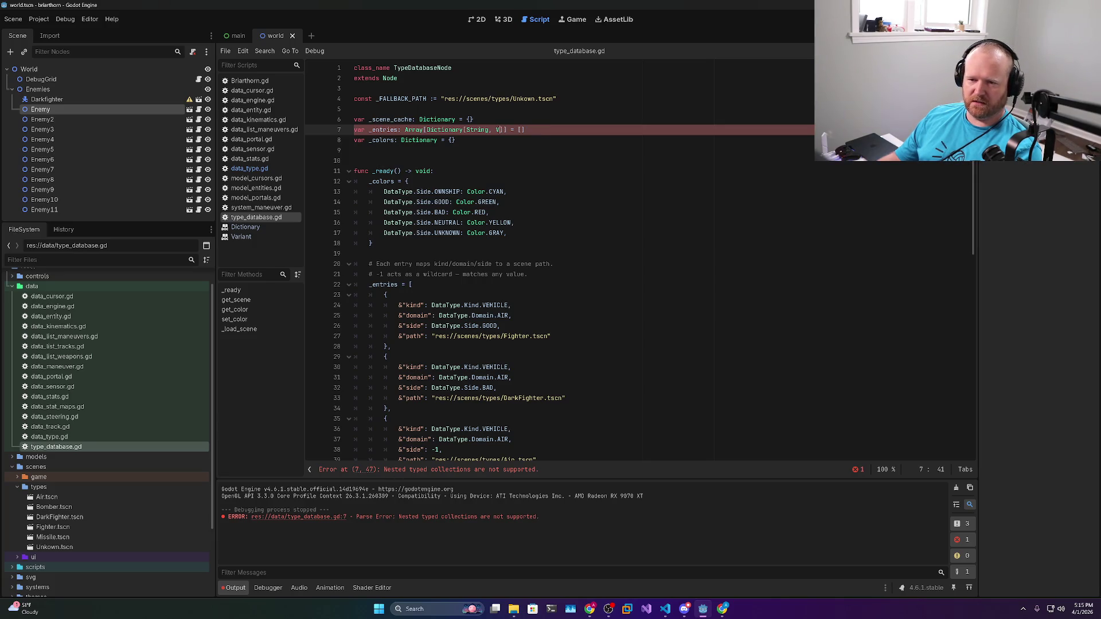
key("ctrl+s")
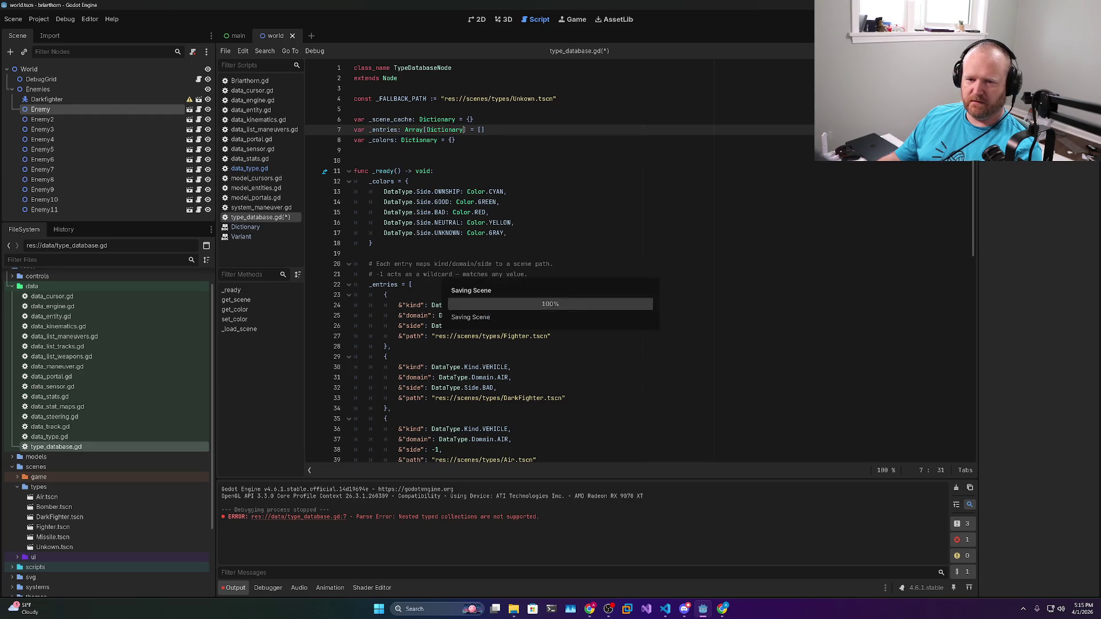
scroll(573, 258, "down", 7)
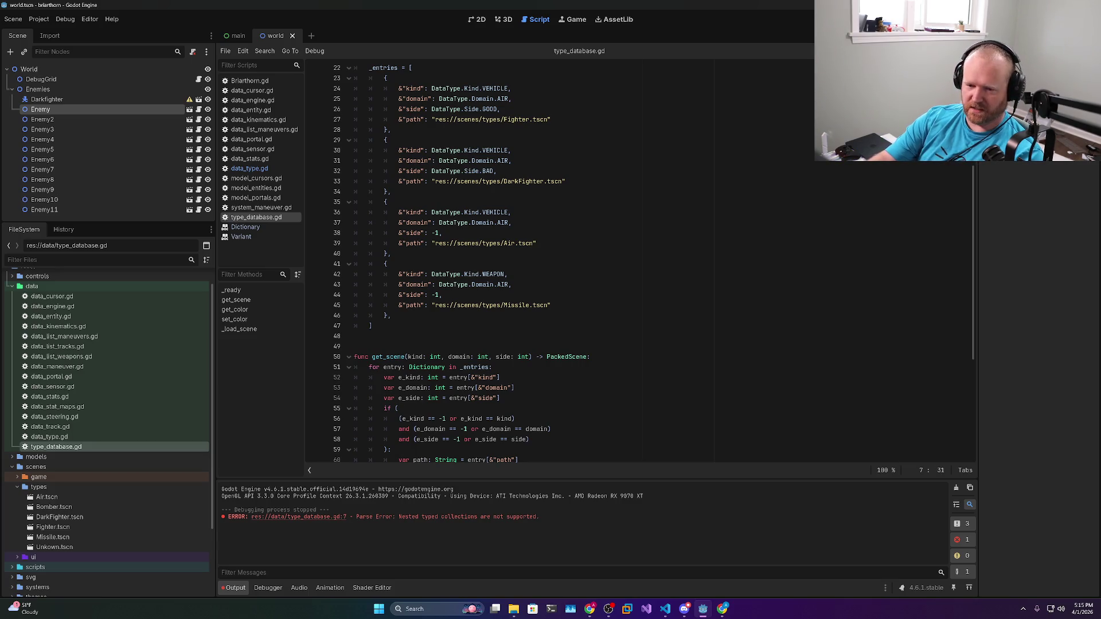
Expand the models folder and open model_cursors.gd in the script editor
mouse_move(379, 325)
left_mouse_down()
mouse_move(361, 295)
mouse_move(354, 233)
left_mouse_up()
scroll(574, 258, "down", 5)
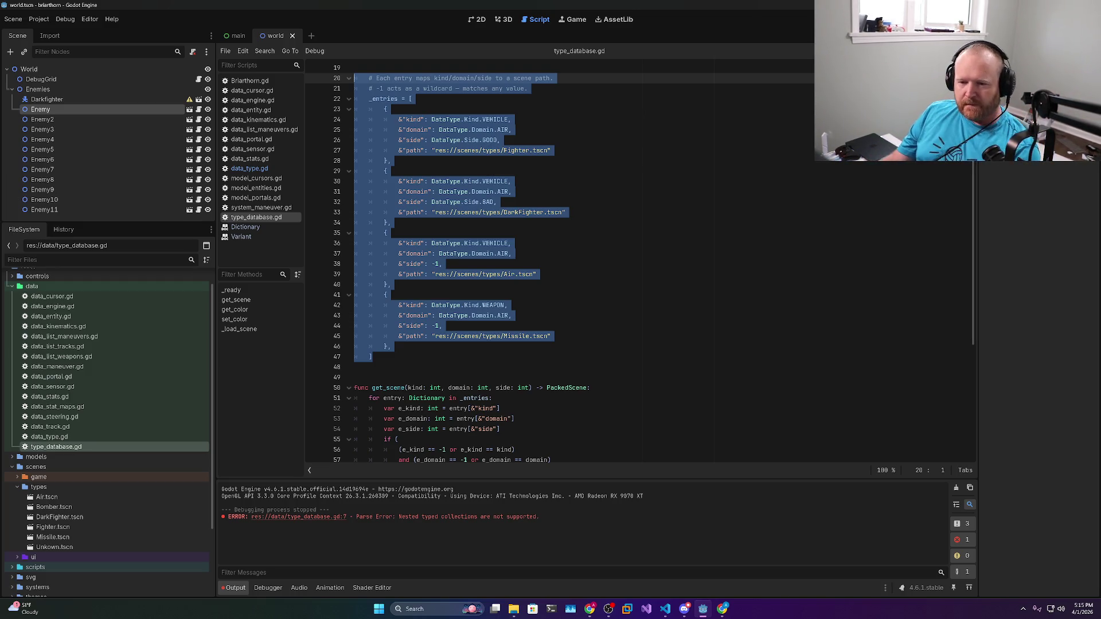
left_click(537, 275)
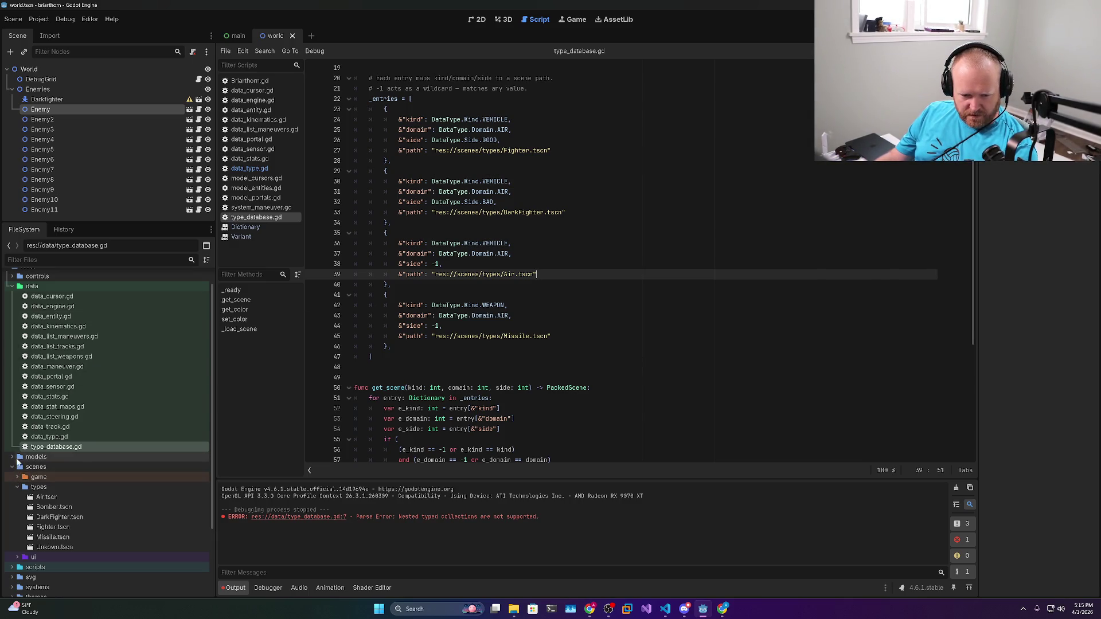
double_click(55, 457)
left_click(46, 477)
double_click(47, 470)
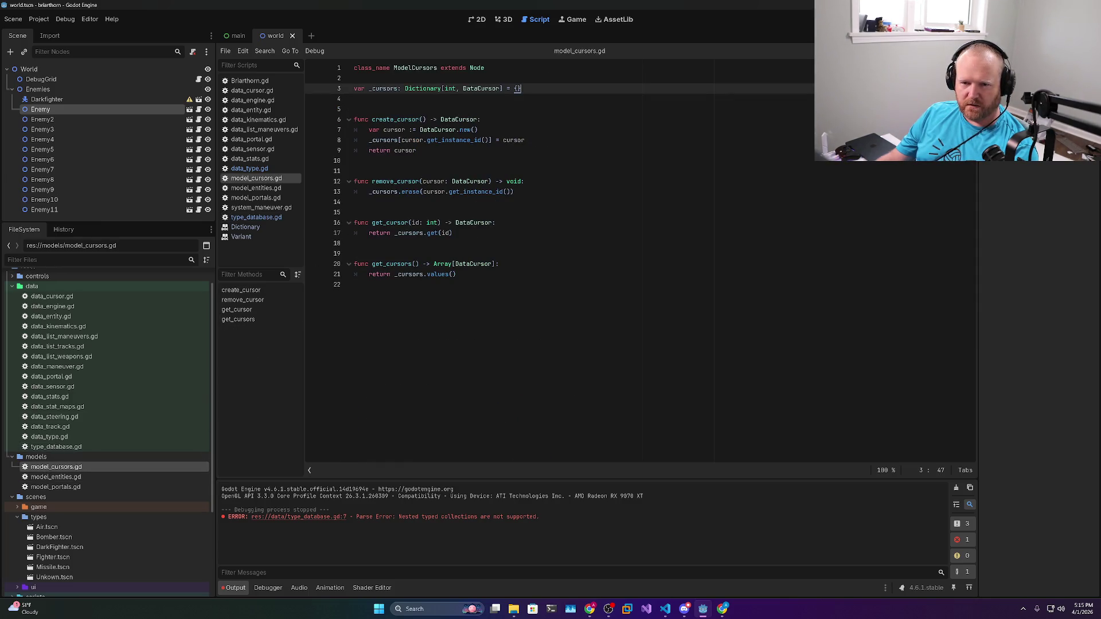
Expand the scenes/game/entity folder in the FileSystem dock
double_click(481, 89)
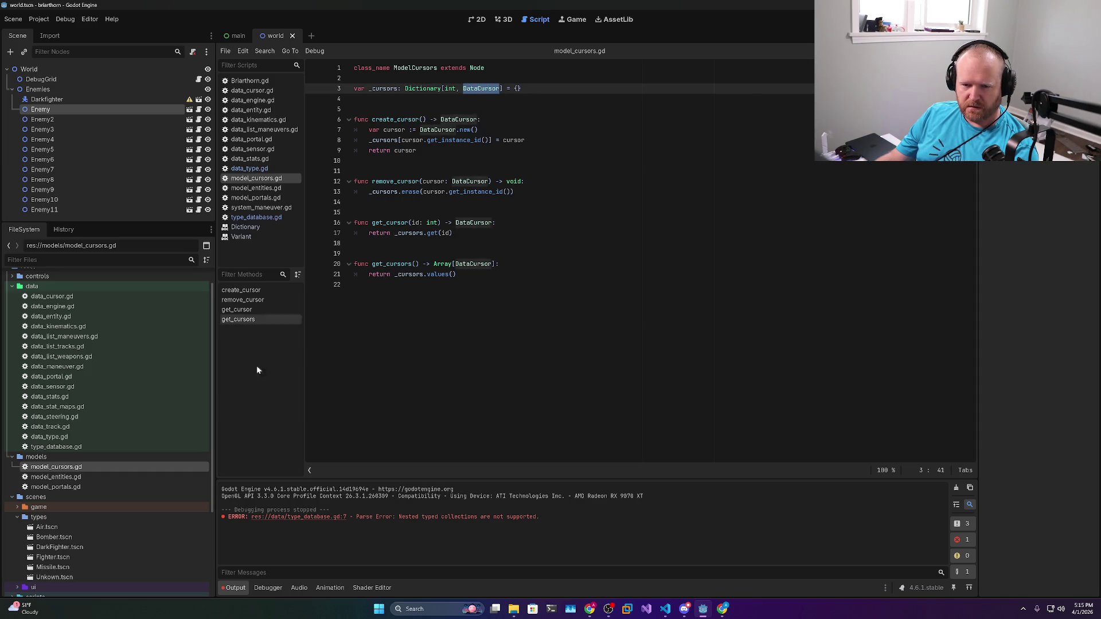
left_click(25, 508)
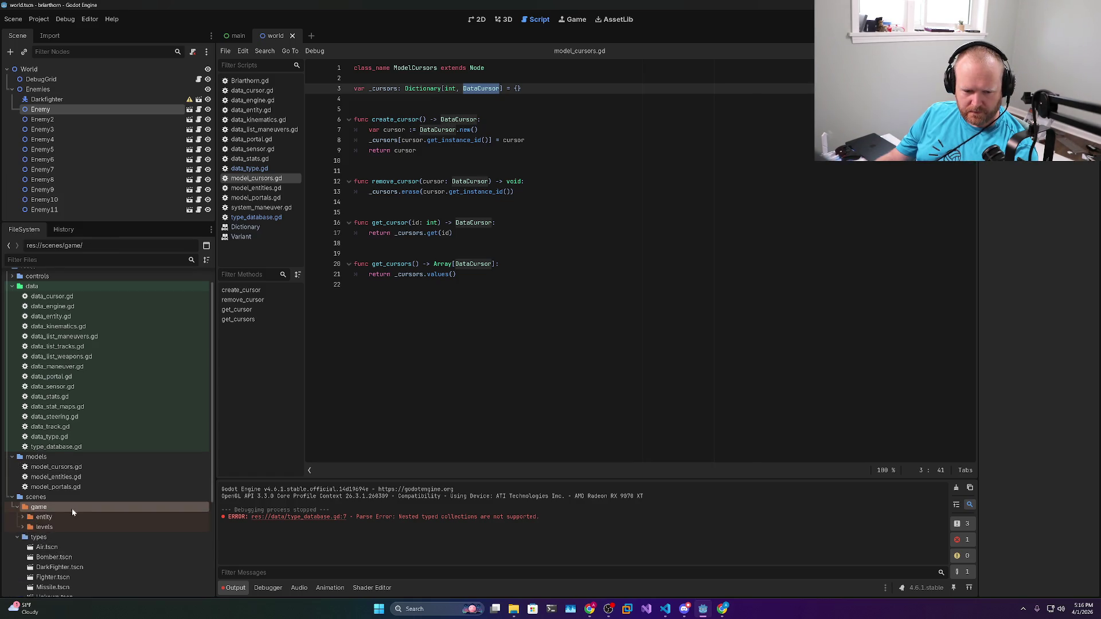
left_click(21, 508)
scroll(77, 508, "down", 3)
left_click(44, 378)
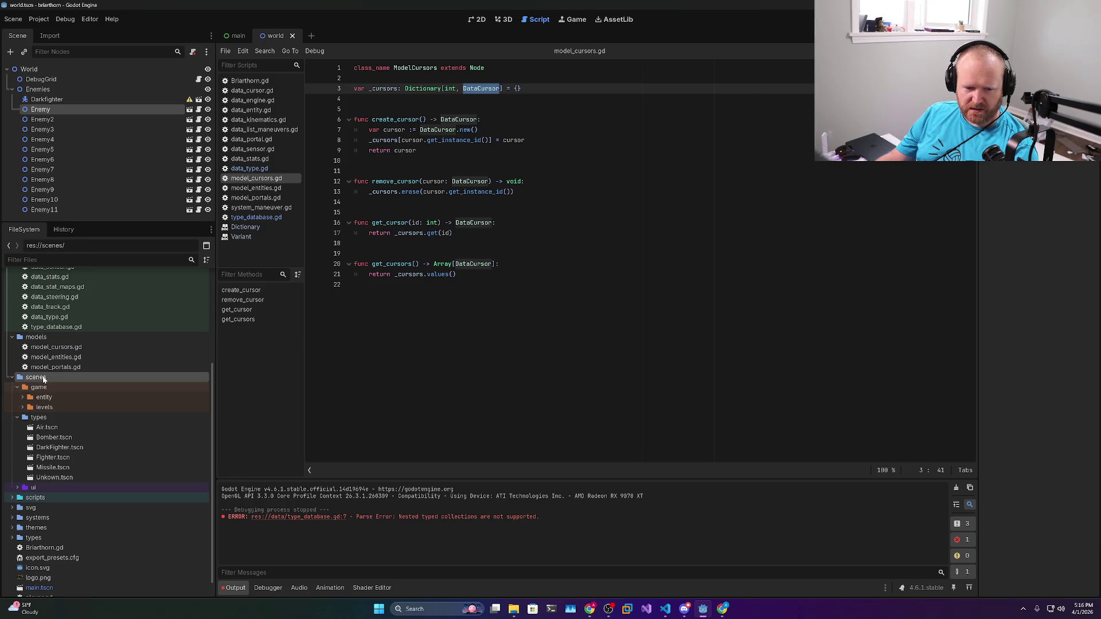
left_click(22, 398)
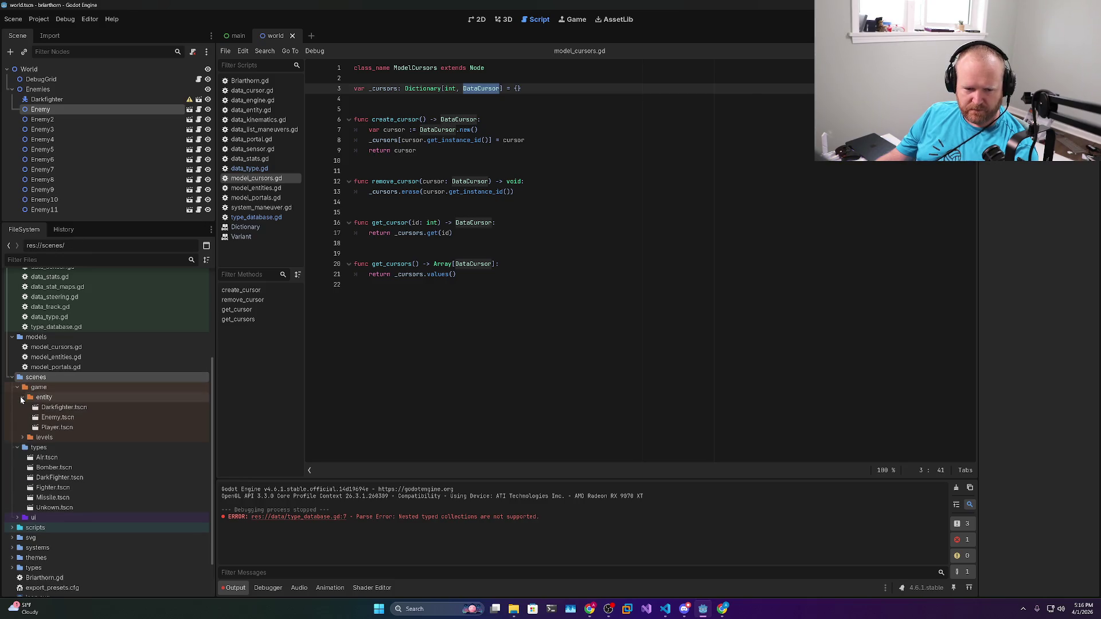
Open the Darkfighter, Enemy and Player scenes, then reopen type_database.gd
double_click(65, 408)
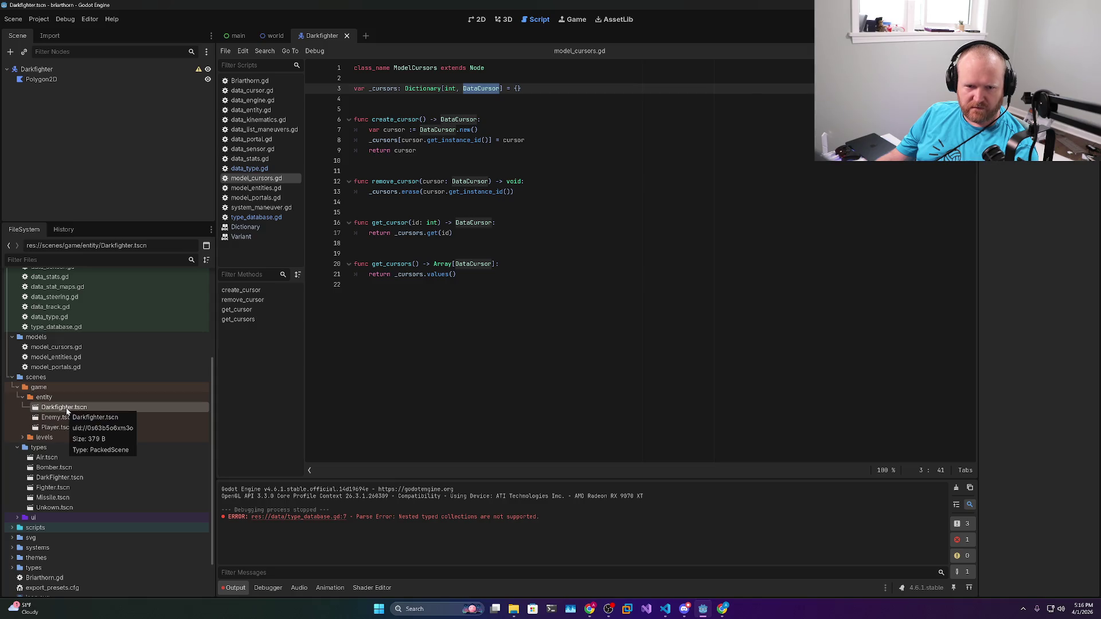
double_click(56, 418)
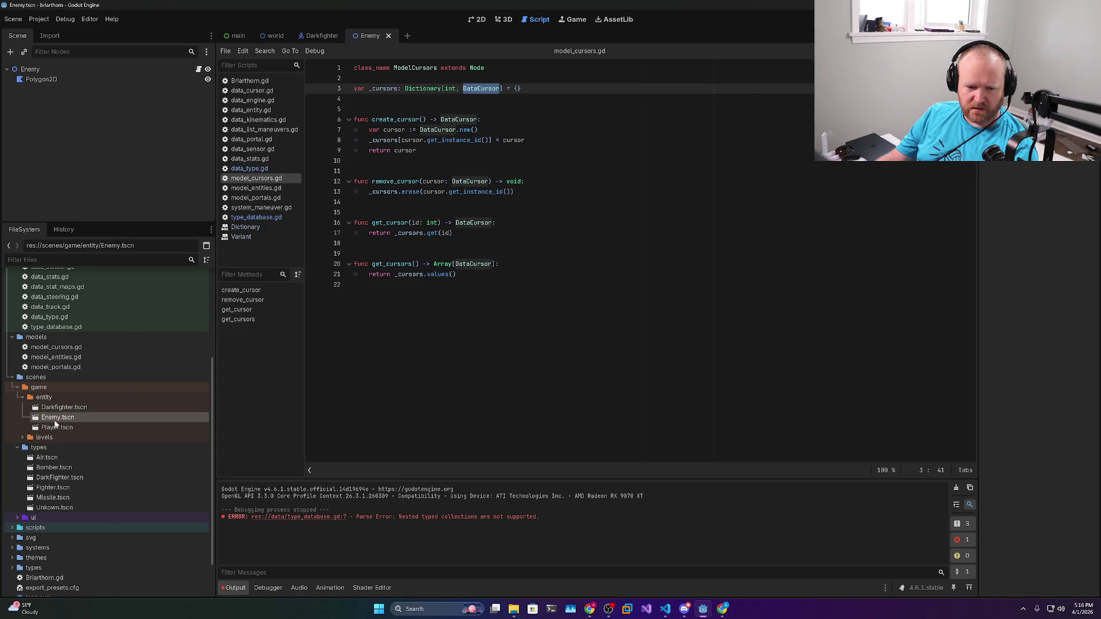
left_click(54, 428)
double_click(55, 428)
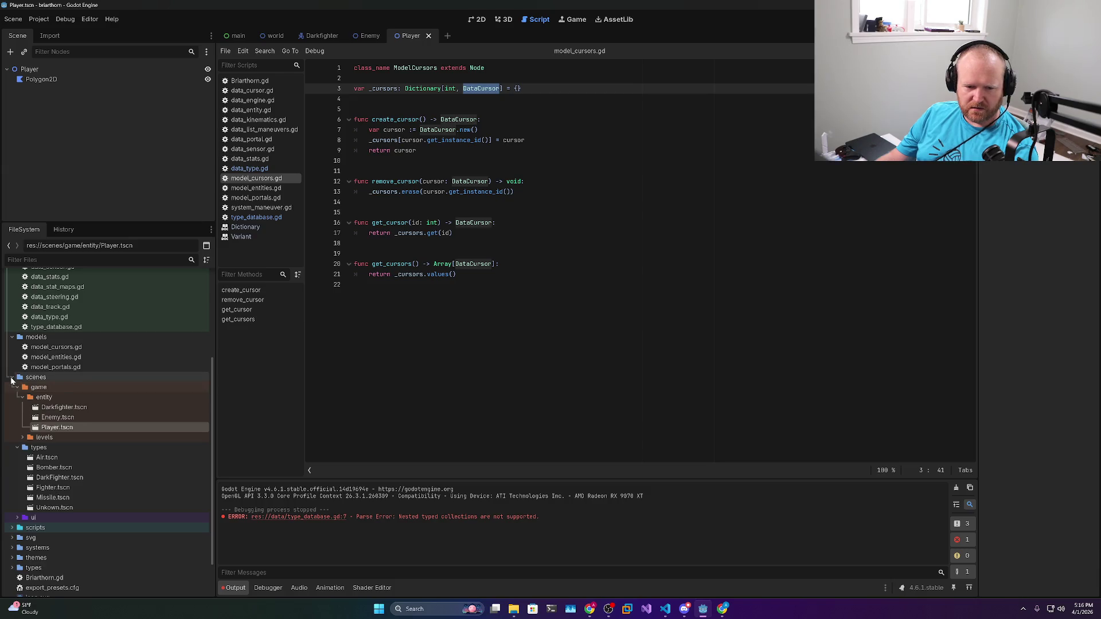
left_click(13, 377)
double_click(70, 417)
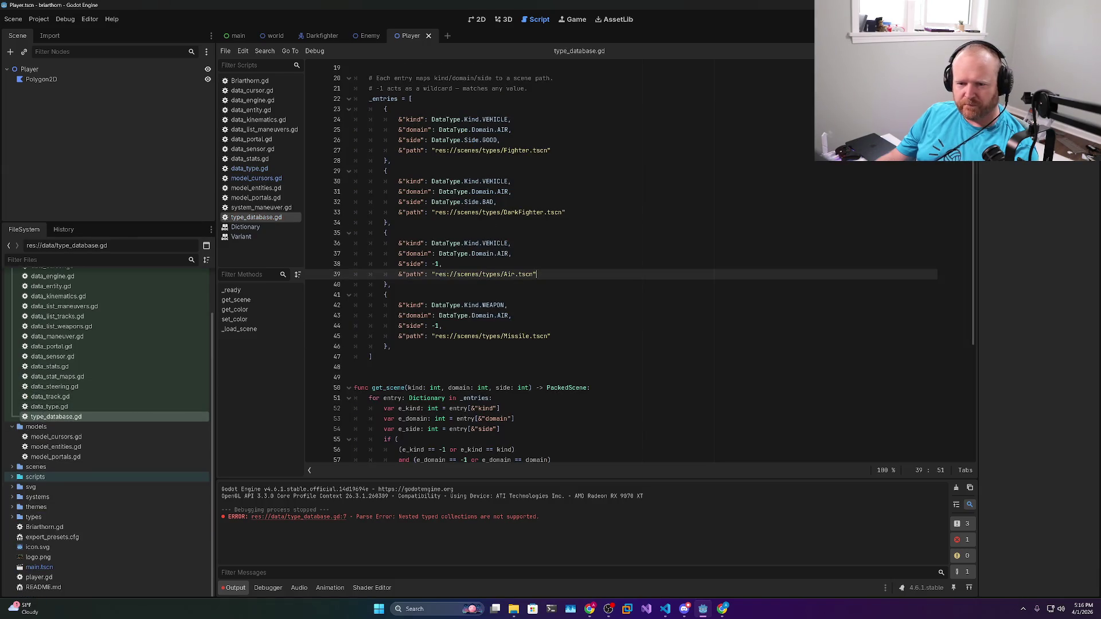
Select the DarkFighter scene path and peek into the scripts and scenes folders
left_click_drag(446, 212, 562, 213)
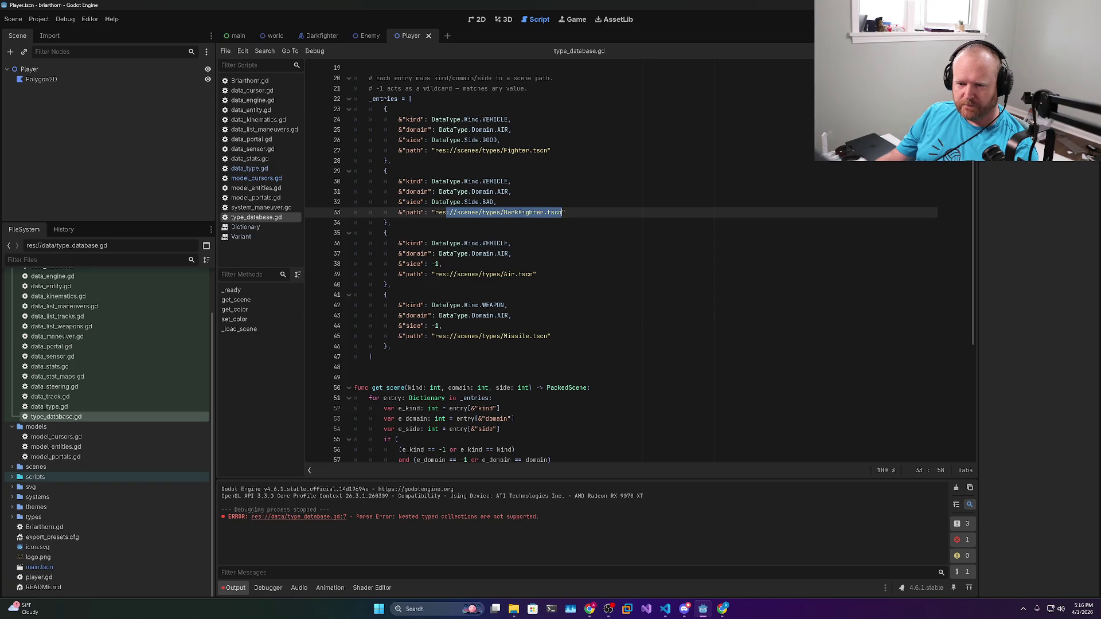
double_click(468, 212)
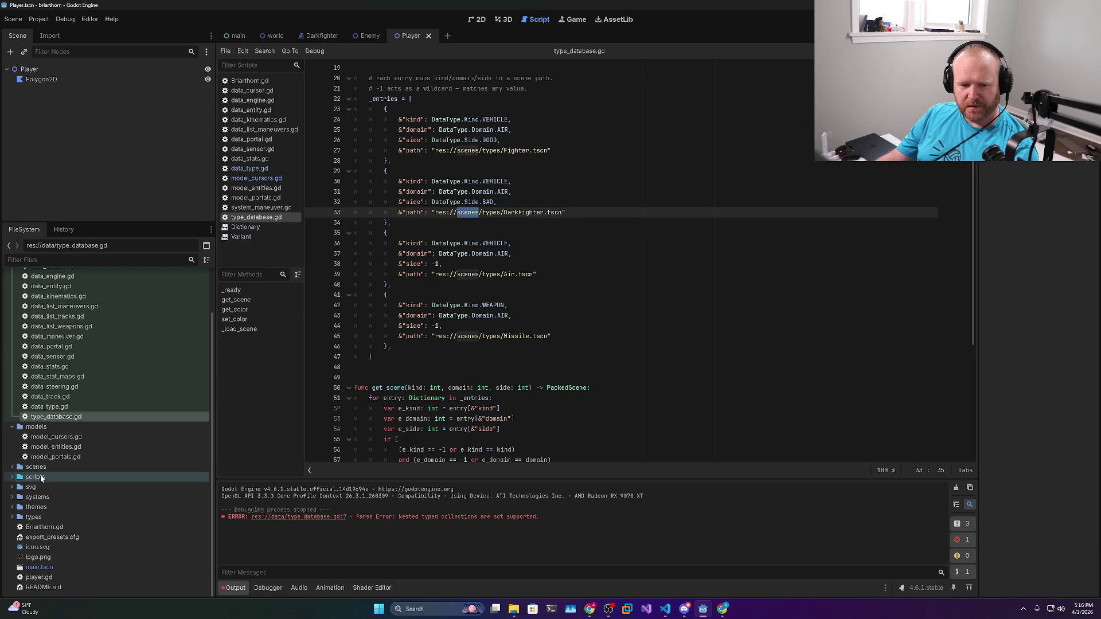
left_click(13, 478)
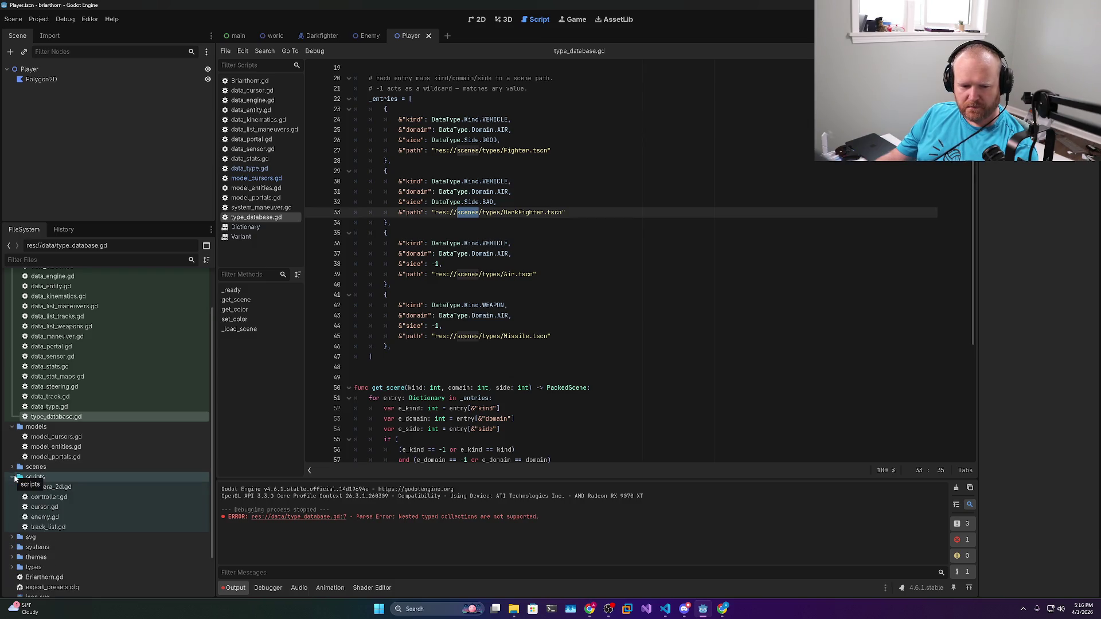
left_click(13, 477)
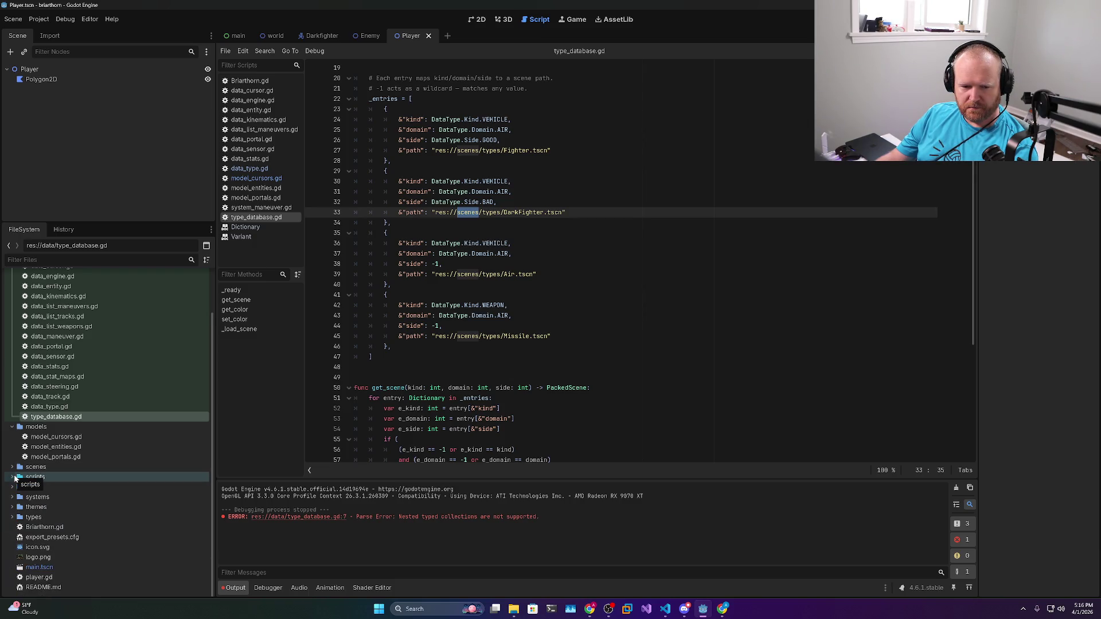
left_click(13, 466)
left_click(13, 467)
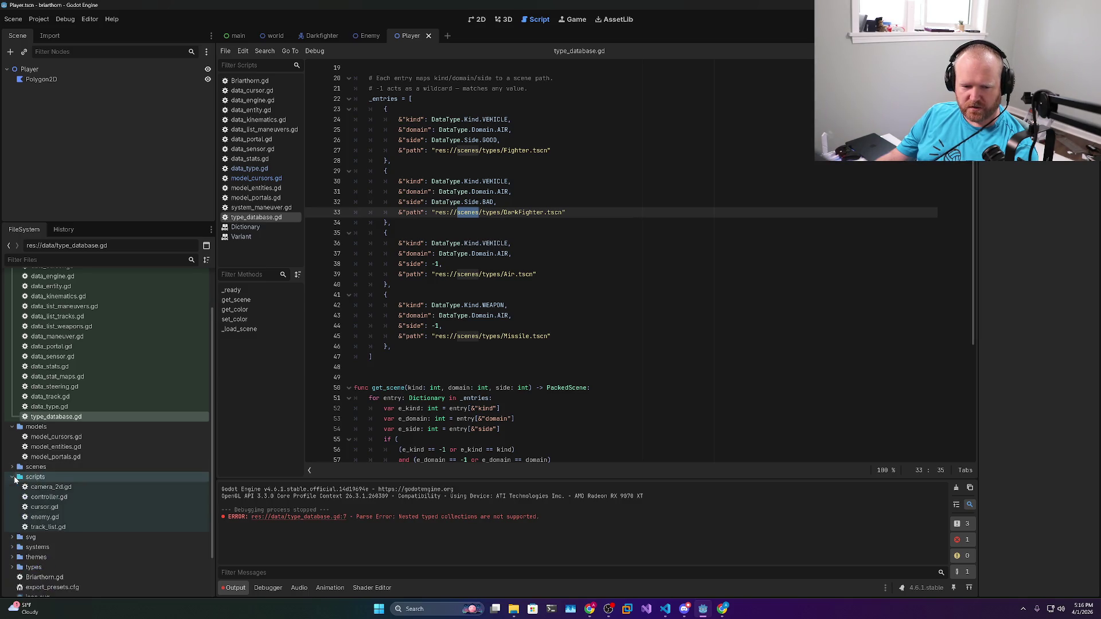
Delete the svg folder from the project and switch to the 2D view
left_click(12, 487)
left_click(12, 488)
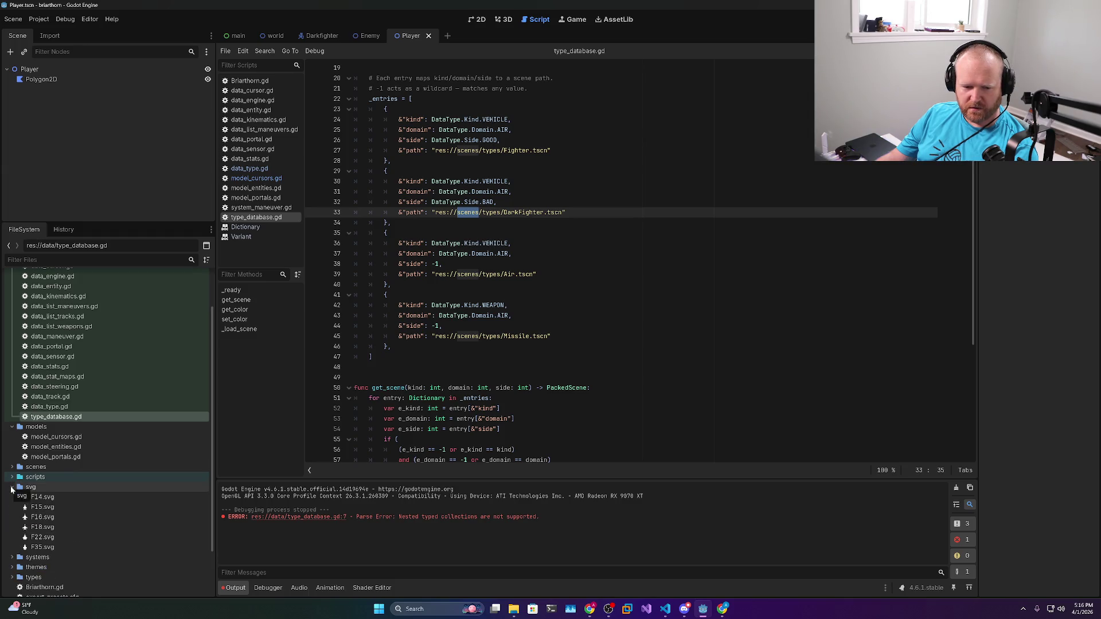
right_click(36, 487)
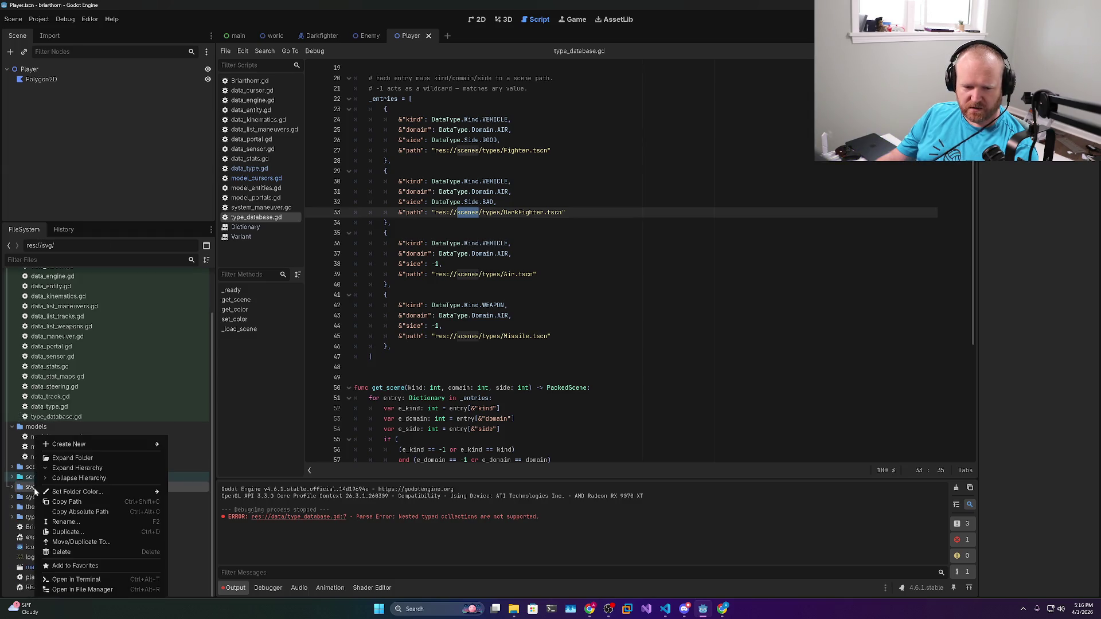
left_click(62, 552)
left_click(497, 355)
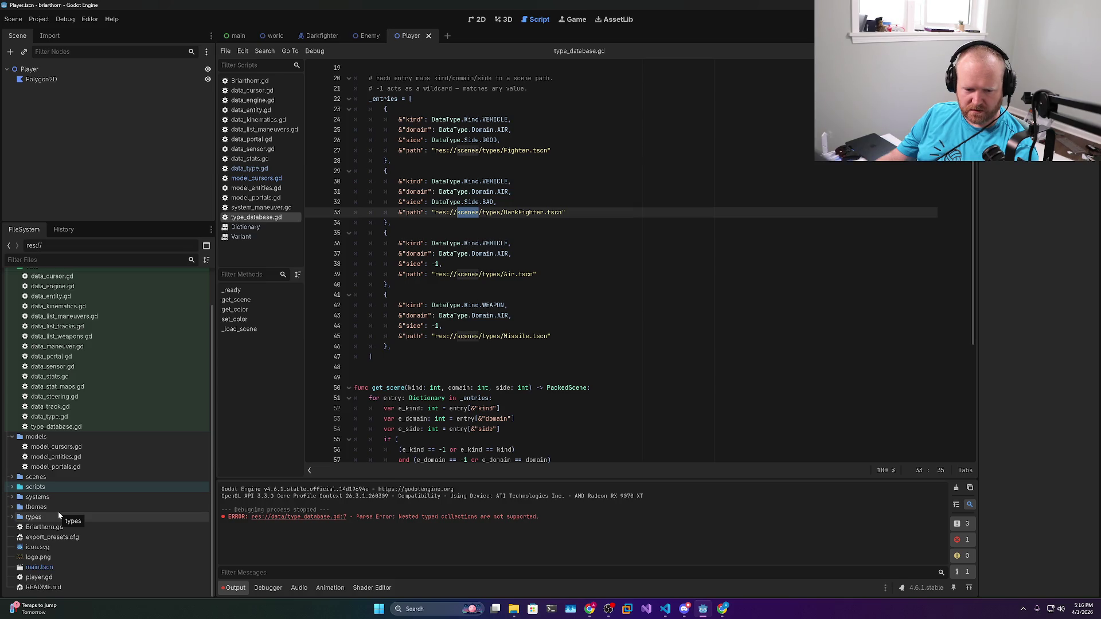
left_click(473, 20)
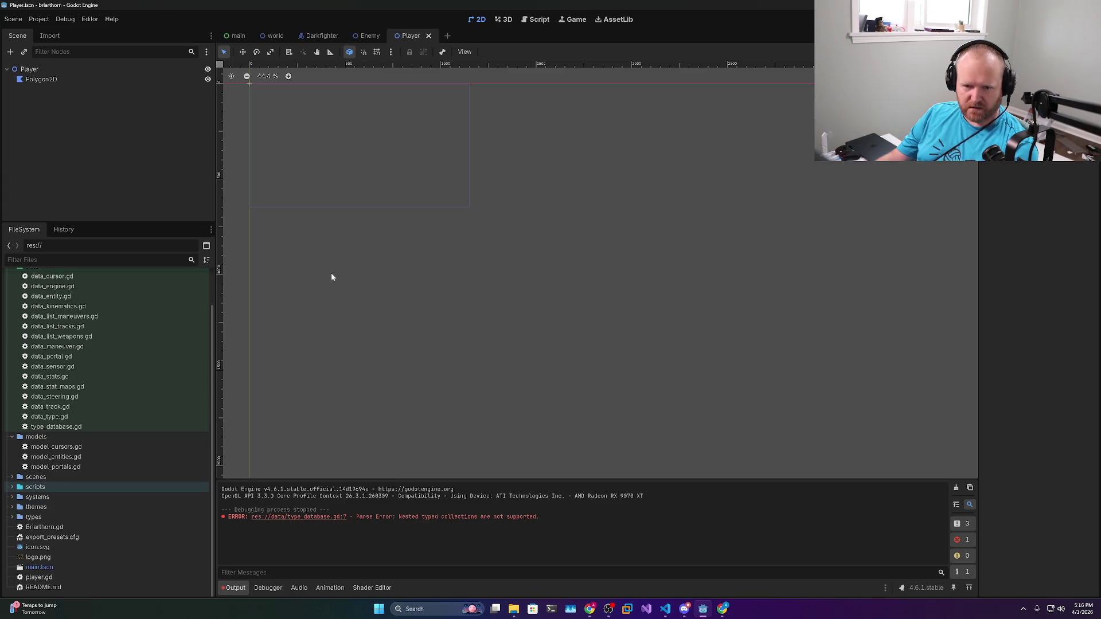
Run the main scene with F5 and stop it with F8
left_click(235, 36)
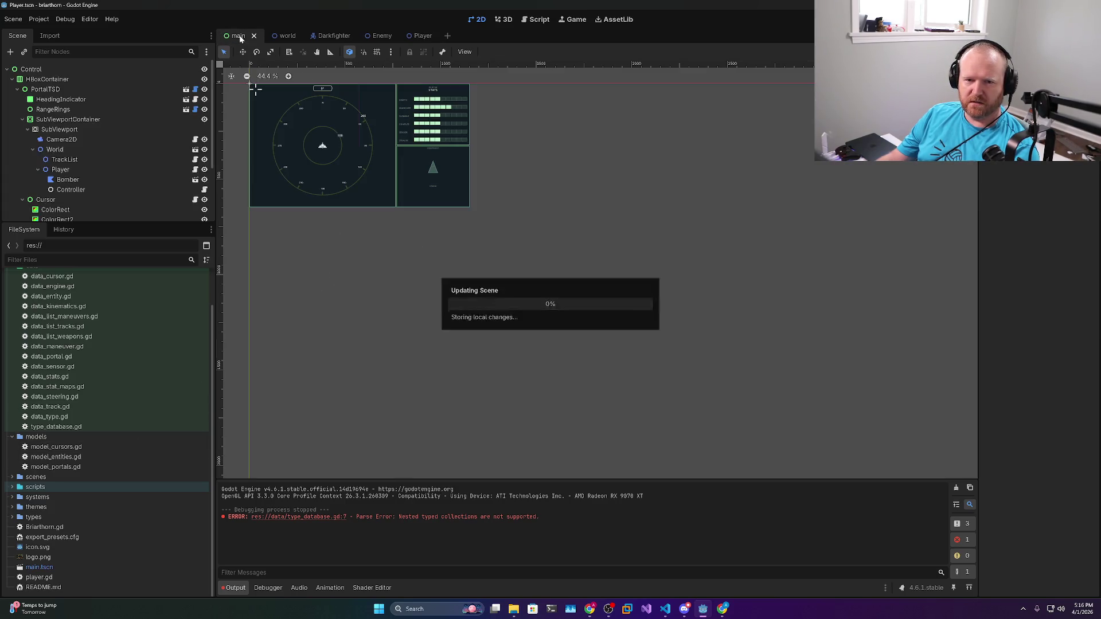
key("F5")
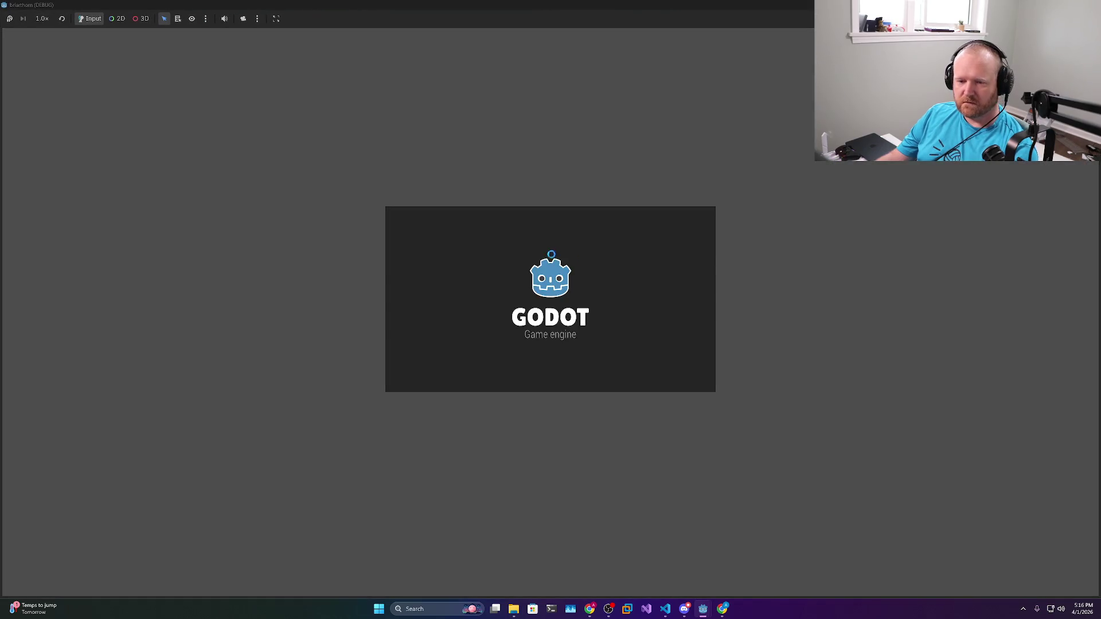
scroll(480, 266, "down", 8)
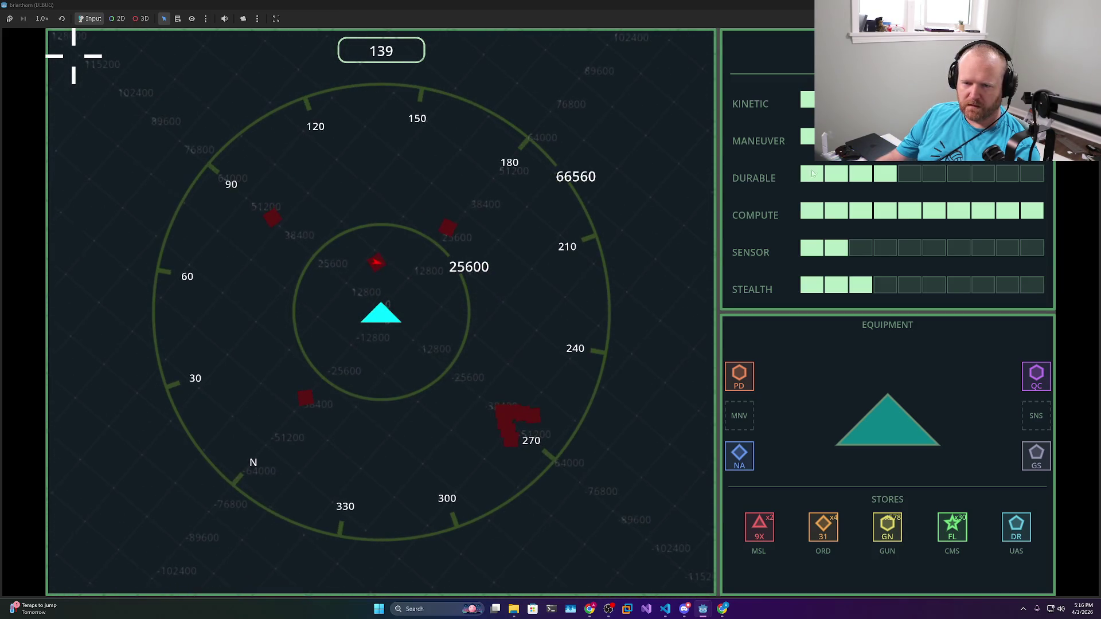
key("F8")
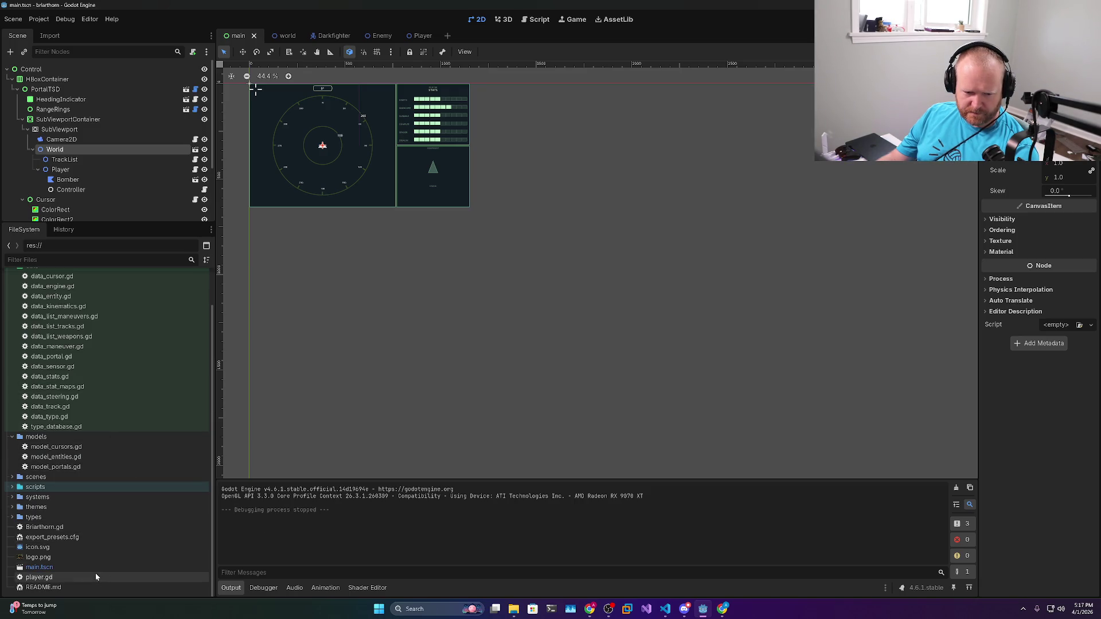
Collapse the models and data folders and bring Visual Studio Code forward
left_click(33, 477)
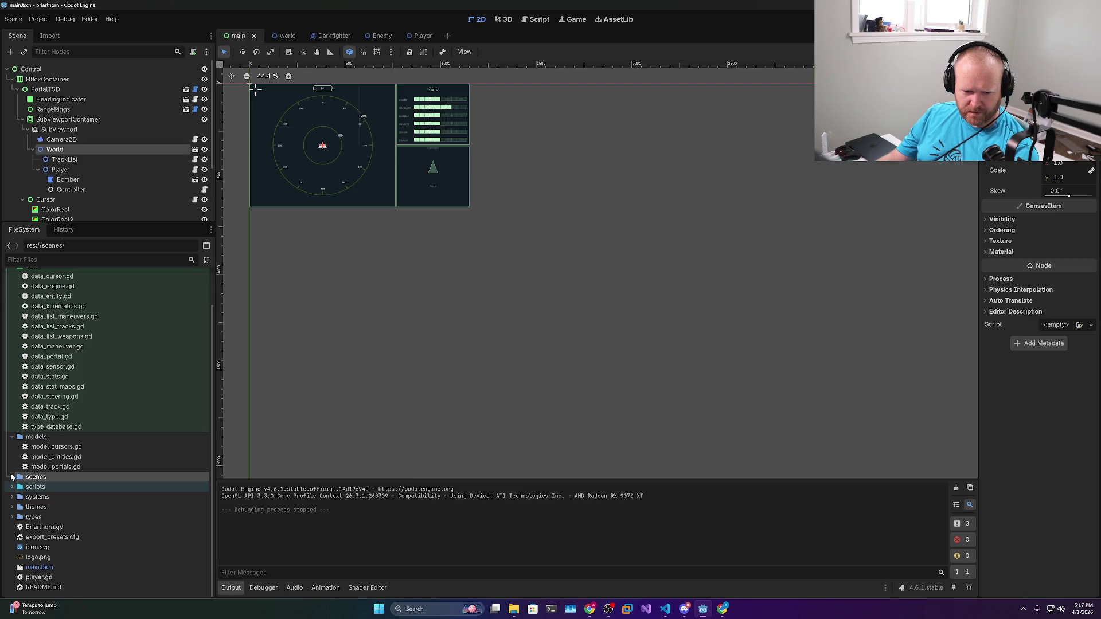
left_click(12, 437)
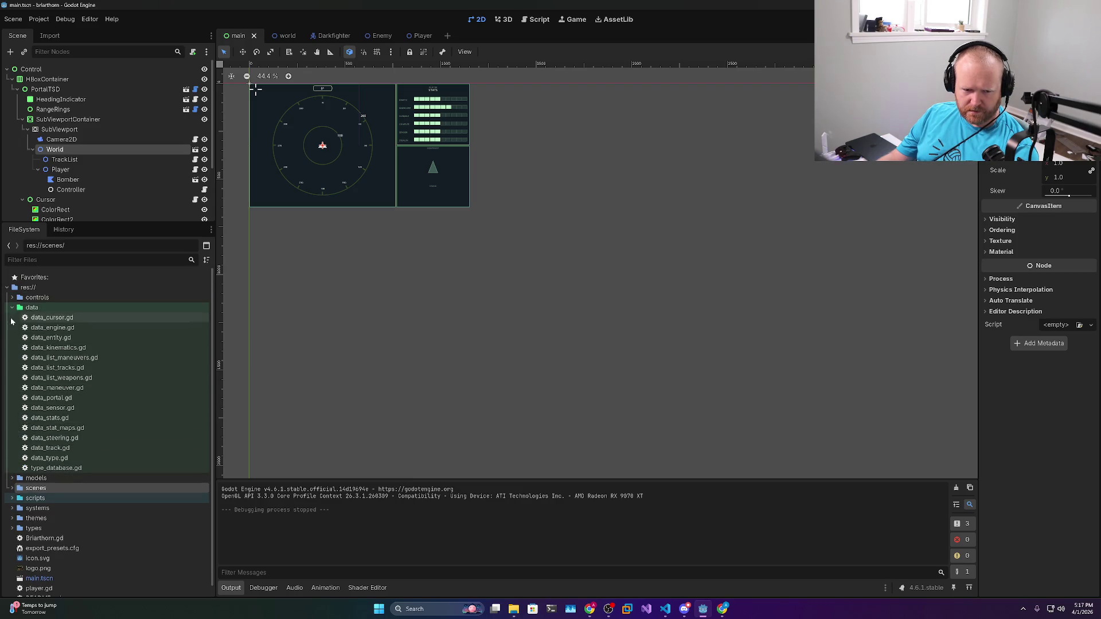
left_click(12, 308)
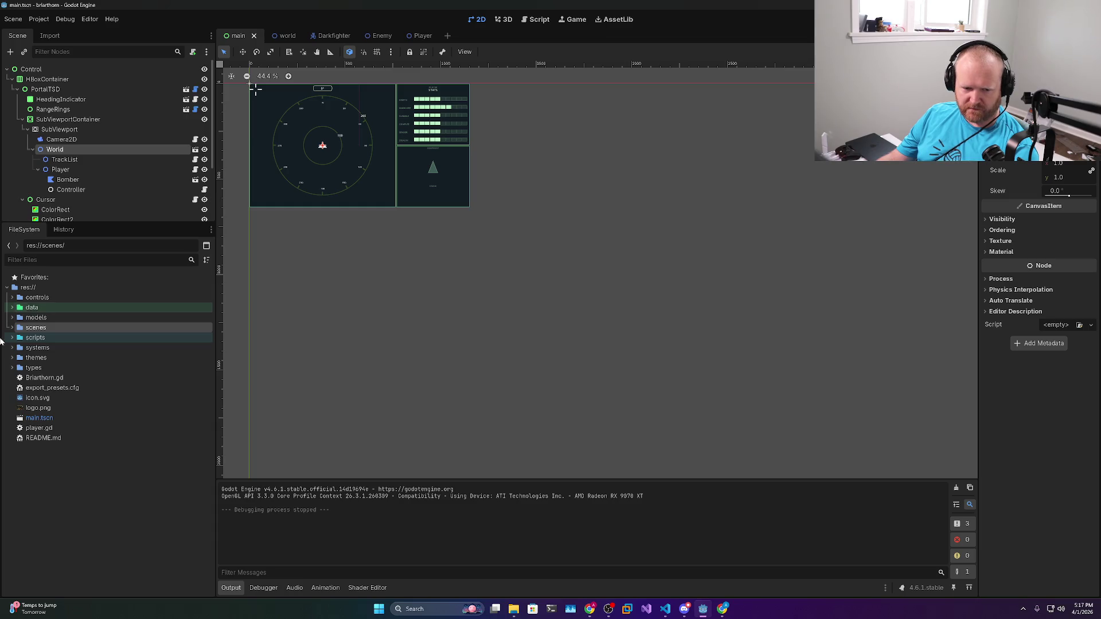
left_click(664, 610)
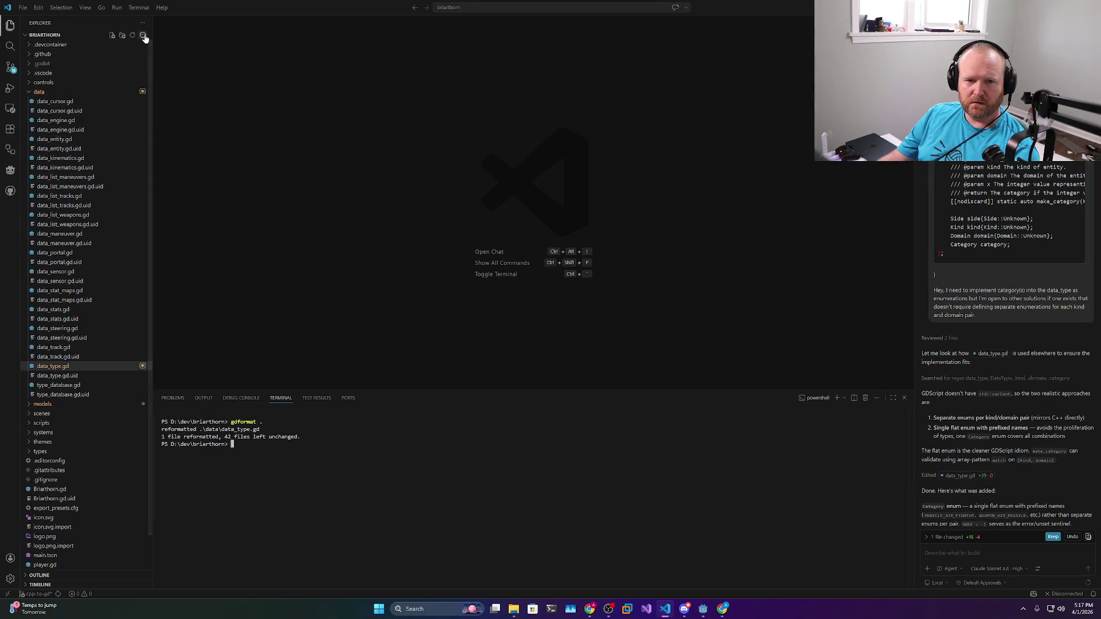
Widen the Source Control sidebar, stage all 16 changes including deleted svg files, and minimize
left_click(146, 35)
left_click(11, 68)
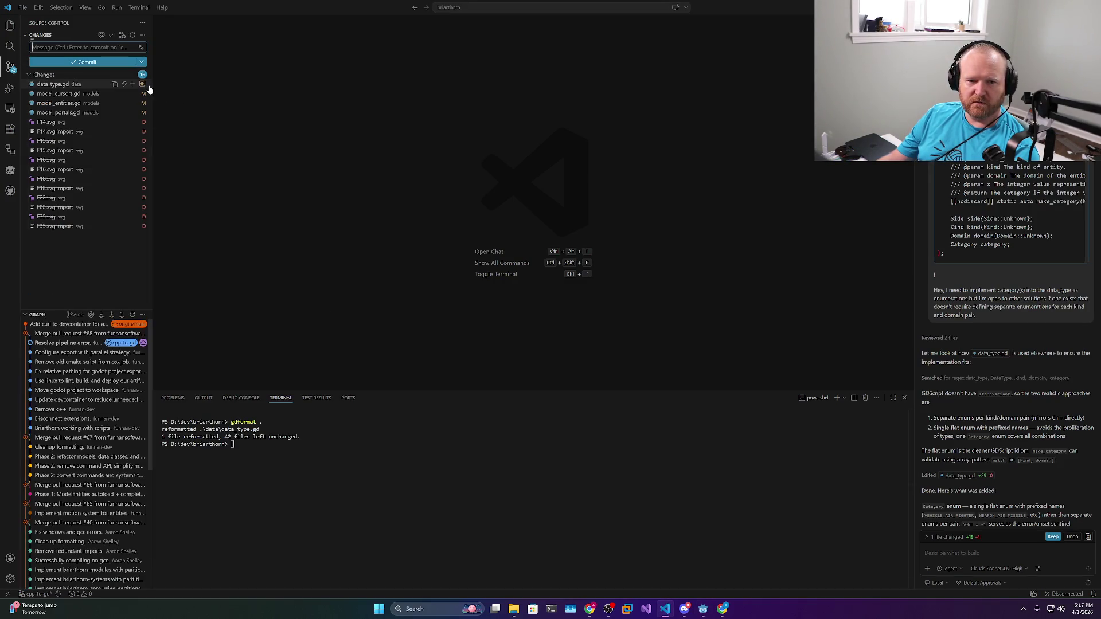
left_click_drag(152, 83, 218, 85)
left_click(196, 75)
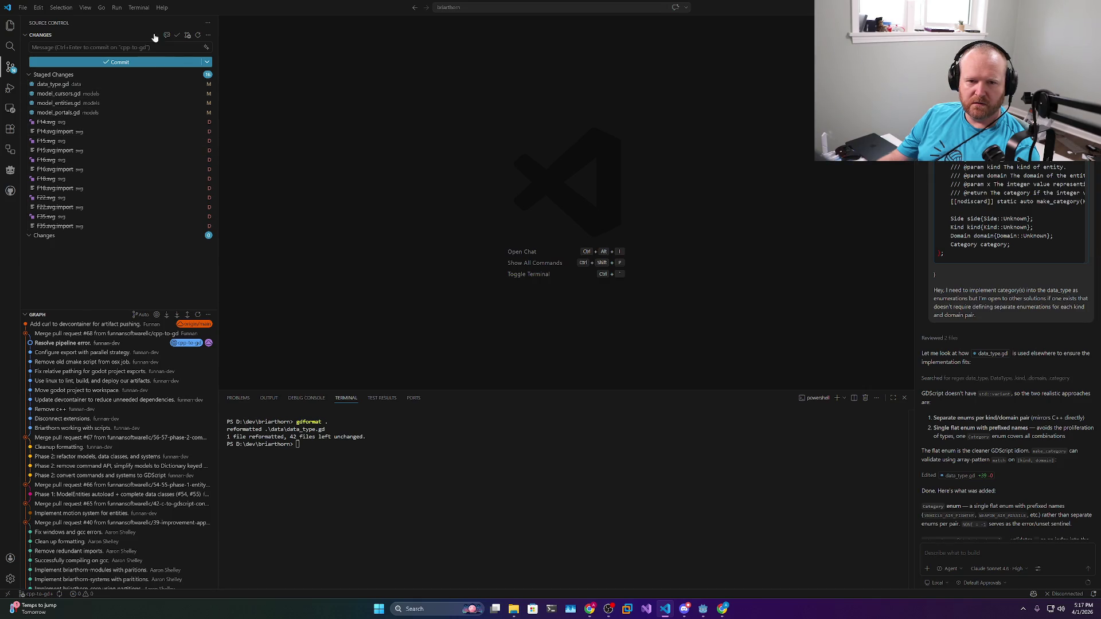
left_click(1035, 7)
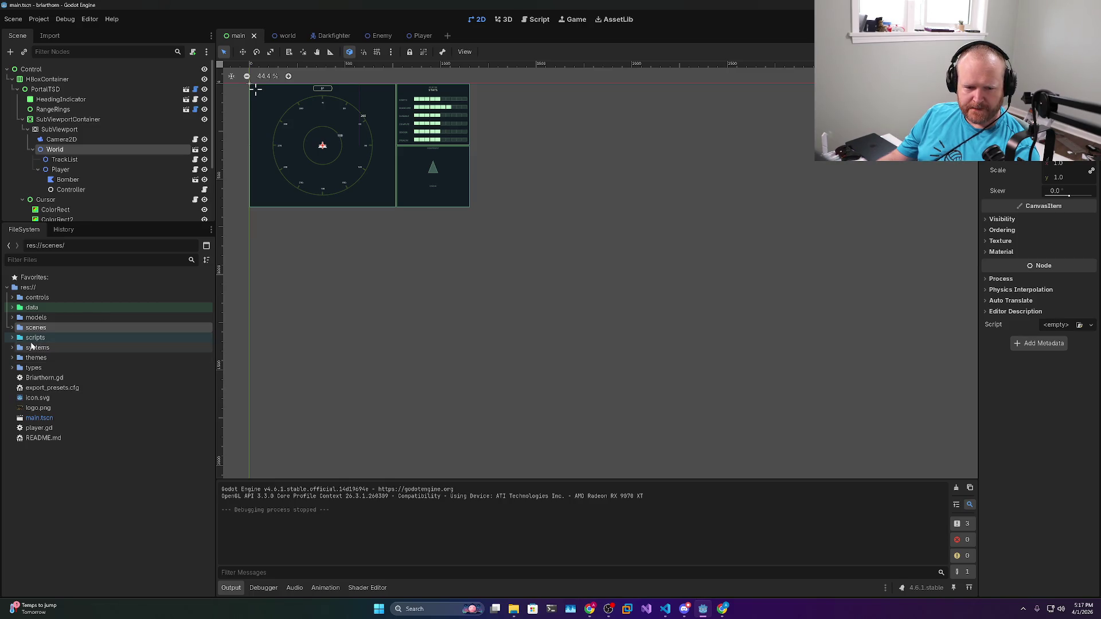
View the briarthorn repository's Issues list from the GitHub Type.hpp tab, then return to Godot
left_click(589, 609)
left_click(142, 4)
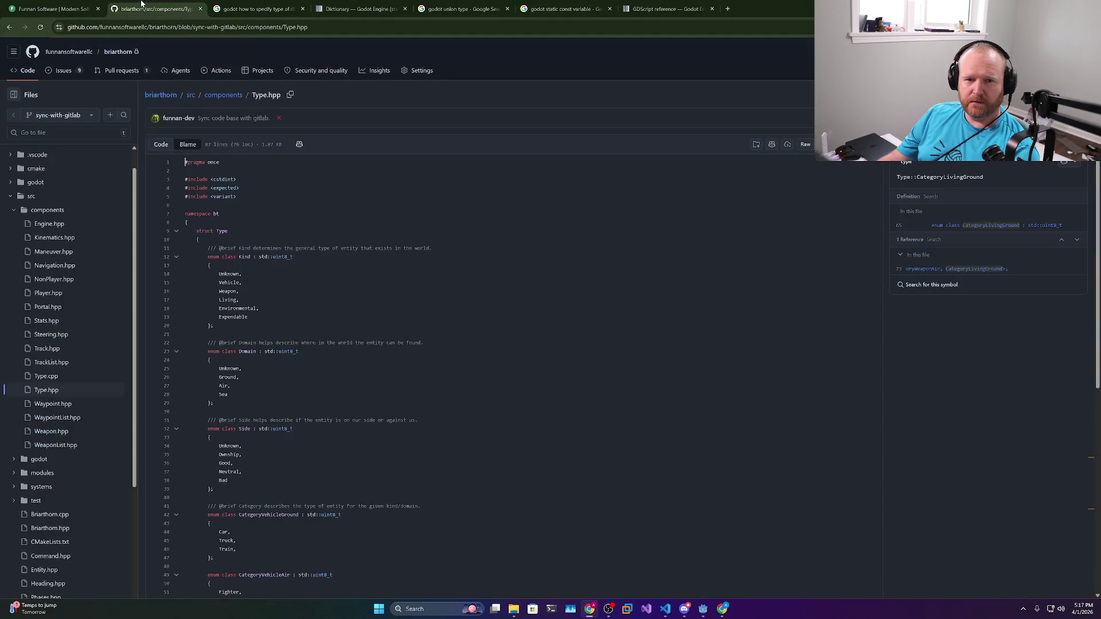
left_click(66, 77)
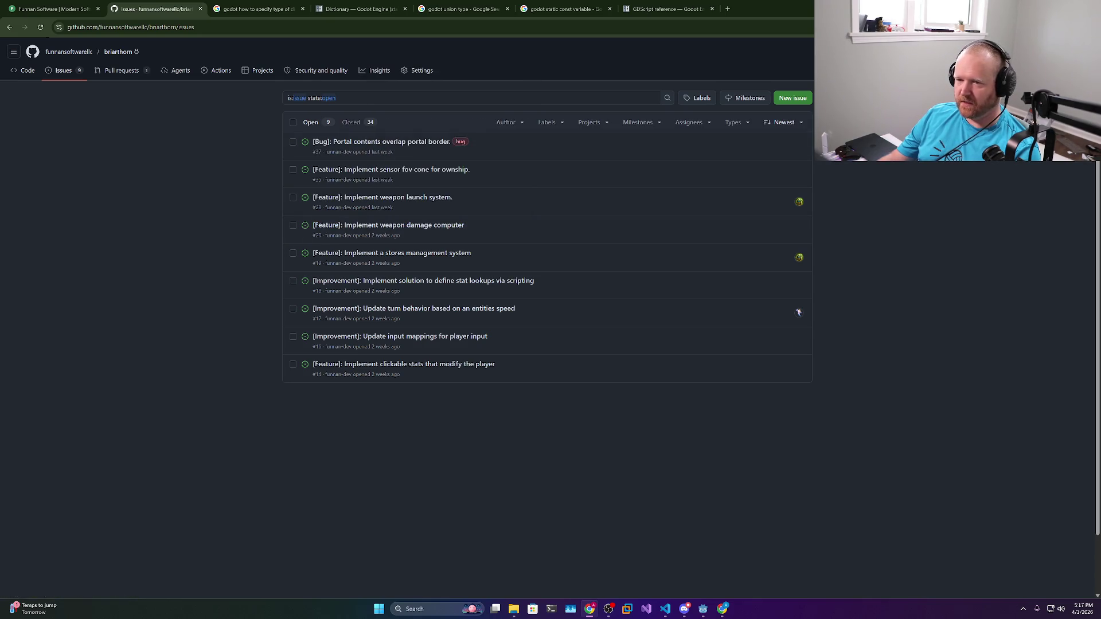
key("alt+Tab")
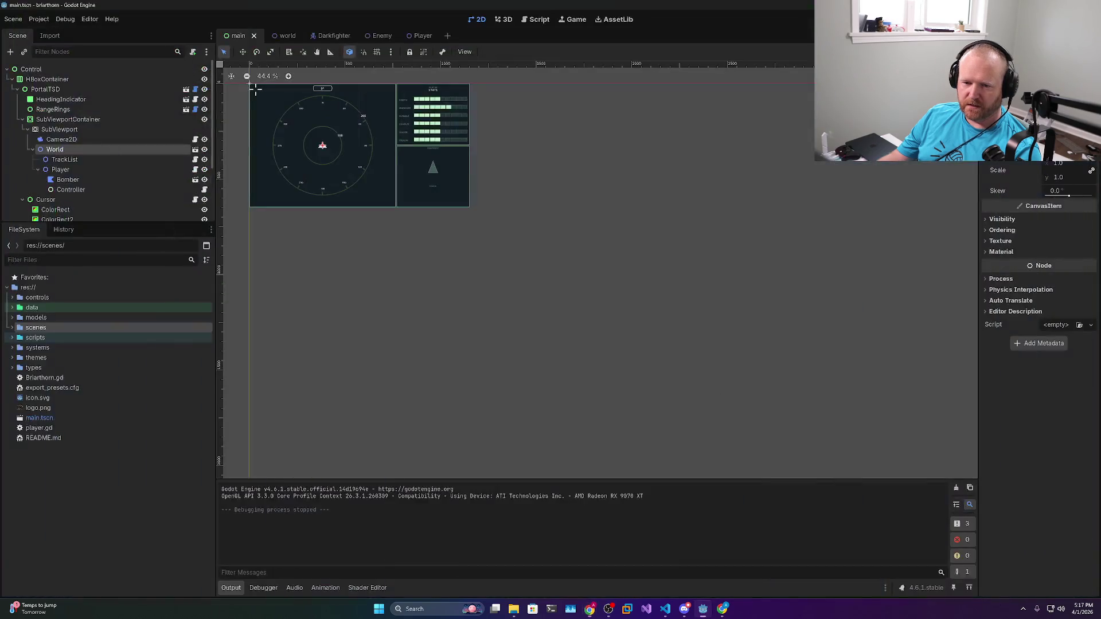
Run the project again to show the radar HUD at heading 112 with red contacts
key("F5")
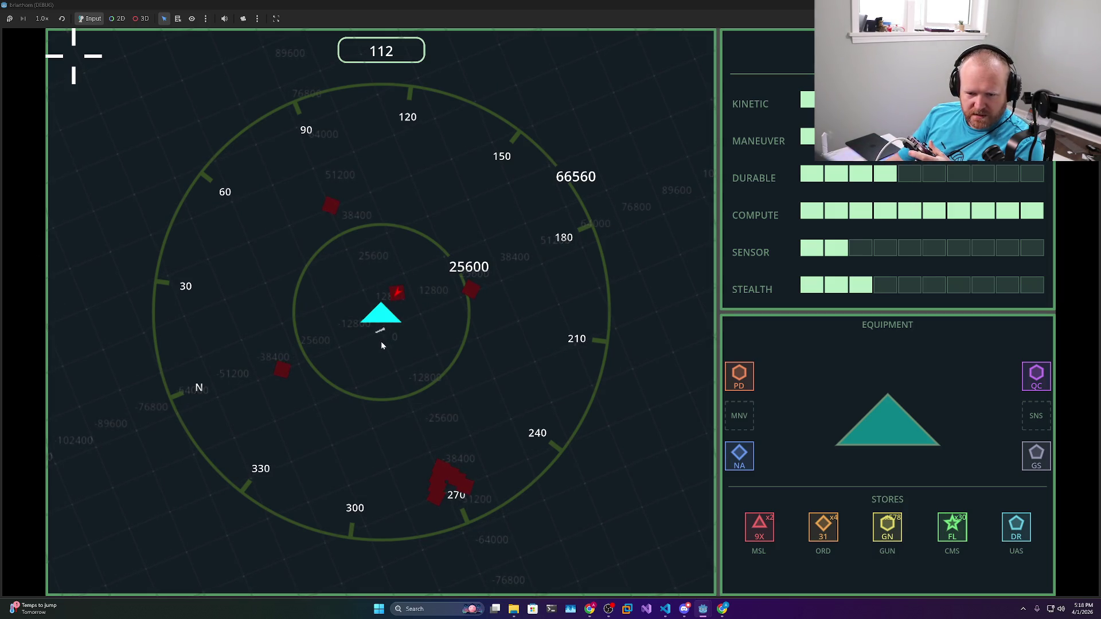
Zoom the radar range, steer left and right to heading 192, then quit the game
scroll(381, 344, "down", 1)
scroll(381, 344, "up", 3)
key("a")
key("a")
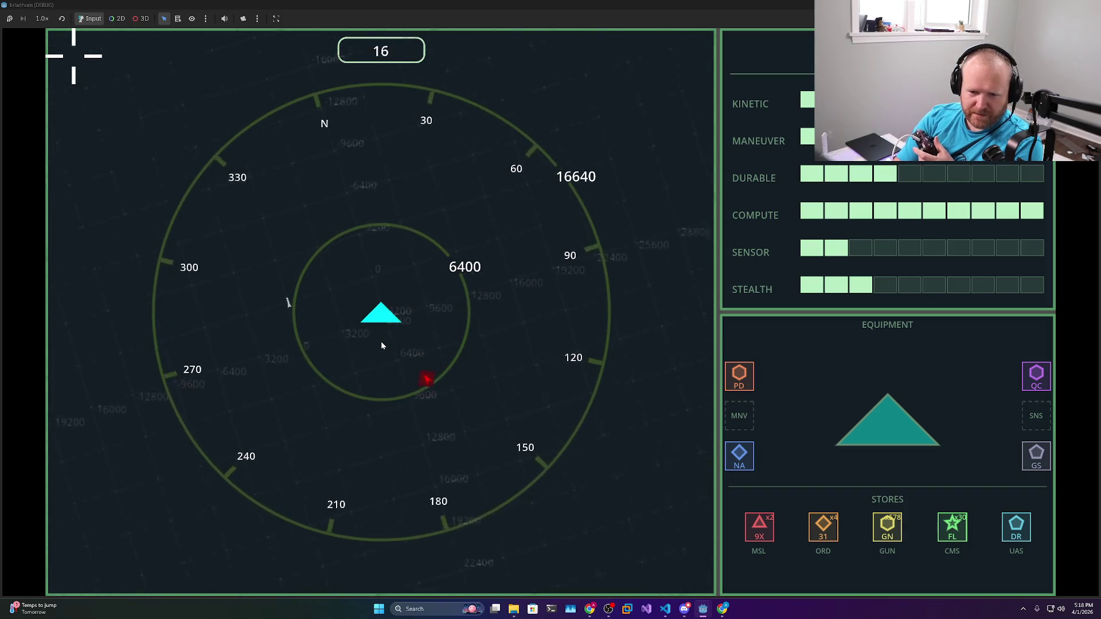
key("a")
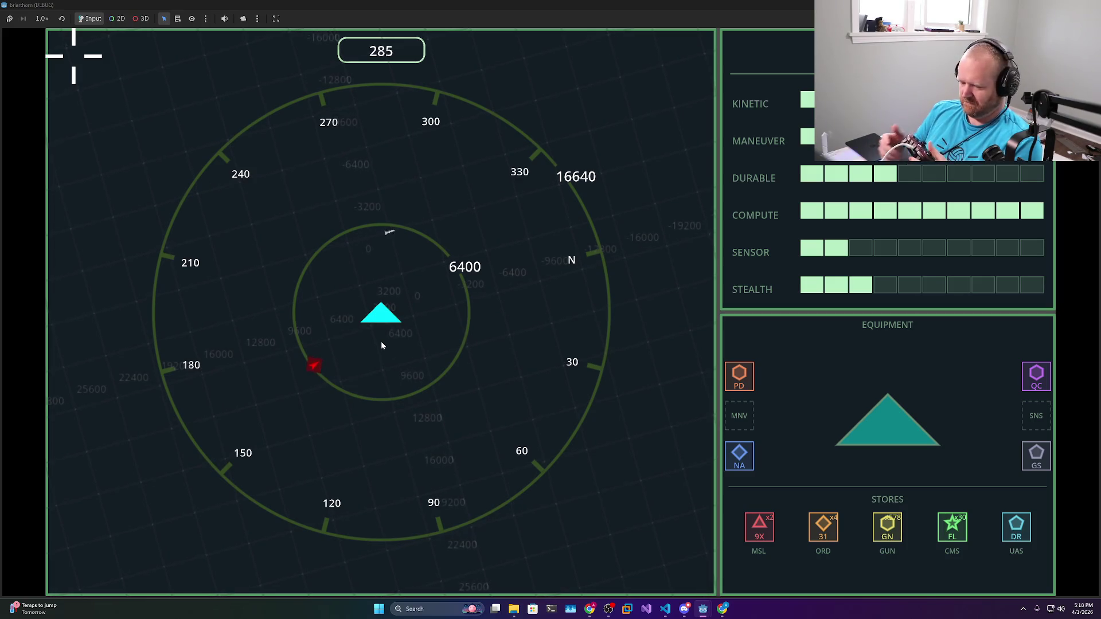
key("a")
key("a")
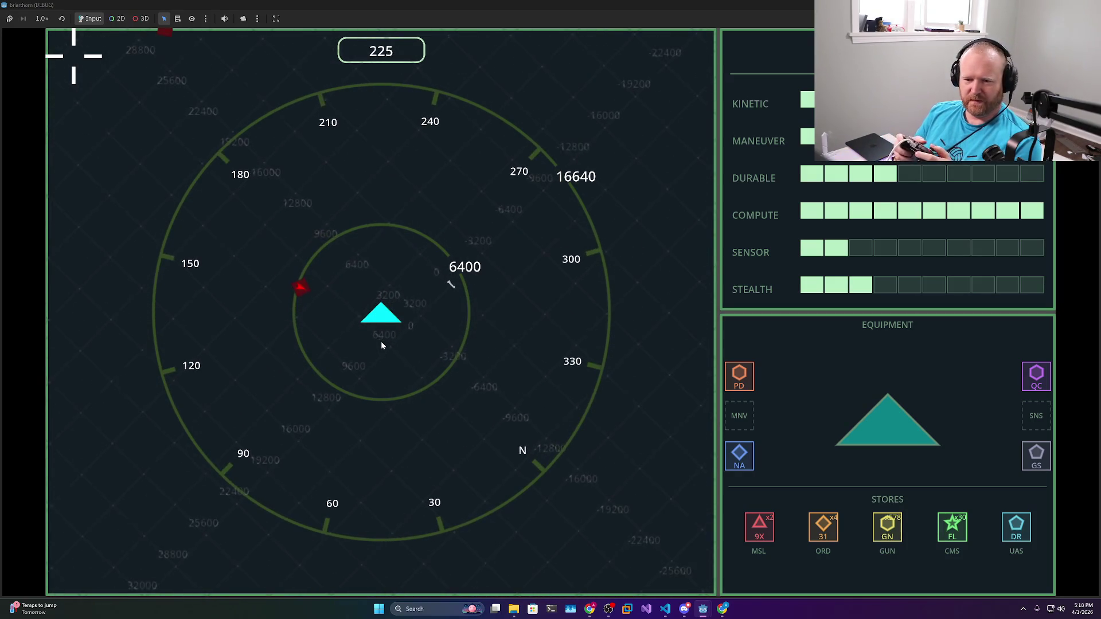
key("a")
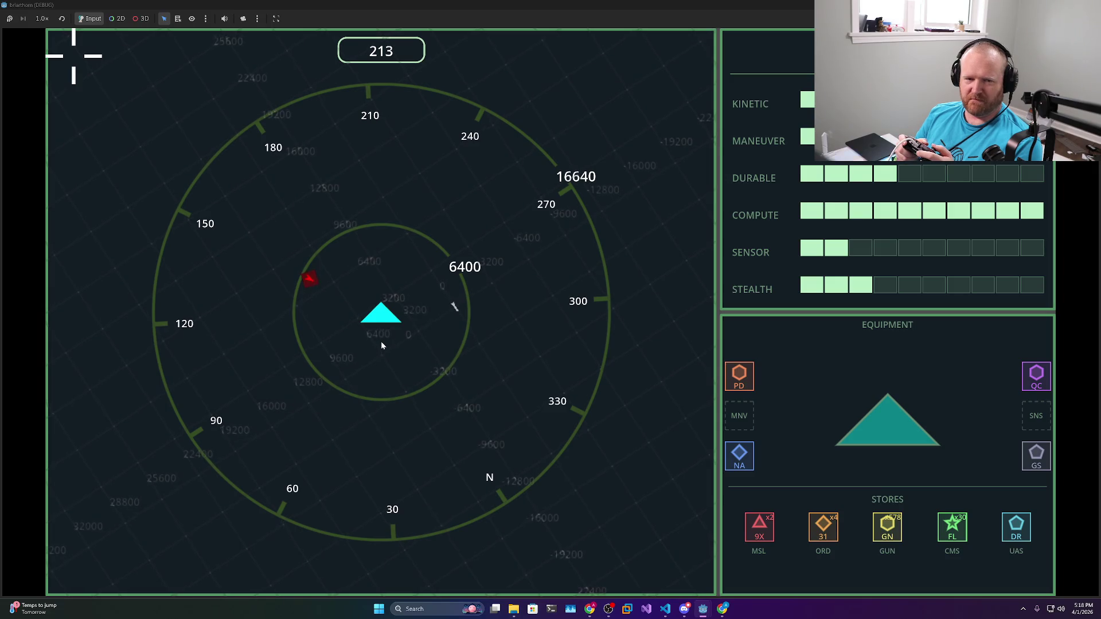
key("d")
key("d")
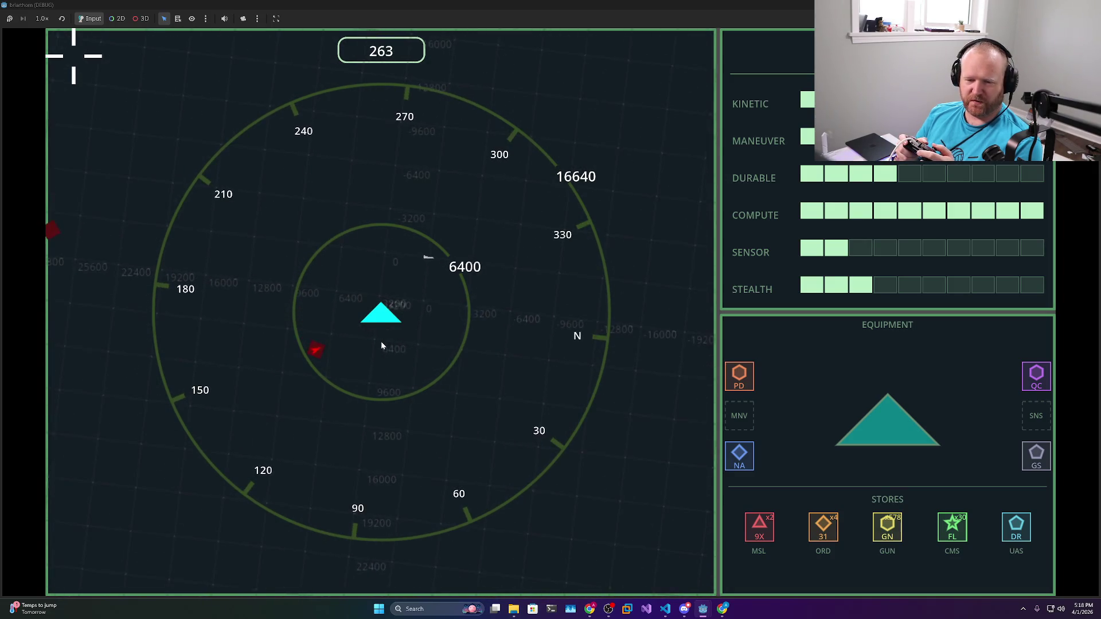
key("a")
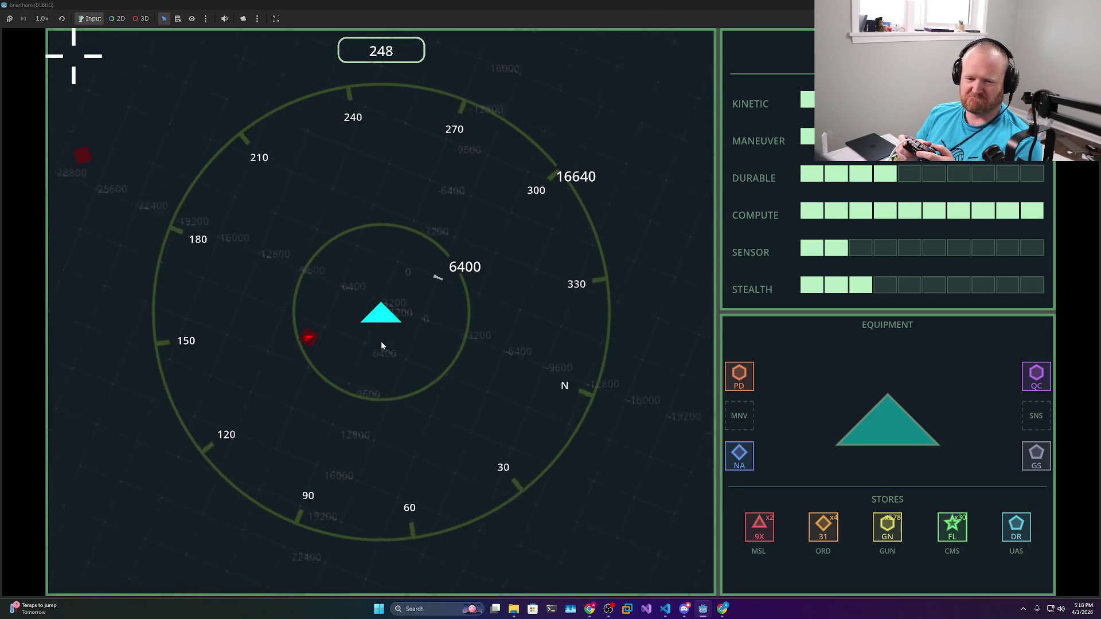
key("a")
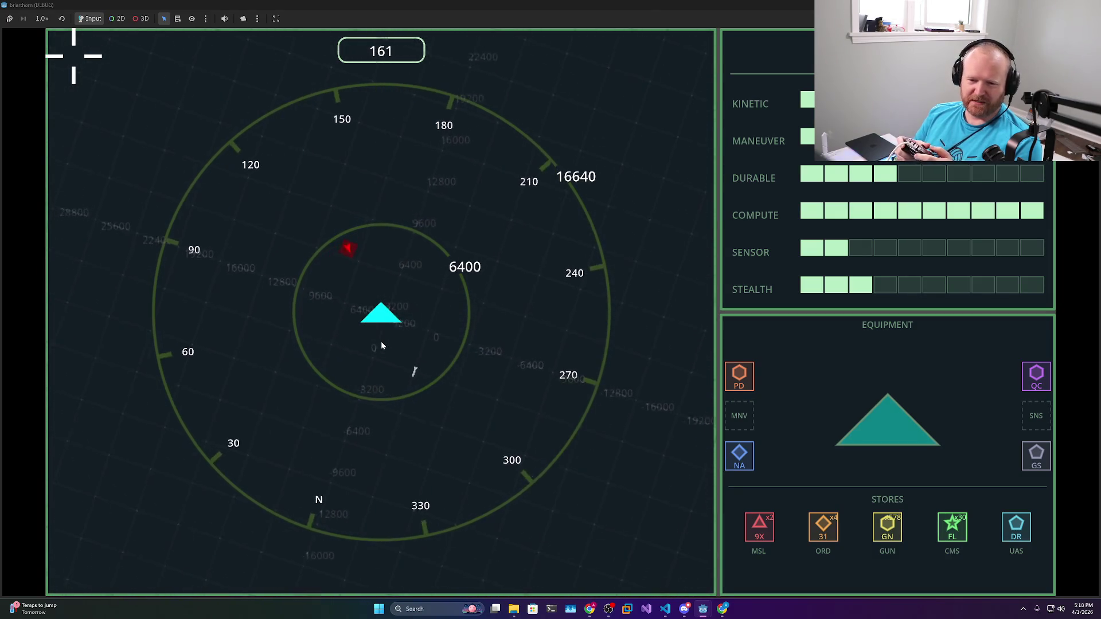
key("d")
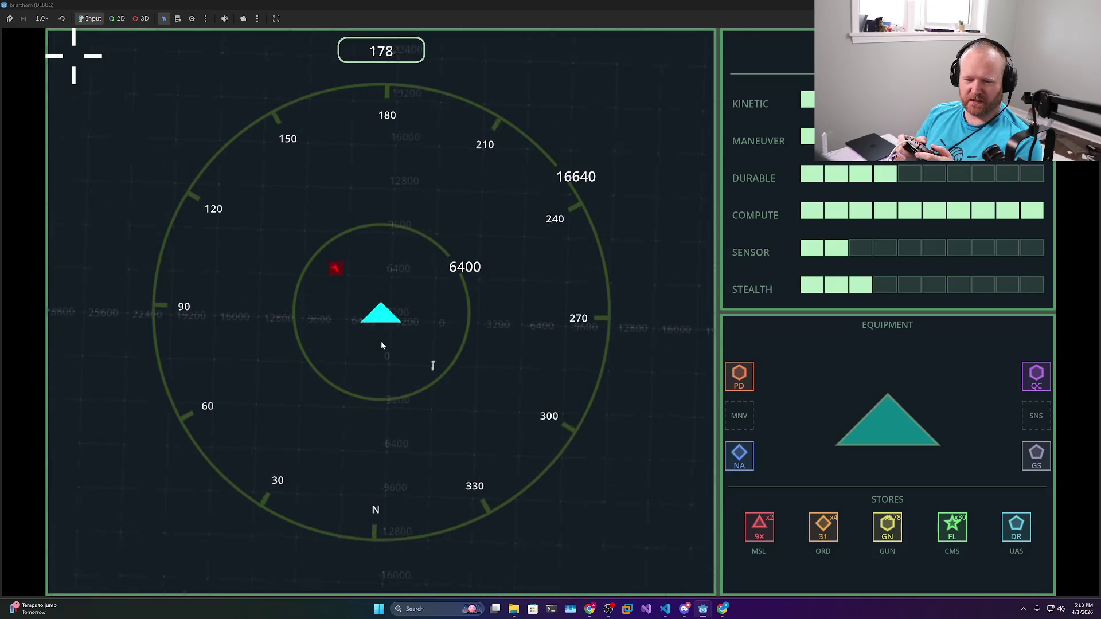
key("a")
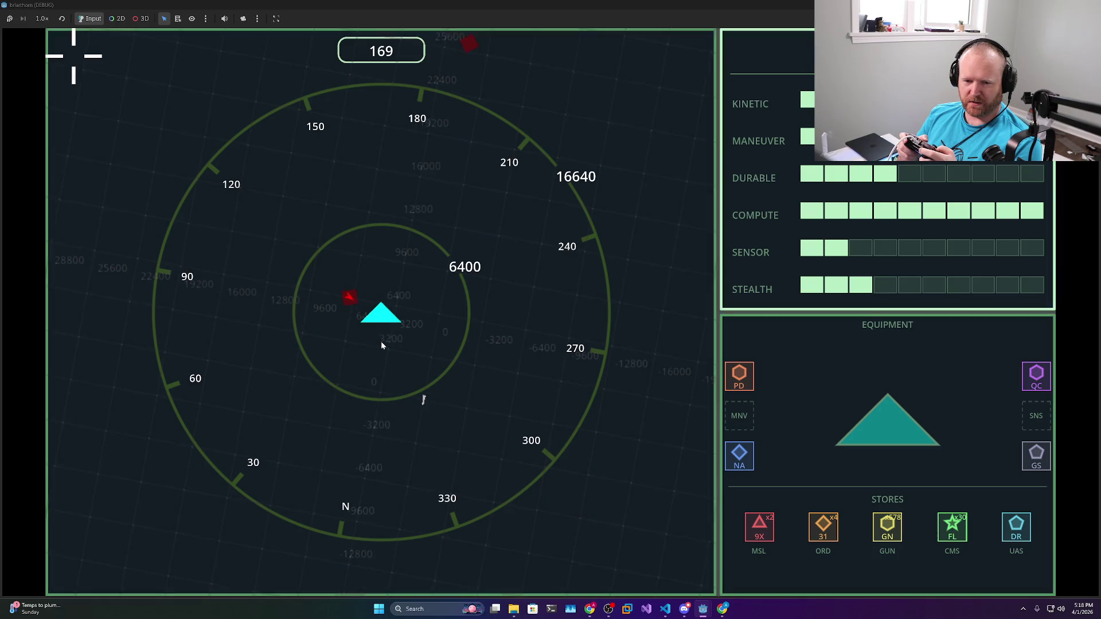
key("d")
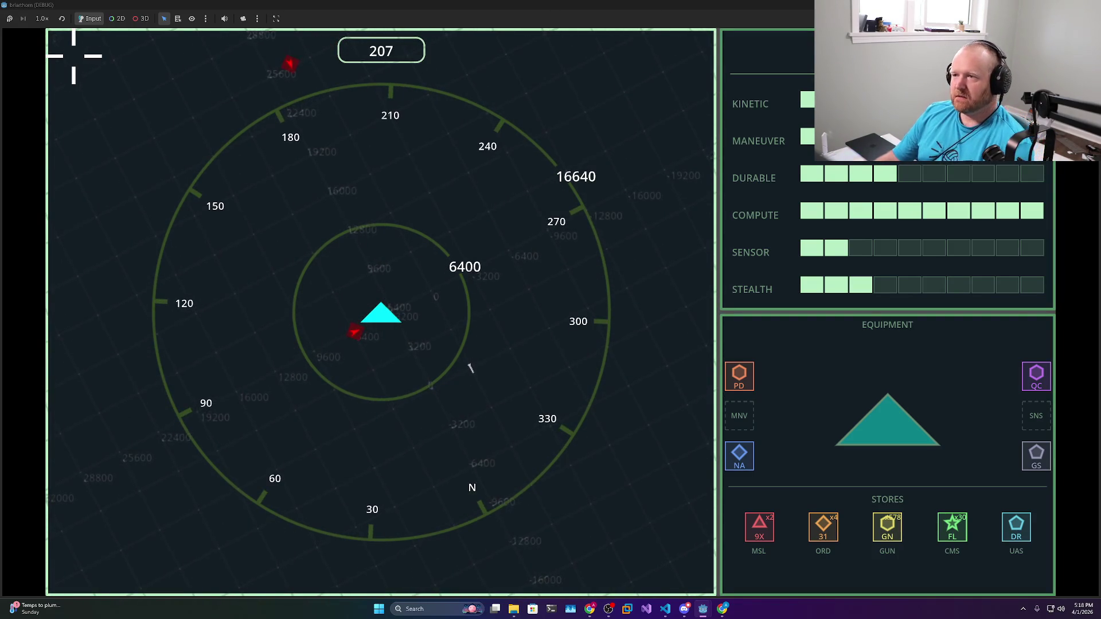
key("Escape")
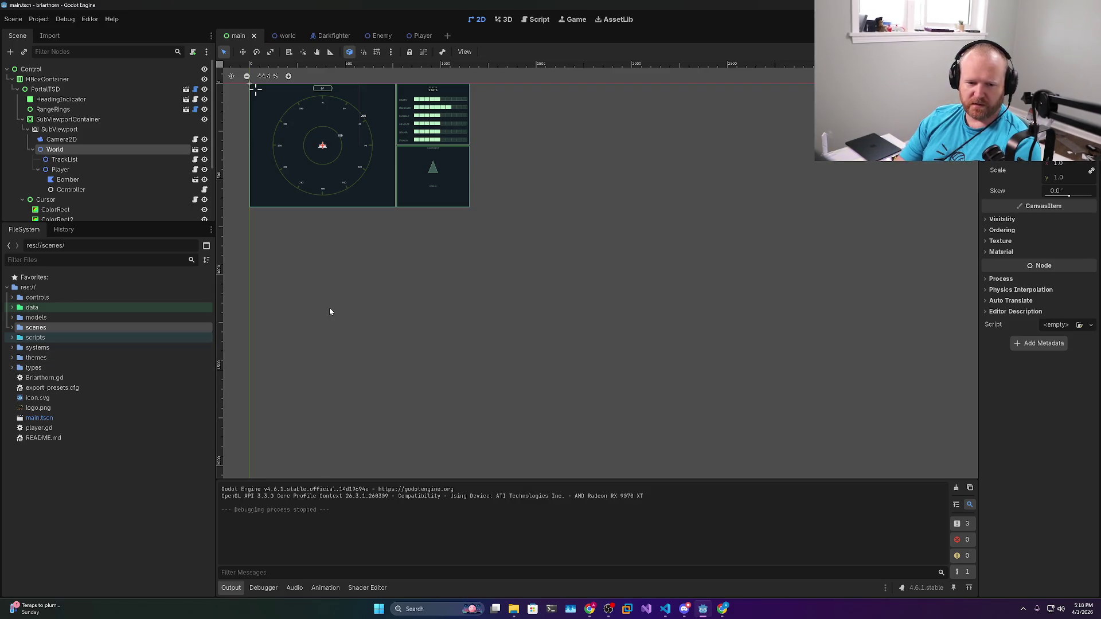
Open cursor.gd and select its cursor_data reference on line 5
key("ctrl+alt+o")
type("cursor")
key("Return")
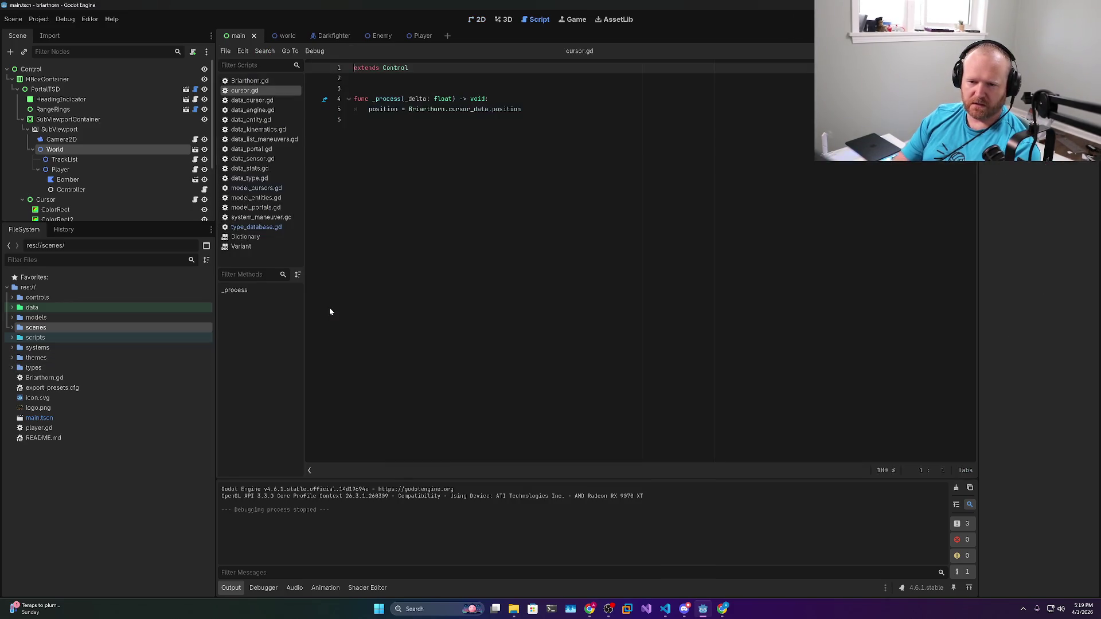
double_click(469, 109)
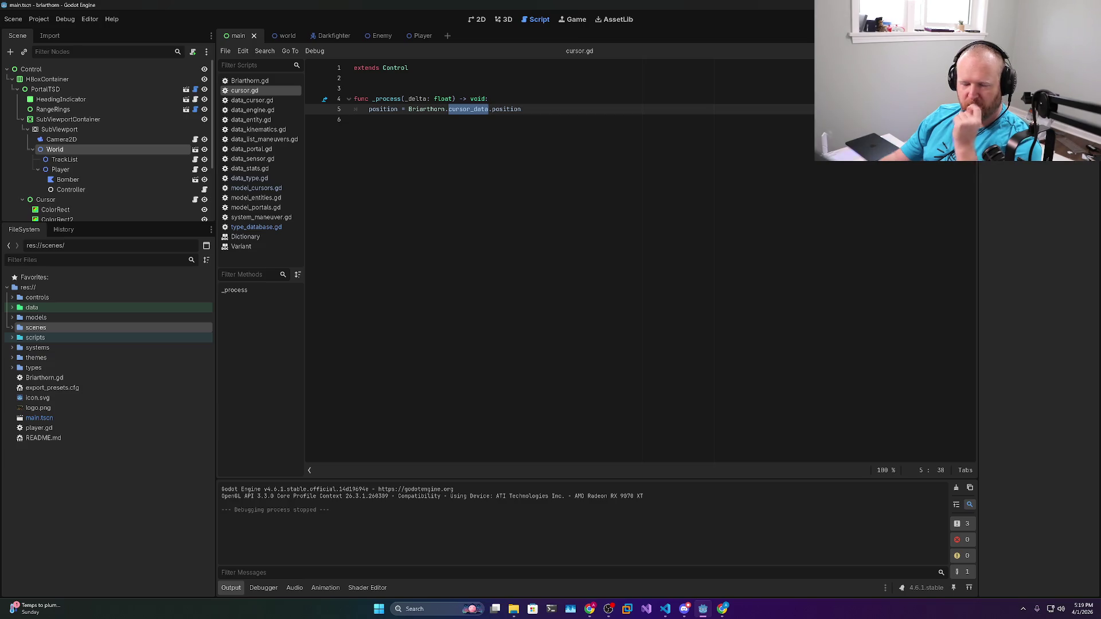
Open controller.gd and inspect the Briarthorn cursor_data and axis_x/axis_y lines 10–13
key("ctrl+alt+o")
type("controller")
key("Return")
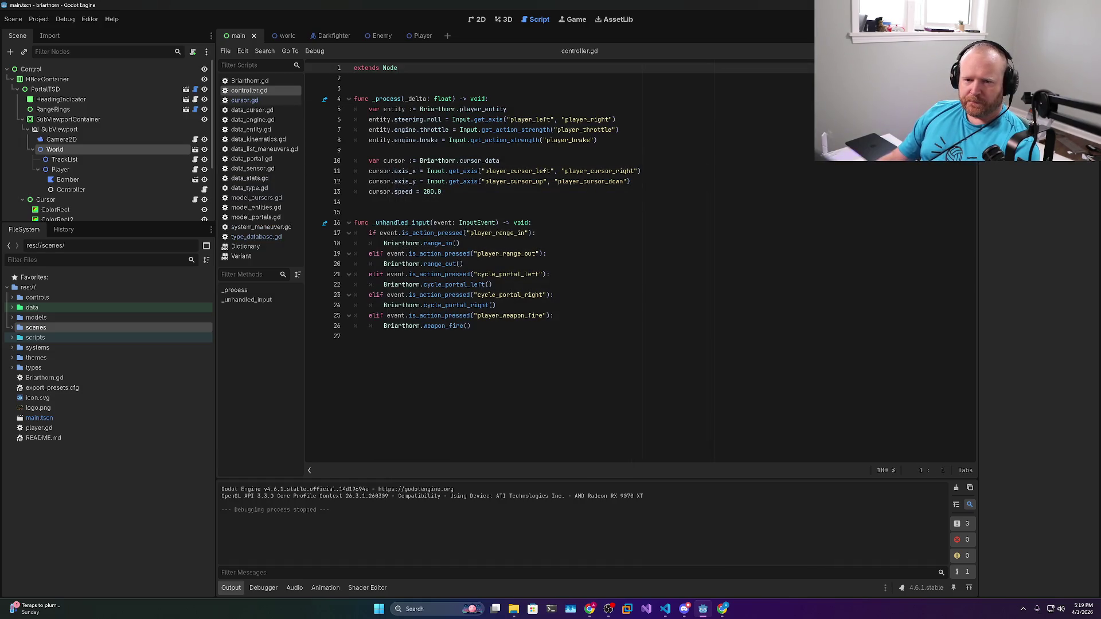
left_click(479, 161)
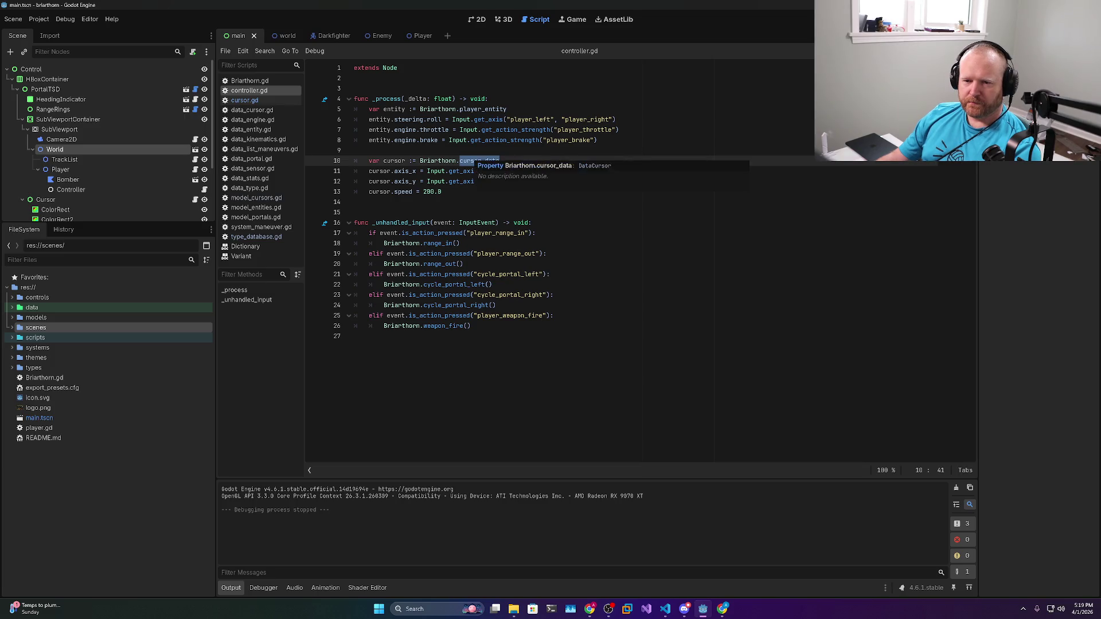
double_click(438, 161)
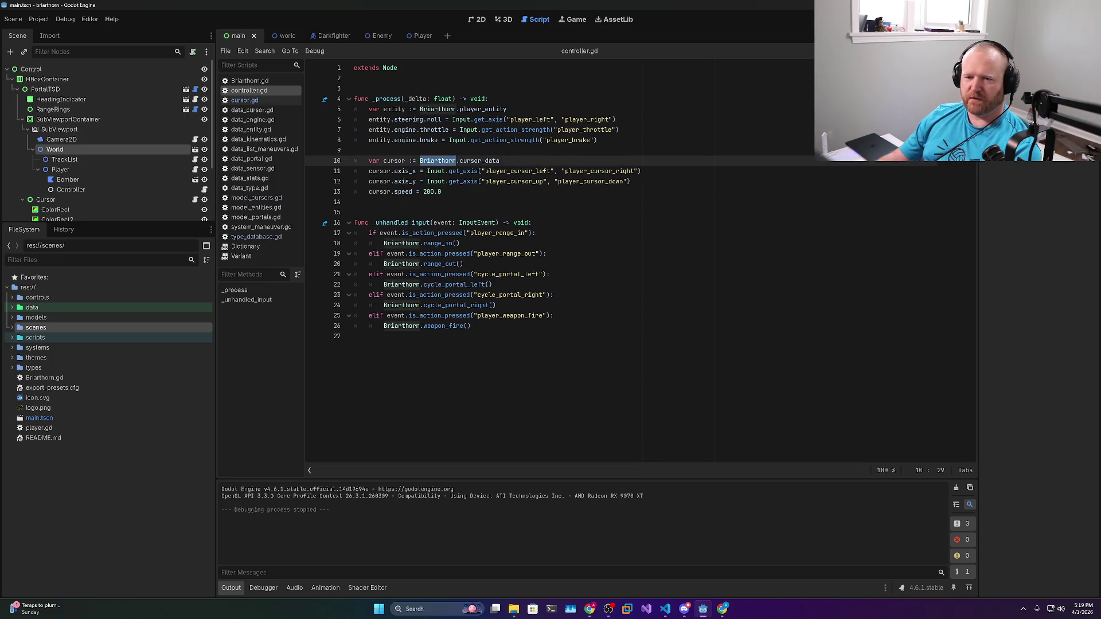
left_click(424, 192)
left_click_drag(442, 191, 354, 171)
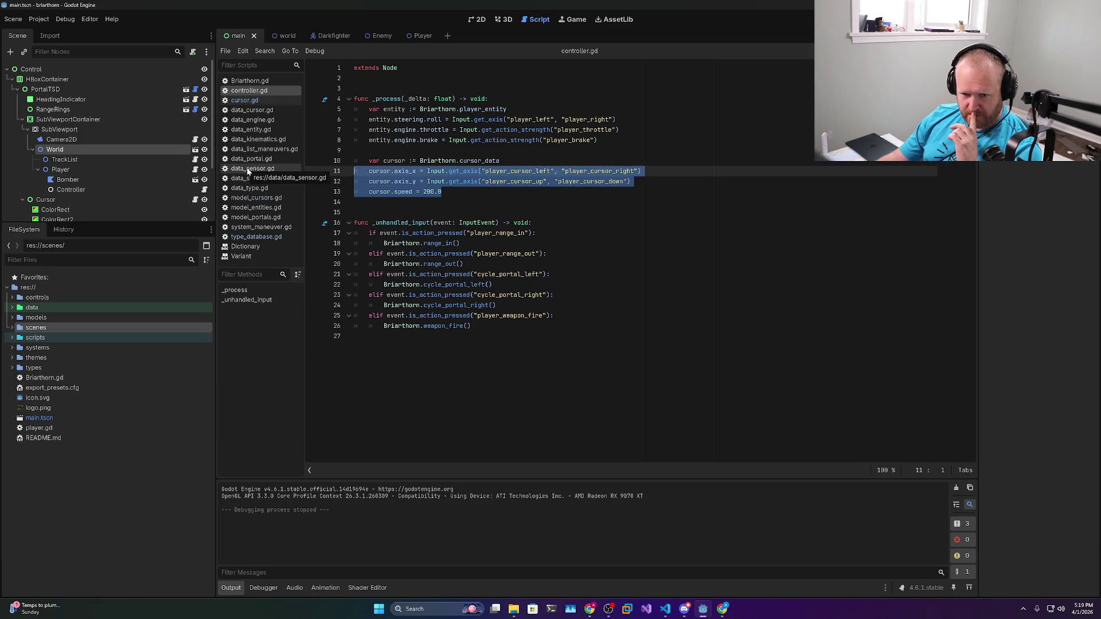
double_click(405, 171)
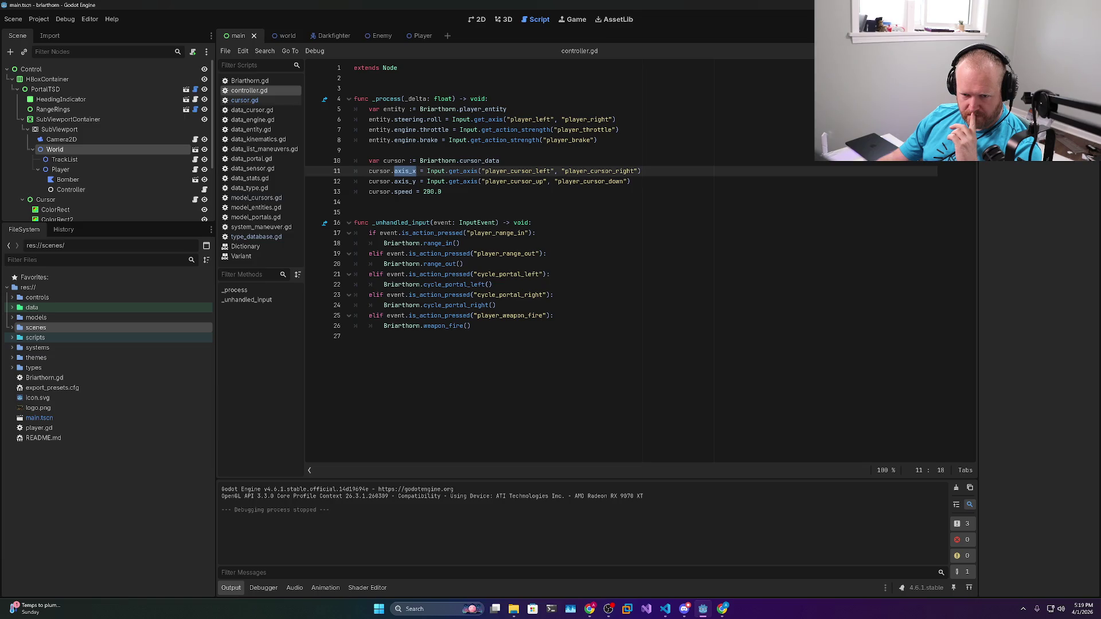
double_click(405, 181)
Add an empty line after the cursor.speed assignment and expand the data folder
left_click(442, 192)
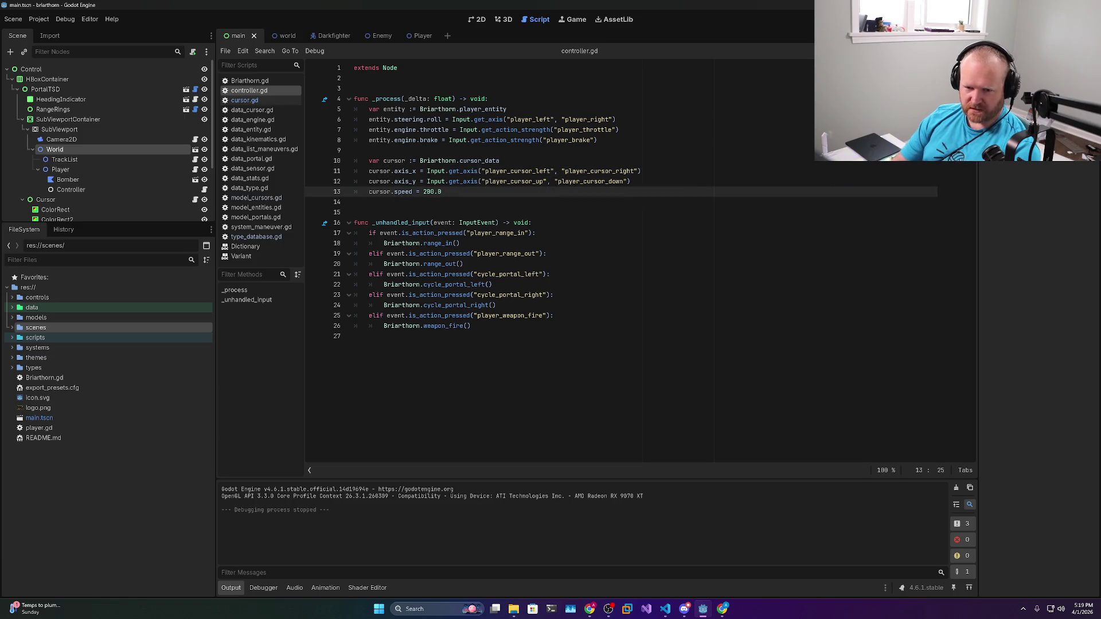
key("Return")
type("cursor.pos")
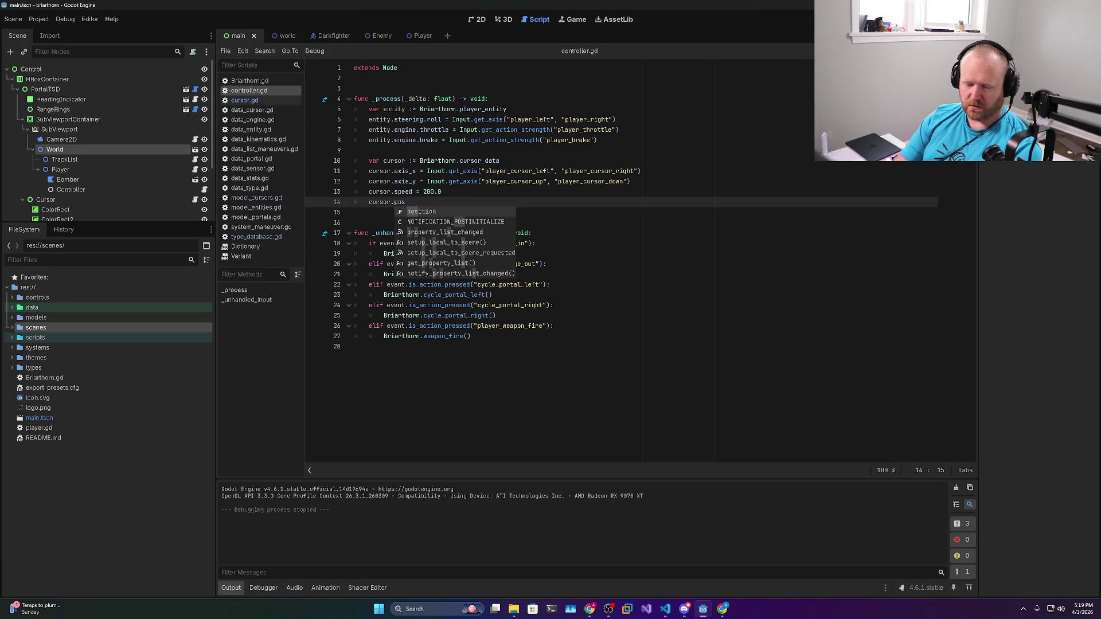
key("BackSpace")
key("BackSpace")
key("BackSpace")
key("Left")
double_click(405, 181)
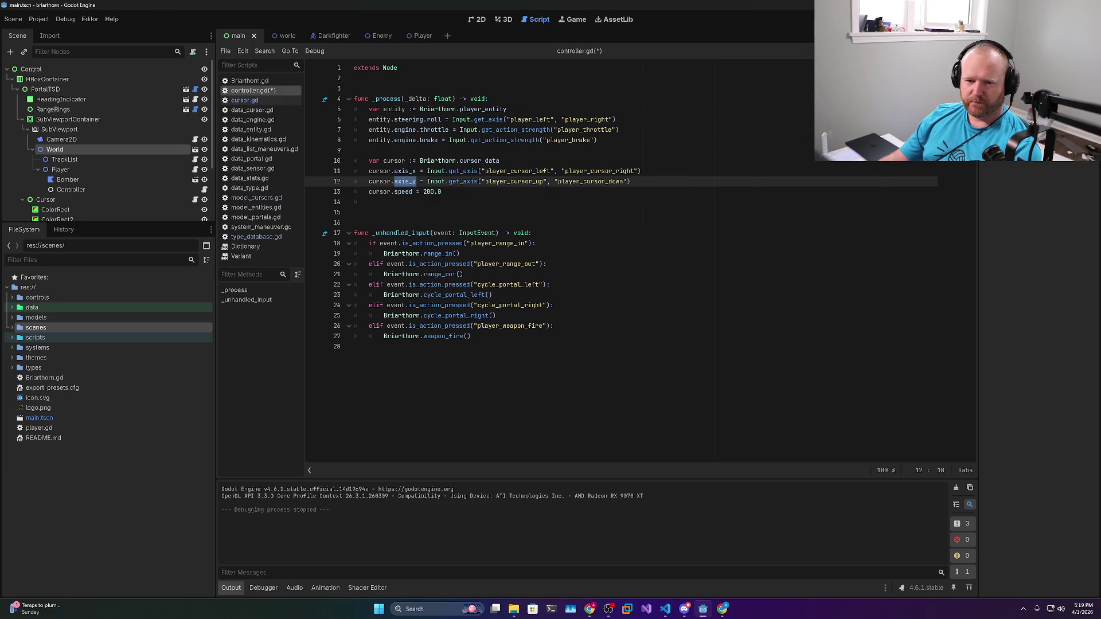
left_click(370, 202)
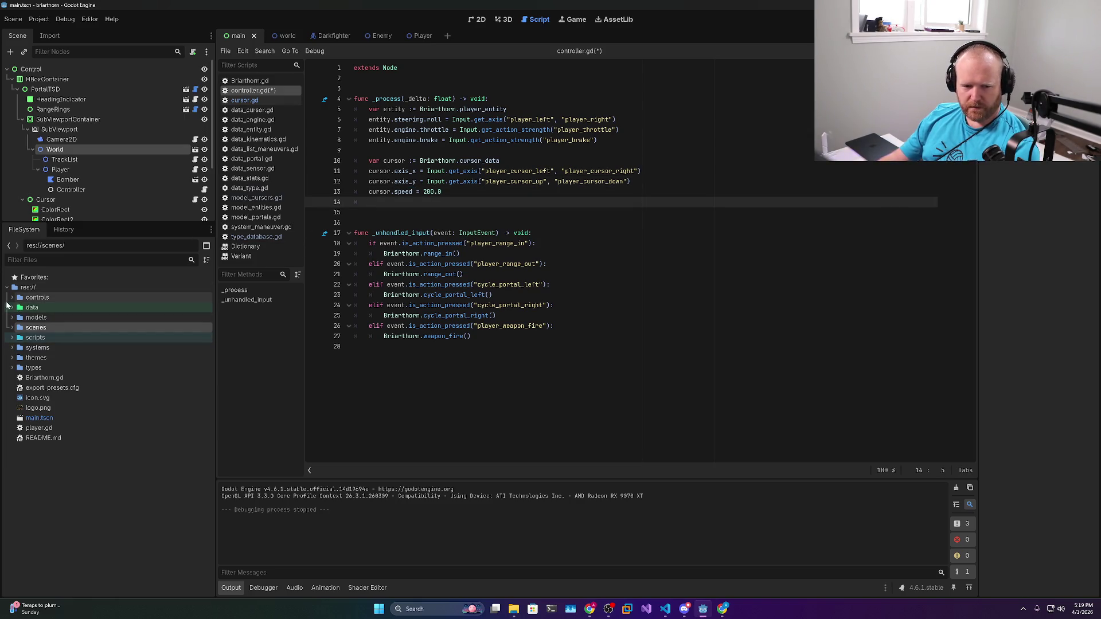
left_click(12, 308)
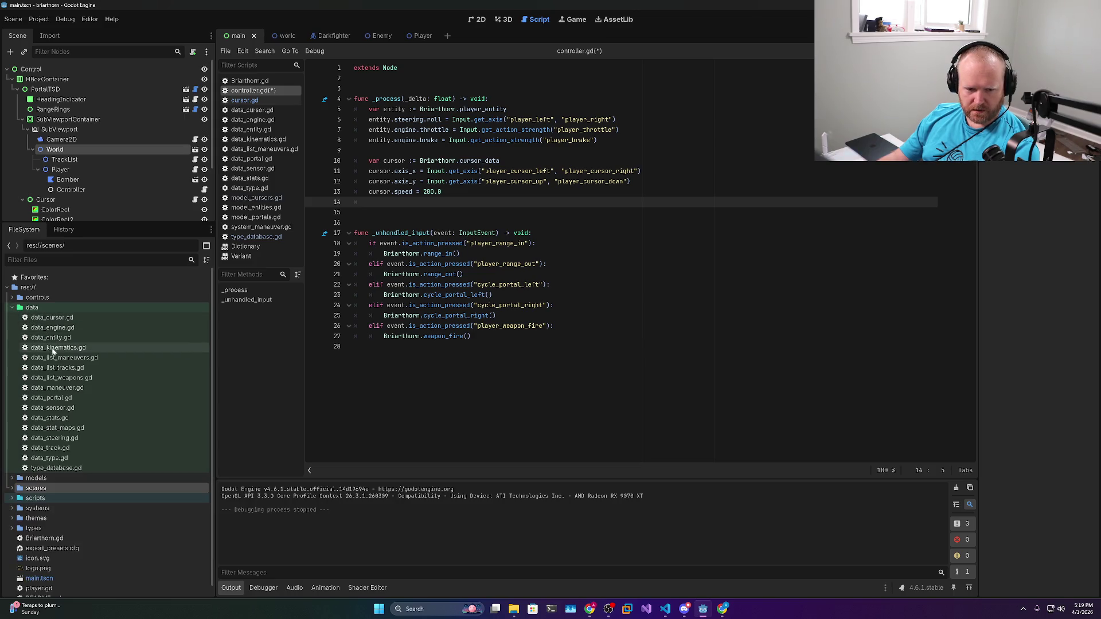
In data_cursor.gd, delete the axis_x and axis_y declarations and save
double_click(55, 317)
double_click(383, 88)
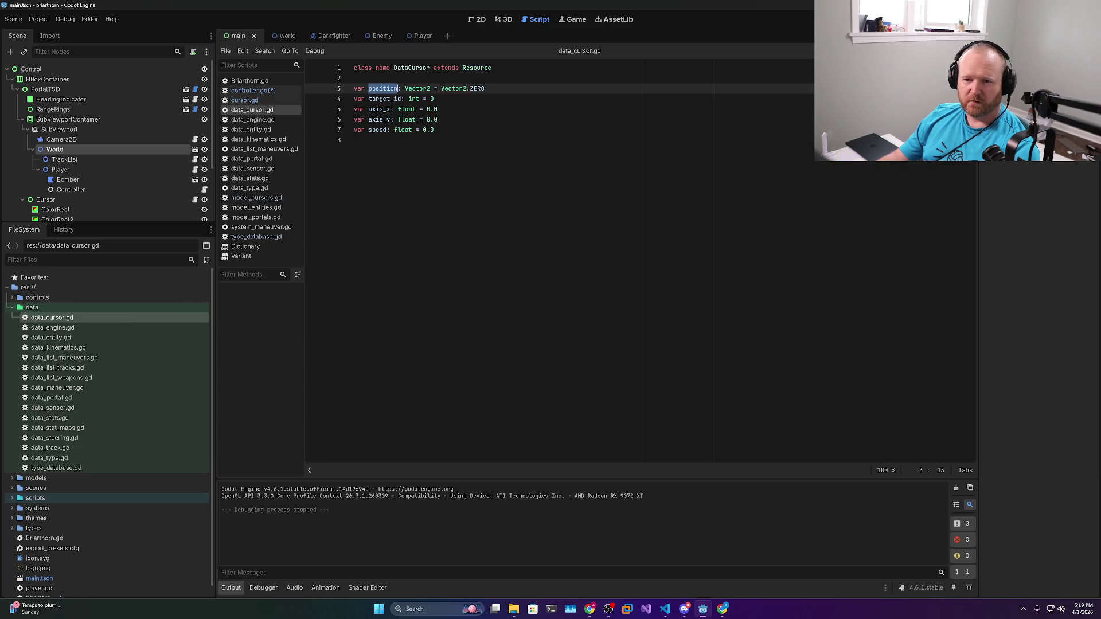
left_click(438, 109)
key("ctrl+shift+k")
key("ctrl+shift+k")
key("ctrl+s")
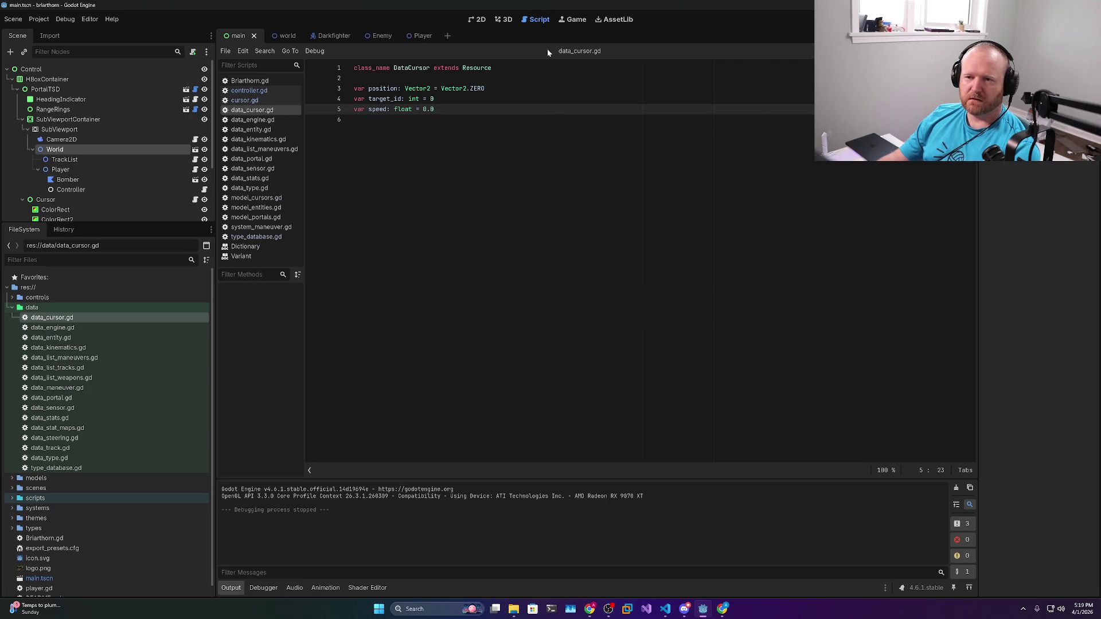
In controller.gd, start a 'cursor.position =' line above cursor.speed
left_click(248, 91)
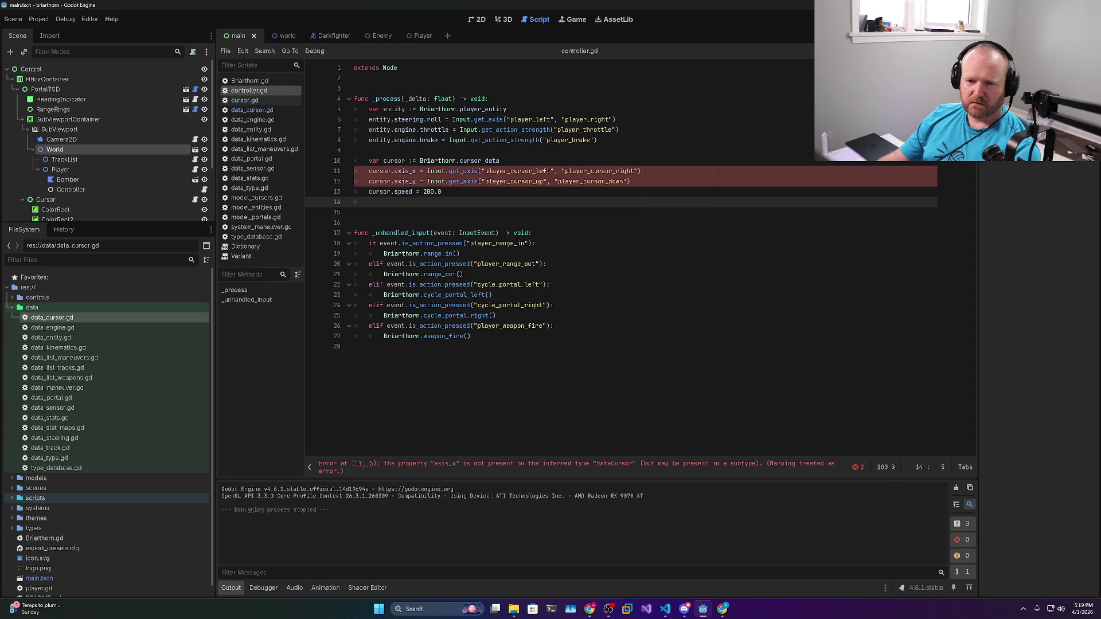
key("Up")
key("ctrl+shift+Return")
type("cursor.posi")
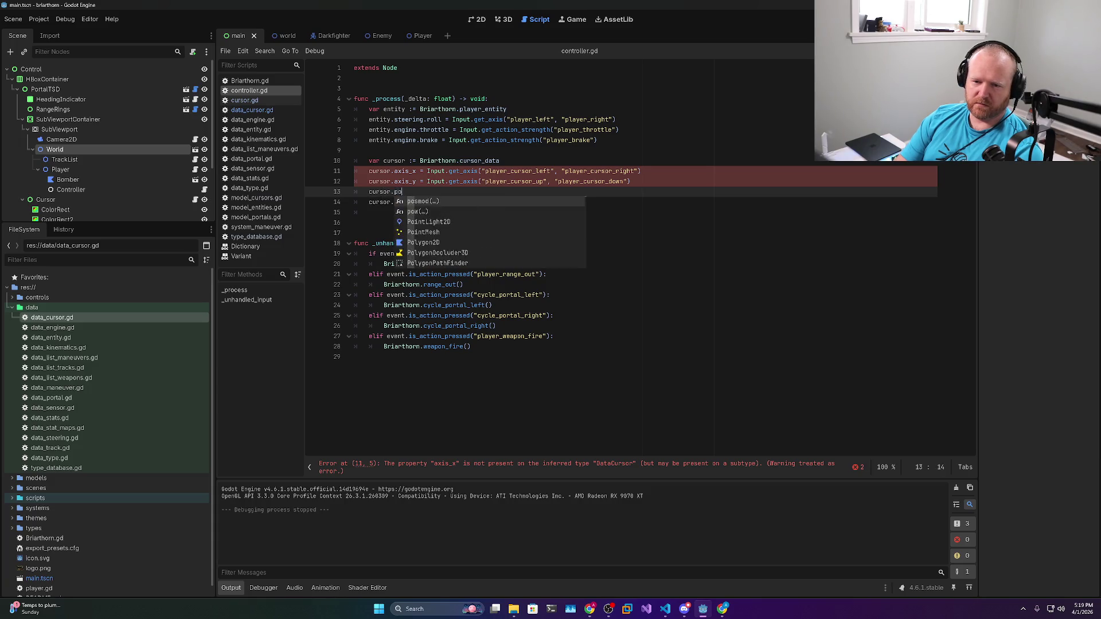
key("Return")
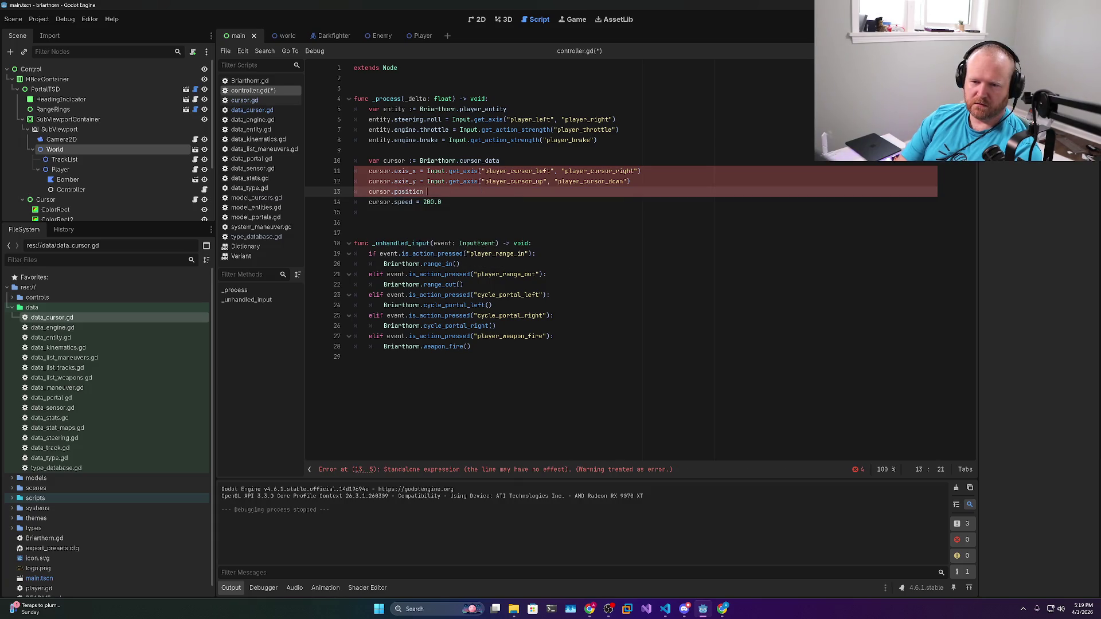
type("= Input.")
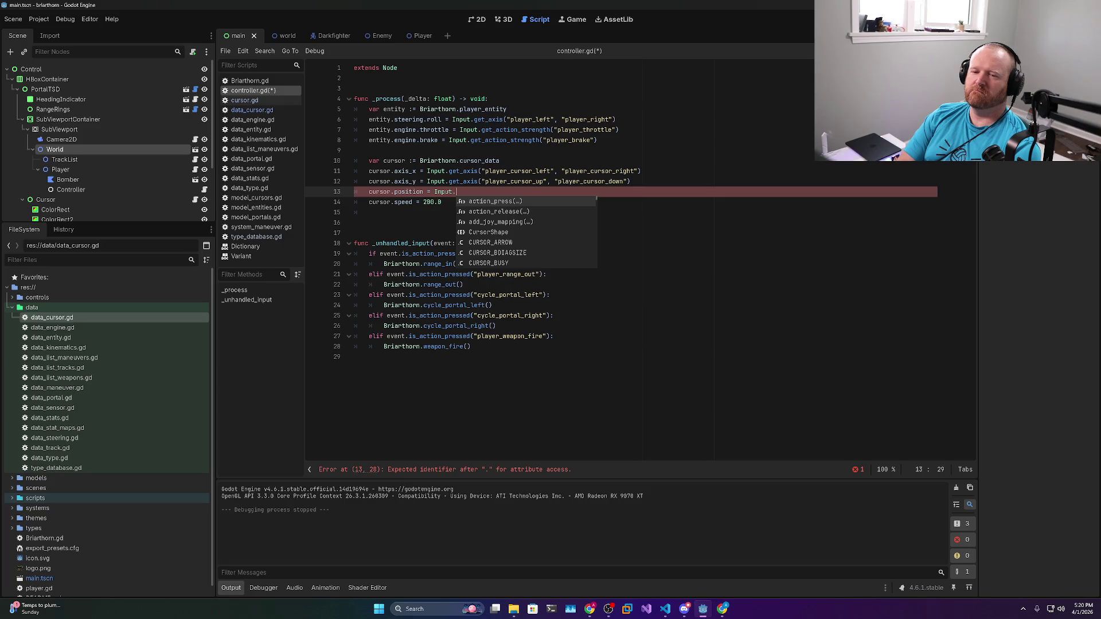
key("BackSpace")
key("BackSpace")
key("BackSpace")
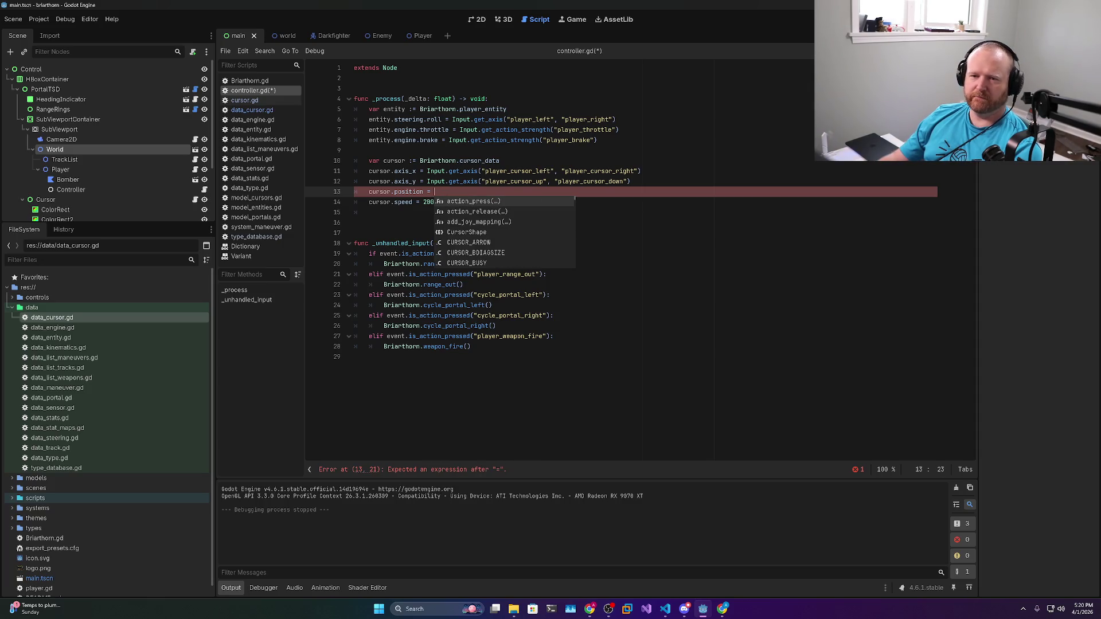
left_click(234, 101)
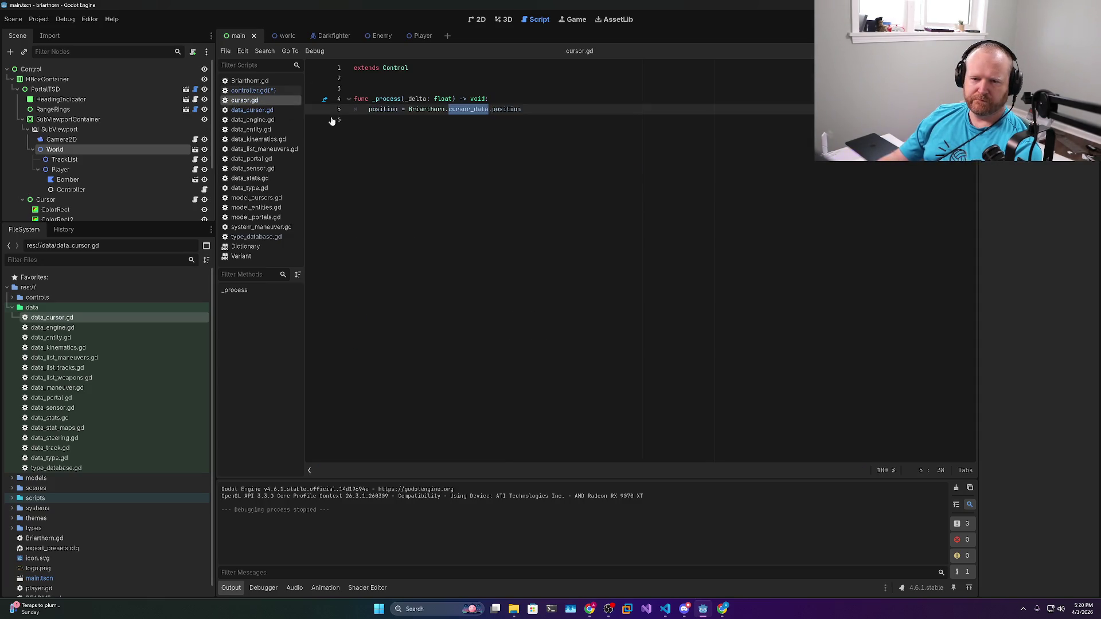
Restore the axis_x and axis_y declarations in data_cursor.gd and save
left_click(248, 112)
key("ctrl+z")
key("ctrl+z")
key("ctrl+z")
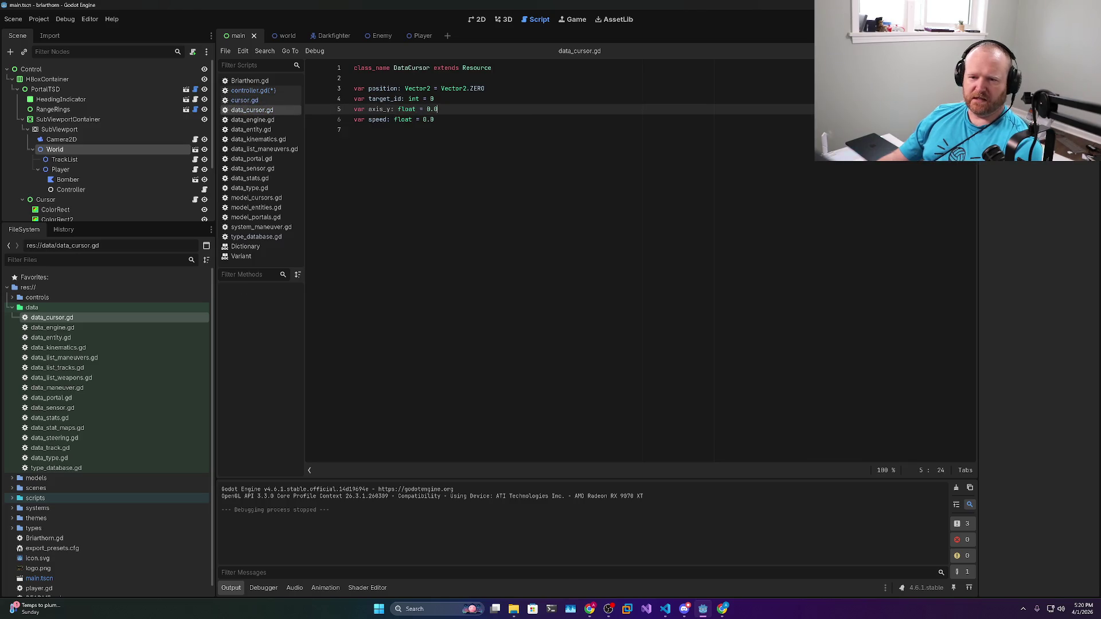
key("ctrl+s")
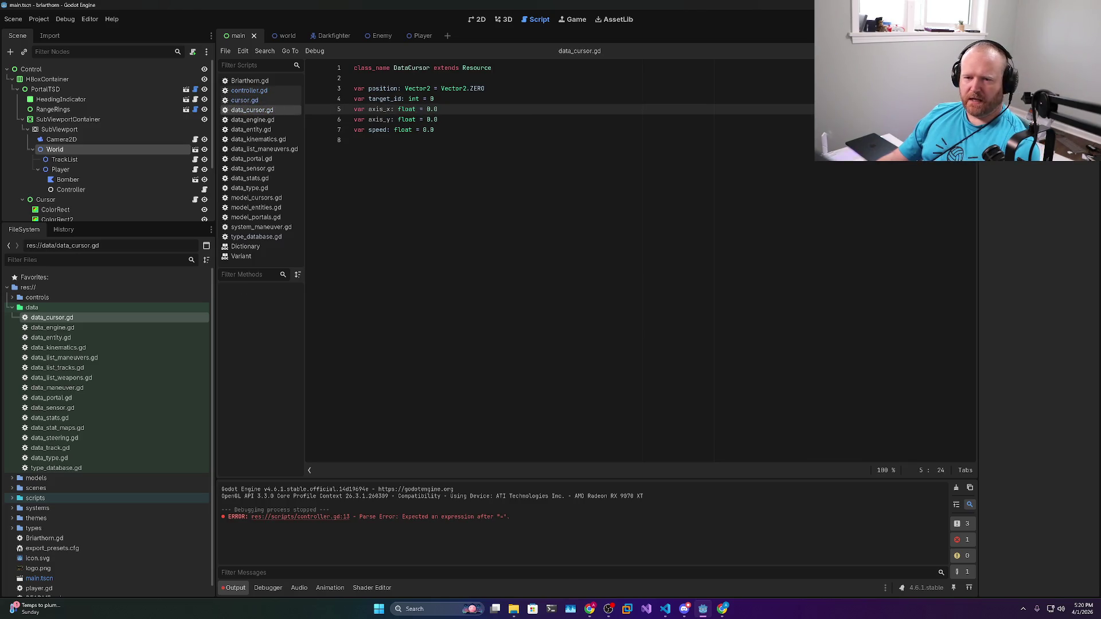
double_click(383, 88)
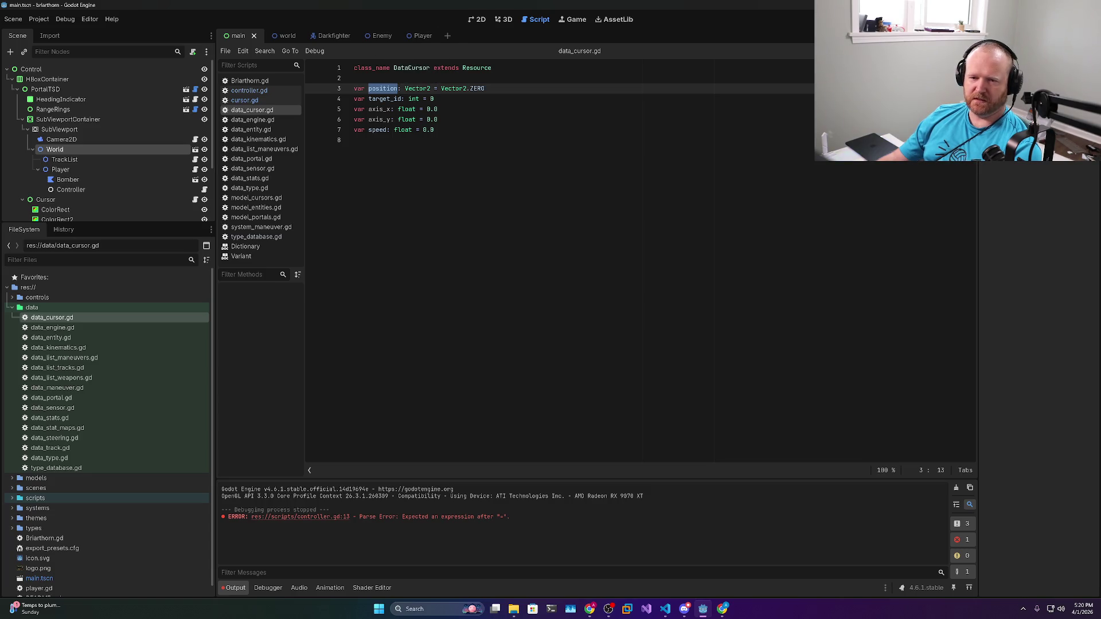
double_click(380, 109)
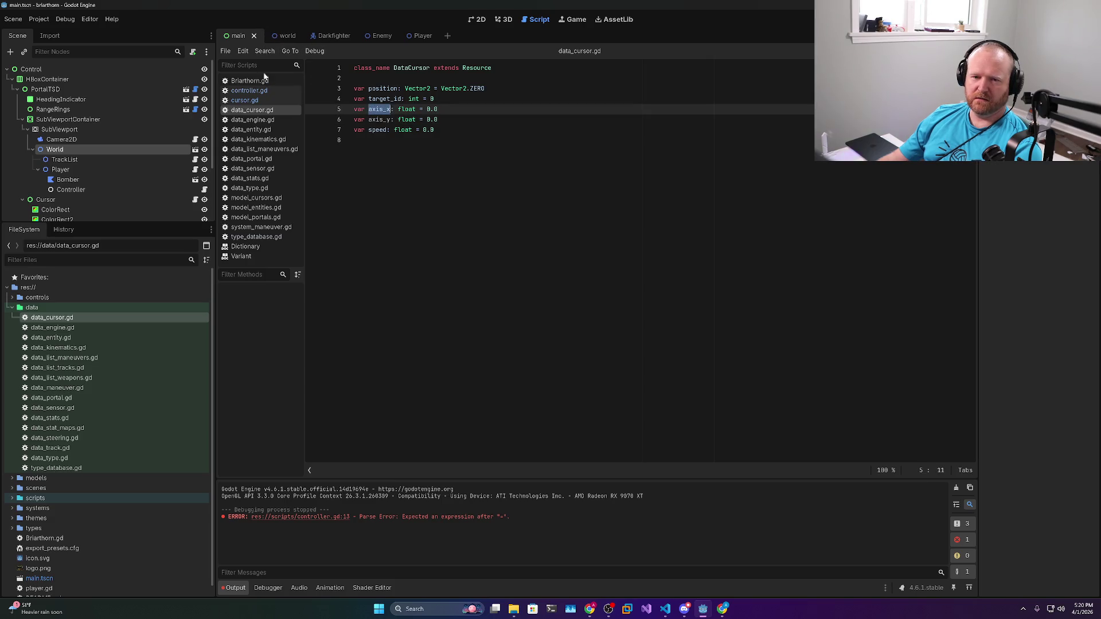
left_click(245, 100)
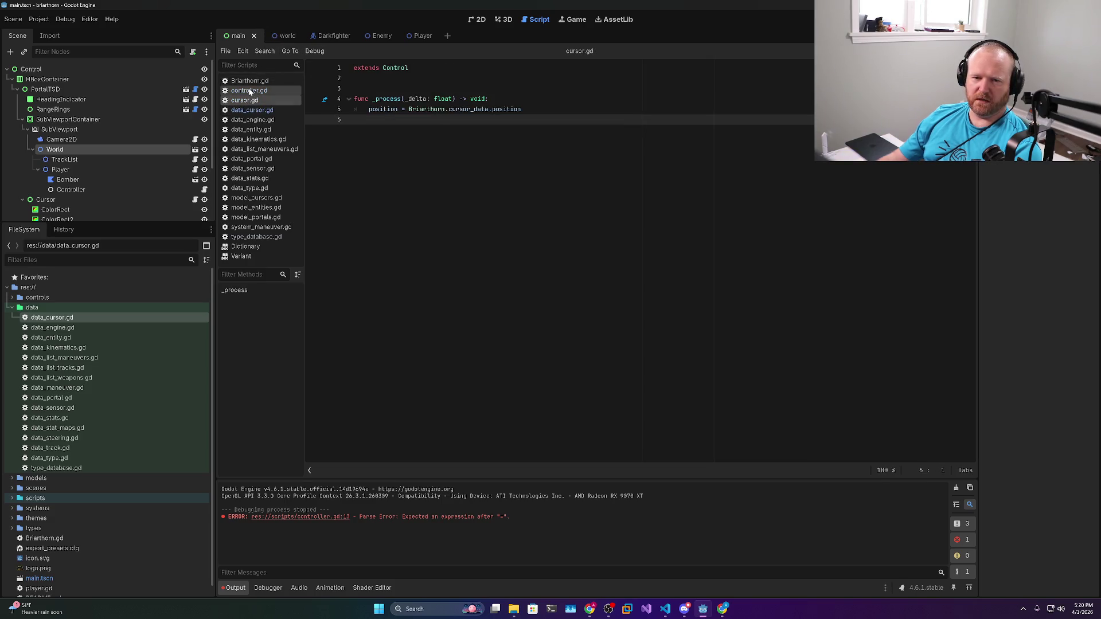
Complete line 13 as 'cursor.position += Vector2(cursor.axis_x, cursor.axis_y)'
left_click(250, 91)
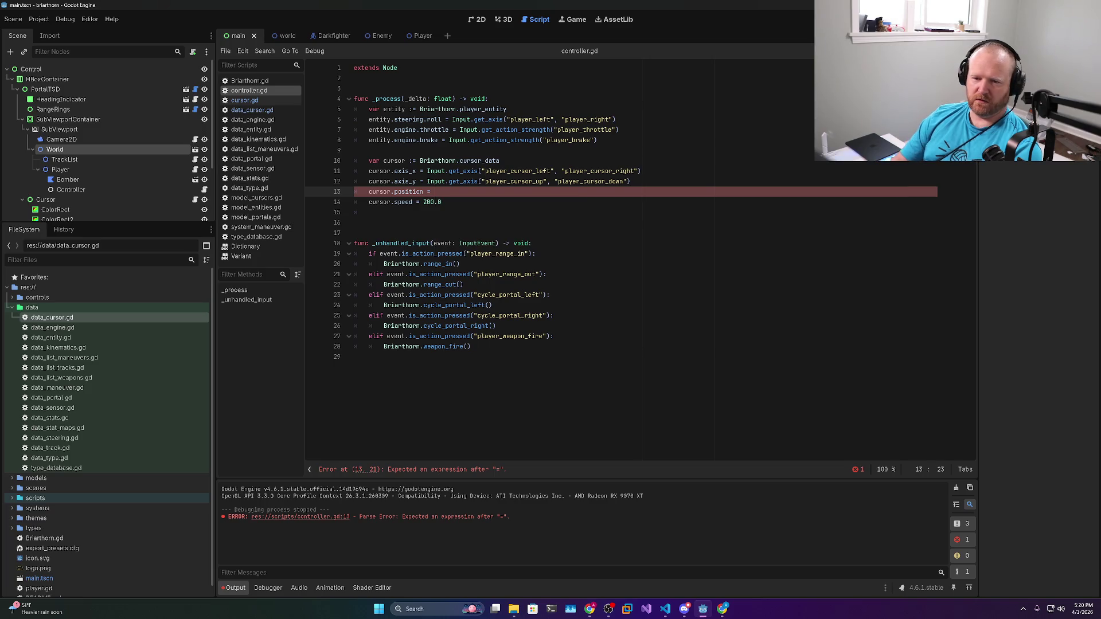
key("BackSpace")
key("BackSpace")
key("BackSpace")
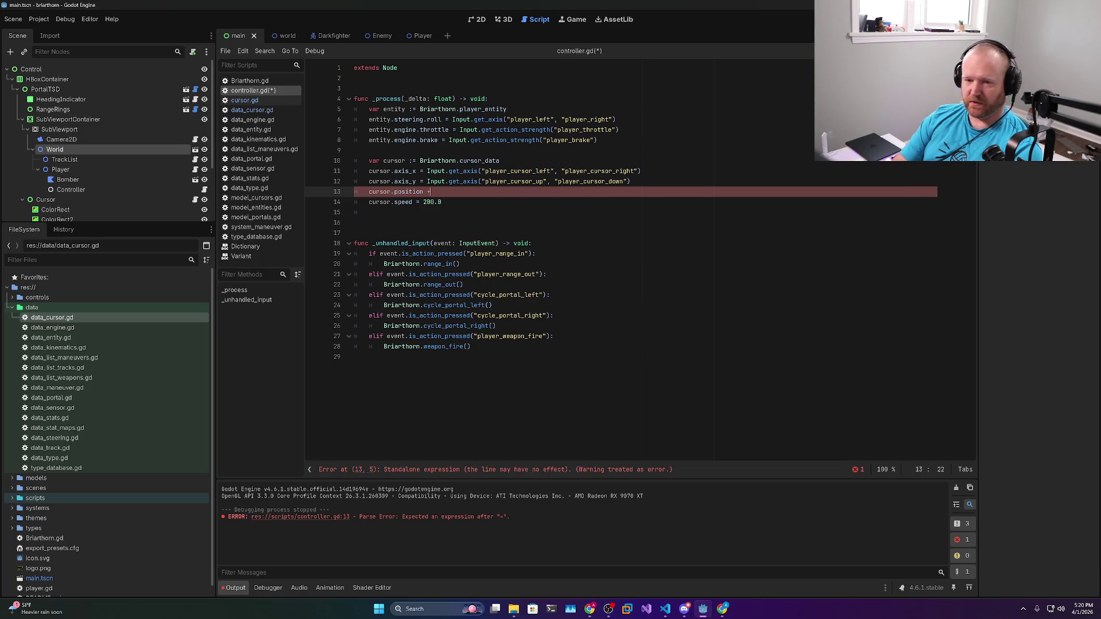
type("+= ")
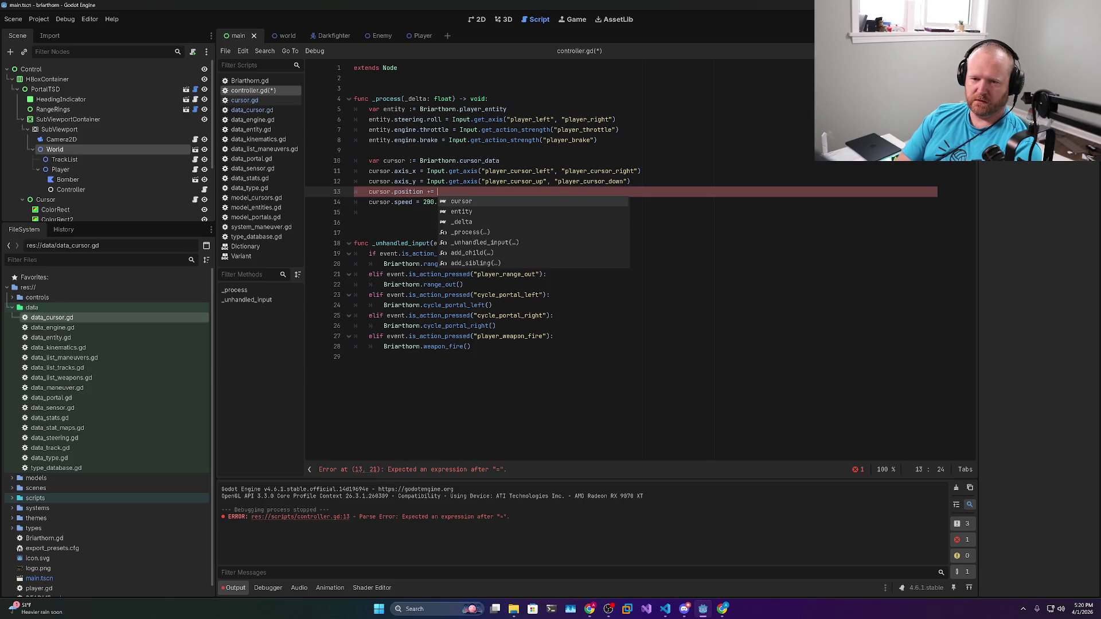
type("V")
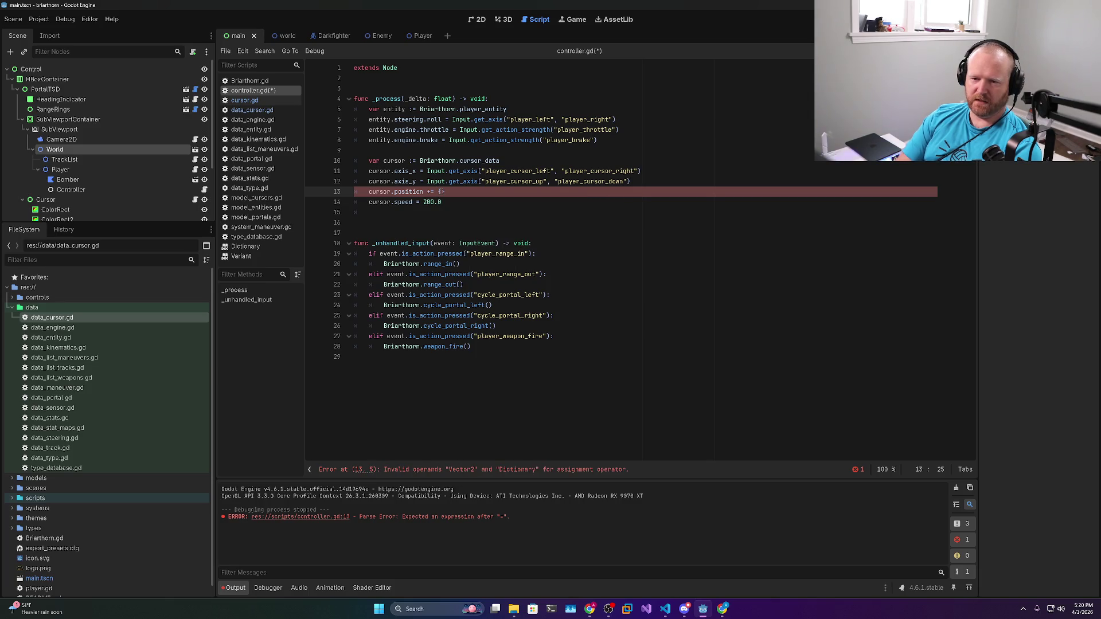
type("ector2")
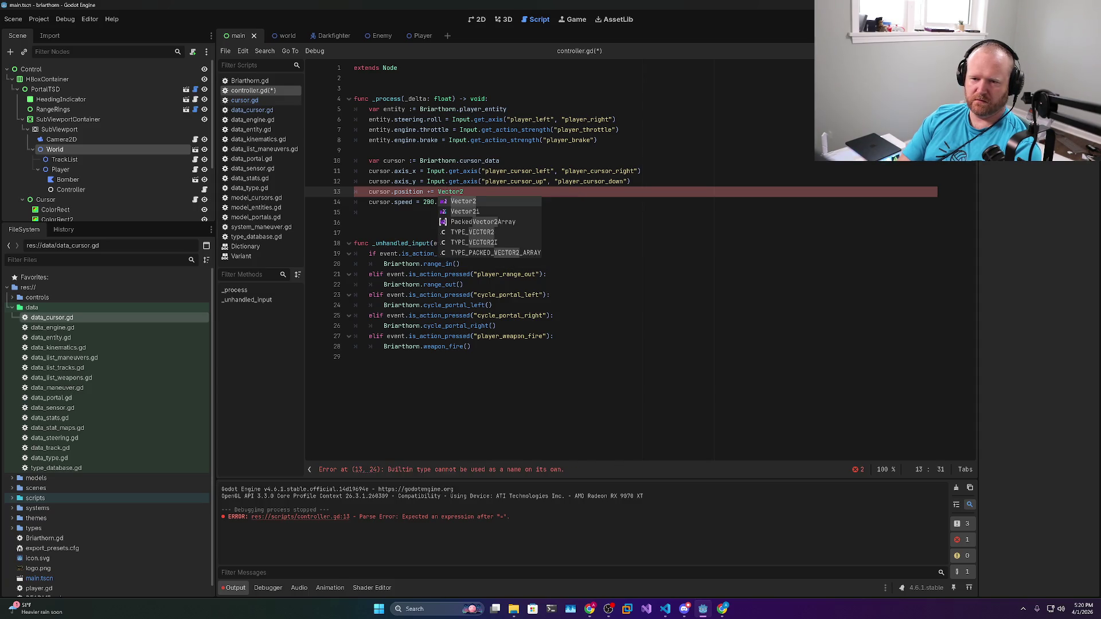
type("(")
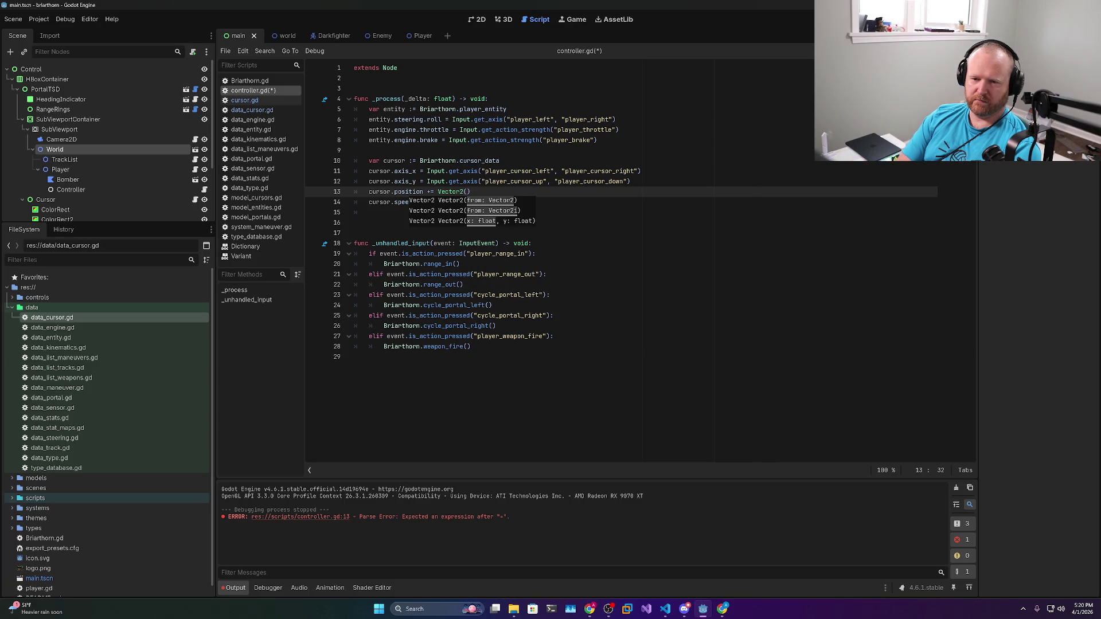
type("sor.axis_")
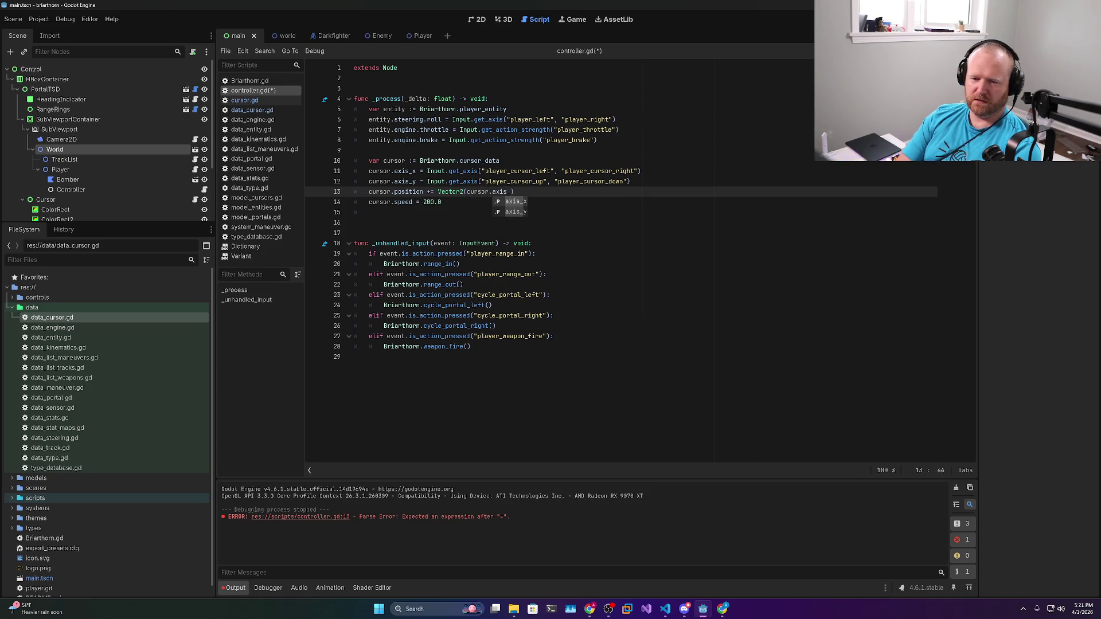
type("x, cursor.axis_y)")
Turn lines 11–12 into local 'var axis_x :=' and 'var axis_y :=' and save controller.gd
left_click(392, 171)
key("ctrl+shift+d")
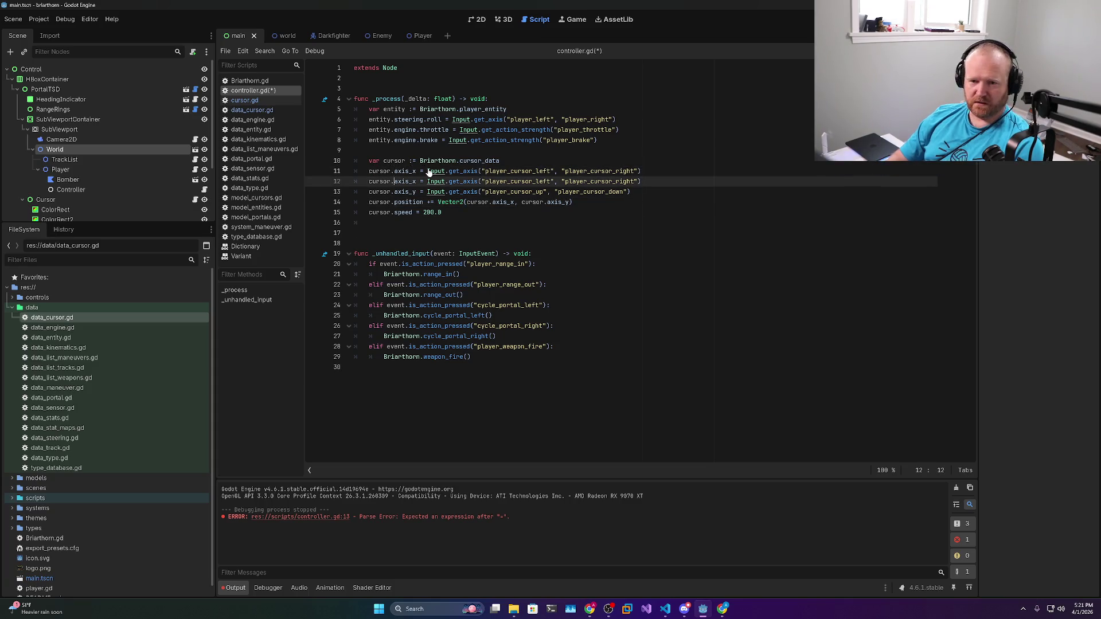
key("ctrl+z")
key("shift+alt+Down")
key("BackSpace")
key("BackSpace")
key("BackSpace")
type("var")
key("ctrl+Right")
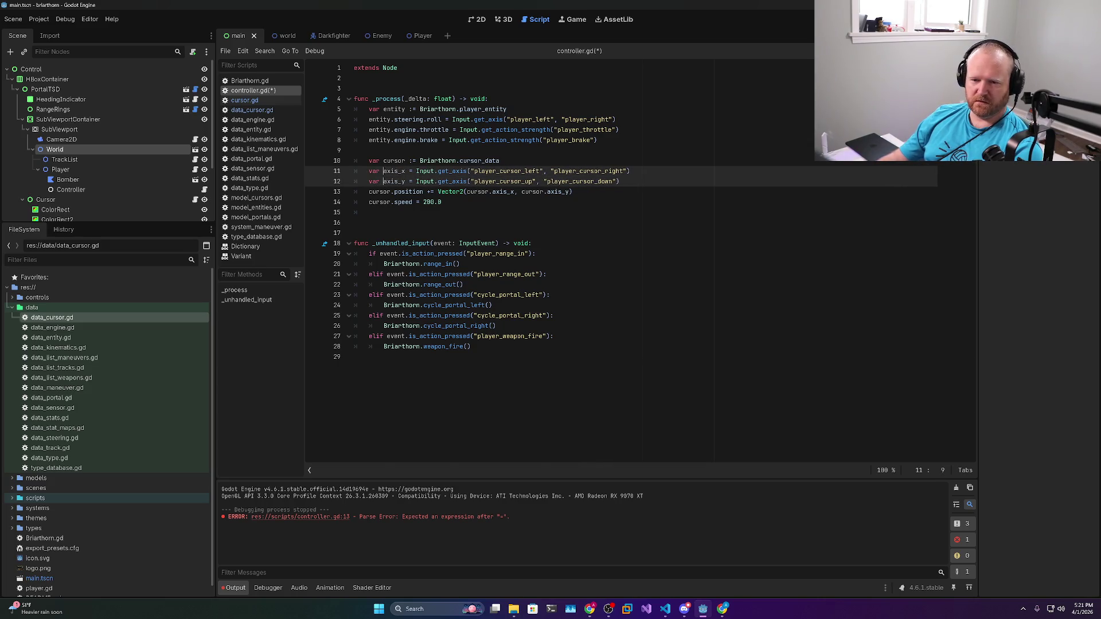
type(":")
left_click(355, 150)
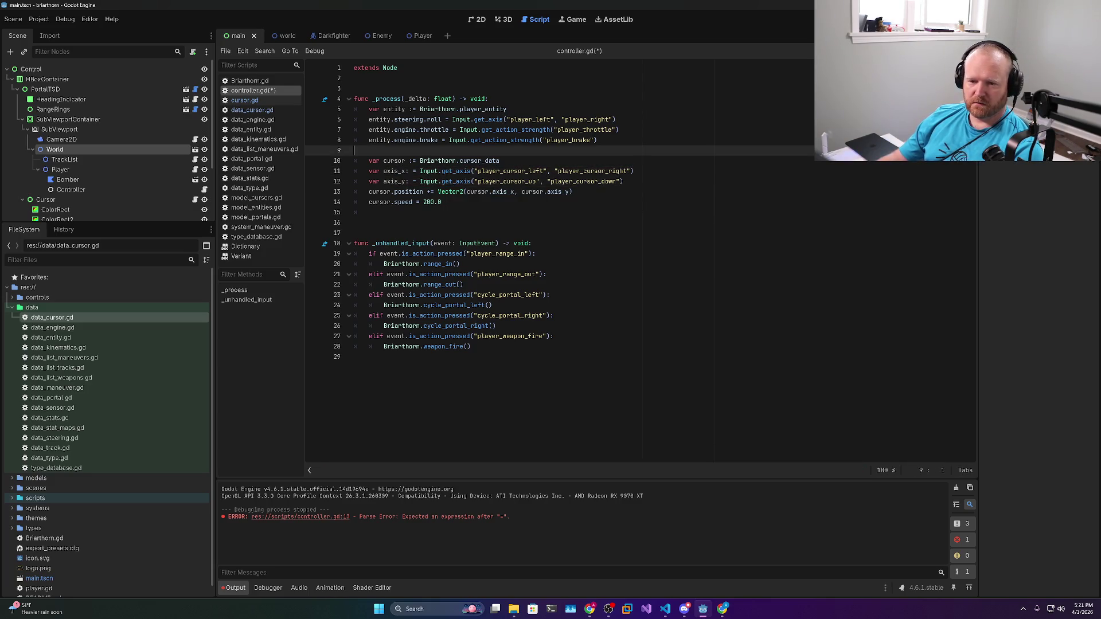
key("ctrl+s")
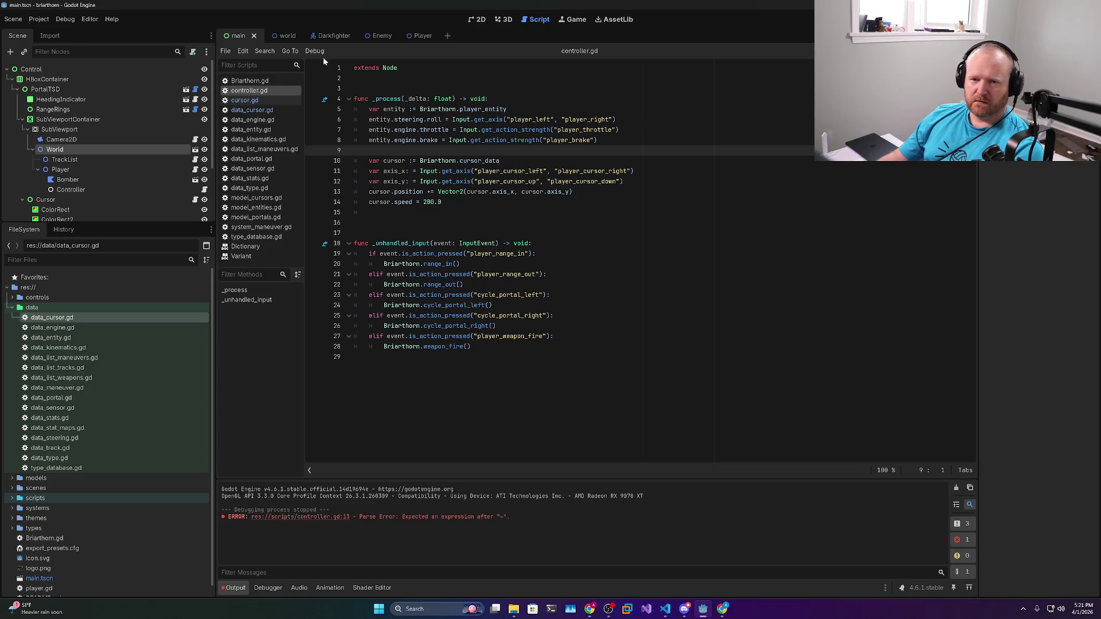
left_click(245, 111)
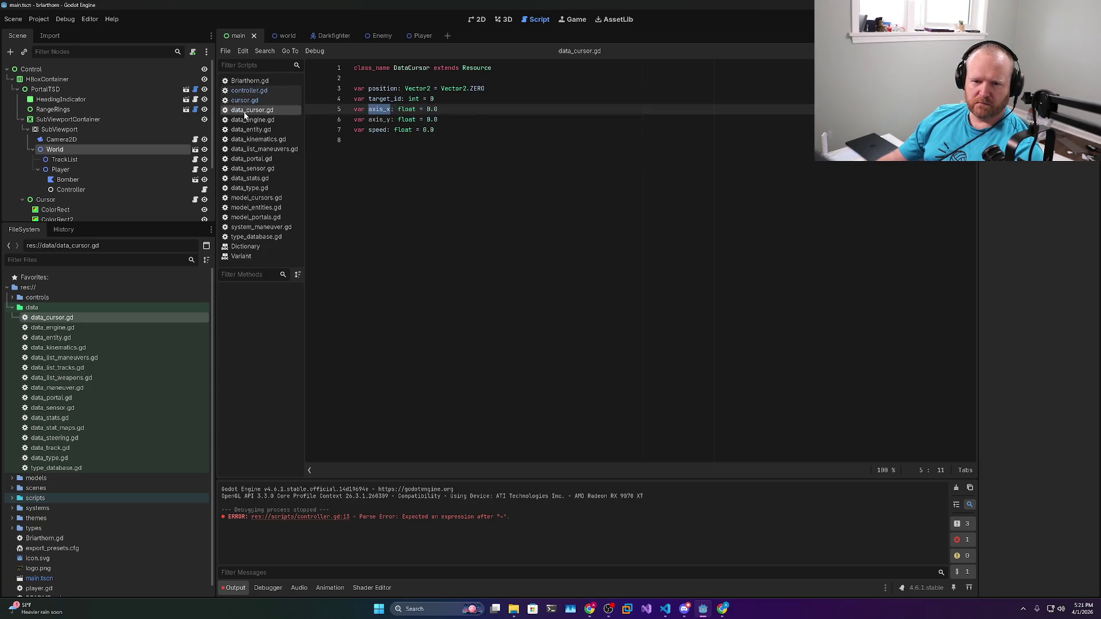
Remove the axis_x and axis_y fields from DataCursor and try a run that fails
key("ctrl+shift+k")
key("ctrl+shift+k")
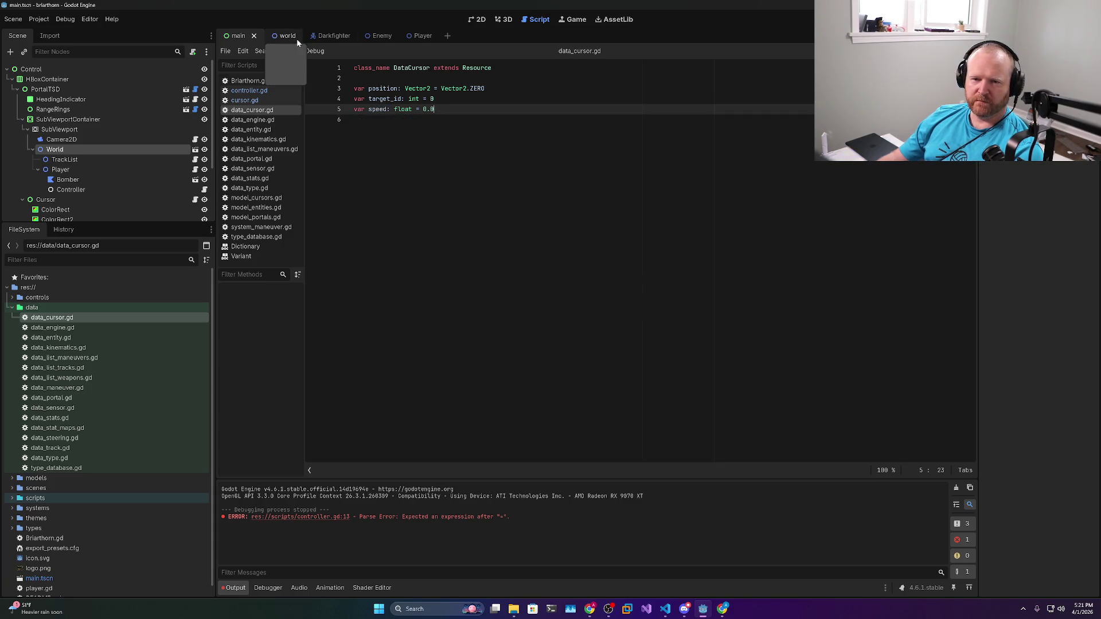
key("F5")
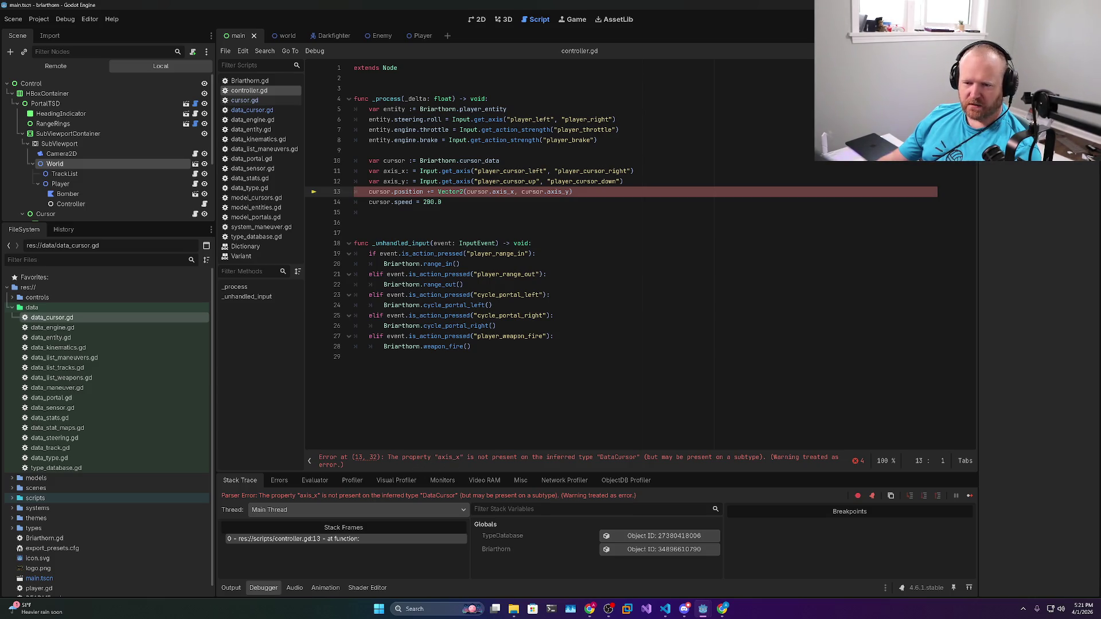
key("F8")
Drop the 'cursor.' prefixes inside Vector2 on line 13, save, and rerun the game
double_click(478, 192)
key("Delete")
key("Delete")
key("Right")
key("Right")
key("Right")
key("Delete")
key("Delete")
key("Delete")
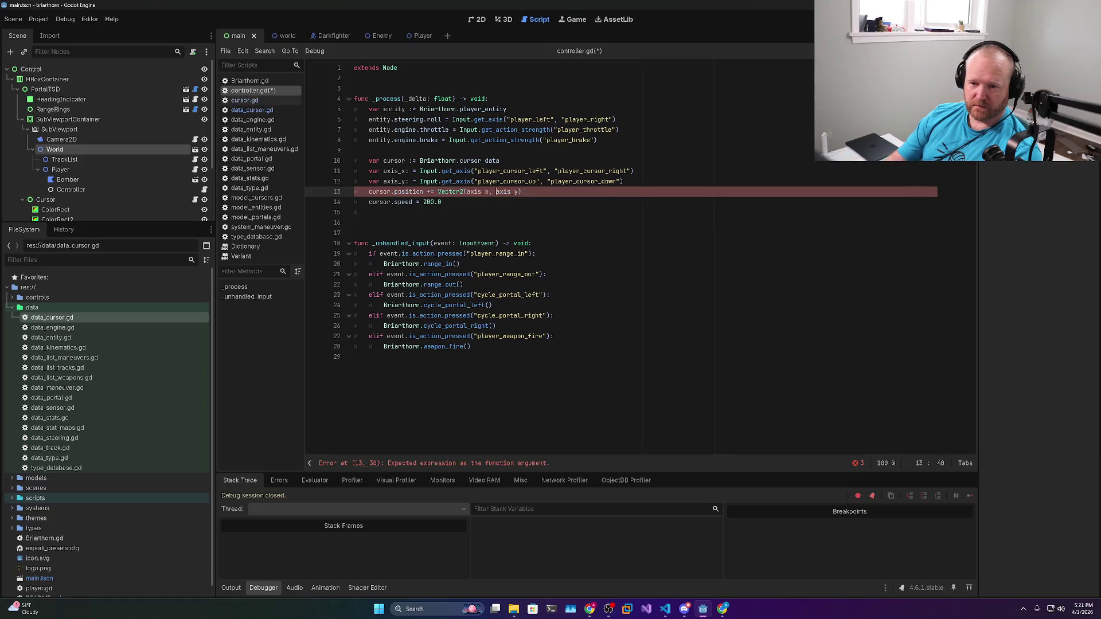
key("ctrl+s")
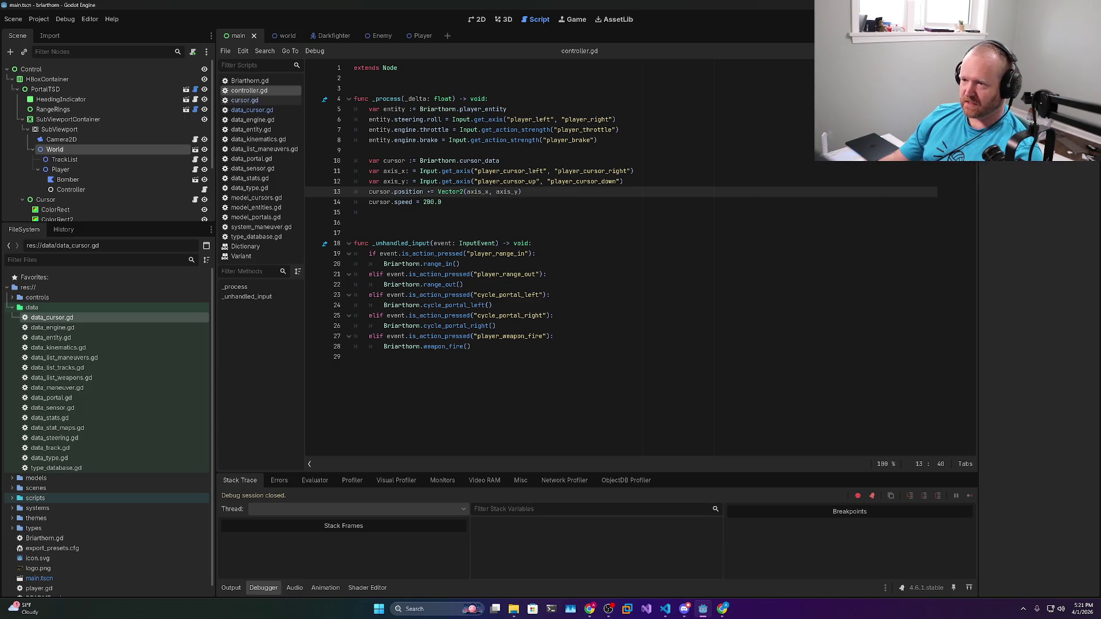
key("F5")
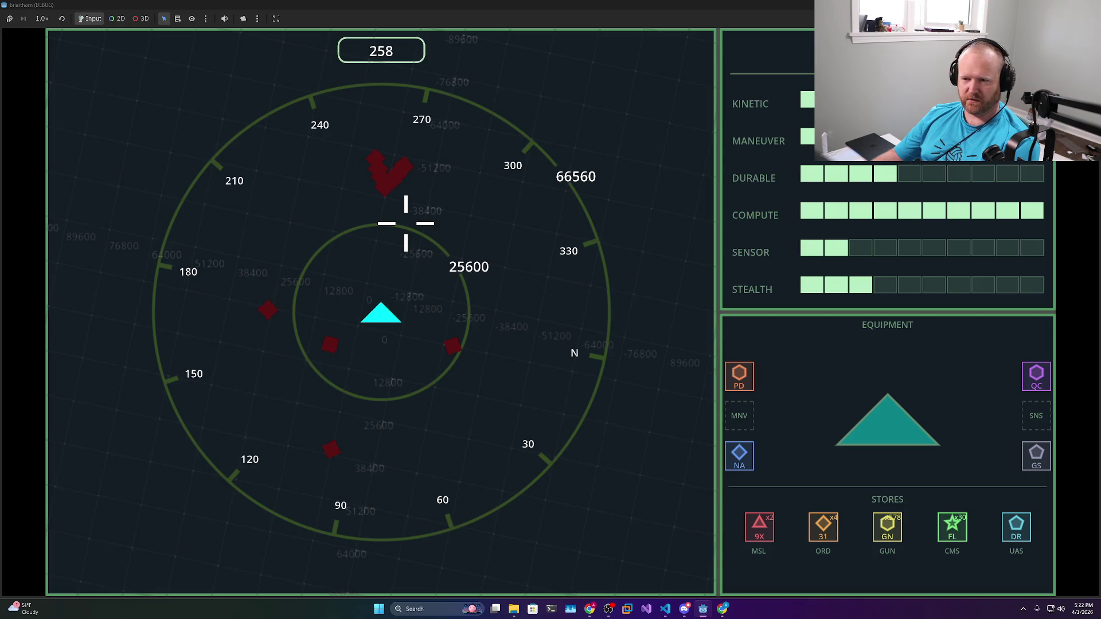
key("F8")
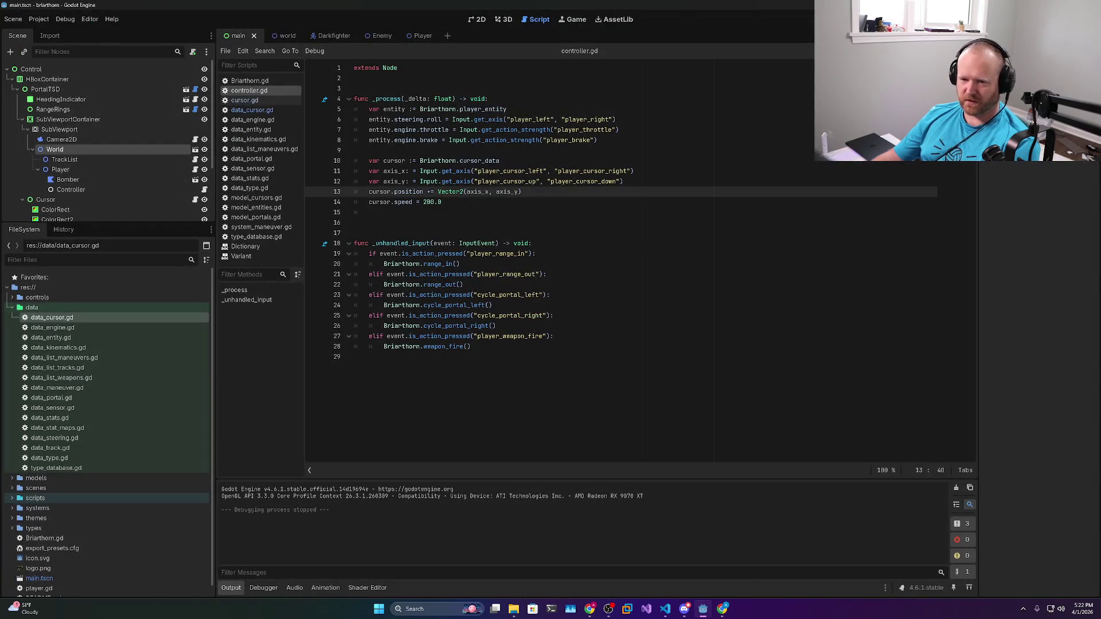
Raise the cursor speed from 200.0 to 2000.0 and test the crosshair movement in-game
left_click(427, 202)
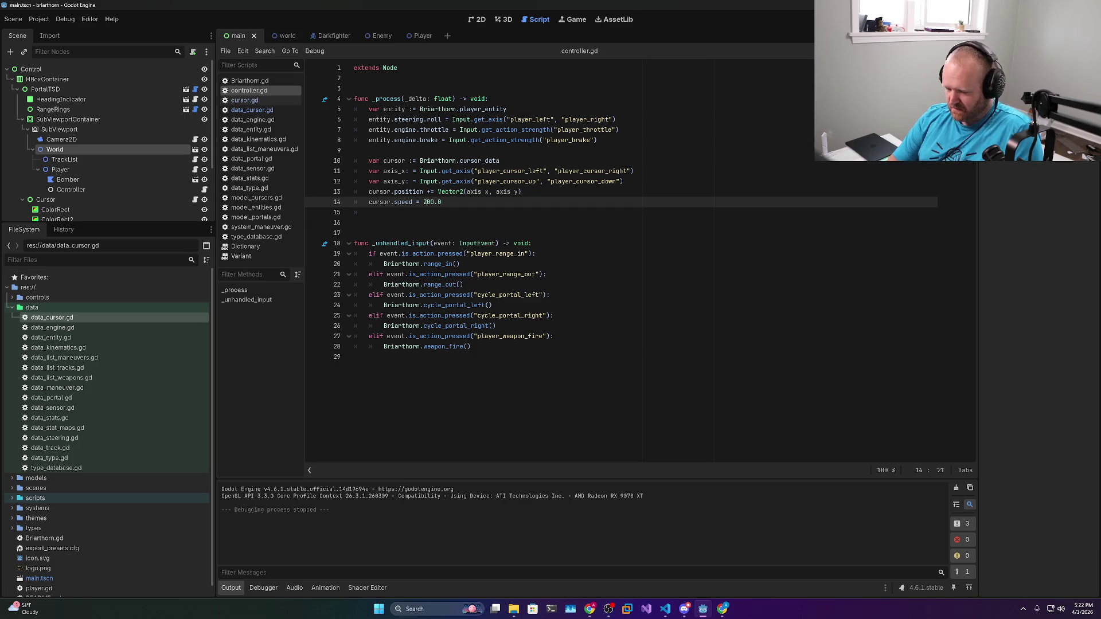
type("0")
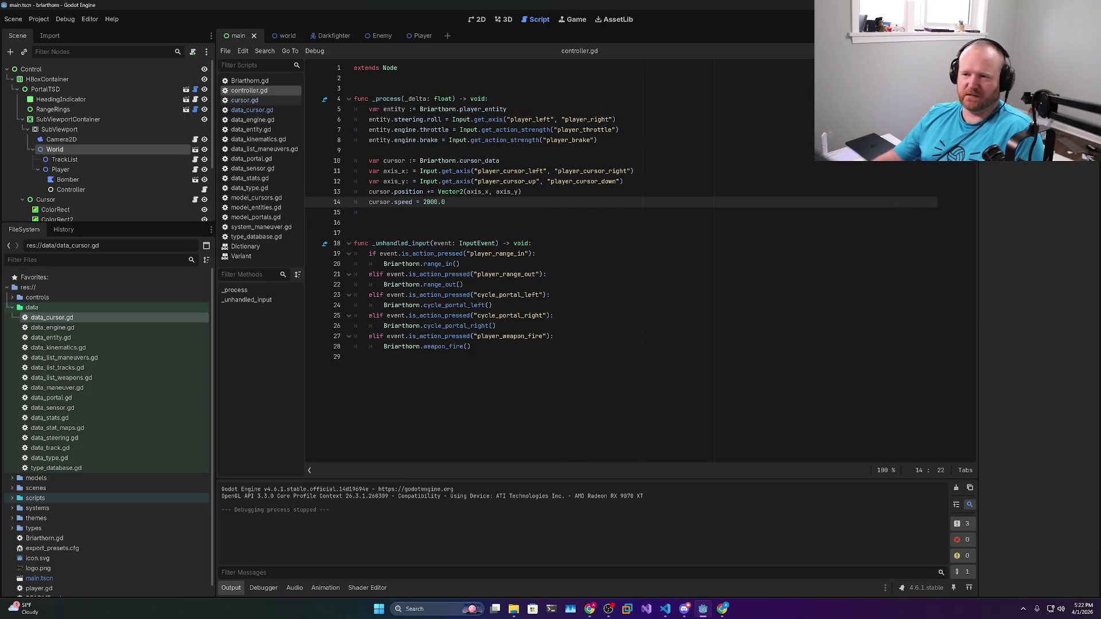
key("F5")
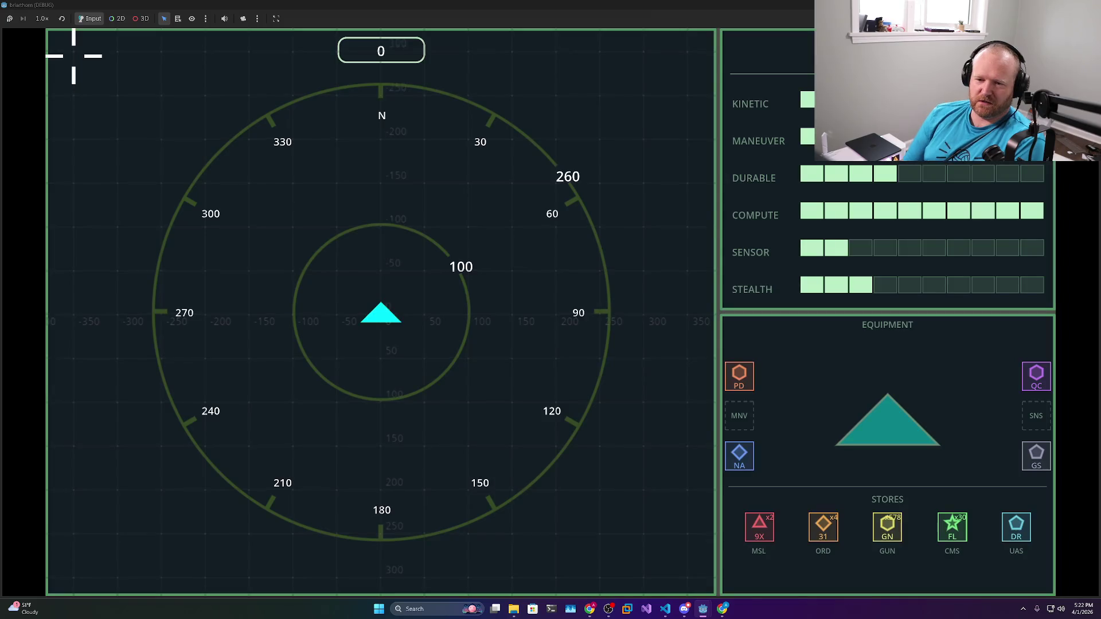
key("d")
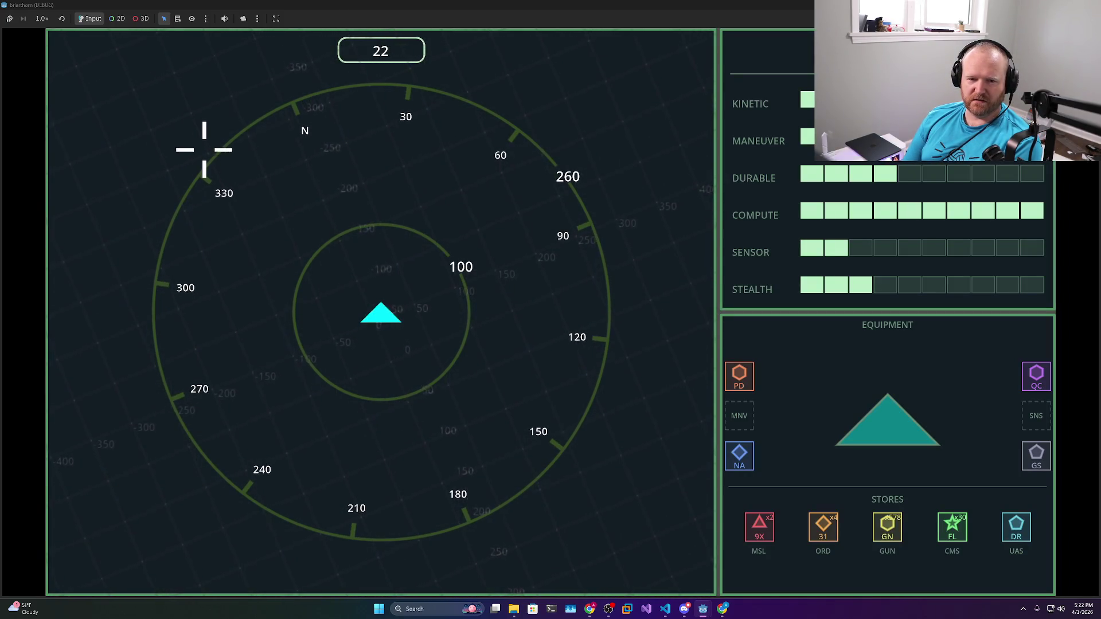
scroll(246, 197, "down", 7)
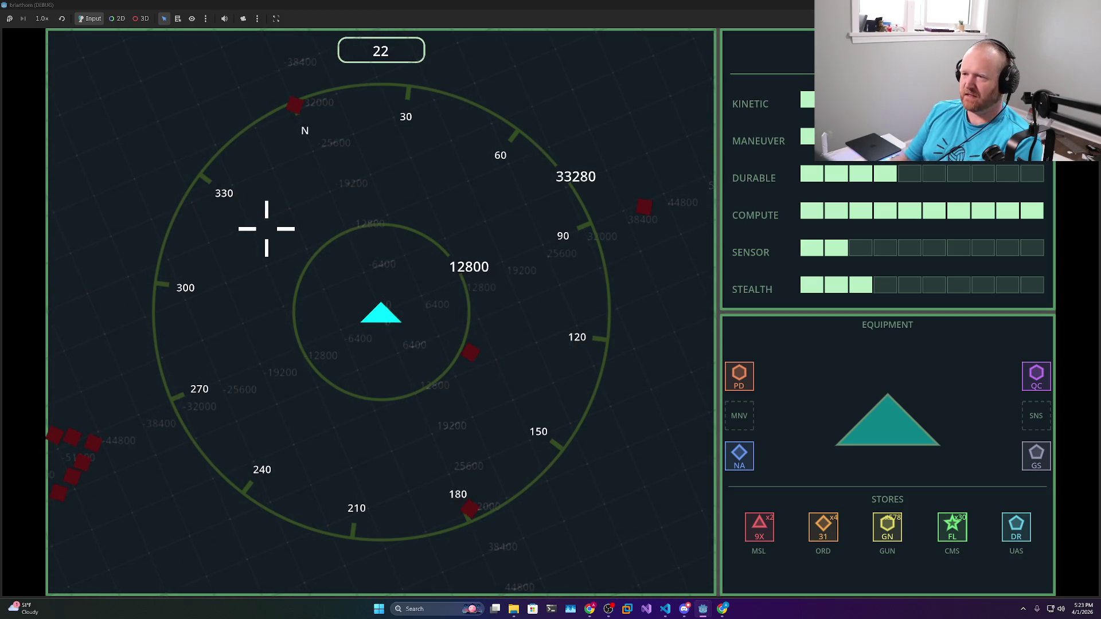
key("alt+F4")
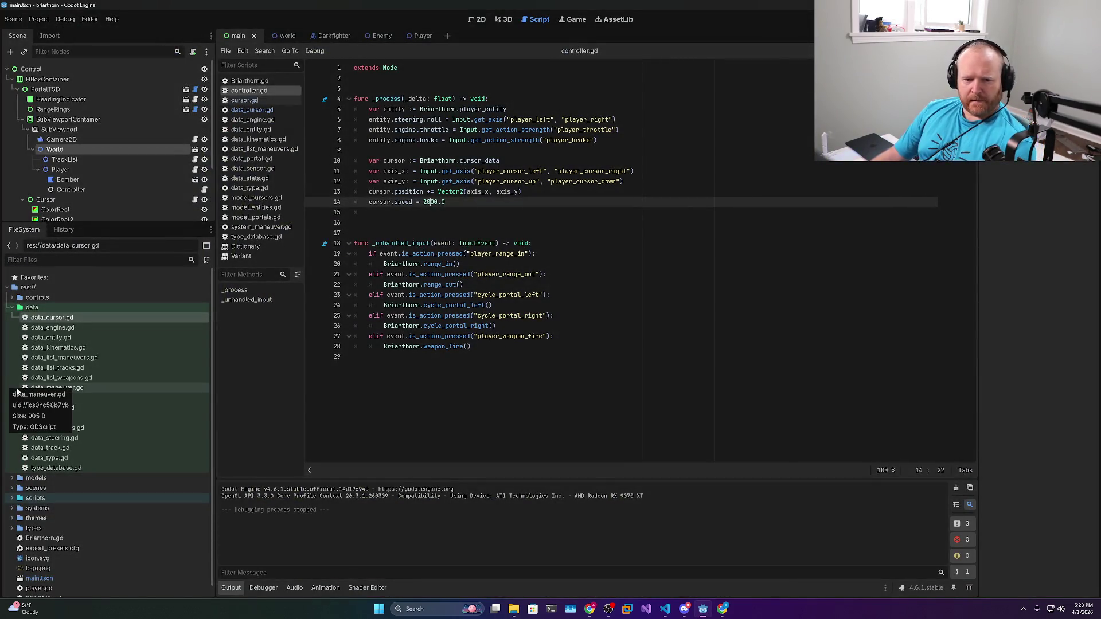
left_click(82, 510)
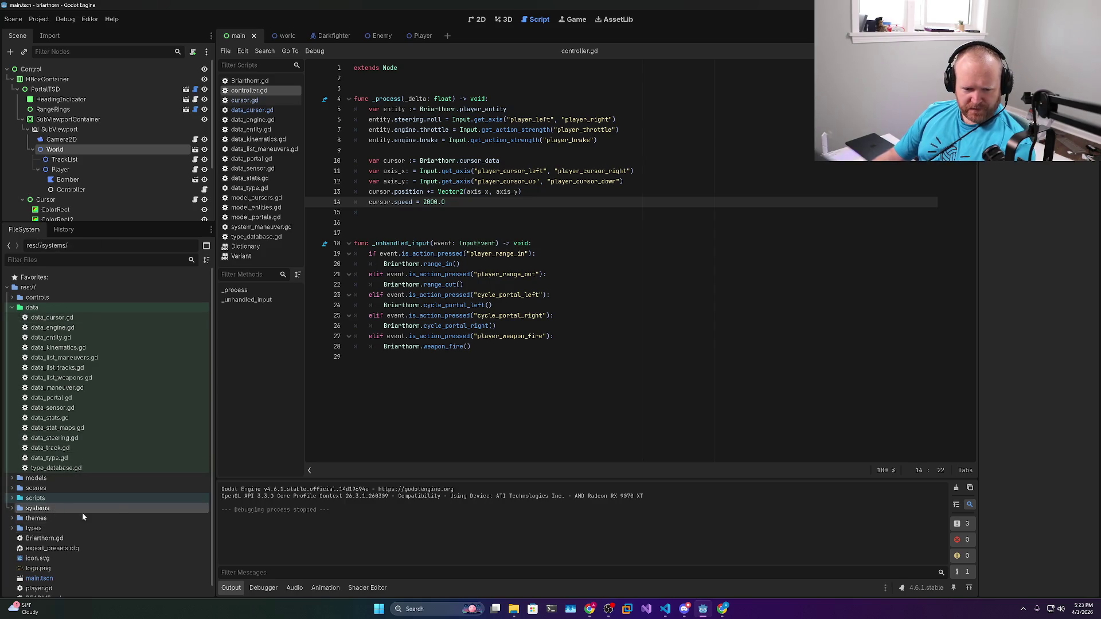
Open system_cursor_motion.gd from the systems folder and inspect its cursor and position identifiers
left_click(13, 509)
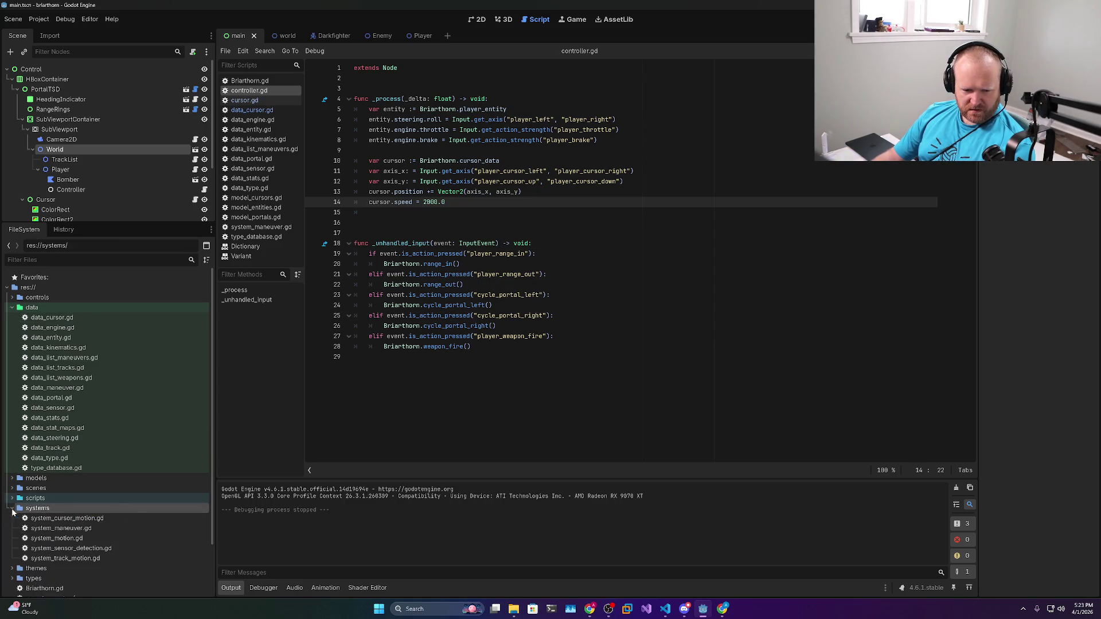
double_click(86, 518)
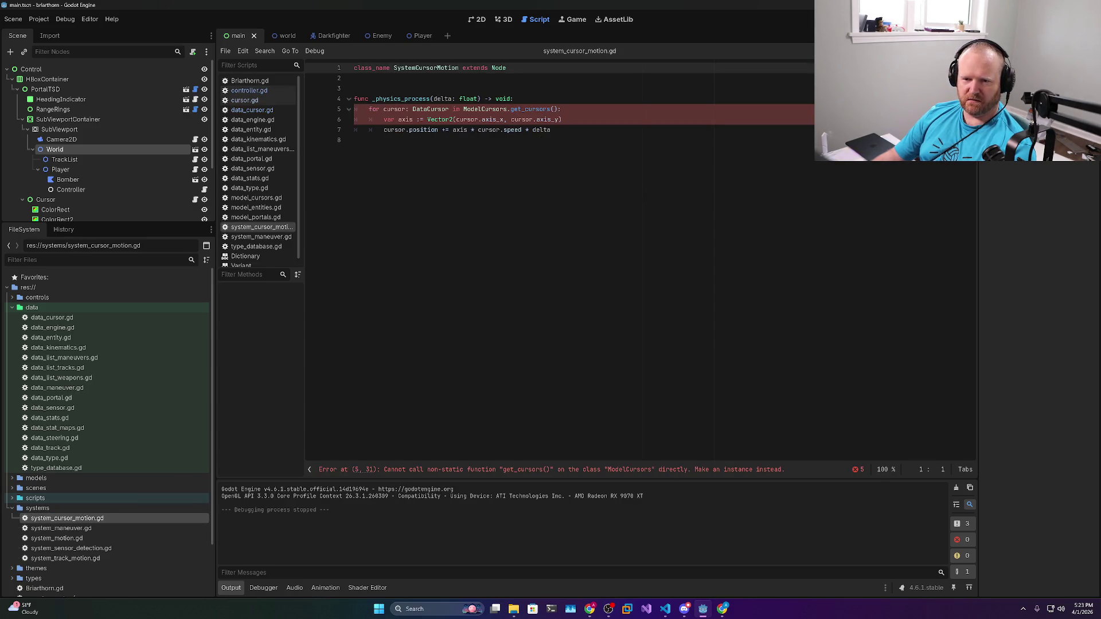
double_click(467, 119)
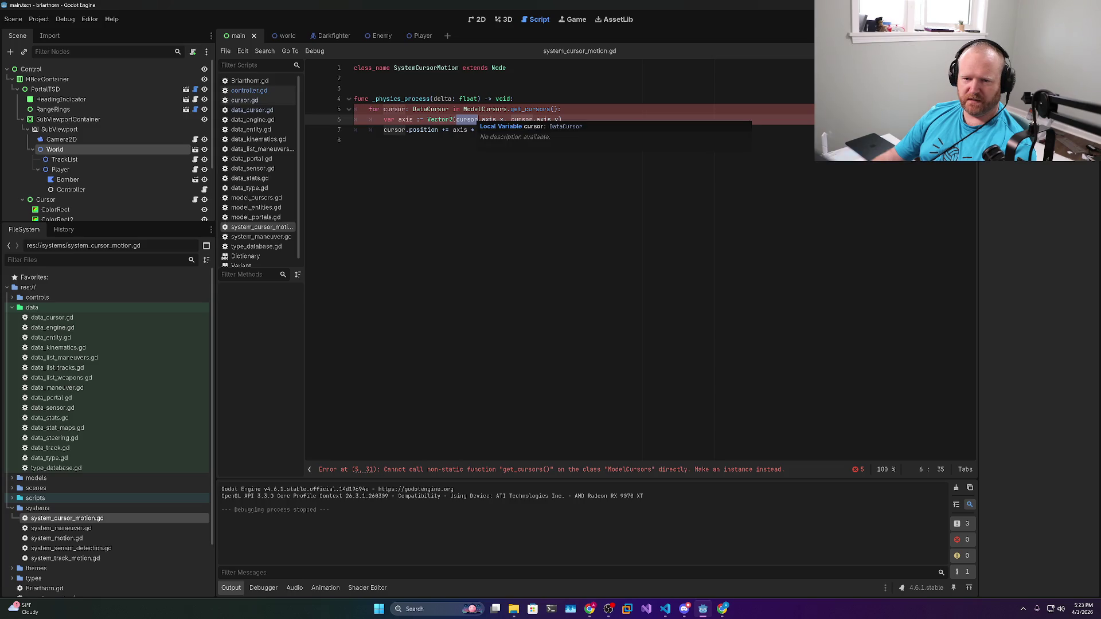
double_click(423, 129)
mouse_move(424, 129)
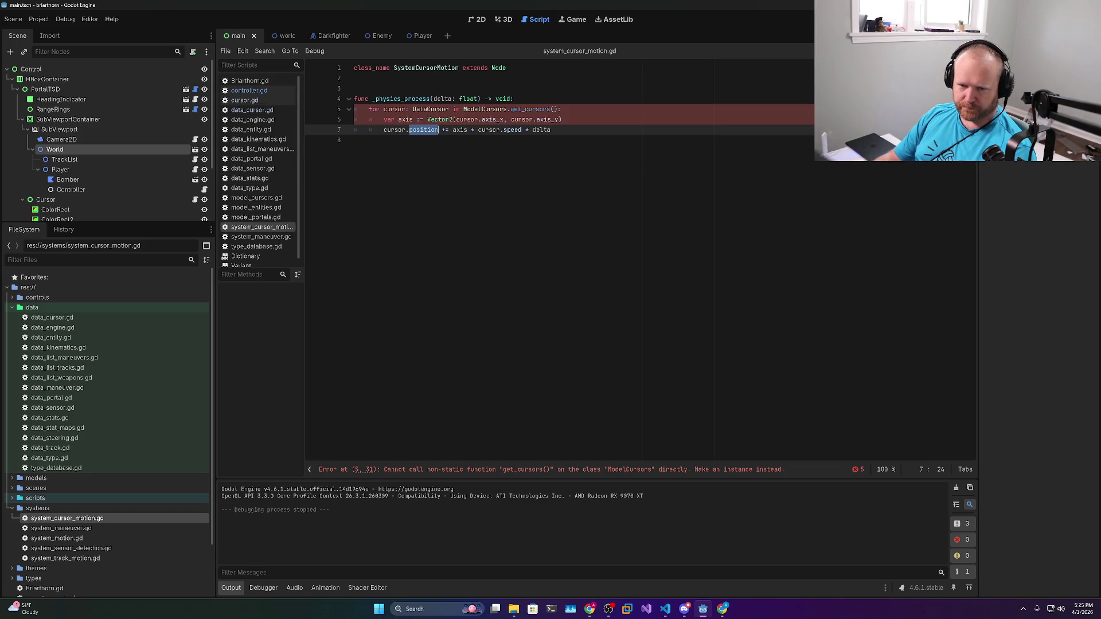
left_click(468, 119)
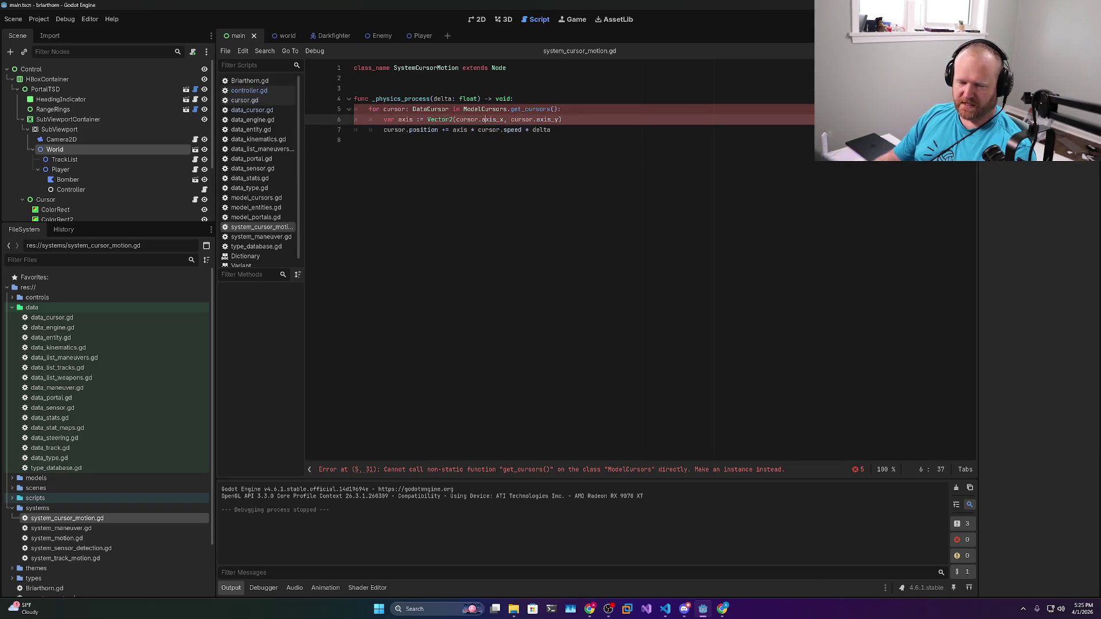
double_click(468, 119)
double_click(492, 119)
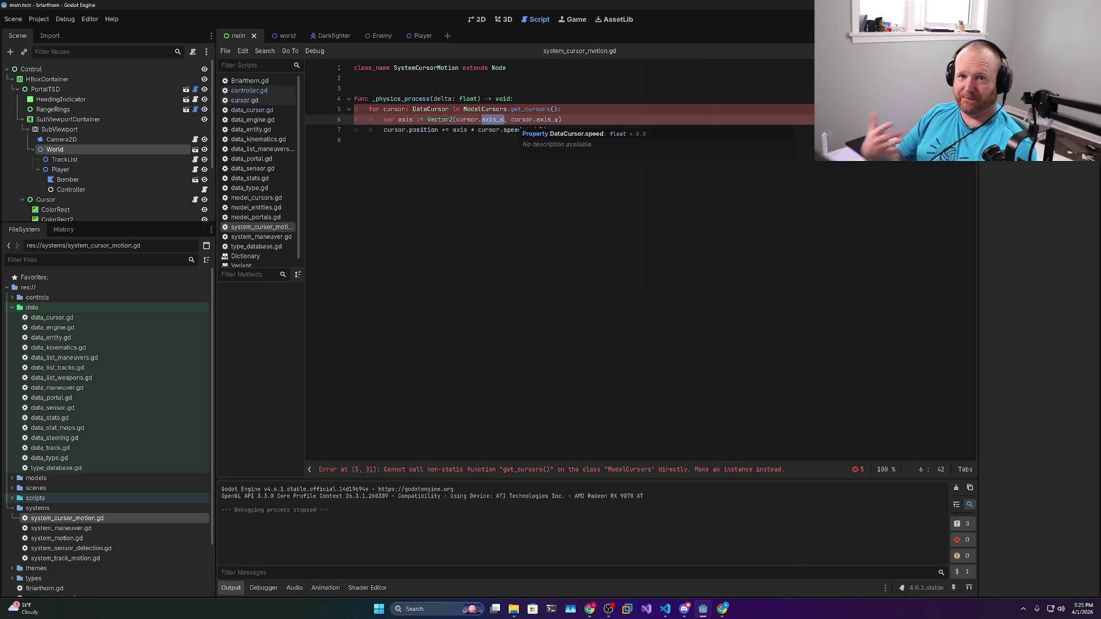
double_click(401, 99)
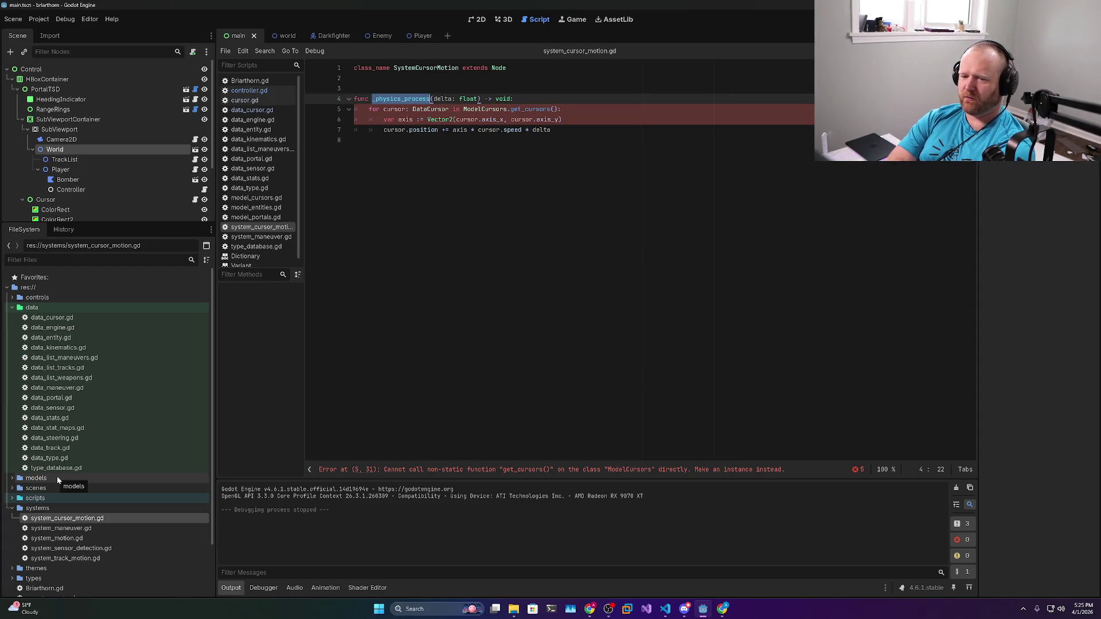
left_click(589, 613)
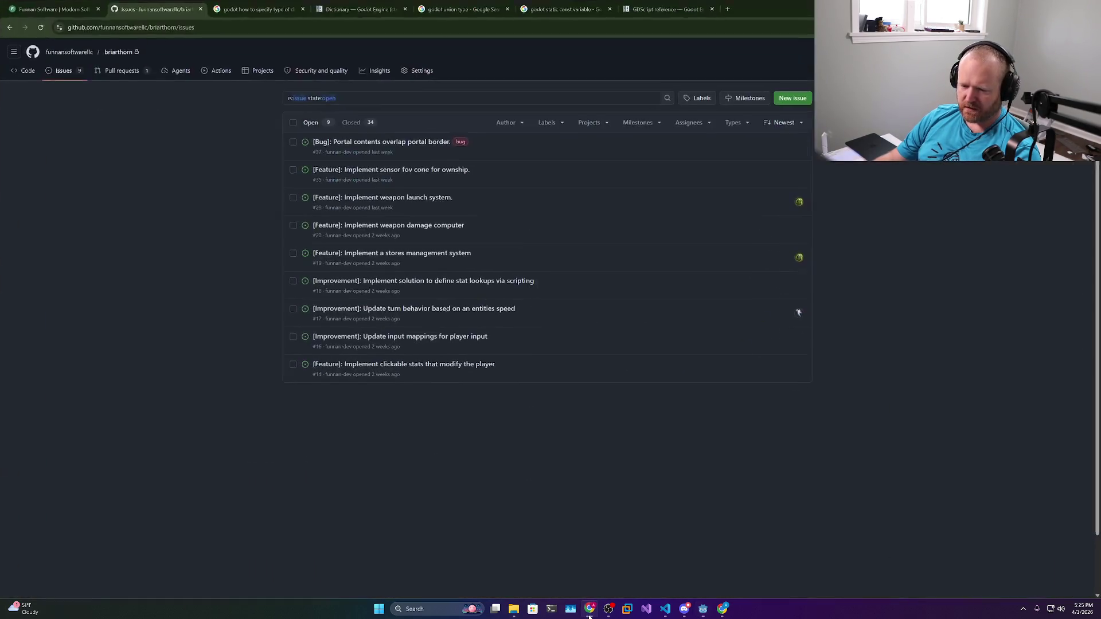
Search 'godot notif' in a new browser tab and open the Godot notifications docs page
left_click(726, 8)
type("godot notif")
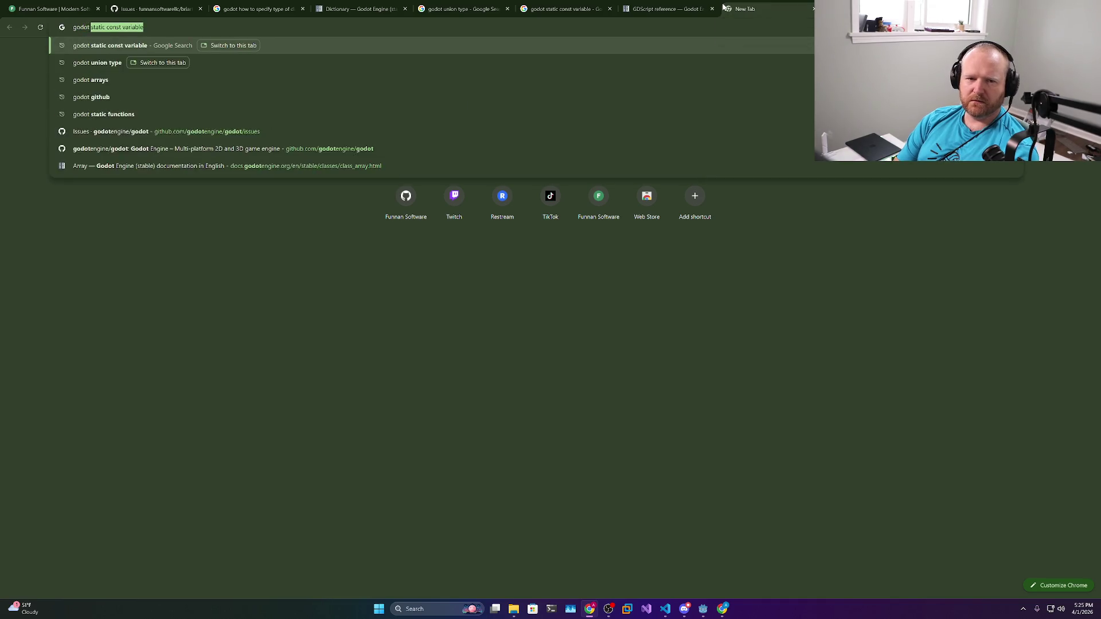
key("Return")
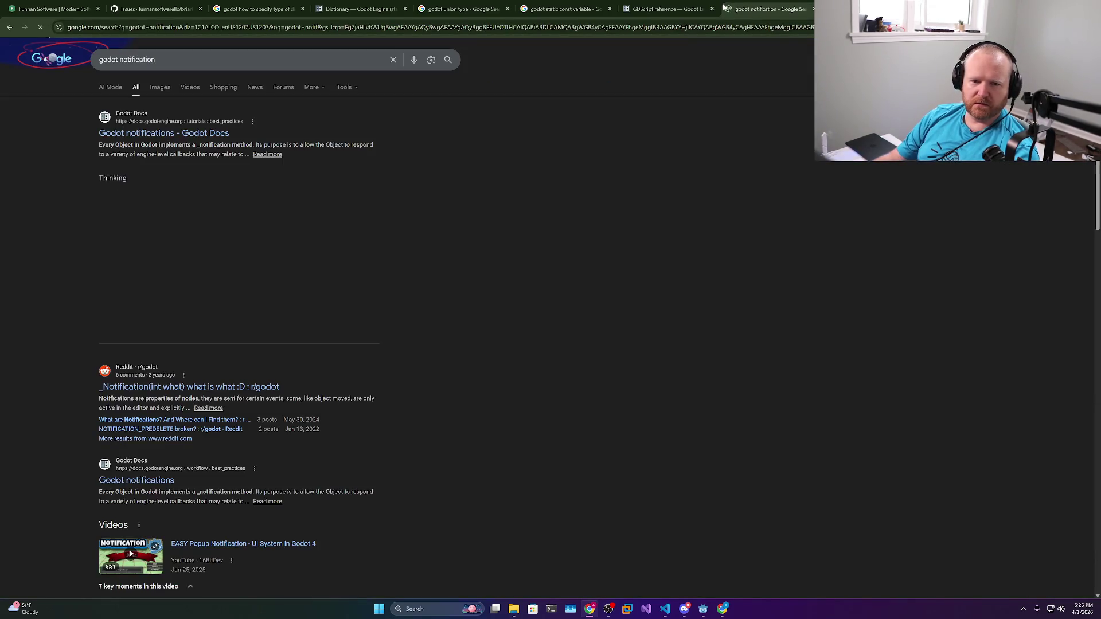
left_click(203, 134)
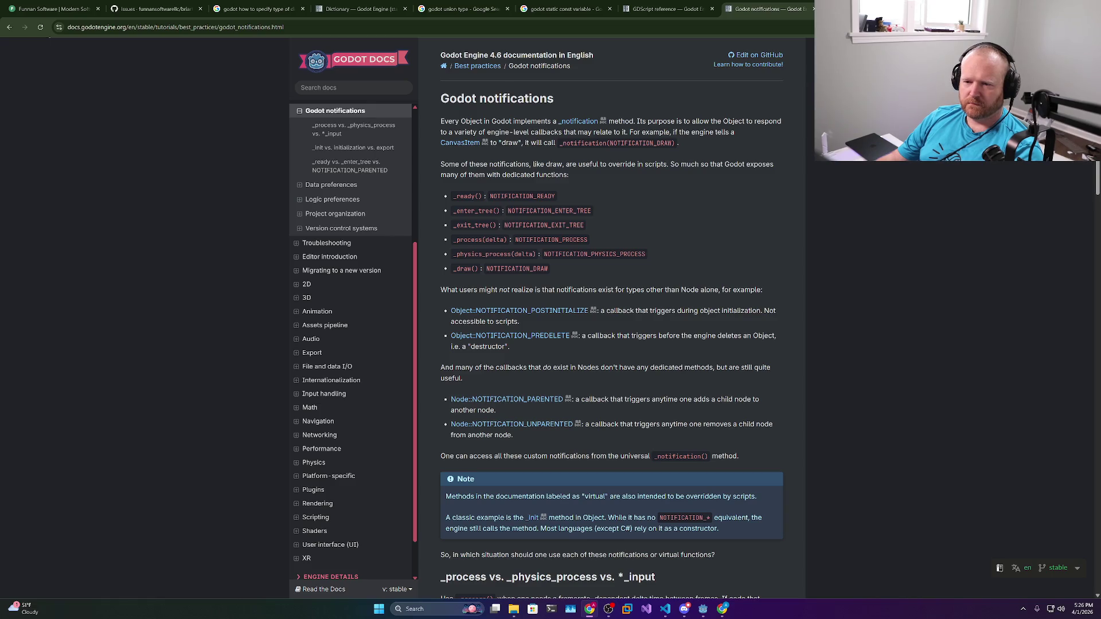
Read down the notifications page from the NOTIFICATION_DRAW mention
double_click(630, 142)
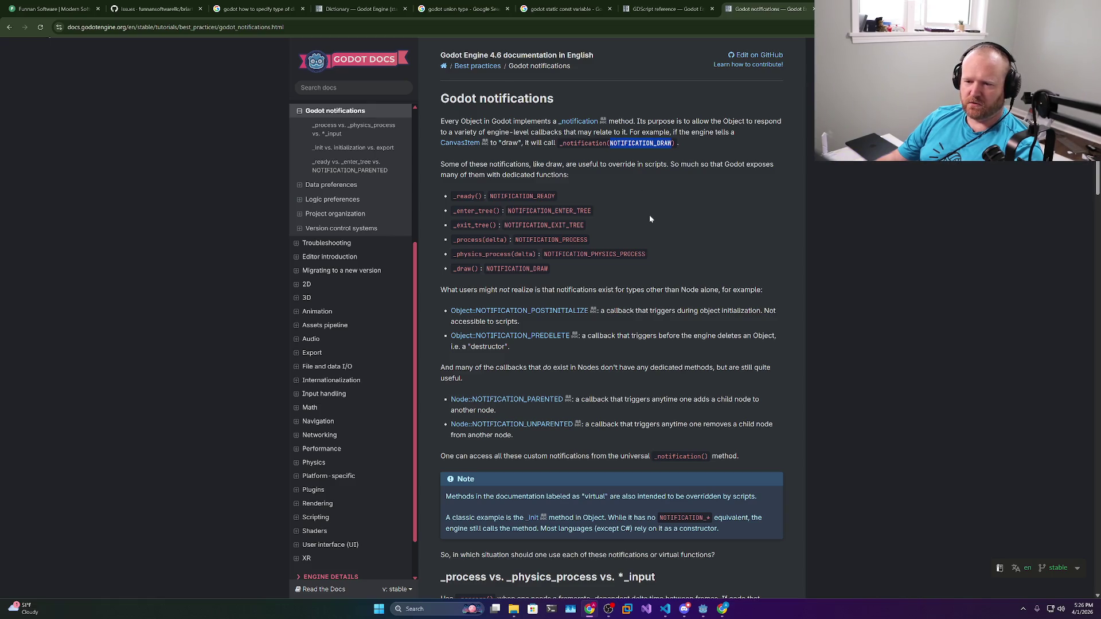
scroll(650, 219, "down", 1)
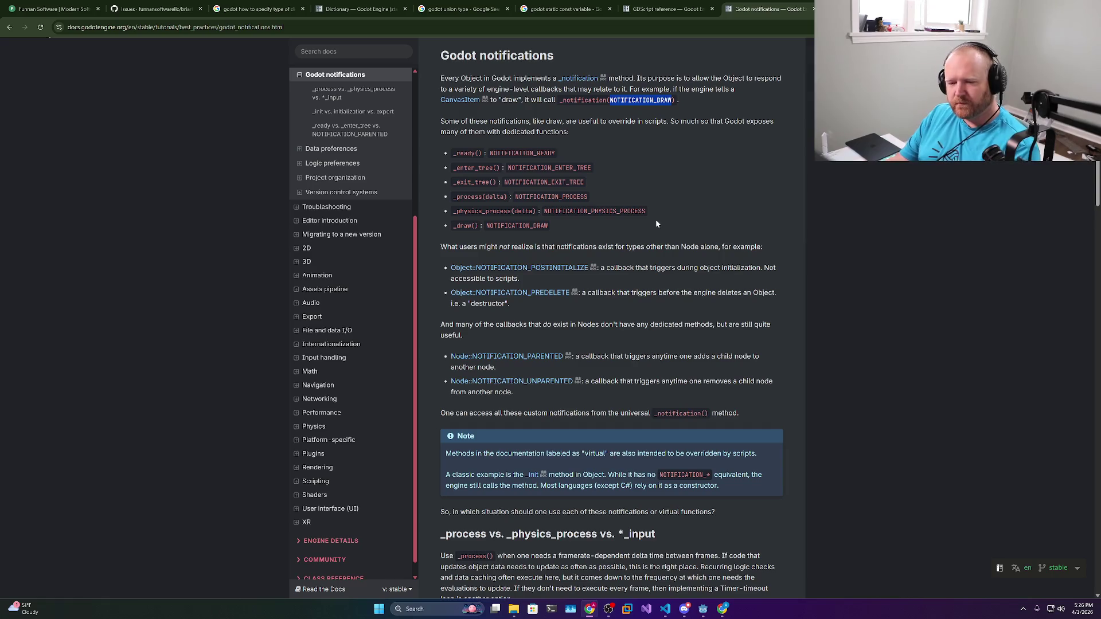
scroll(618, 298, "down", 4)
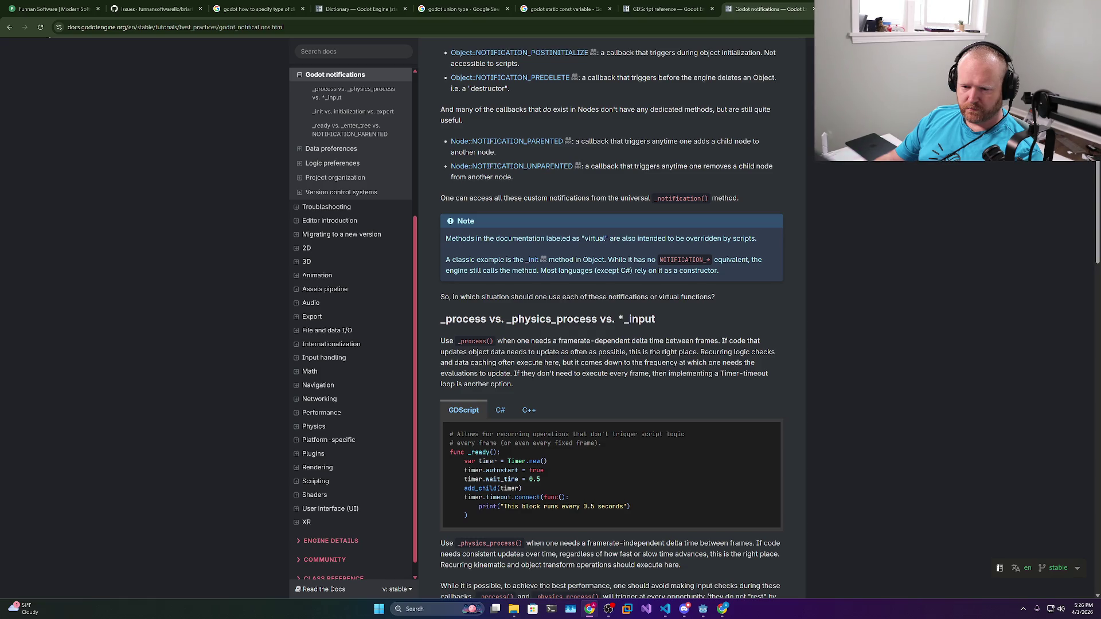
scroll(612, 319, "down", 8)
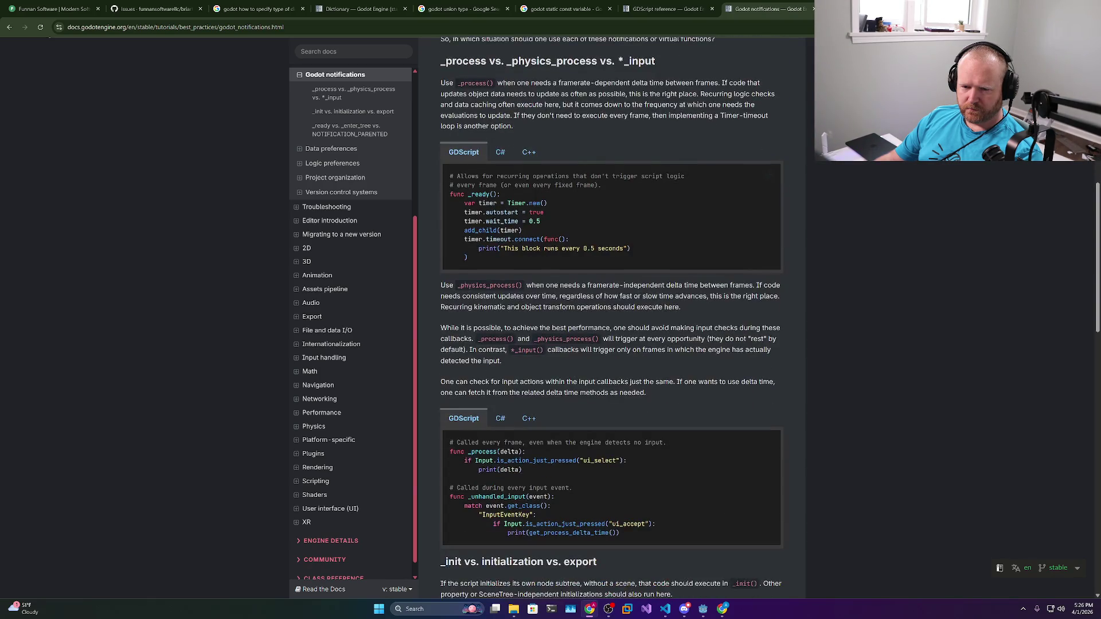
scroll(618, 297, "down", 2)
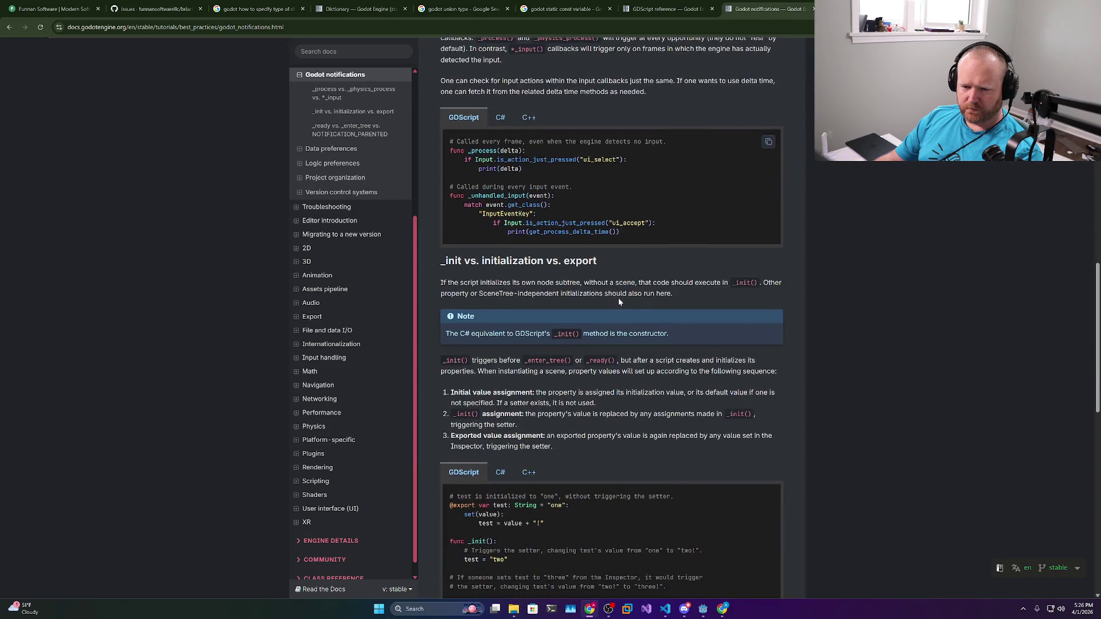
scroll(619, 299, "down", 4)
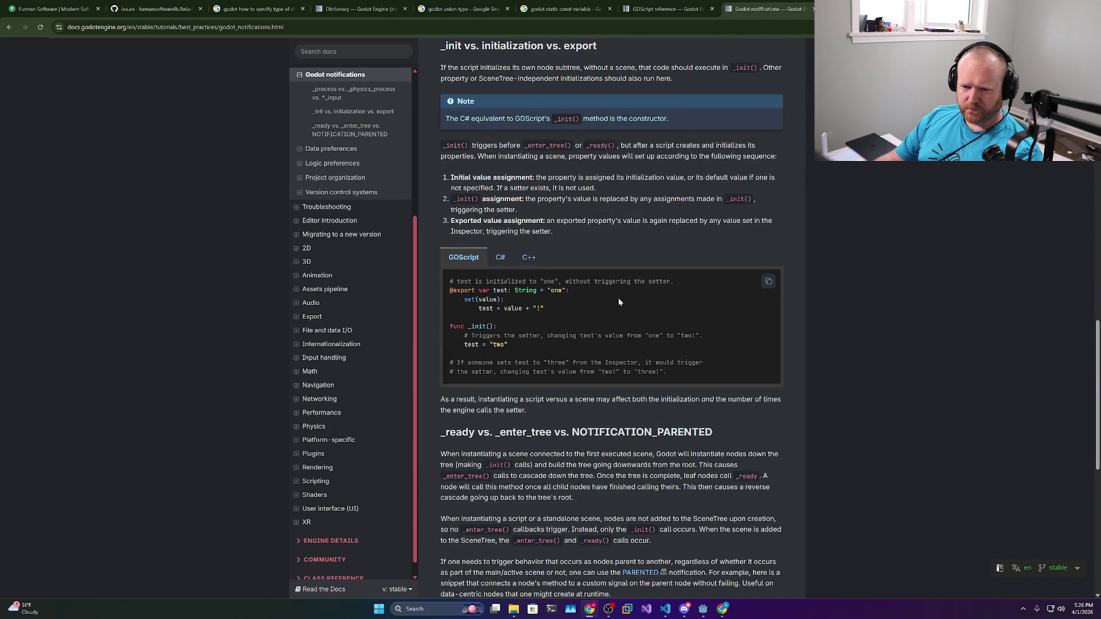
scroll(619, 299, "down", 2)
scroll(619, 302, "down", 3)
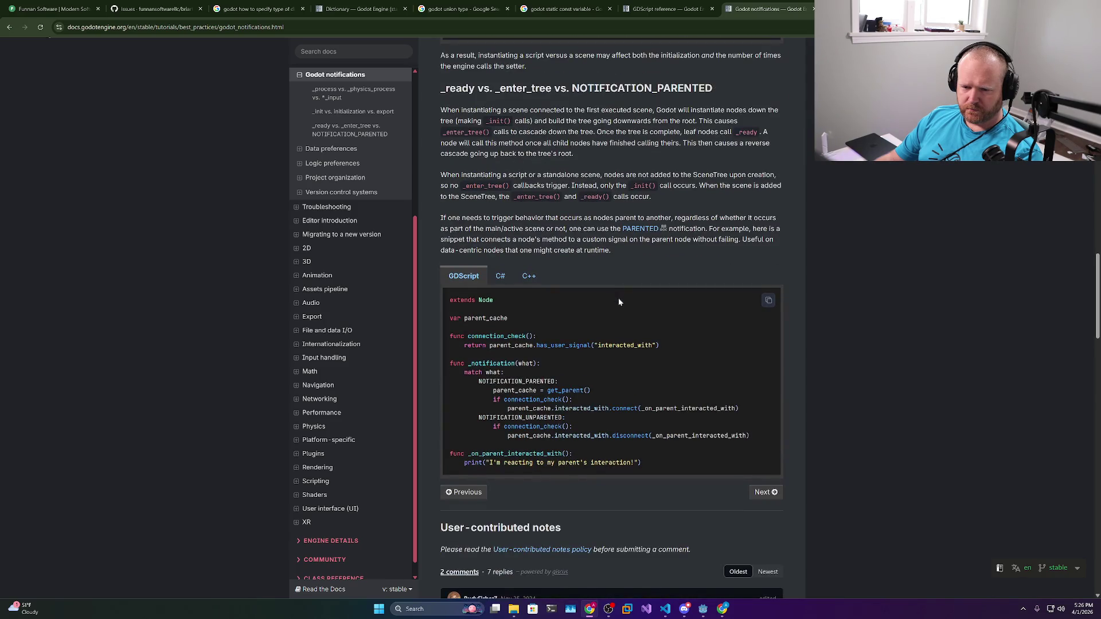
scroll(620, 303, "down", 1)
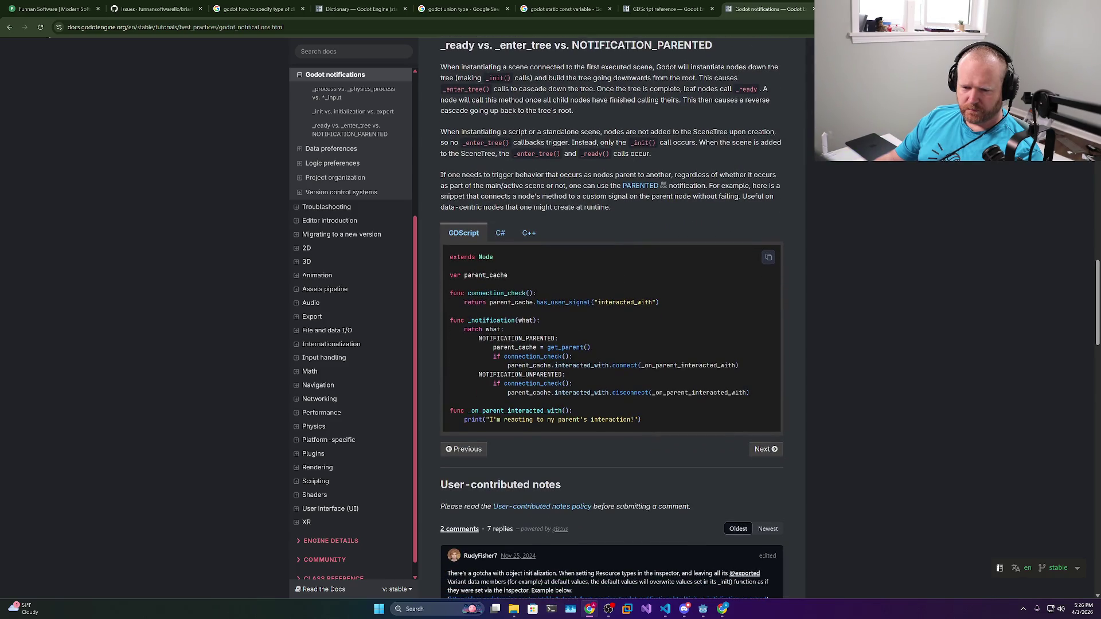
Study the _notification example's what, NOTIFICATION_PARENTED and NOTIFICATION_UNPARENTED, then return to Godot
double_click(526, 320)
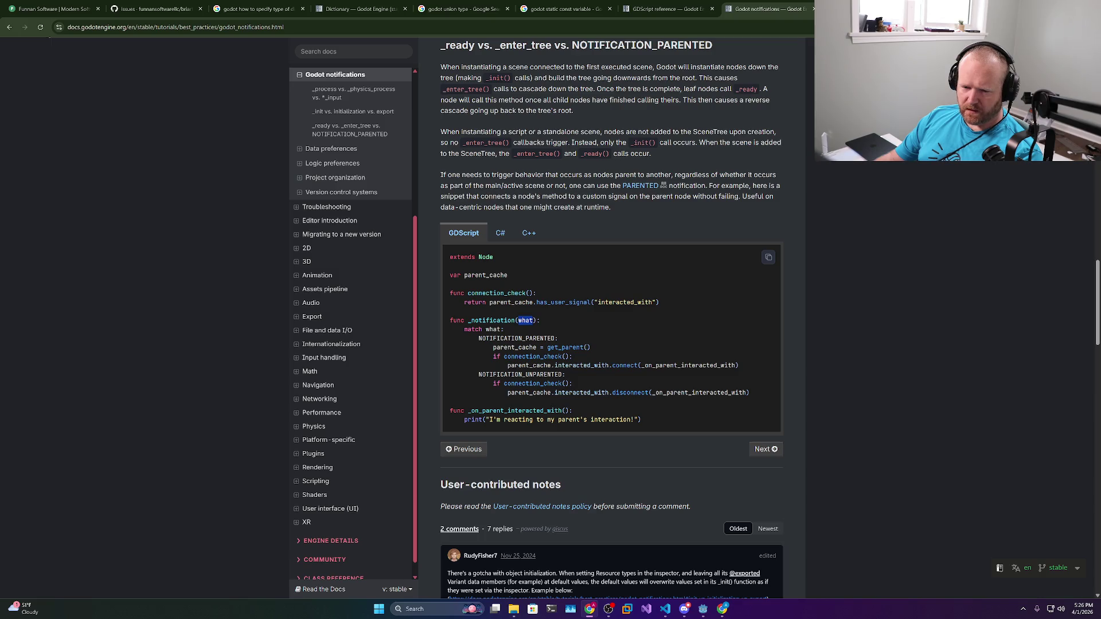
double_click(516, 339)
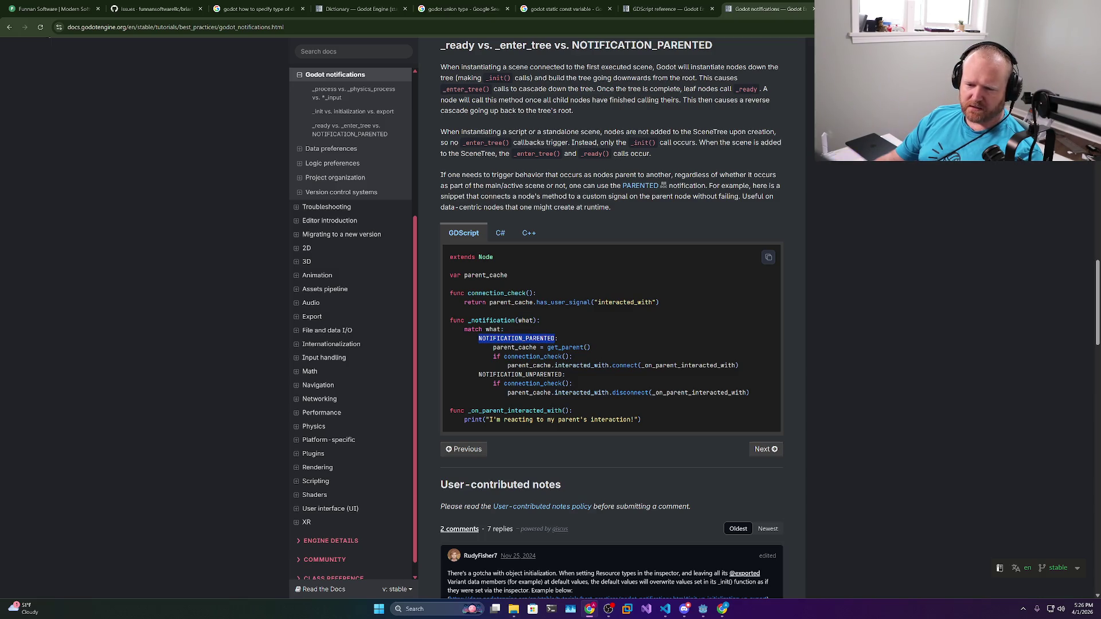
double_click(519, 374)
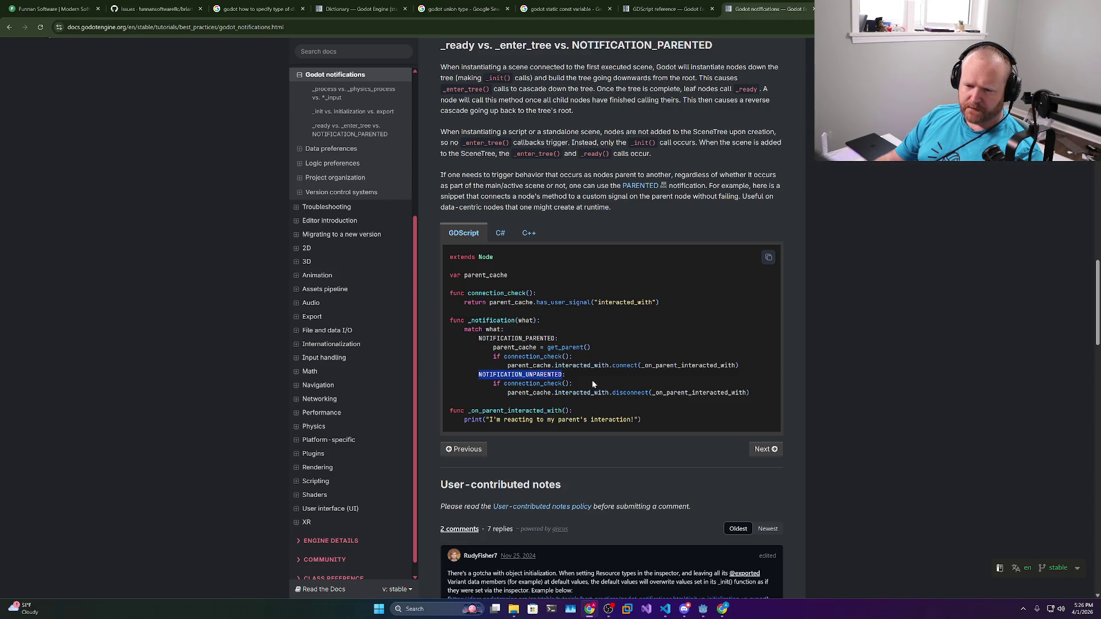
double_click(525, 321)
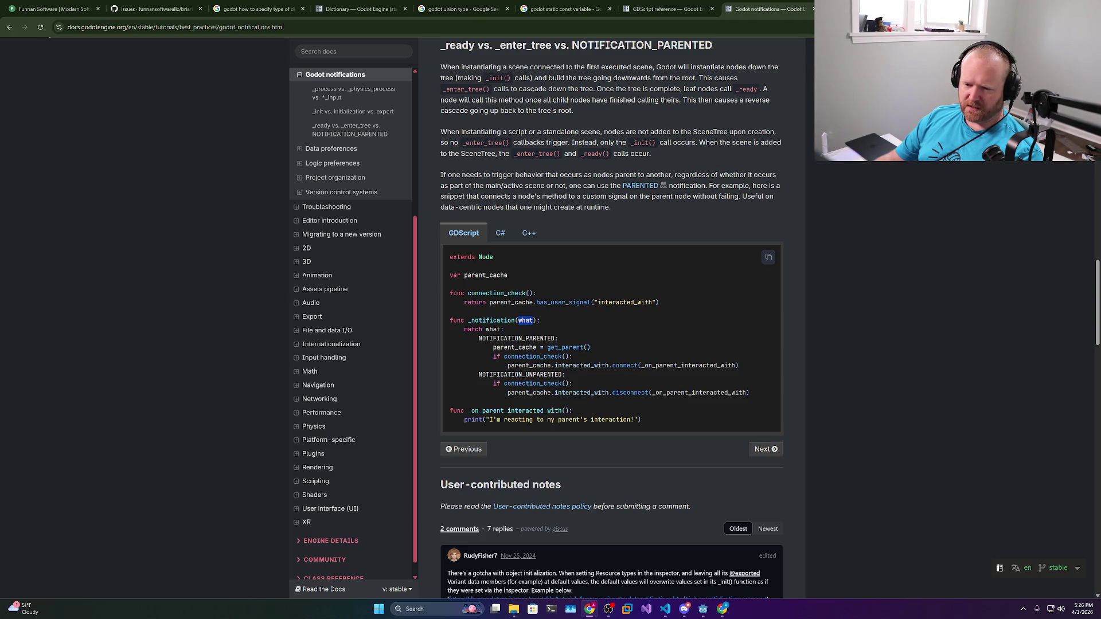
scroll(611, 321, "down", 5)
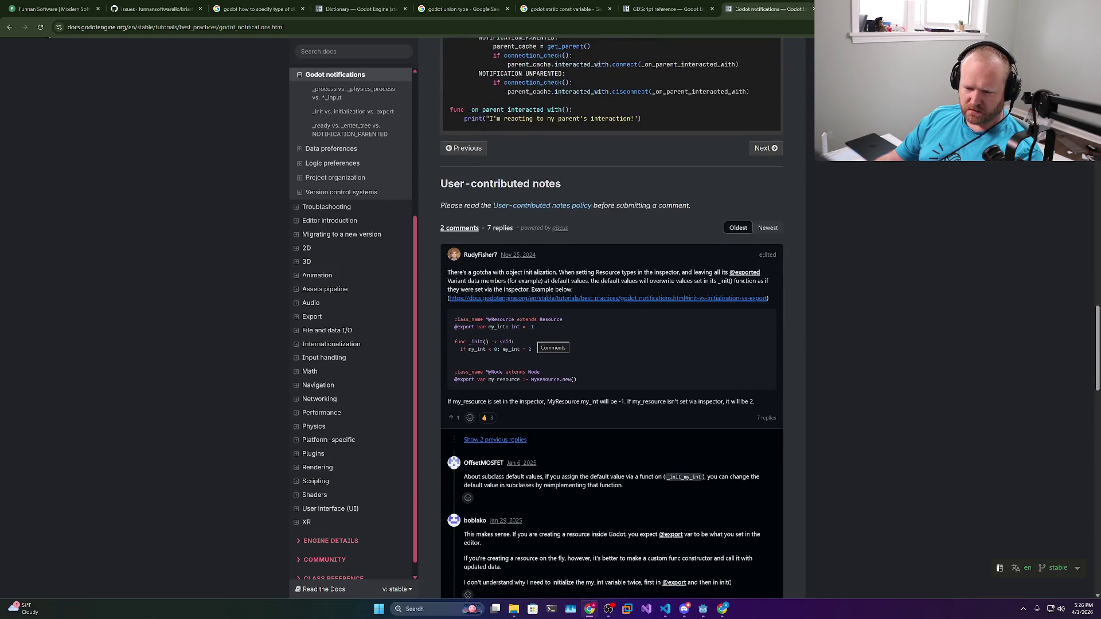
scroll(553, 344, "up", 20)
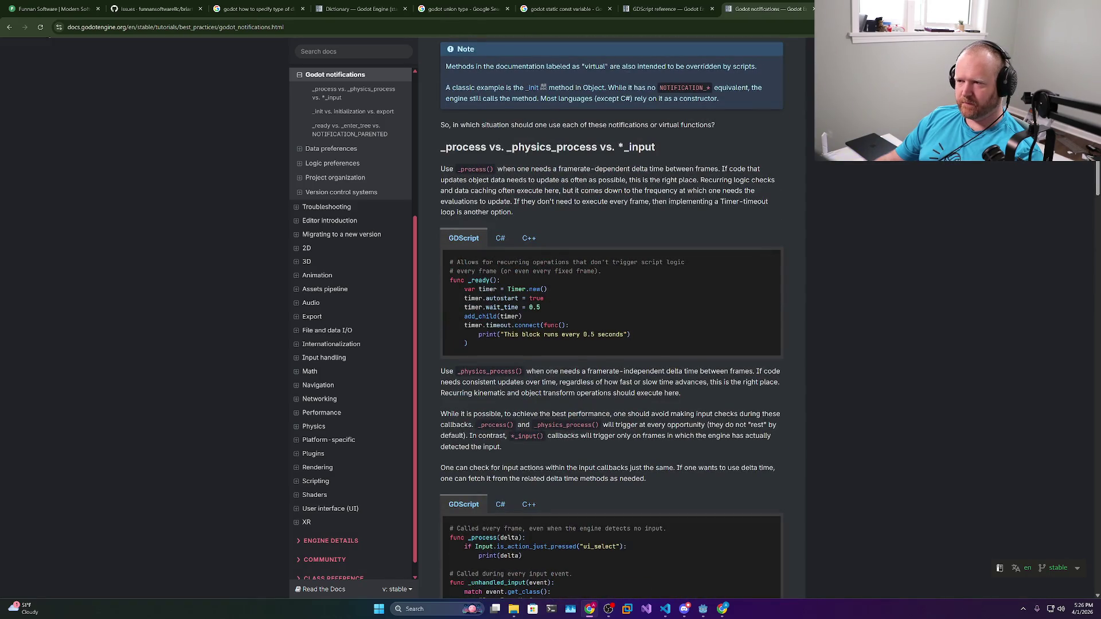
key("alt+Tab")
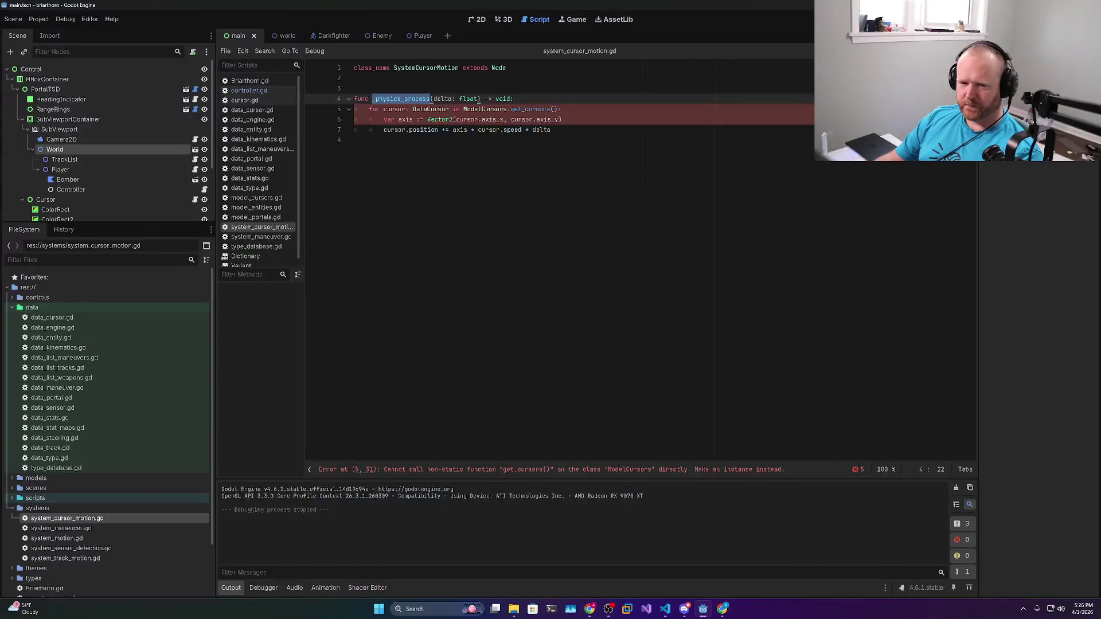
In controller.gd, add 'var cmd_cursor := CmdCursor.new()' above the cursor code
left_click(355, 140)
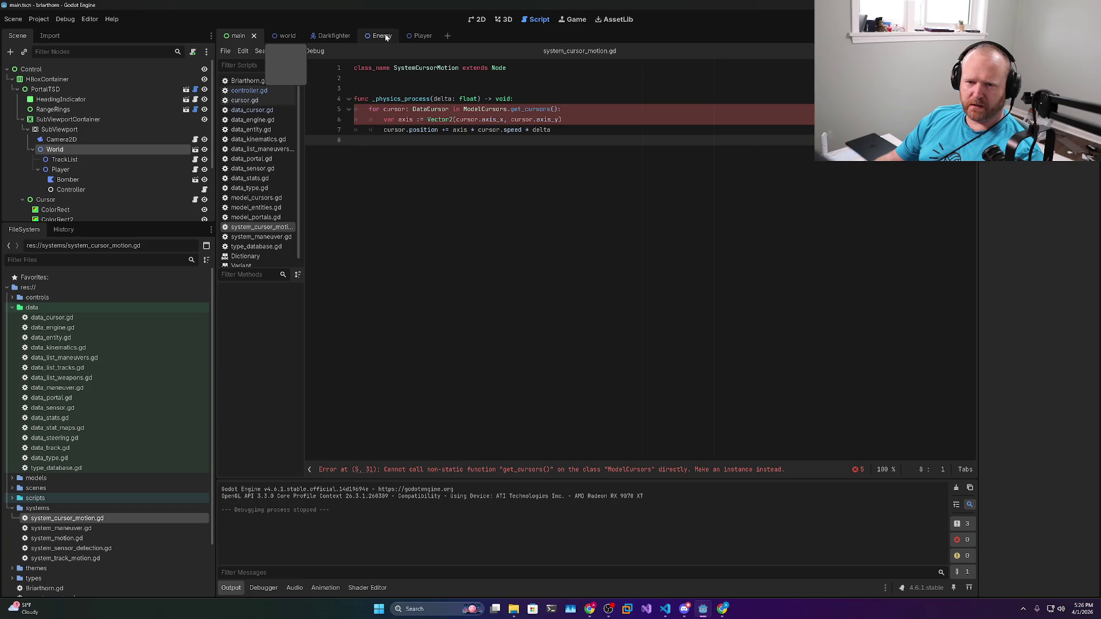
left_click(245, 90)
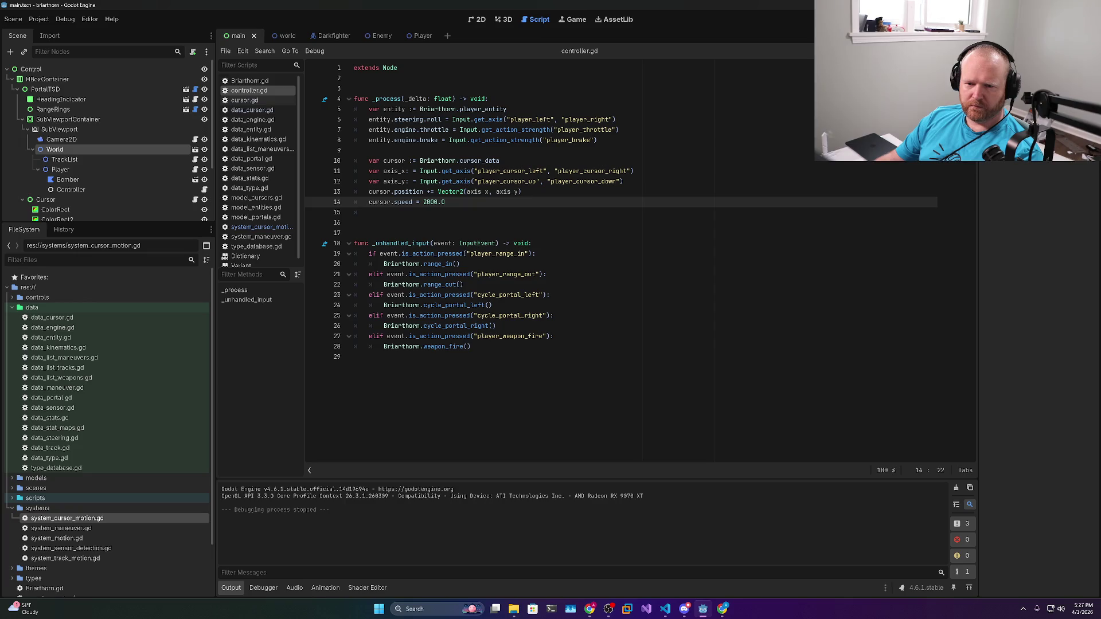
triple_click(478, 162)
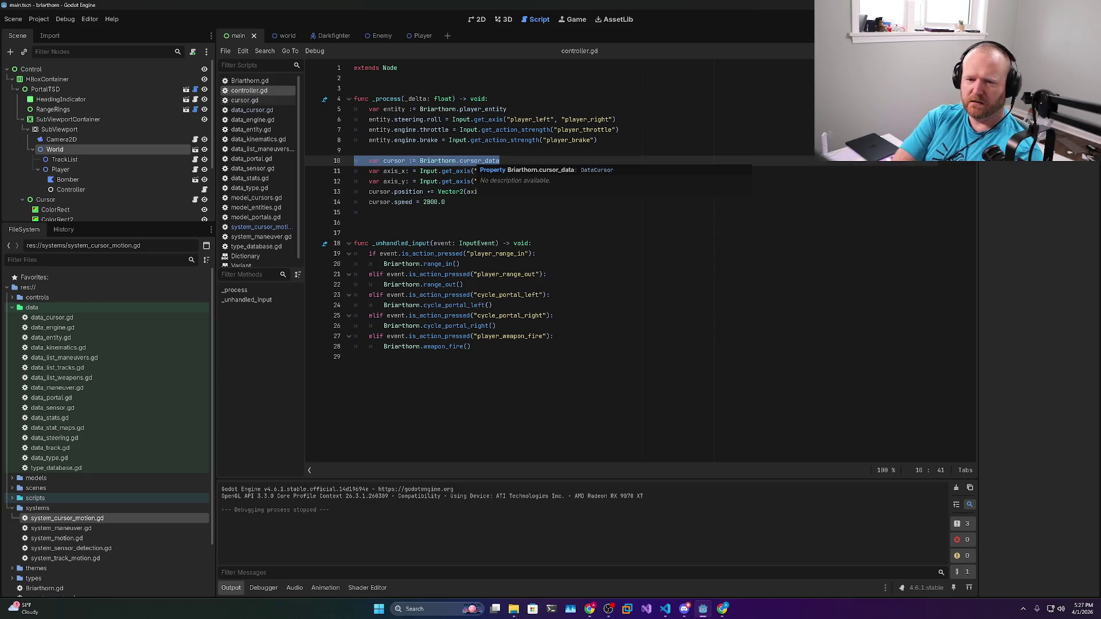
left_click(354, 150)
key("Return")
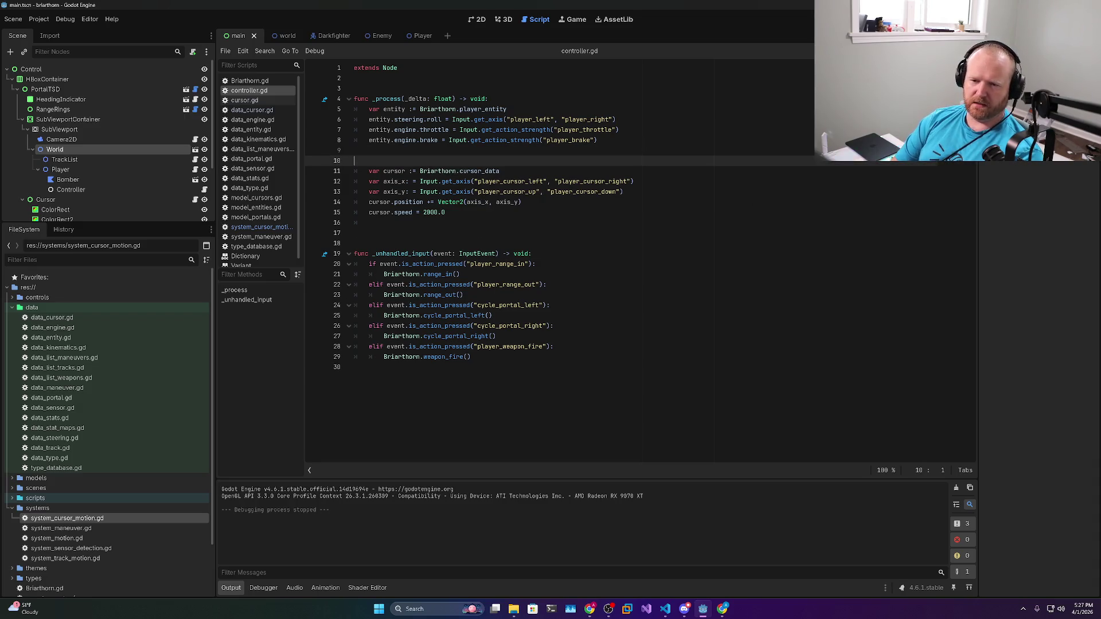
type("var")
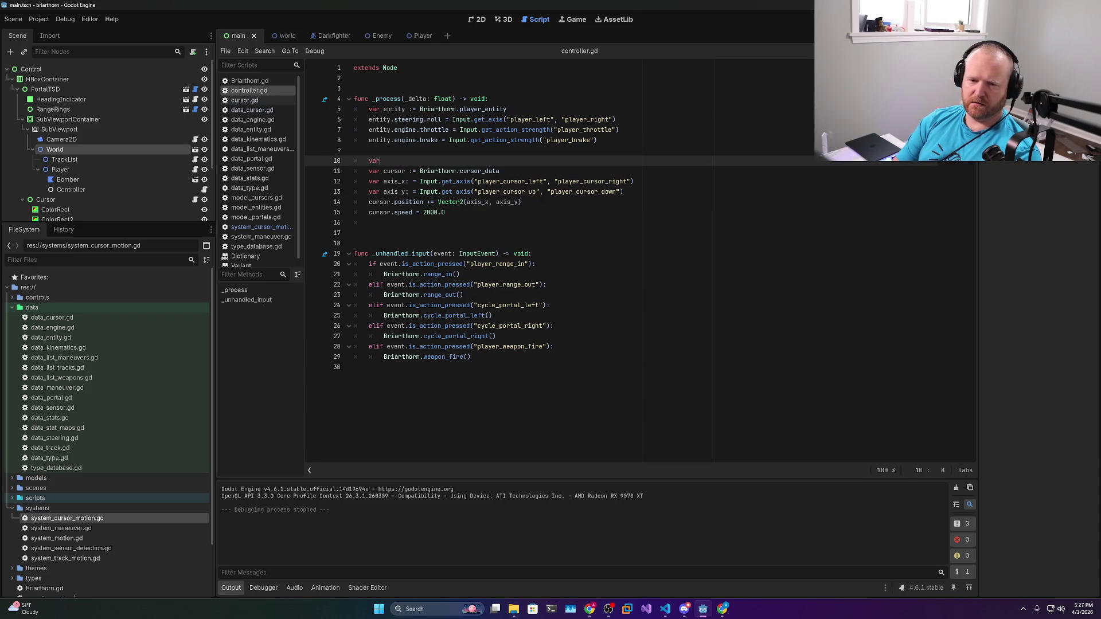
type(" cmd_cursor: =")
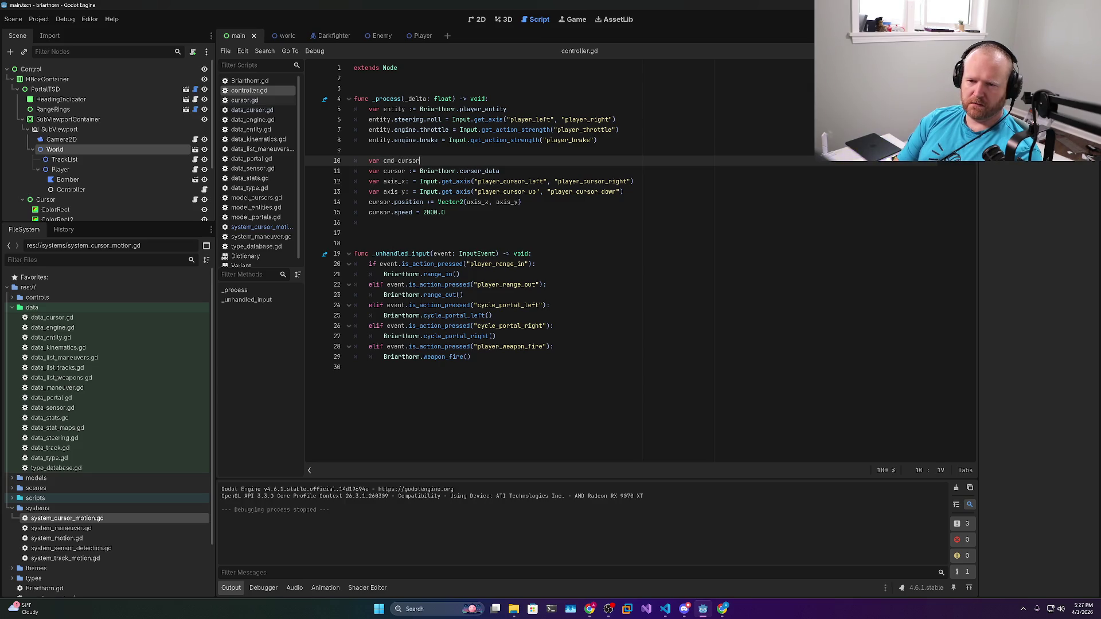
key("Escape")
key("BackSpace")
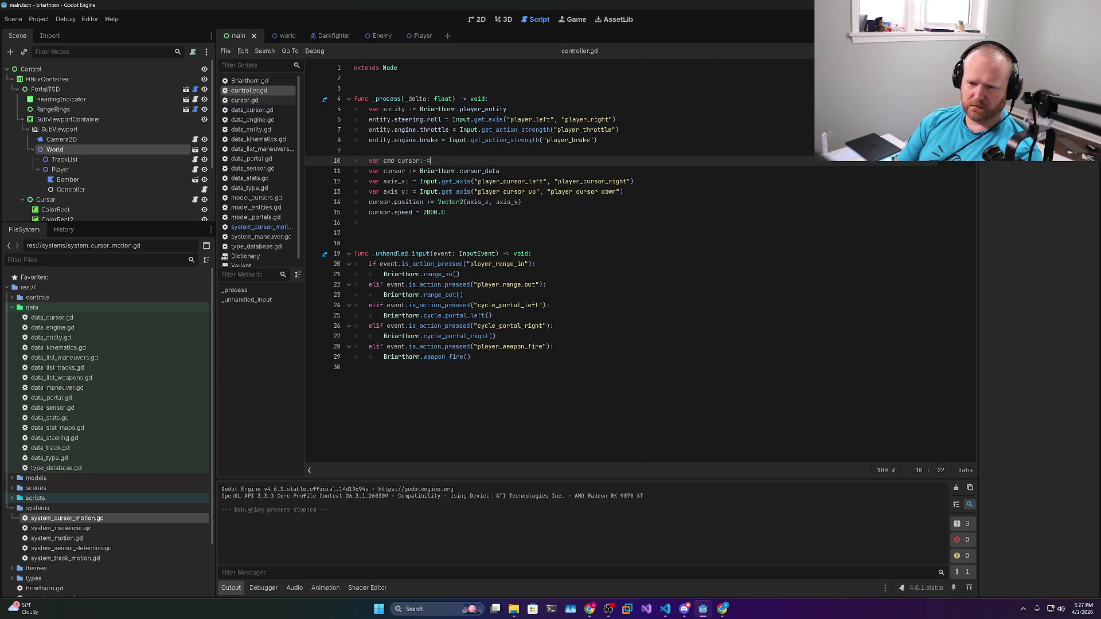
type("= C")
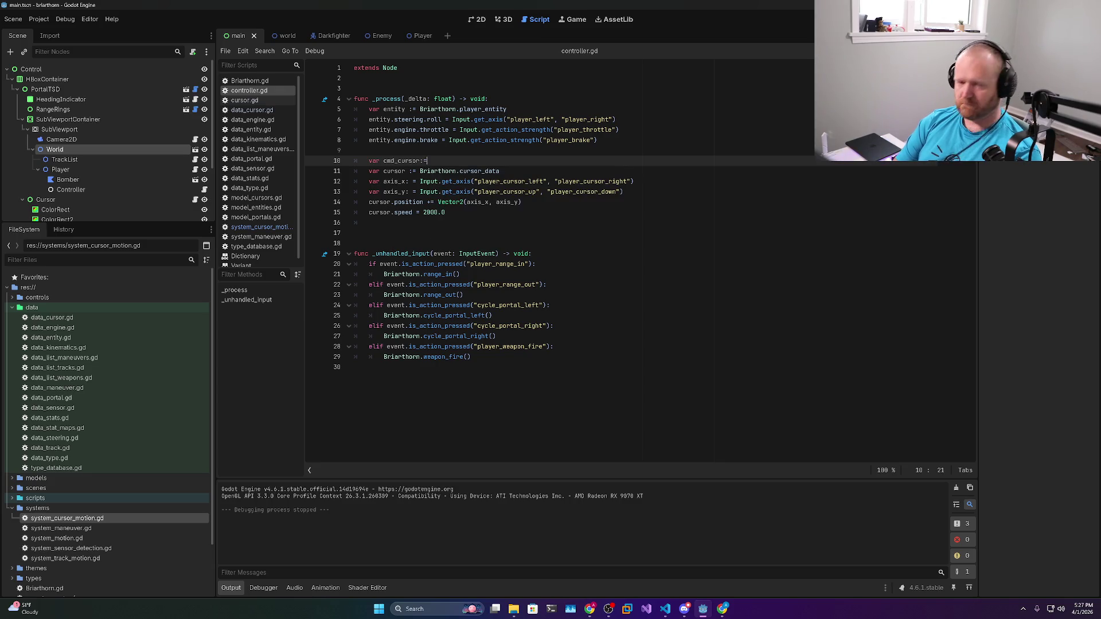
type("md")
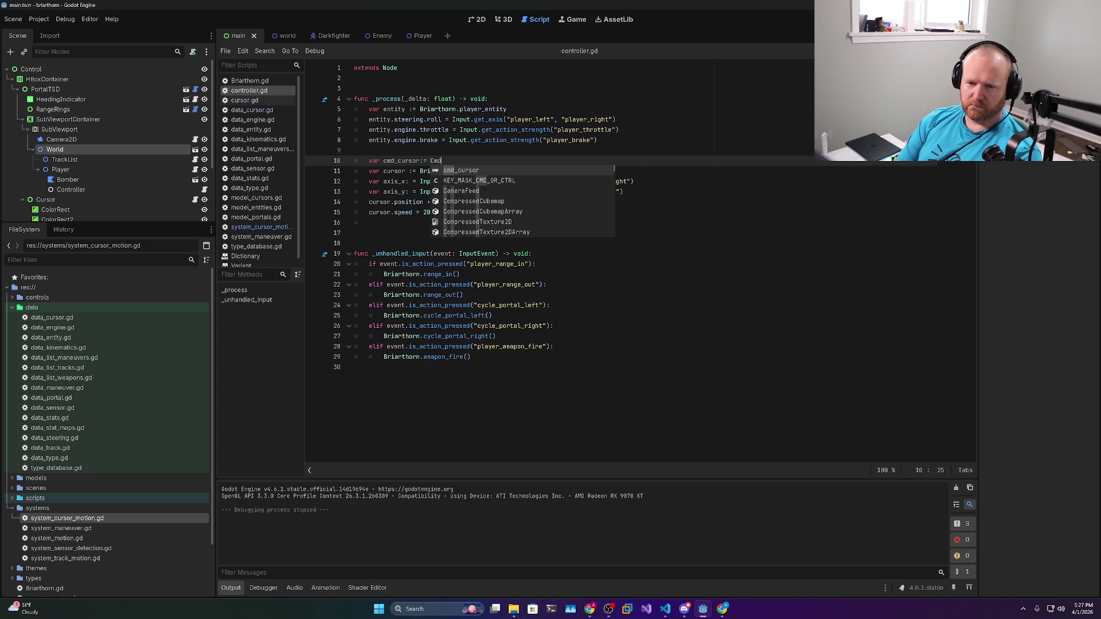
type("Cursor.new()")
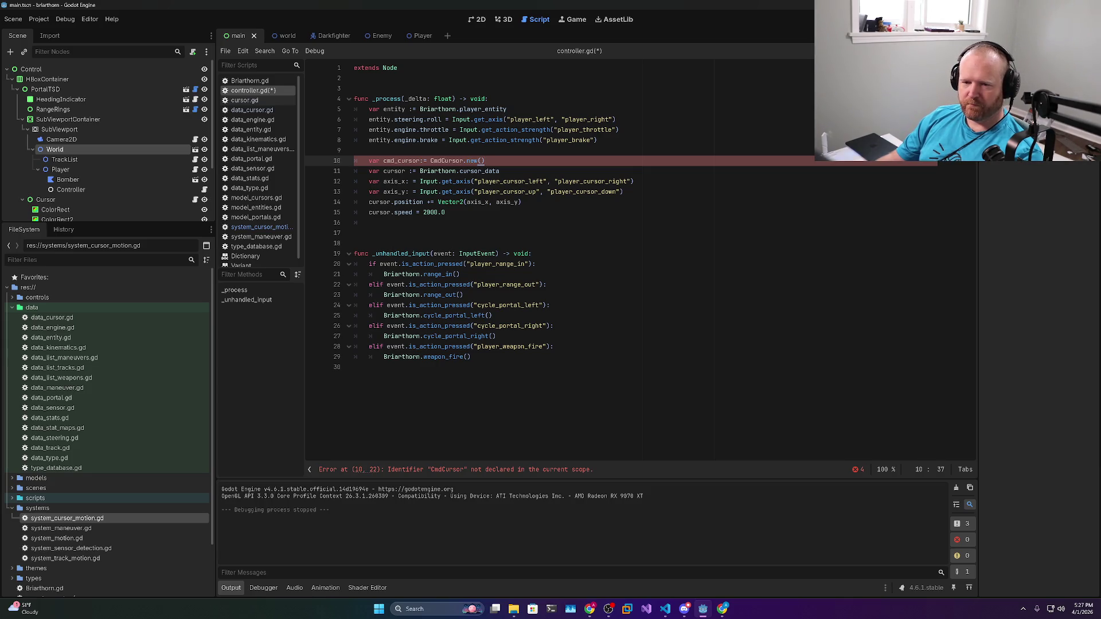
Comment out the old cursor_data line and assign the axes to cmd_cursor.axis_x and cmd_cursor.axis_y
left_click(500, 171)
key("ctrl+k")
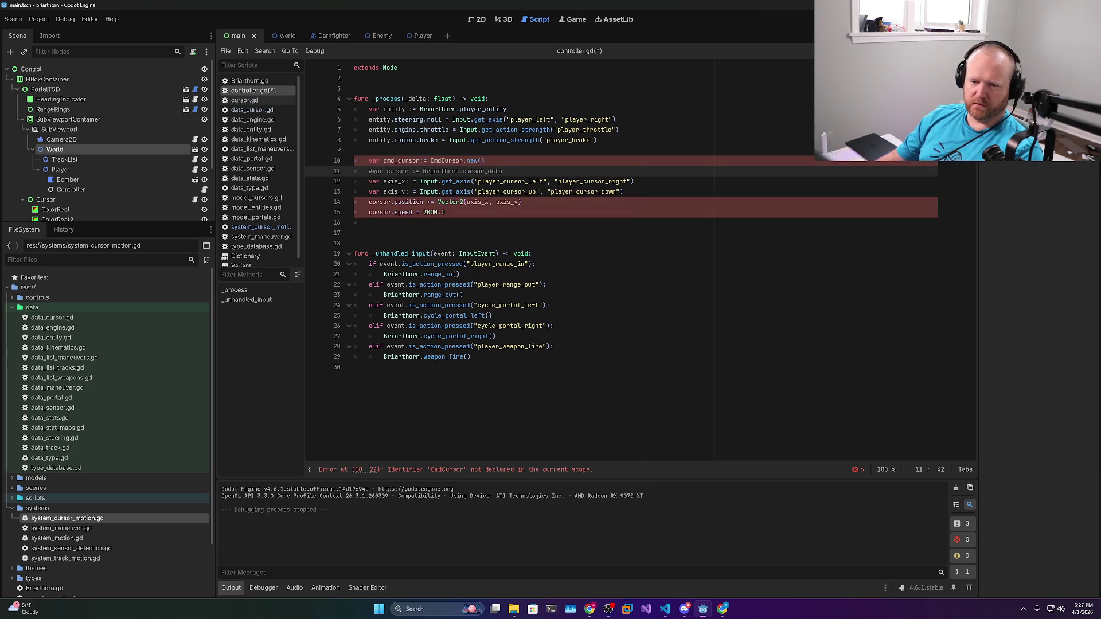
double_click(402, 161)
key("ctrl+c")
double_click(374, 181)
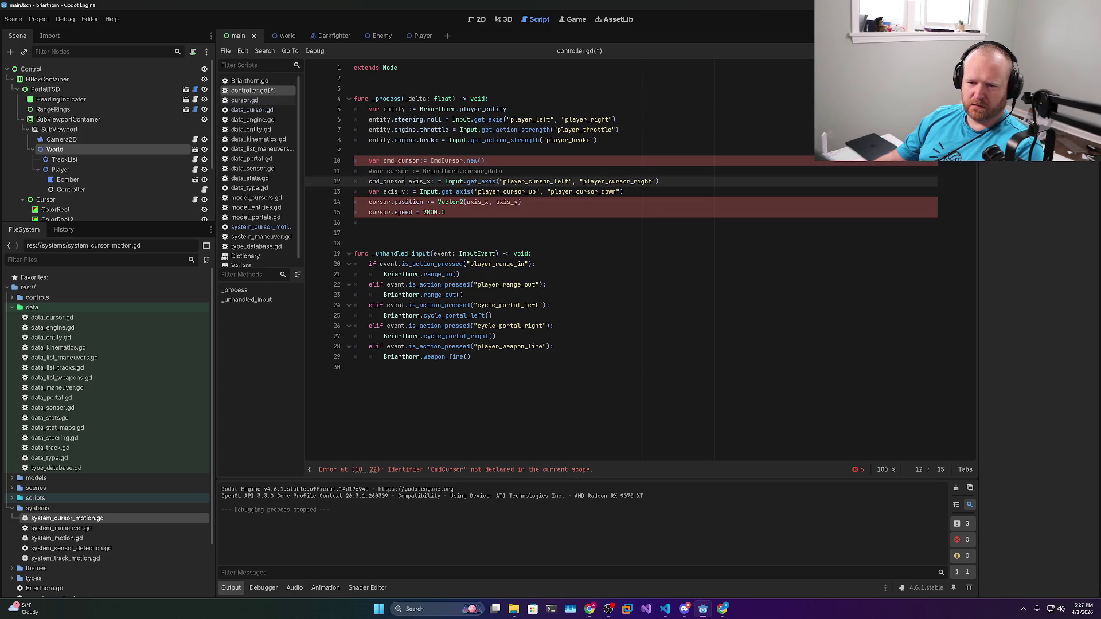
key("ctrl+v")
key("BackSpace")
type(".")
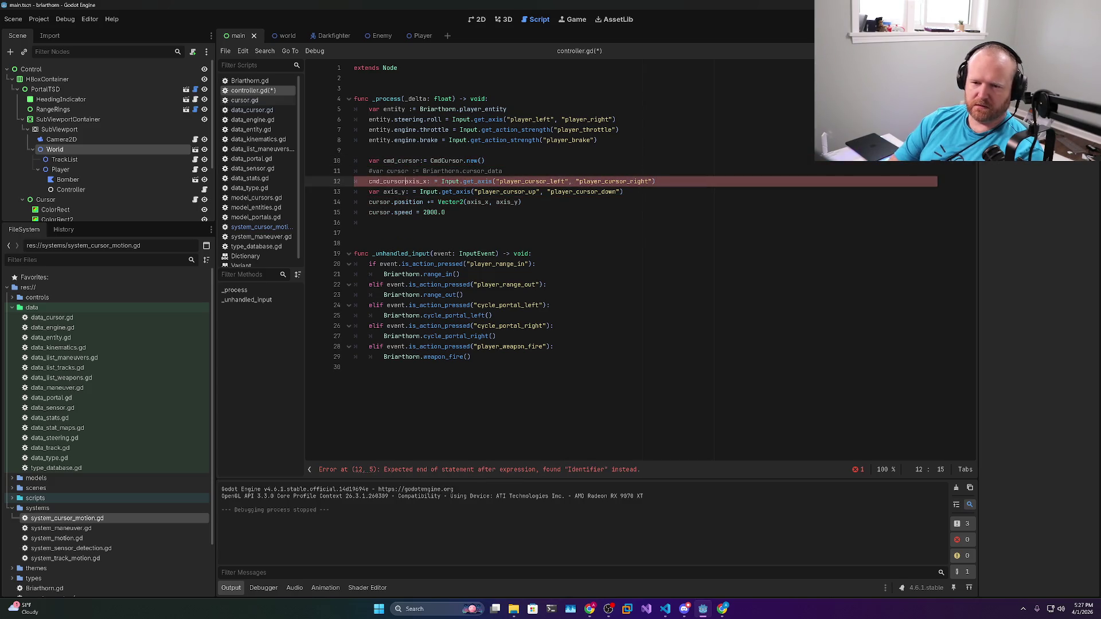
key("Down")
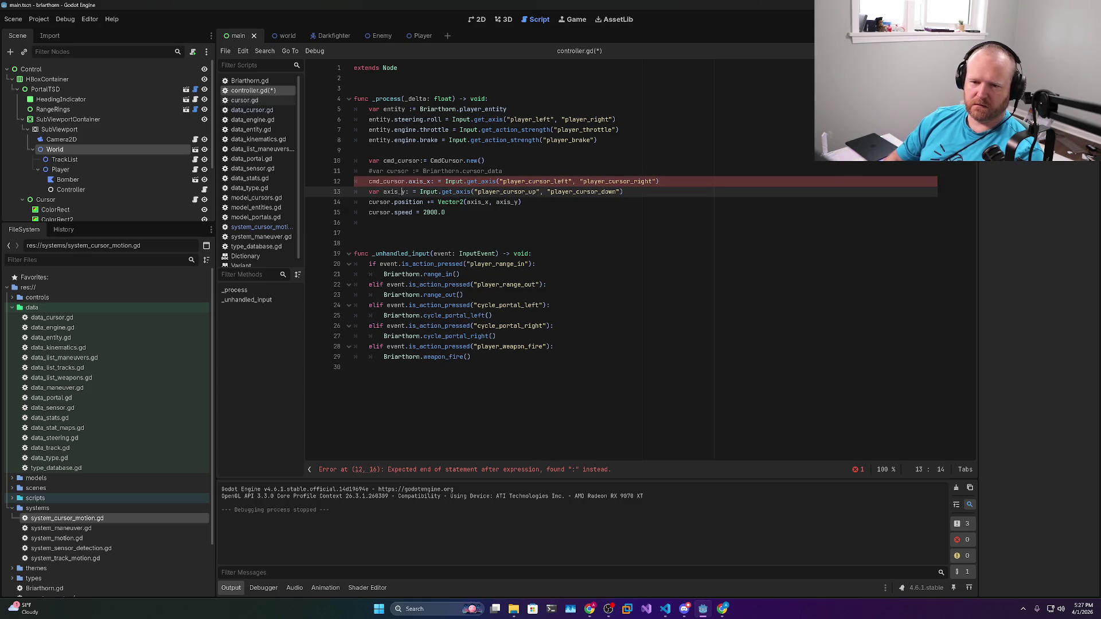
key("ctrl+Left")
key("BackSpace")
key("BackSpace")
key("BackSpace")
type("cmd")
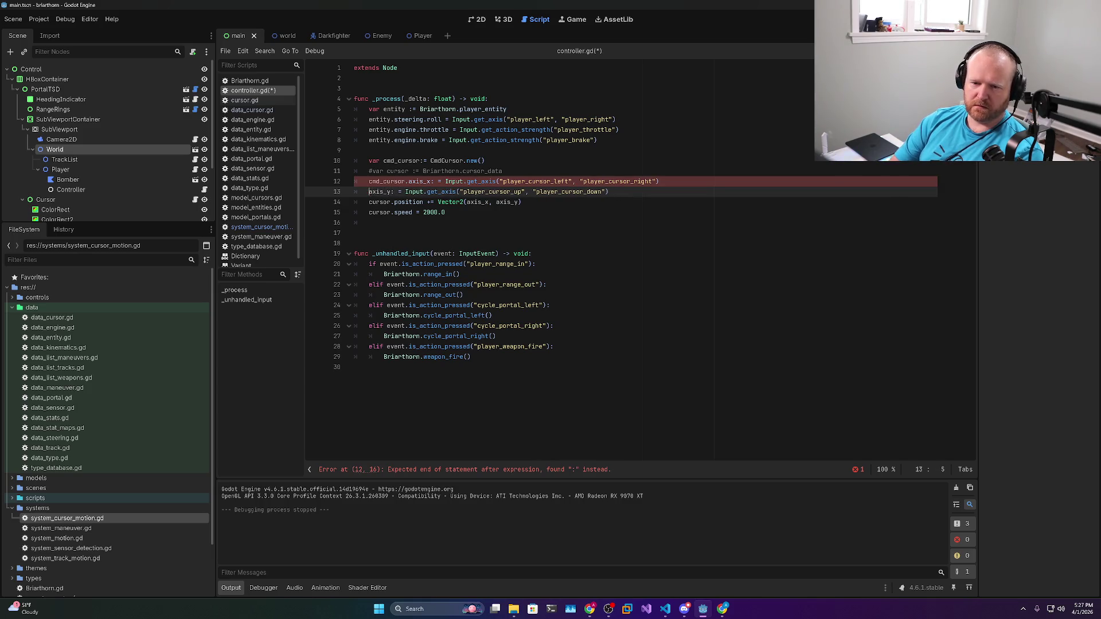
type("_cursor.")
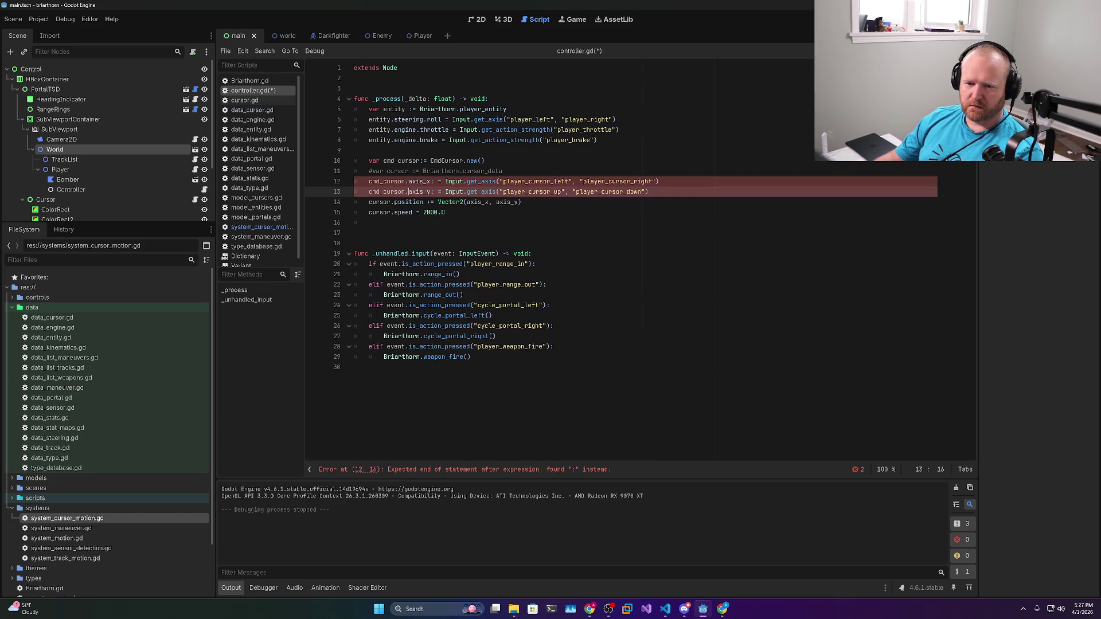
Comment out the position update, set cmd_cursor.speed, and add Briarthorn.command(cmd_cursor)
left_click(414, 202)
key("ctrl+k")
double_click(381, 212)
type("cmd_cursor")
key("Return")
type("Briarth")
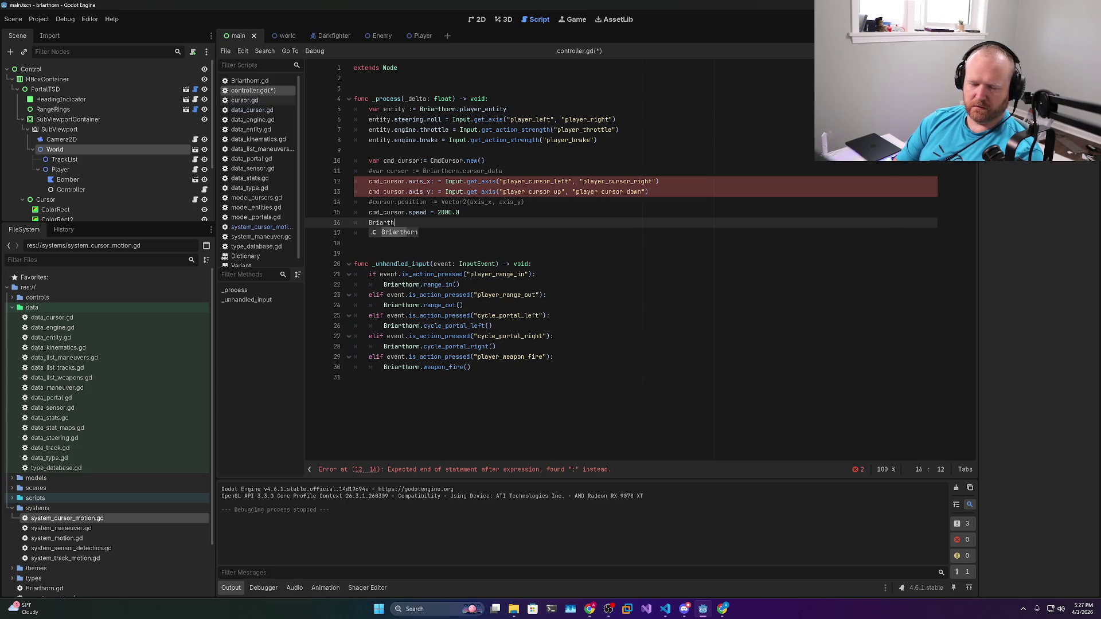
type("orn.command(cmd_cur")
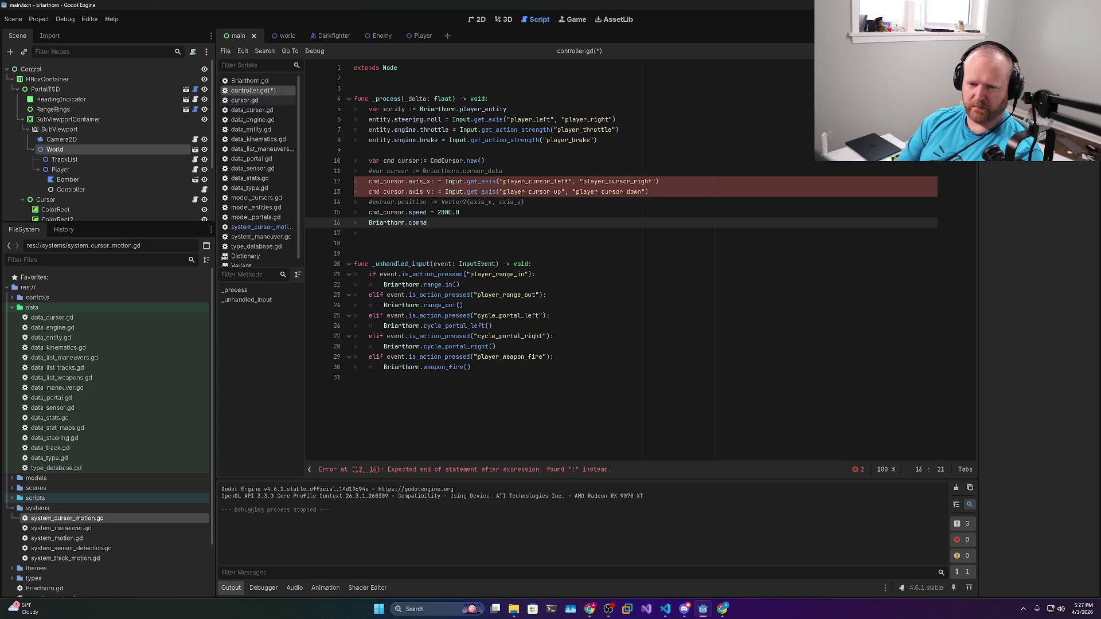
type("sor)")
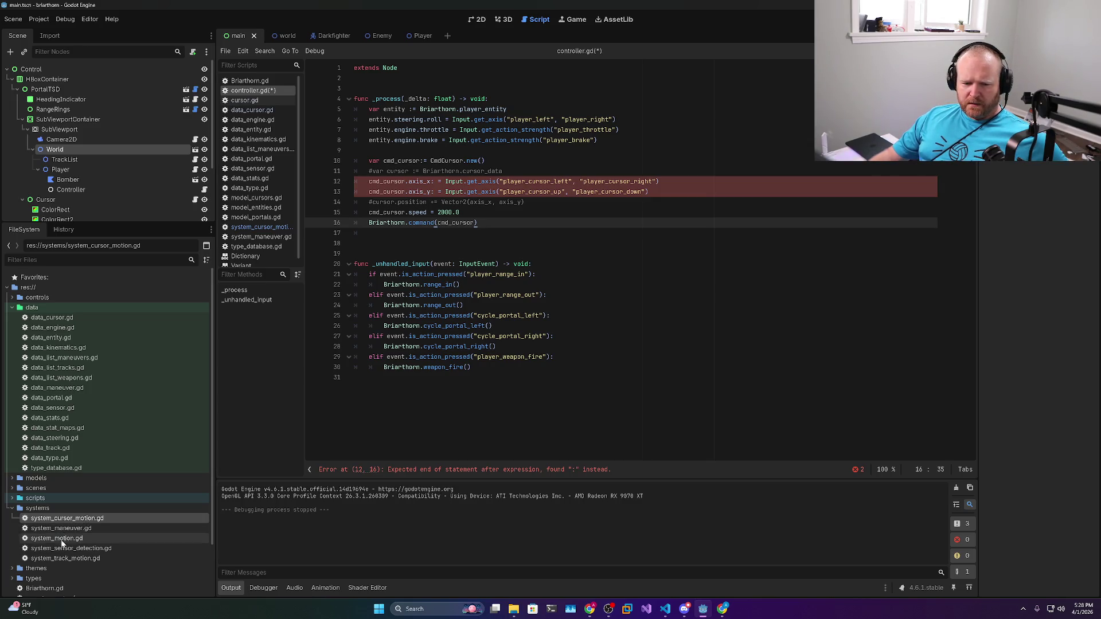
double_click(66, 519)
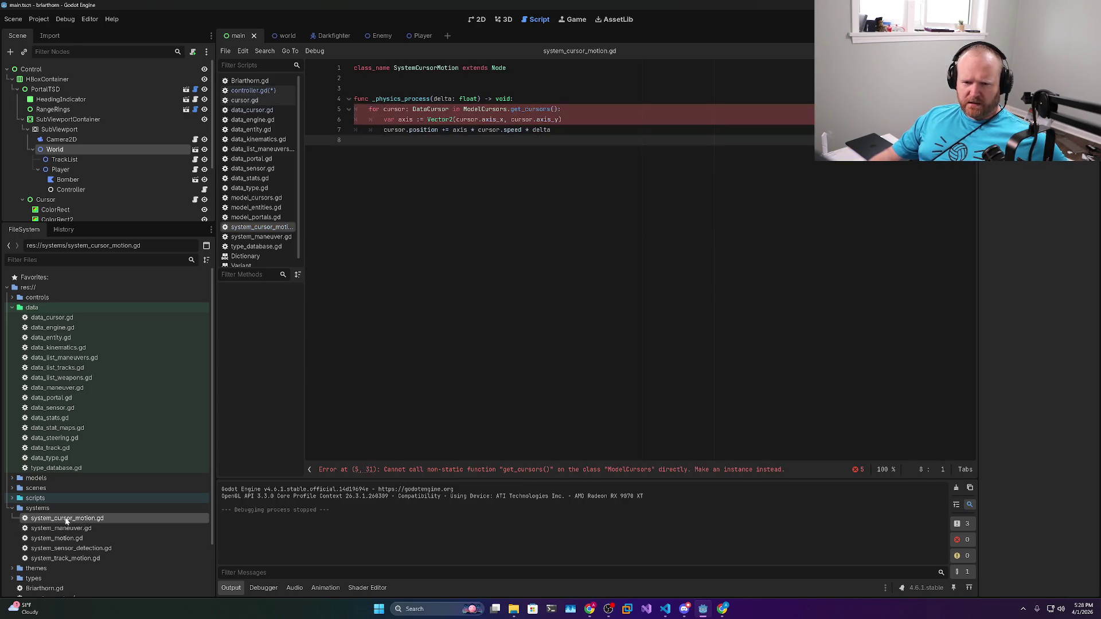
Review the motion loop body in system_cursor_motion.gd, highlighting the axis and delta uses
left_click(563, 119)
left_click_drag(552, 129, 314, 115)
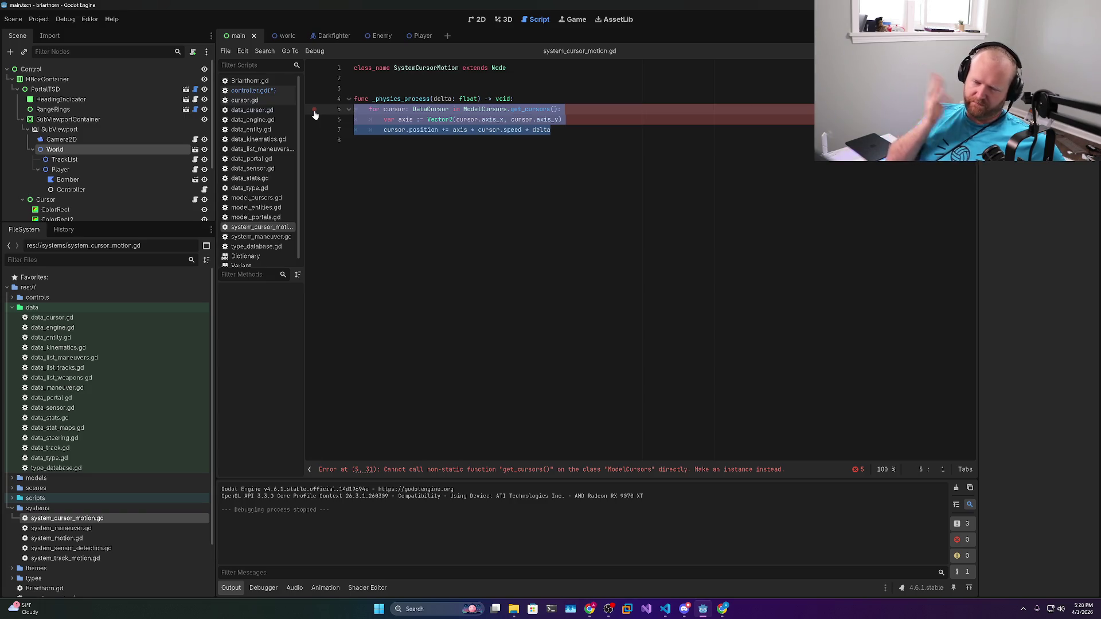
left_click(431, 99)
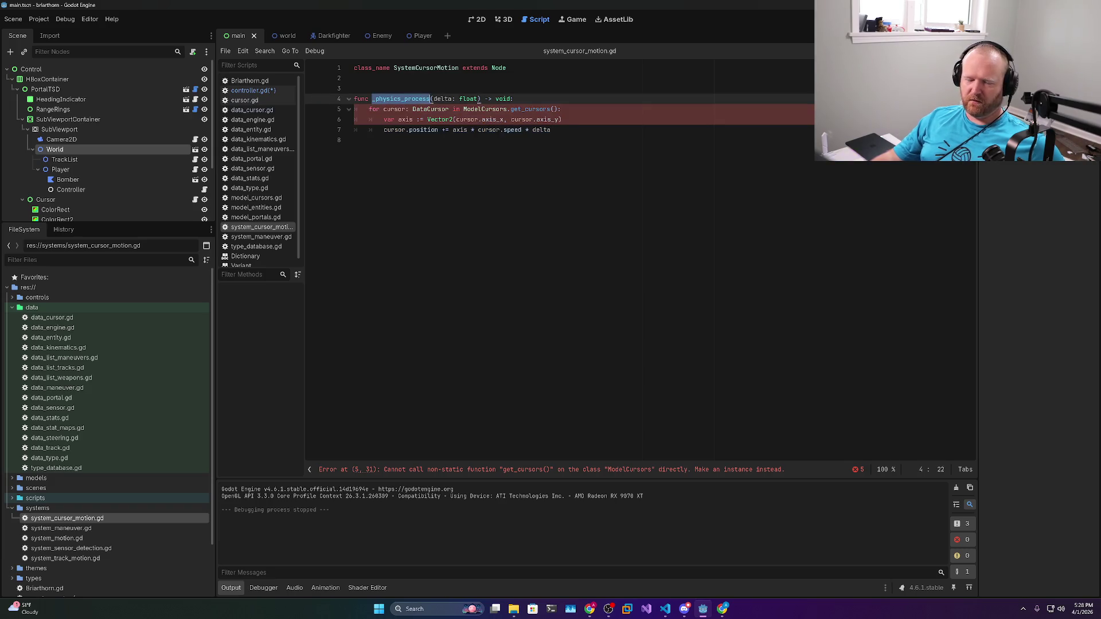
mouse_move(445, 119)
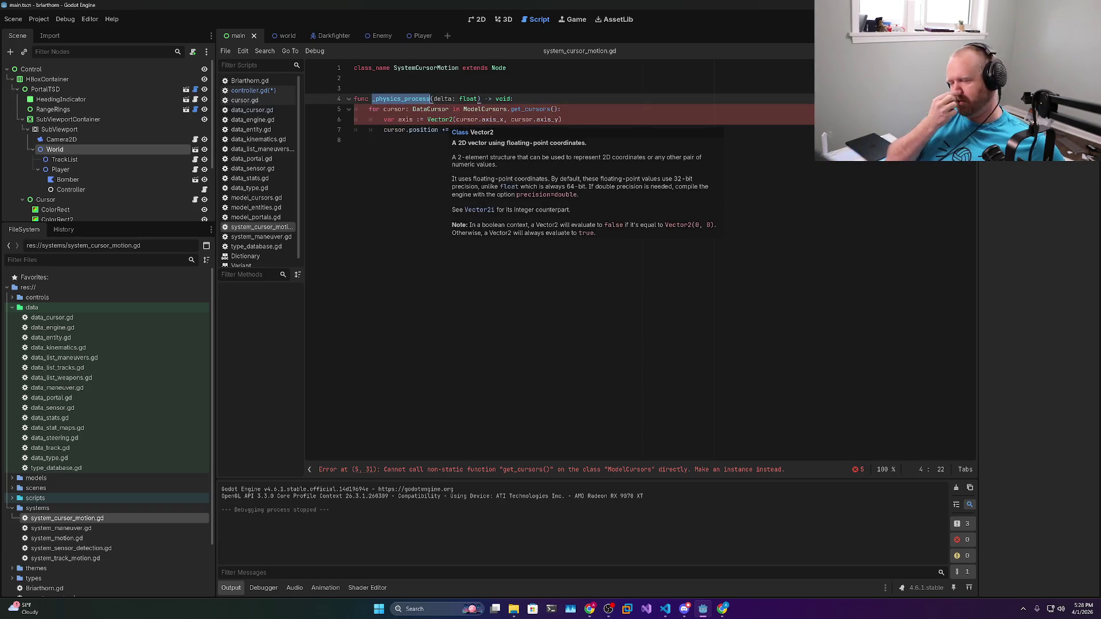
left_click(355, 140)
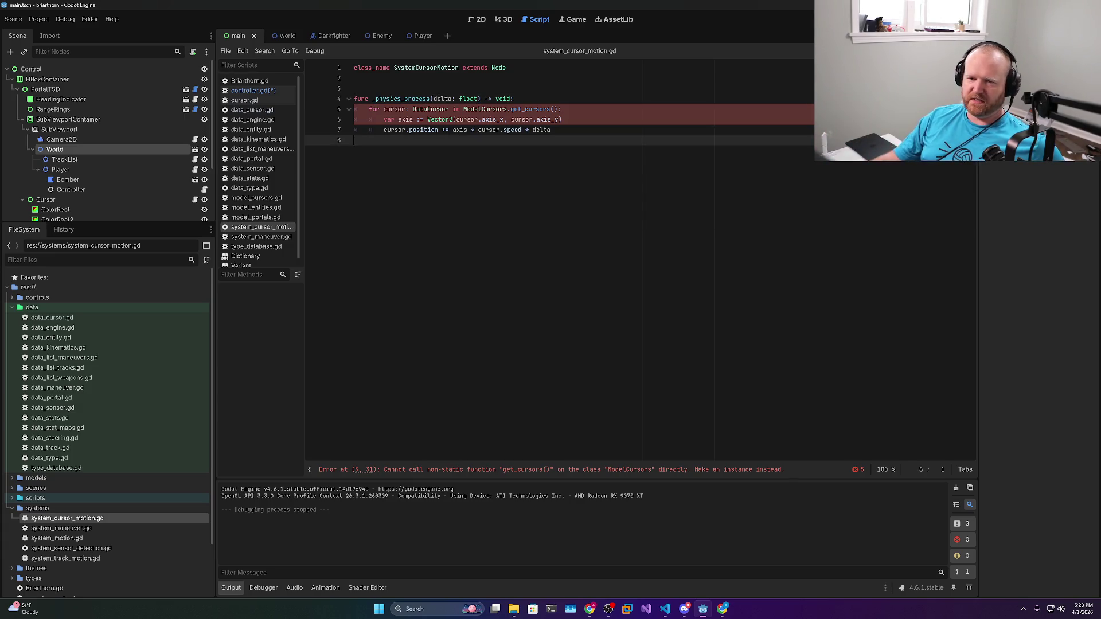
double_click(460, 129)
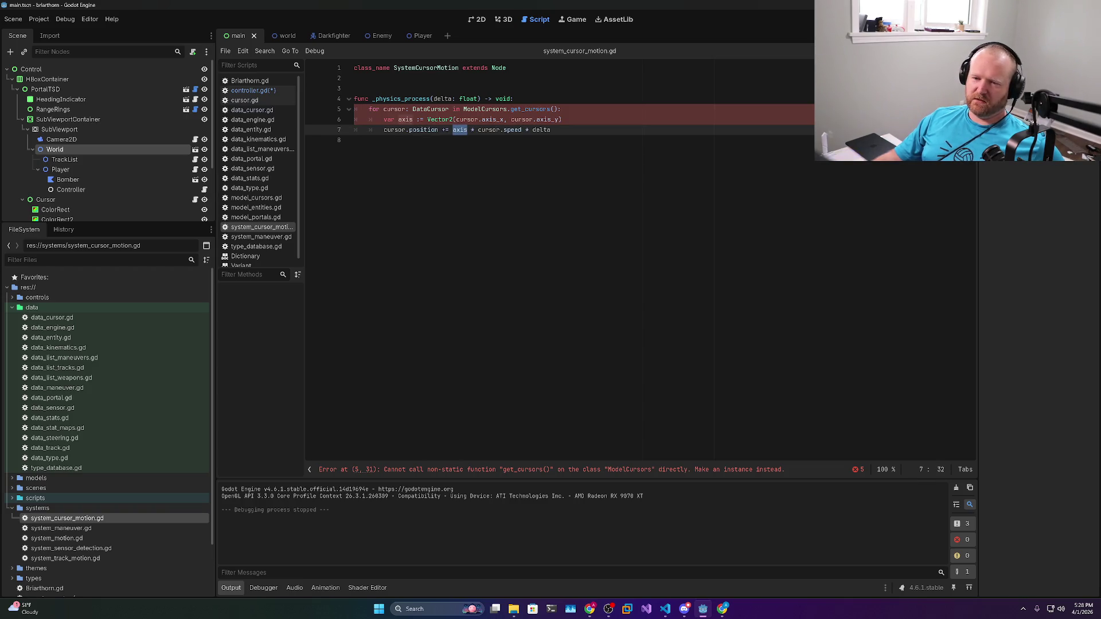
double_click(542, 130)
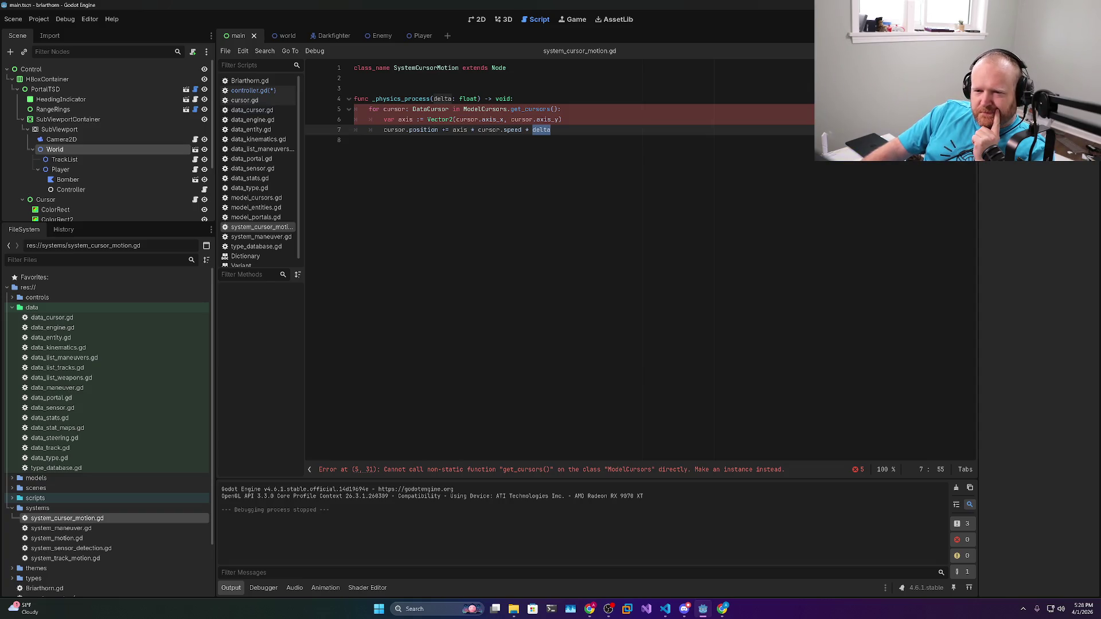
Inspect the loop's get_cursors call, DataCursor type and axis_x, then open data_cursor.gd
double_click(531, 109)
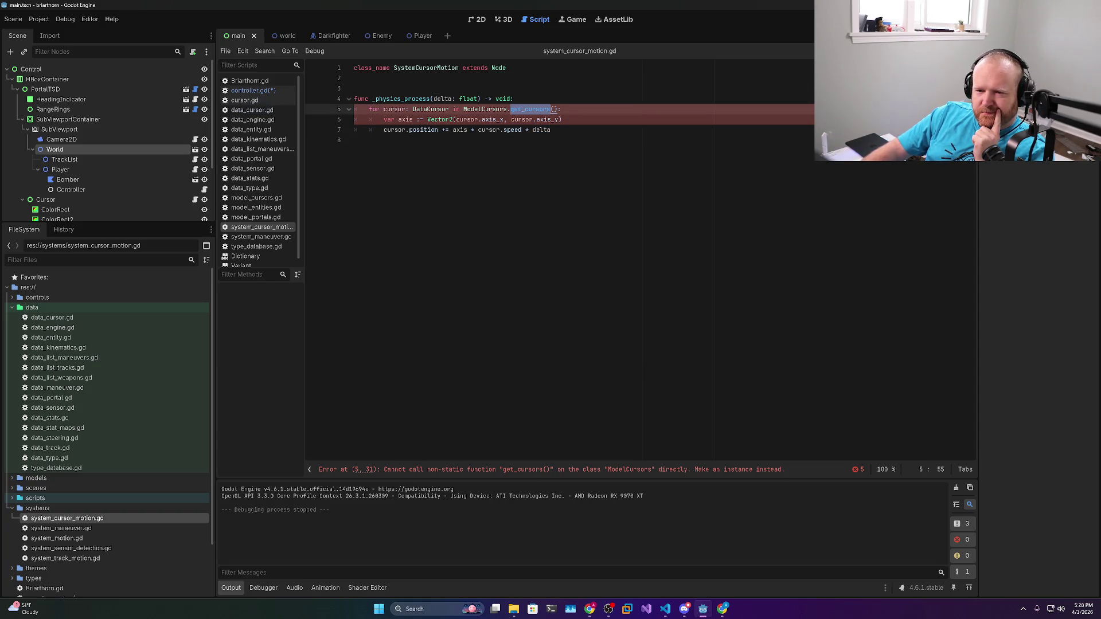
mouse_move(531, 109)
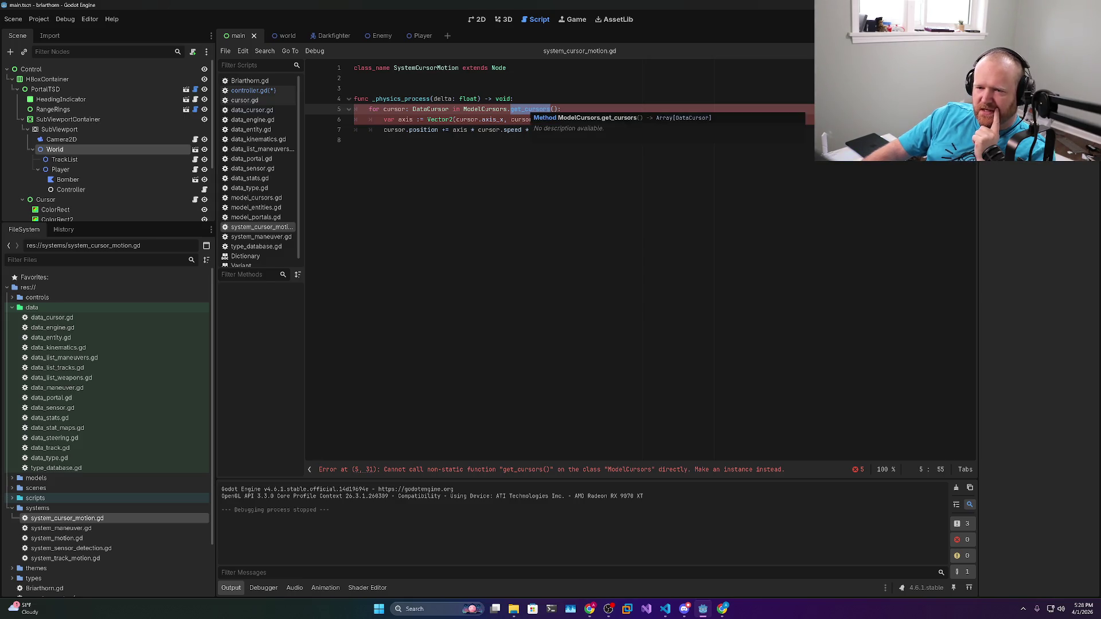
double_click(431, 109)
mouse_move(459, 130)
left_click_drag(385, 109, 451, 109)
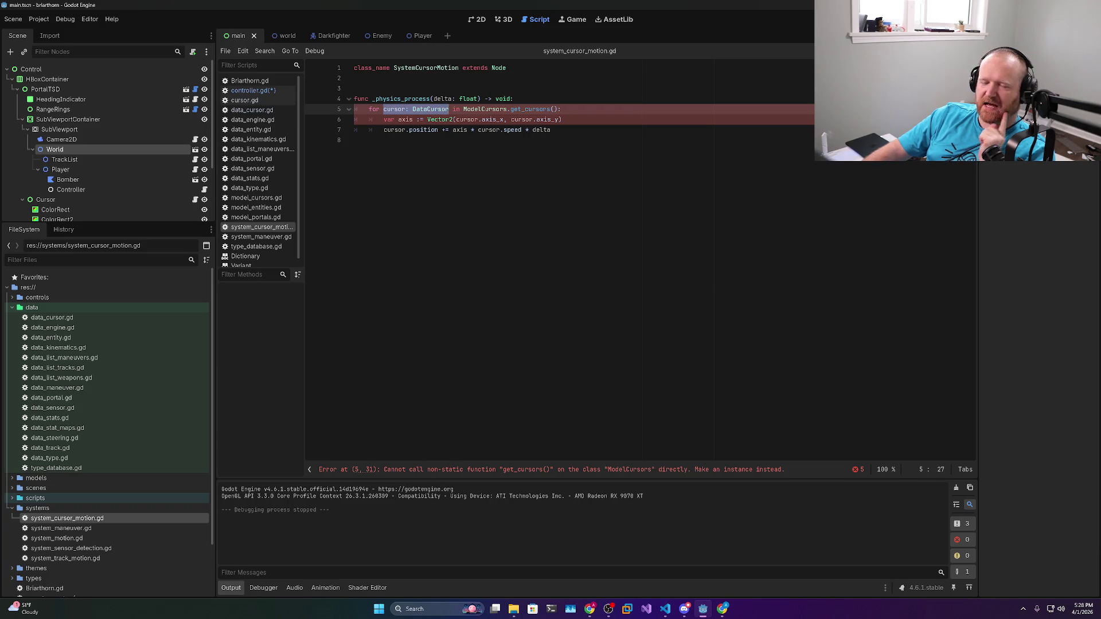
double_click(456, 109)
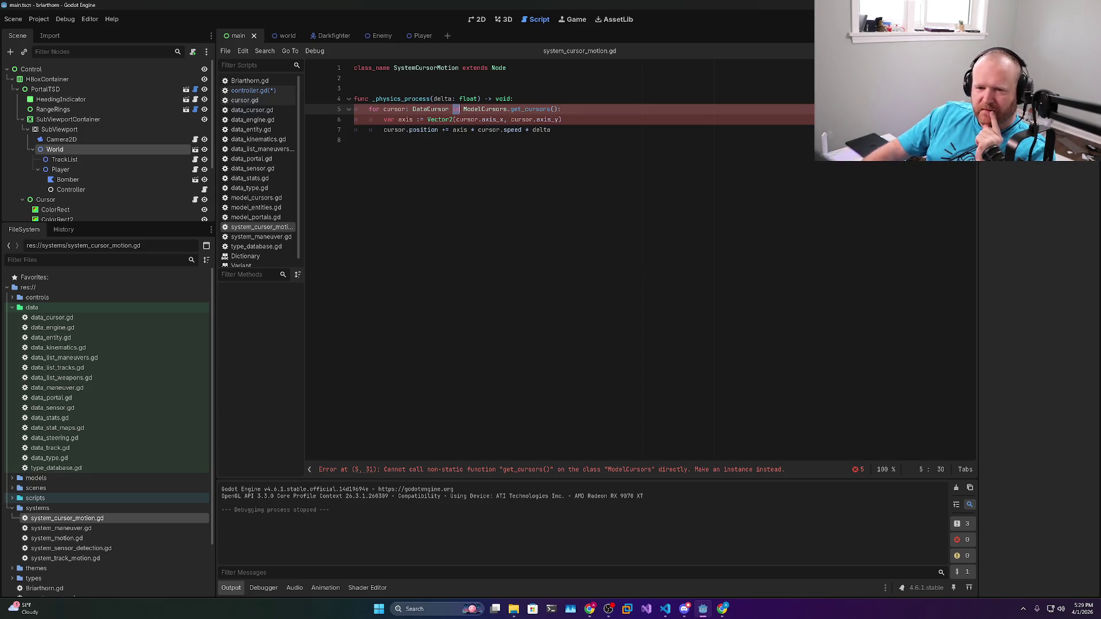
mouse_move(440, 121)
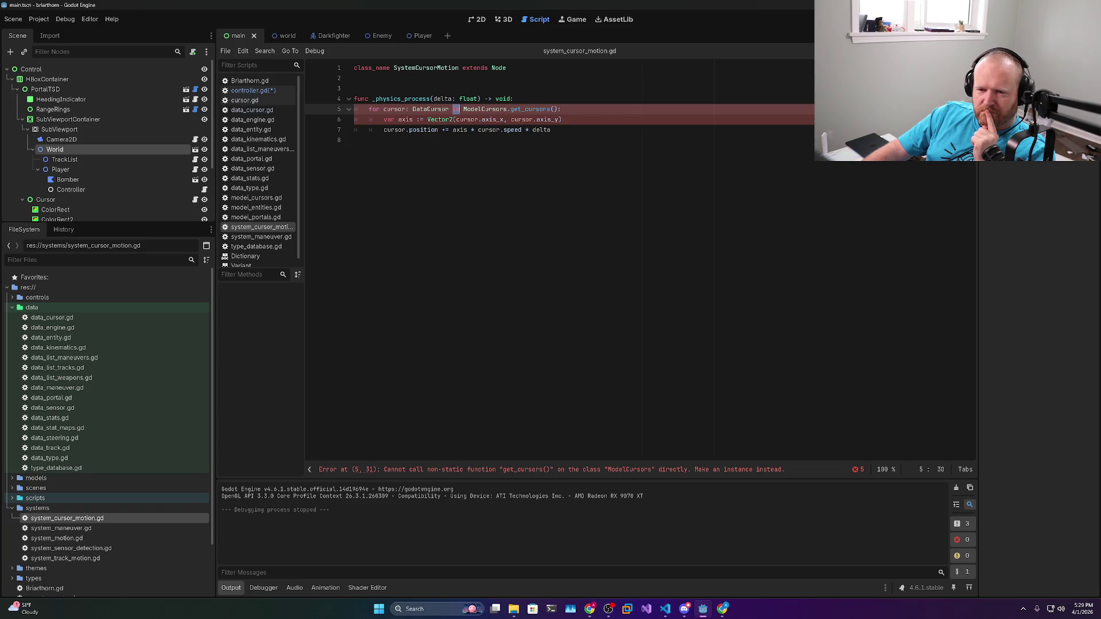
double_click(493, 120)
mouse_move(516, 130)
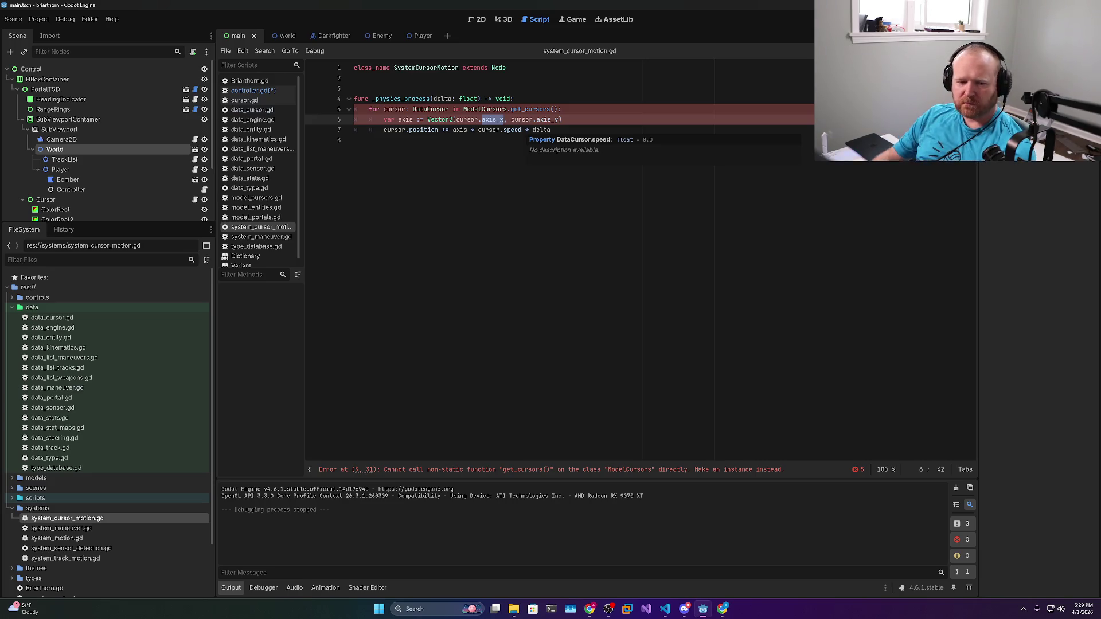
double_click(43, 319)
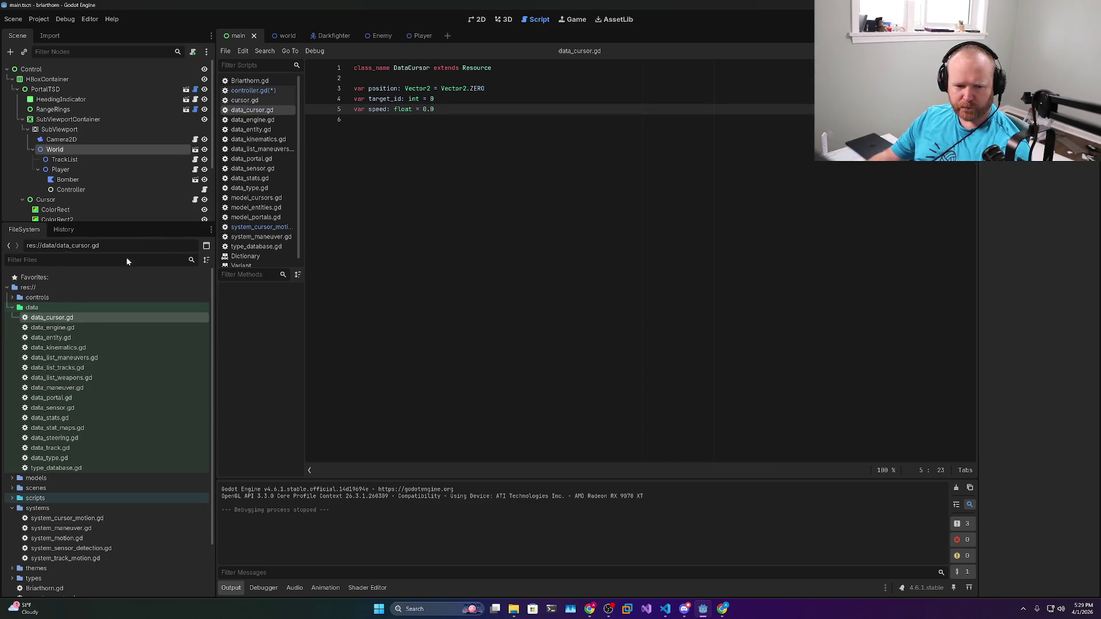
Expand the models folder and open model_cursors.gd
left_click(39, 479)
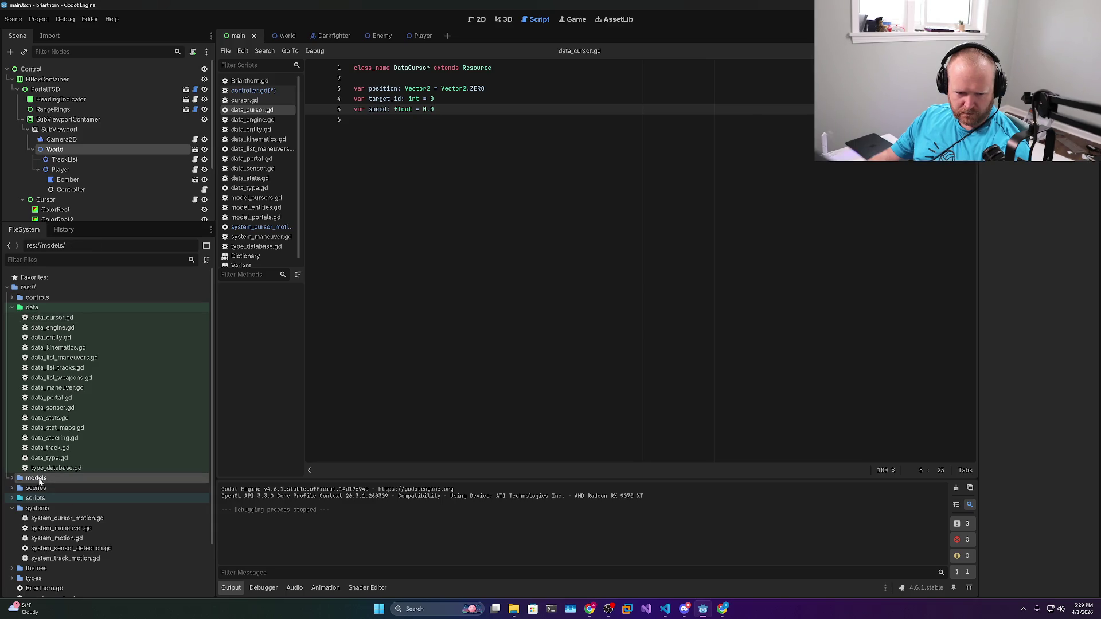
left_click(12, 479)
double_click(64, 490)
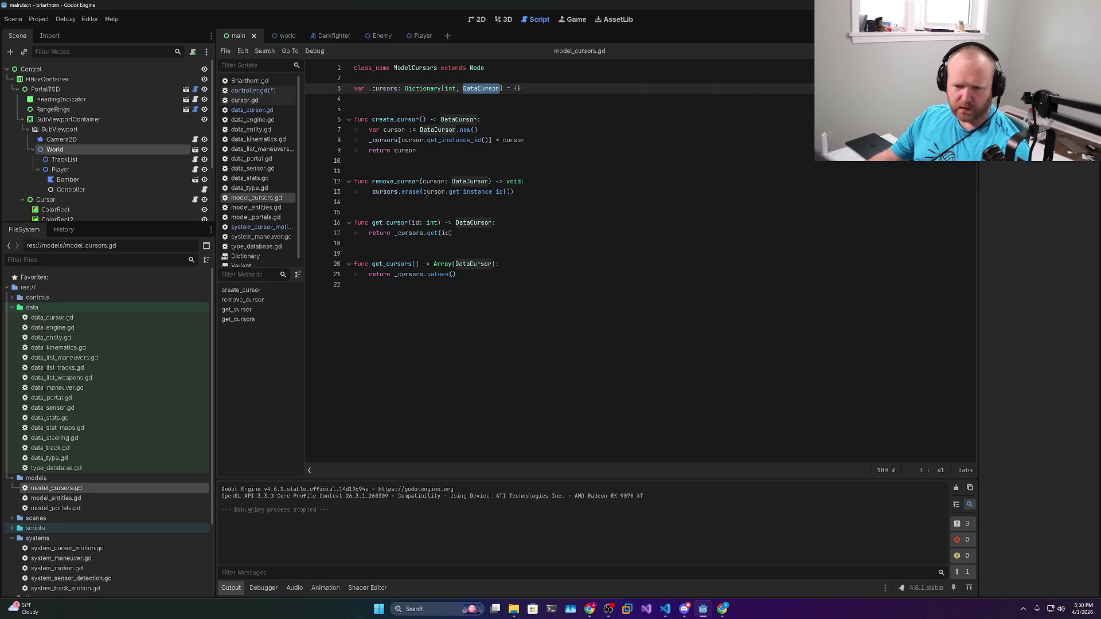
Add a trial '#var action: action_cursor' line at the end, delete it, and save all scripts
left_click(356, 284)
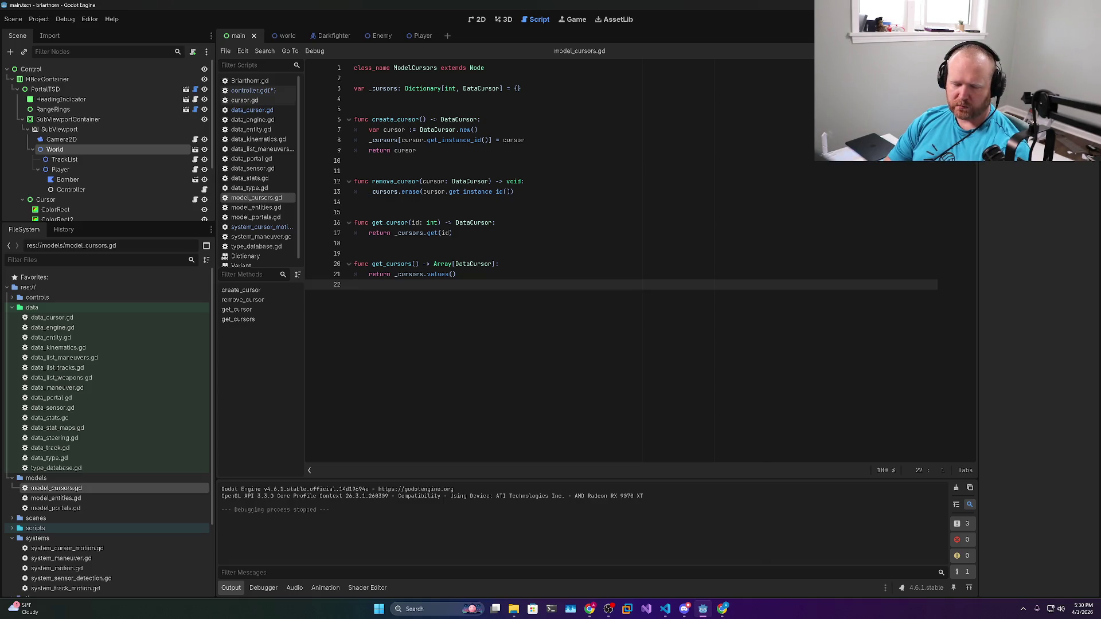
key("Return")
key("Return")
type("##")
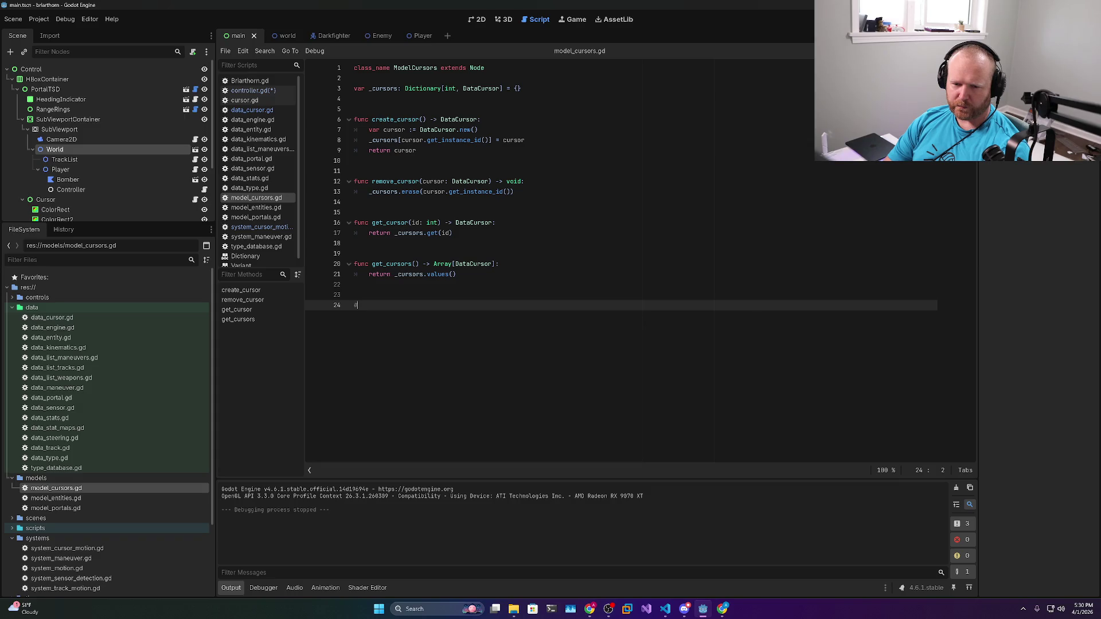
key("BackSpace")
key("BackSpace")
type("var action: ")
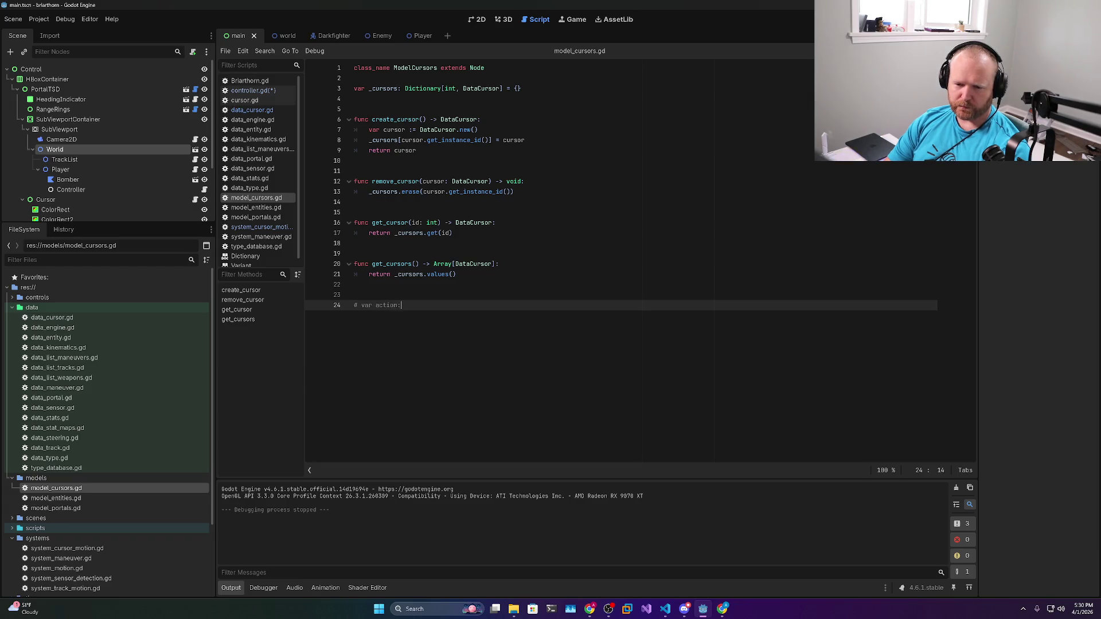
type("action_cursor")
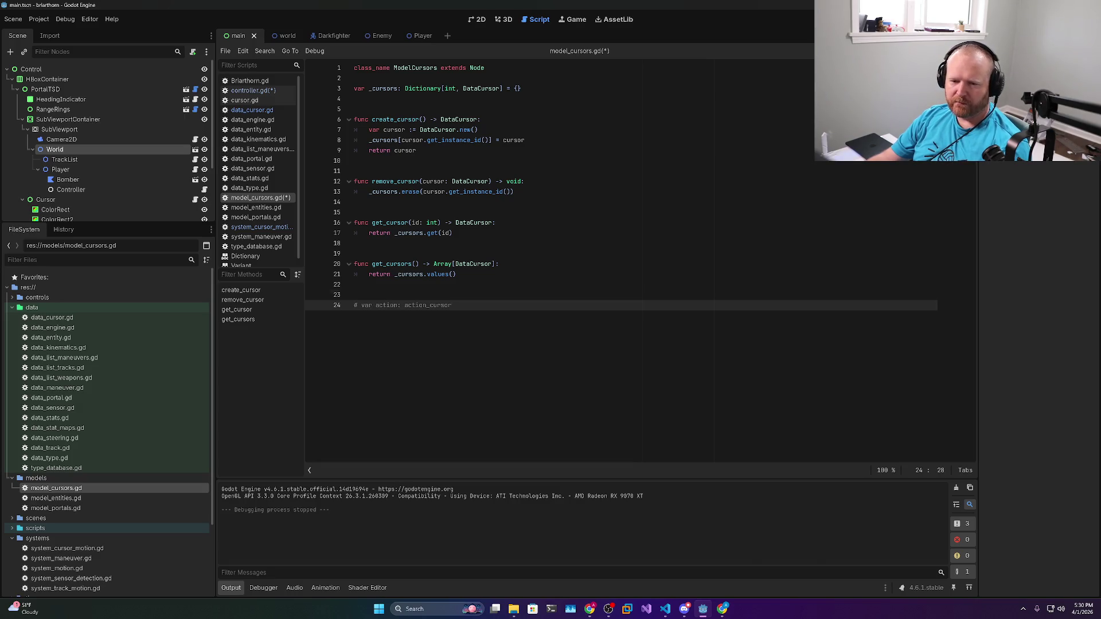
key("ctrl+shift+k")
key("ctrl+shift+k")
key("ctrl+s")
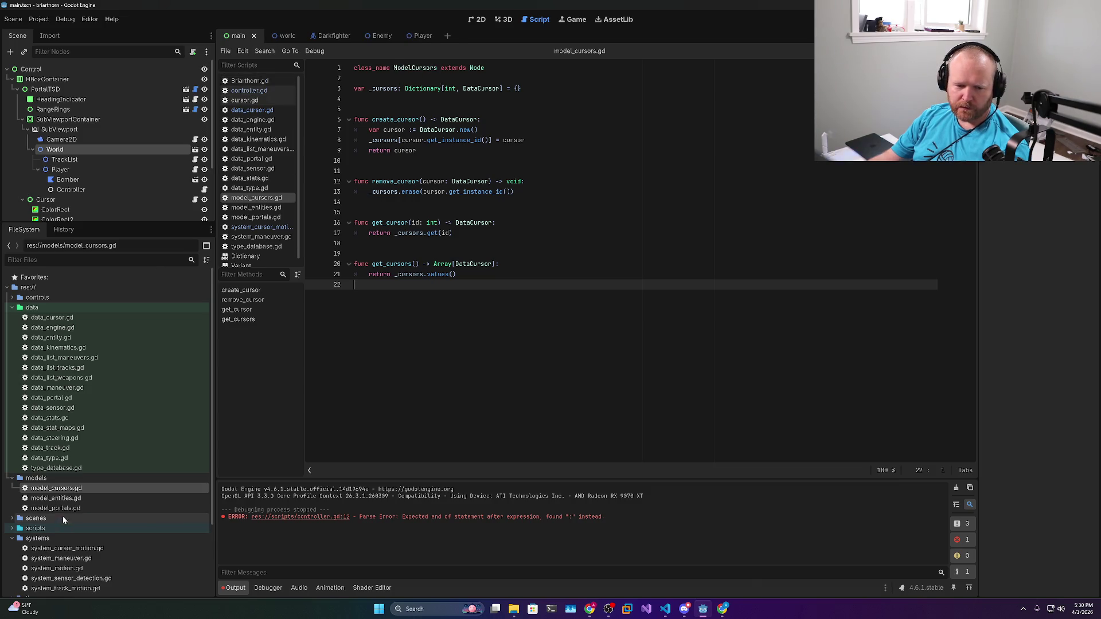
scroll(155, 491, "down", 4)
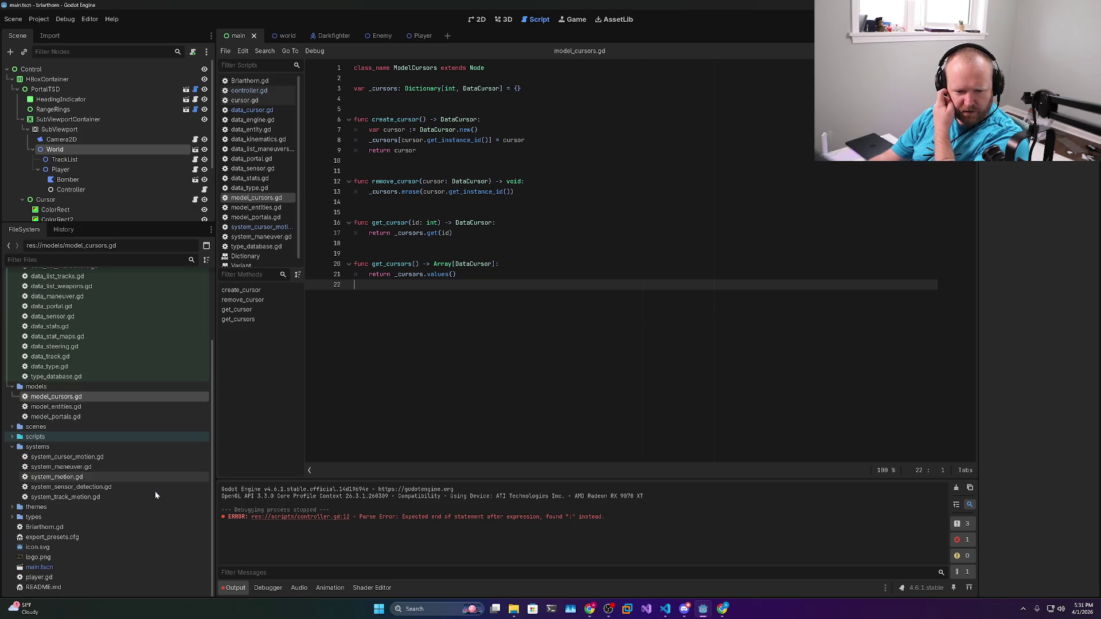
Compare system_cursor_motion.gd against system_motion.gd, then switch back to controller.gd
double_click(63, 457)
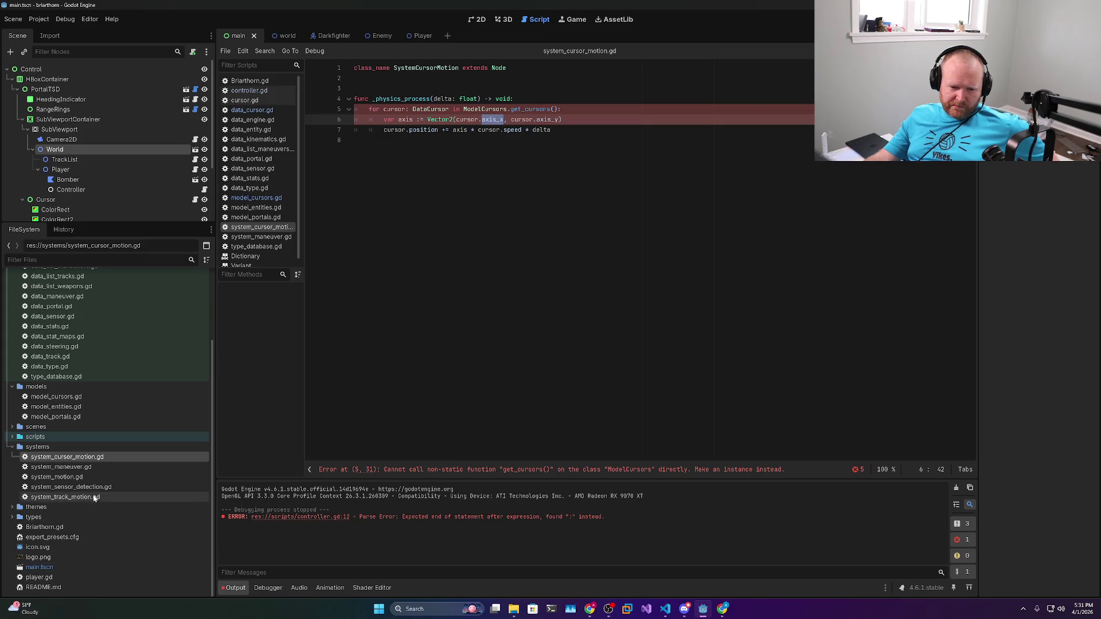
double_click(54, 476)
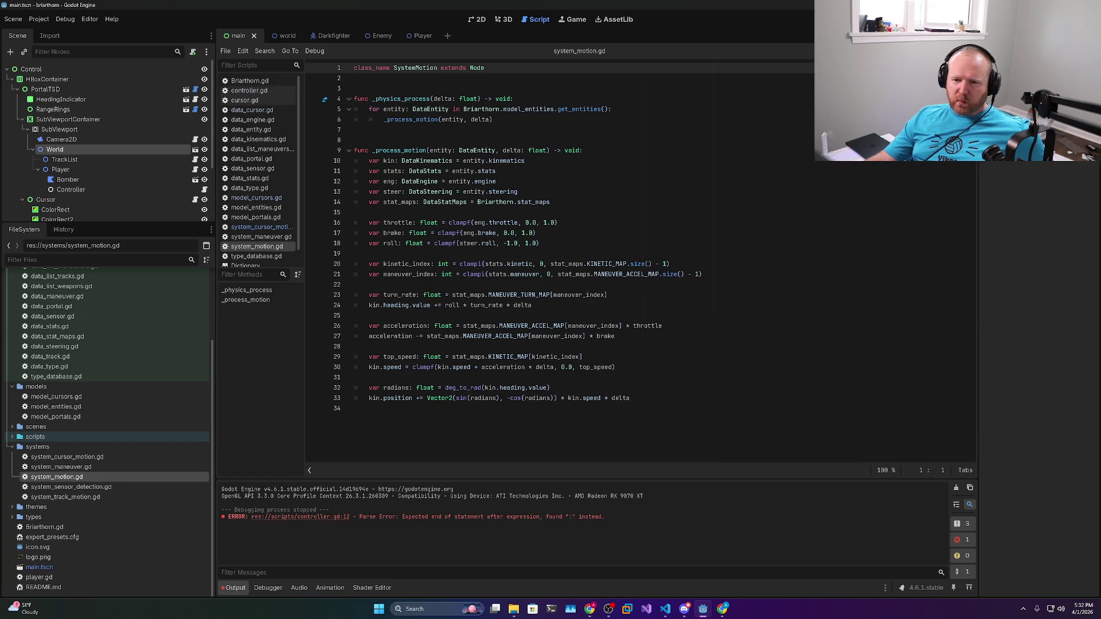
double_click(374, 201)
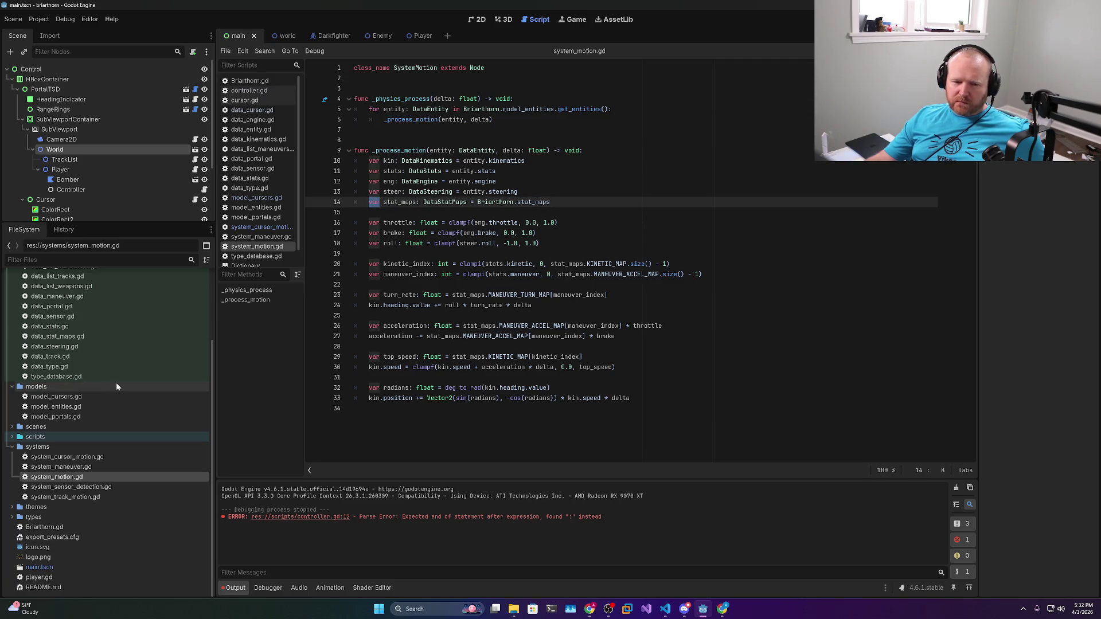
double_click(78, 458)
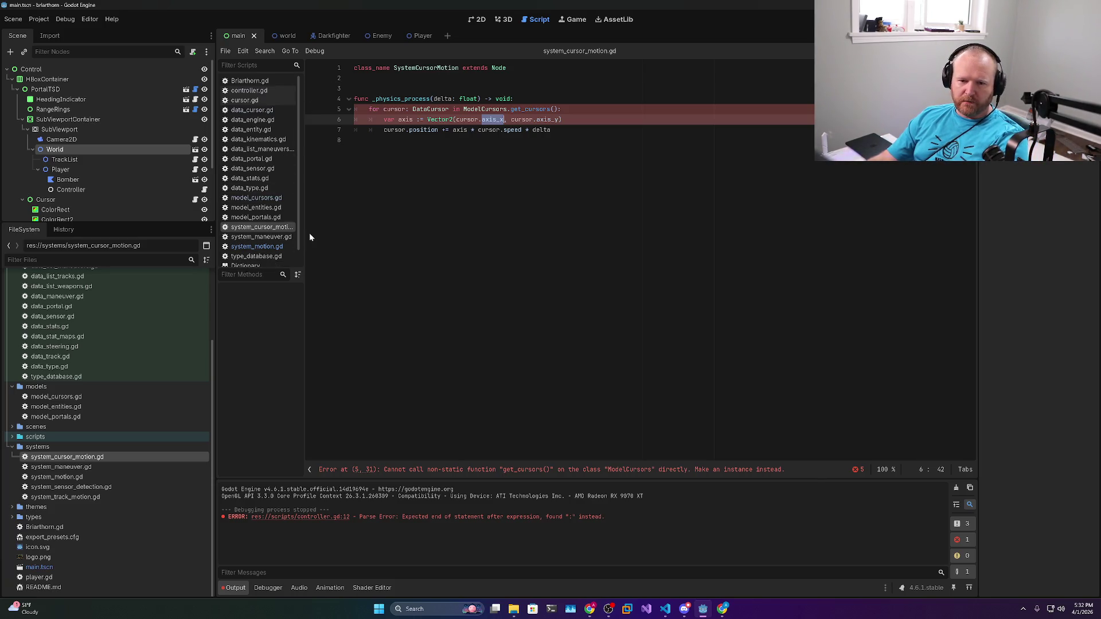
left_click(247, 90)
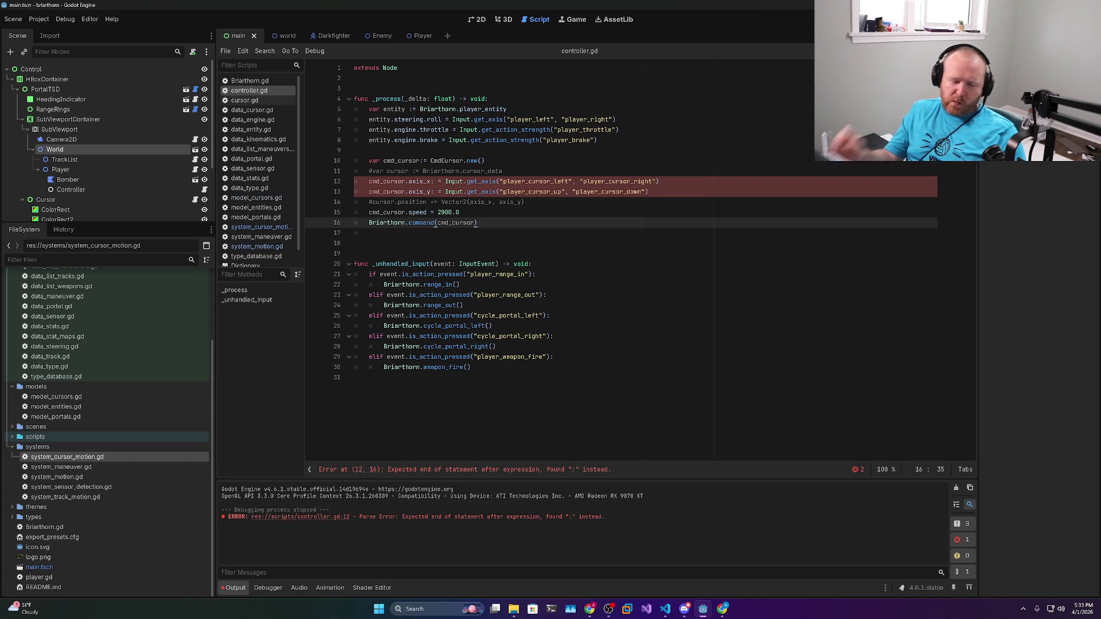
Open model_cursors.gd from the FileSystem dock
double_click(64, 398)
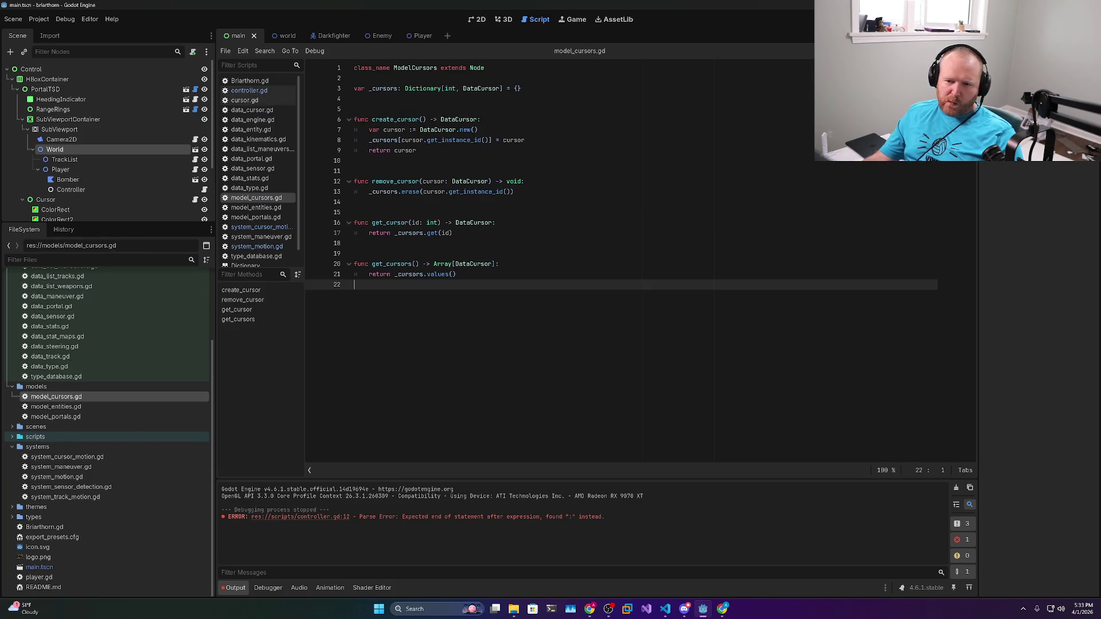
Inspect get_instance_id, get_cursor's DataCursor return type and get_cursors, then return to controller.gd
double_click(453, 140)
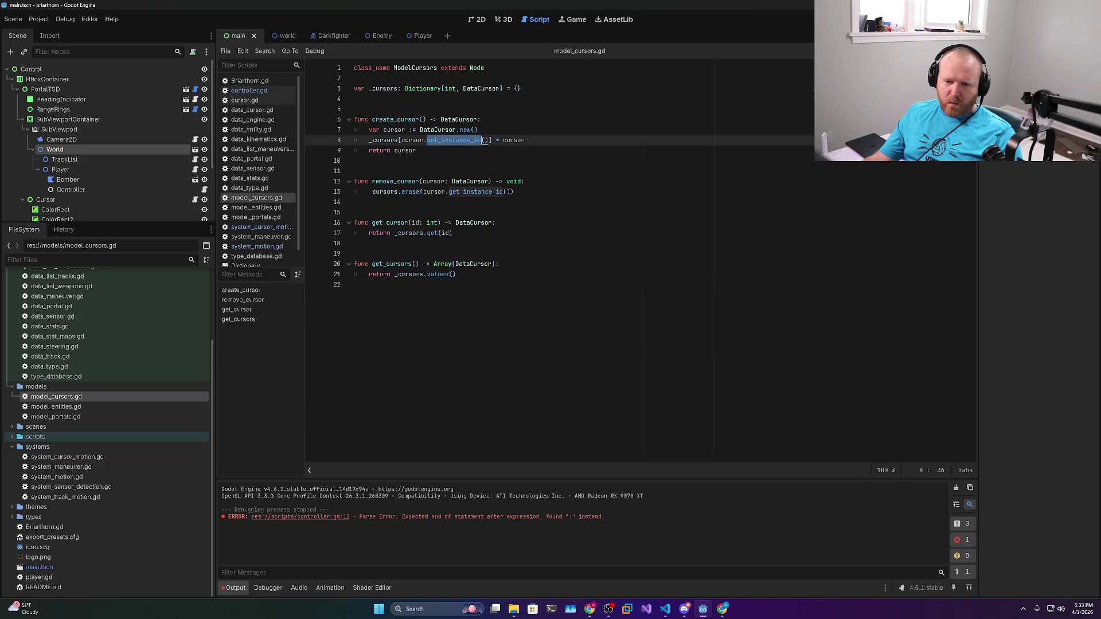
double_click(401, 222)
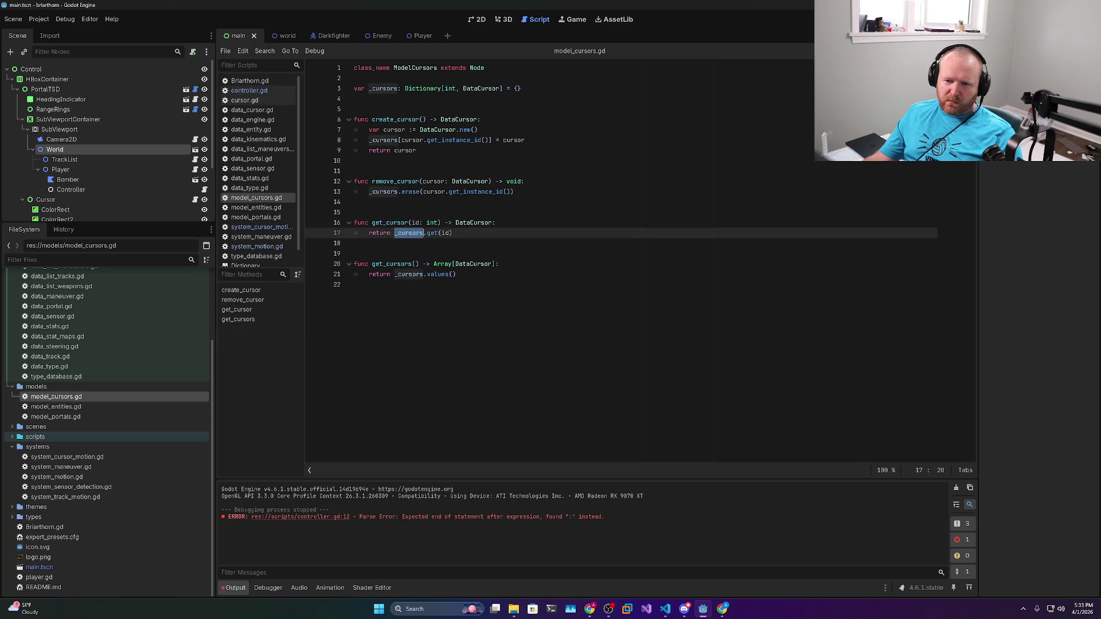
double_click(474, 222)
left_click(456, 274)
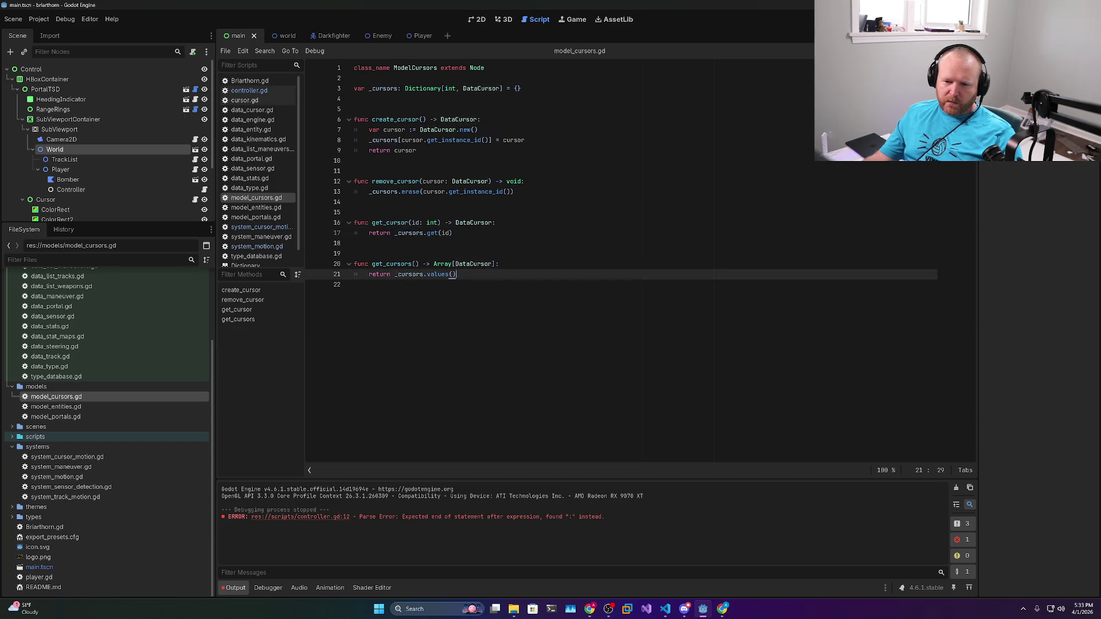
mouse_move(457, 274)
left_mouse_down()
mouse_move(355, 253)
mouse_move(491, 264)
mouse_move(456, 274)
left_mouse_up()
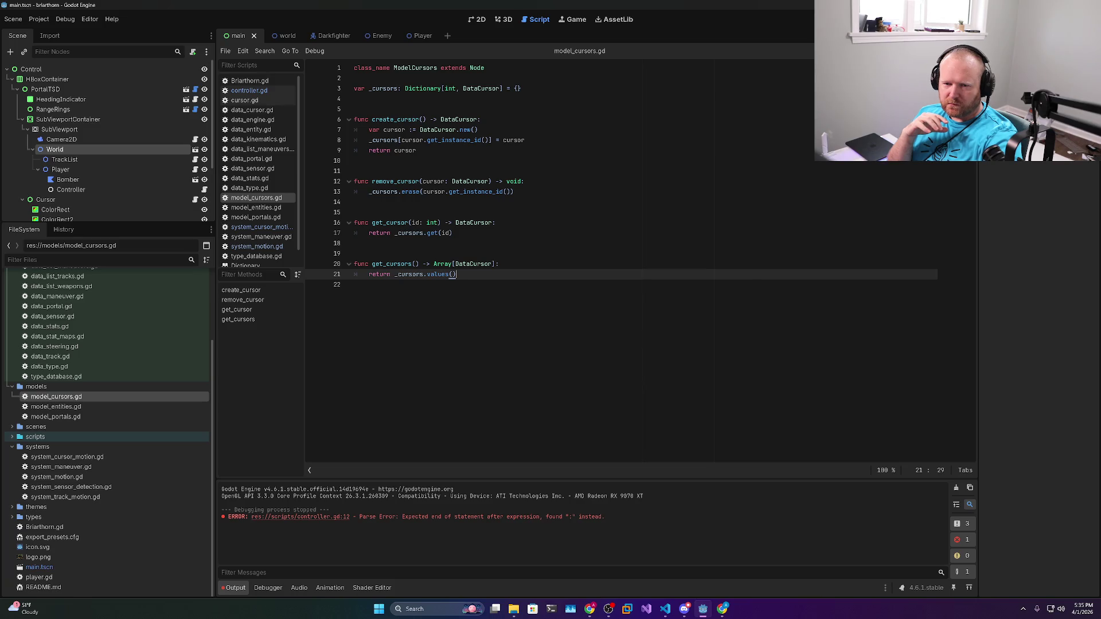
left_click(255, 91)
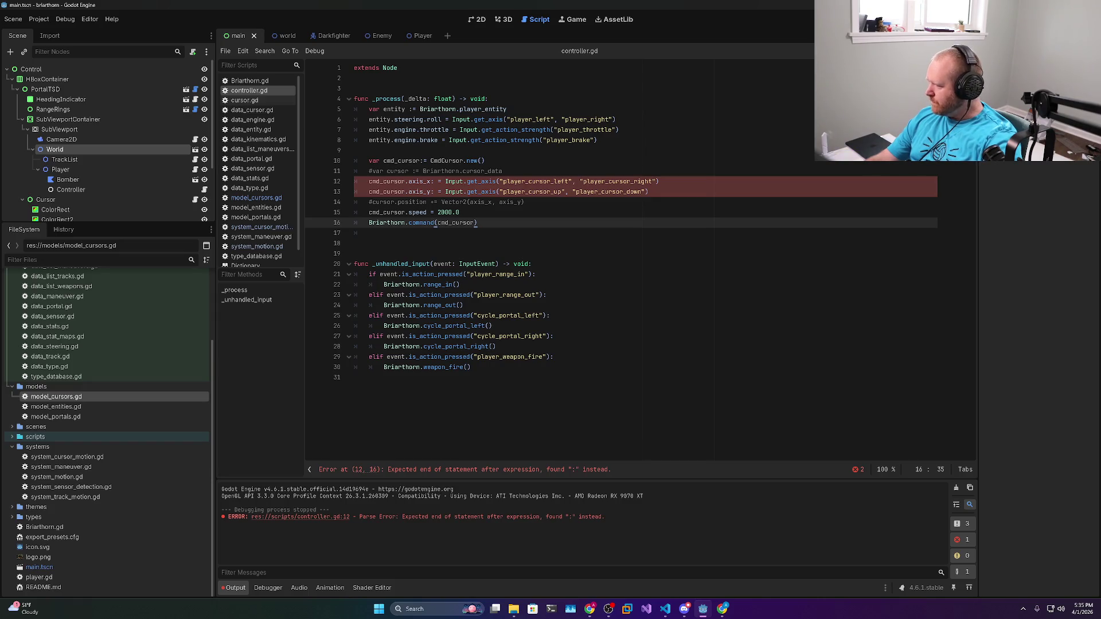
Search Google in a new Chrome tab for 'godot single flow mutable data'
key("alt+Tab")
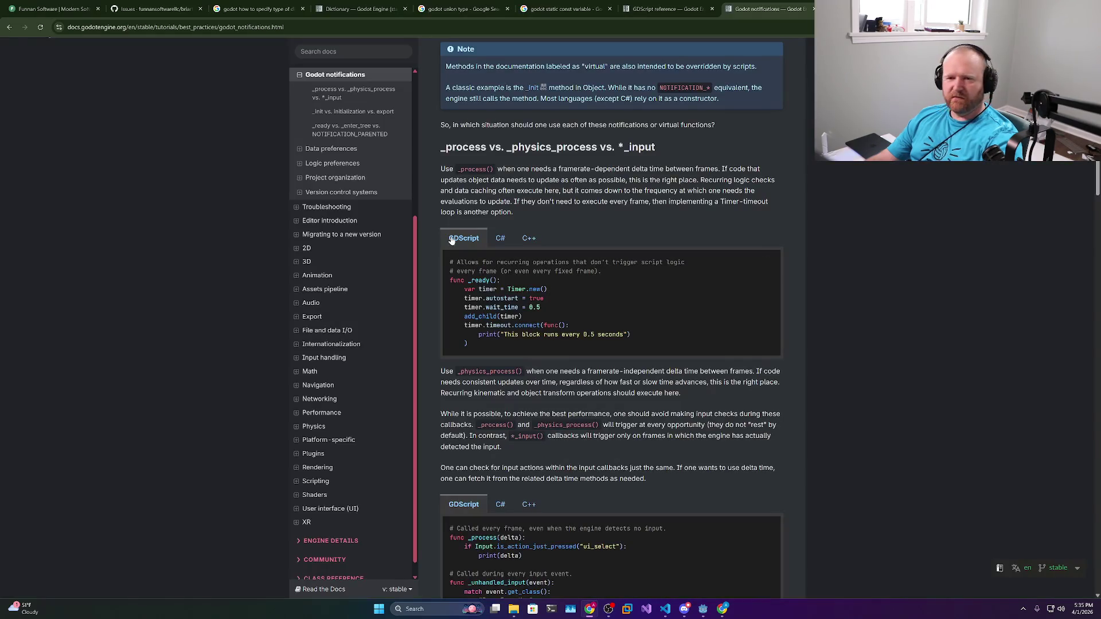
key("ctrl+t")
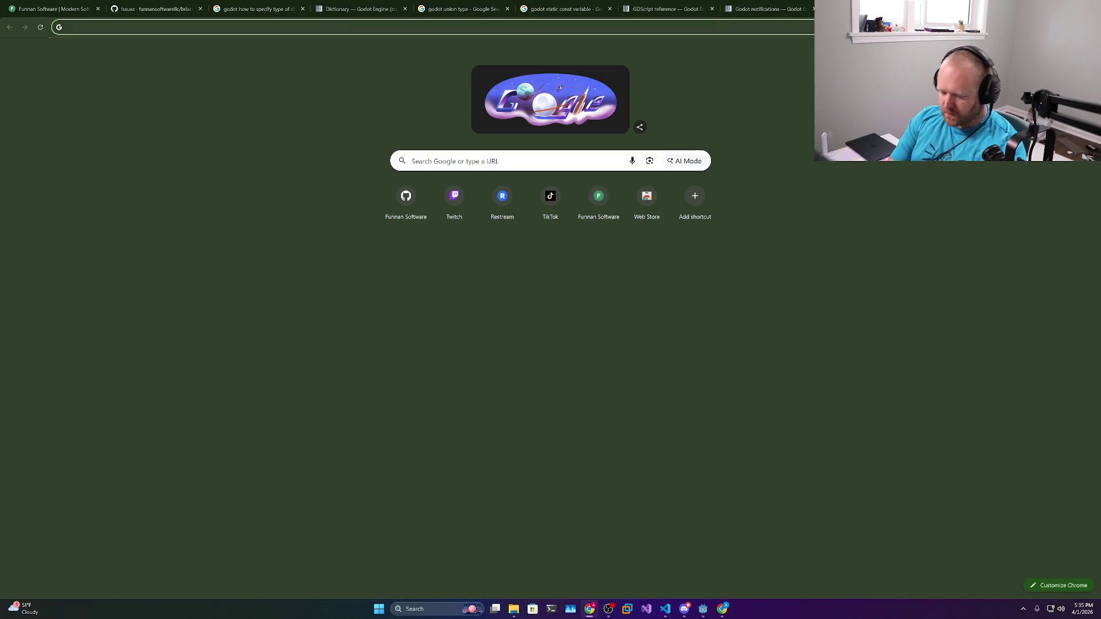
type("godot")
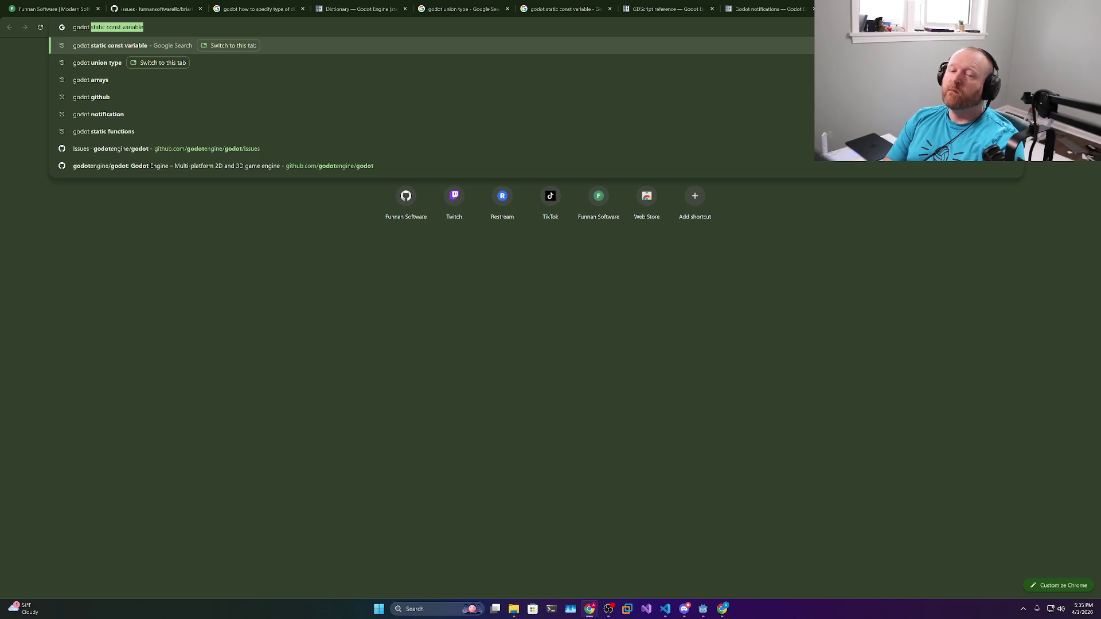
type("single ")
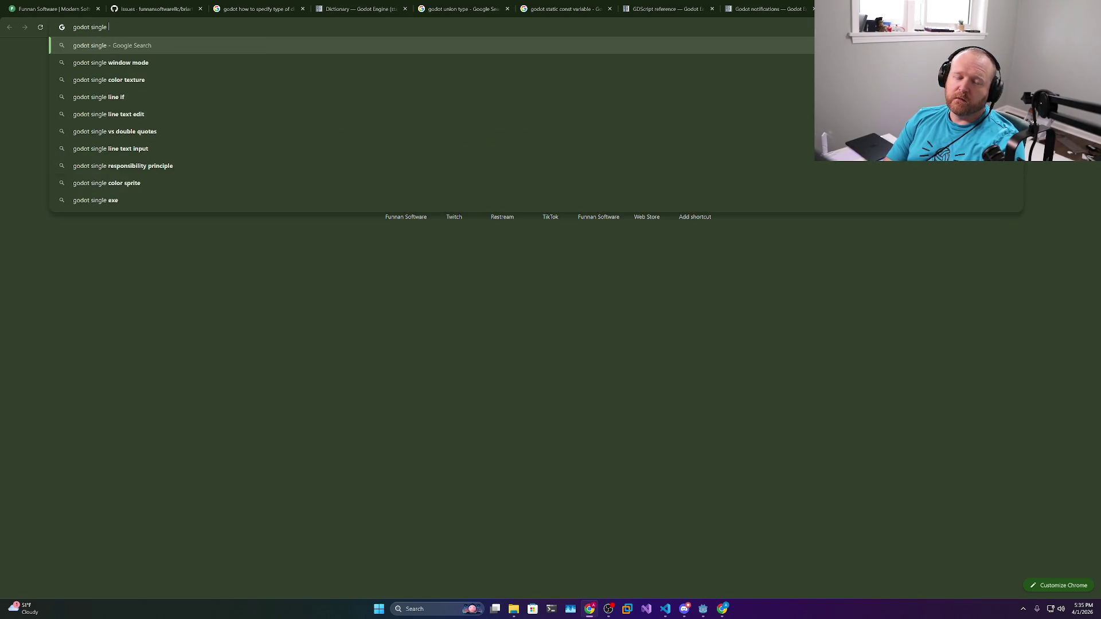
type("flow ")
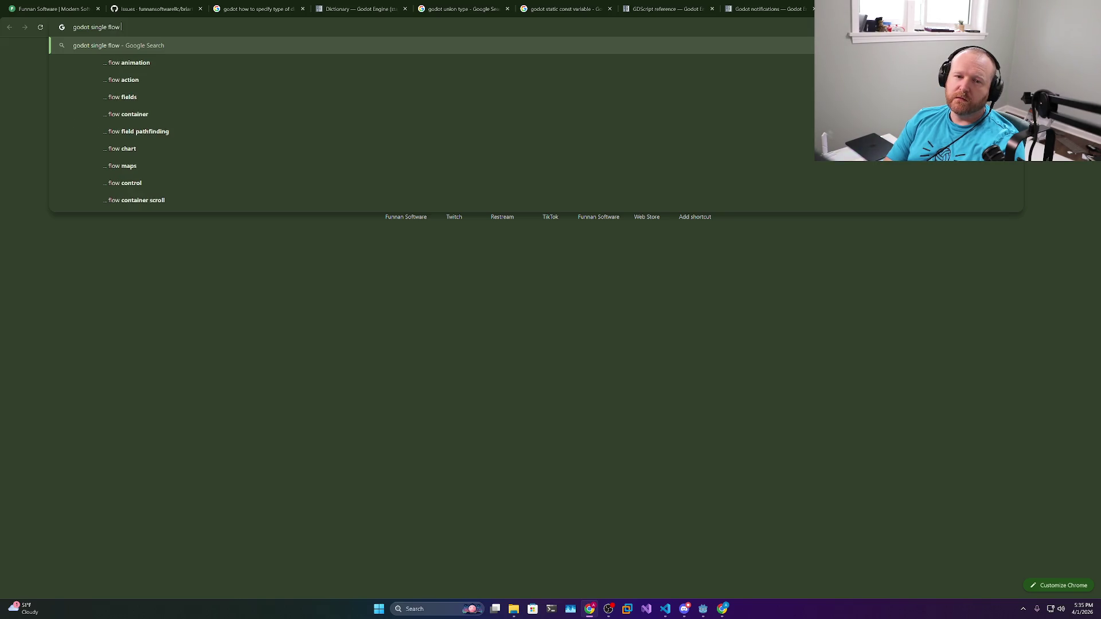
type("mutable data")
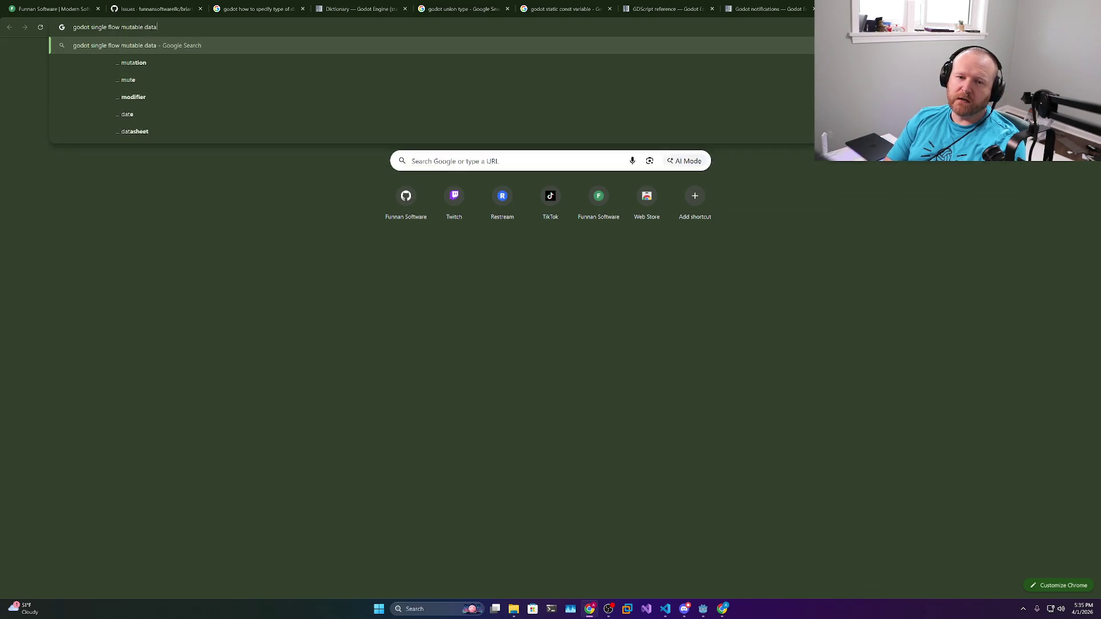
key("Return")
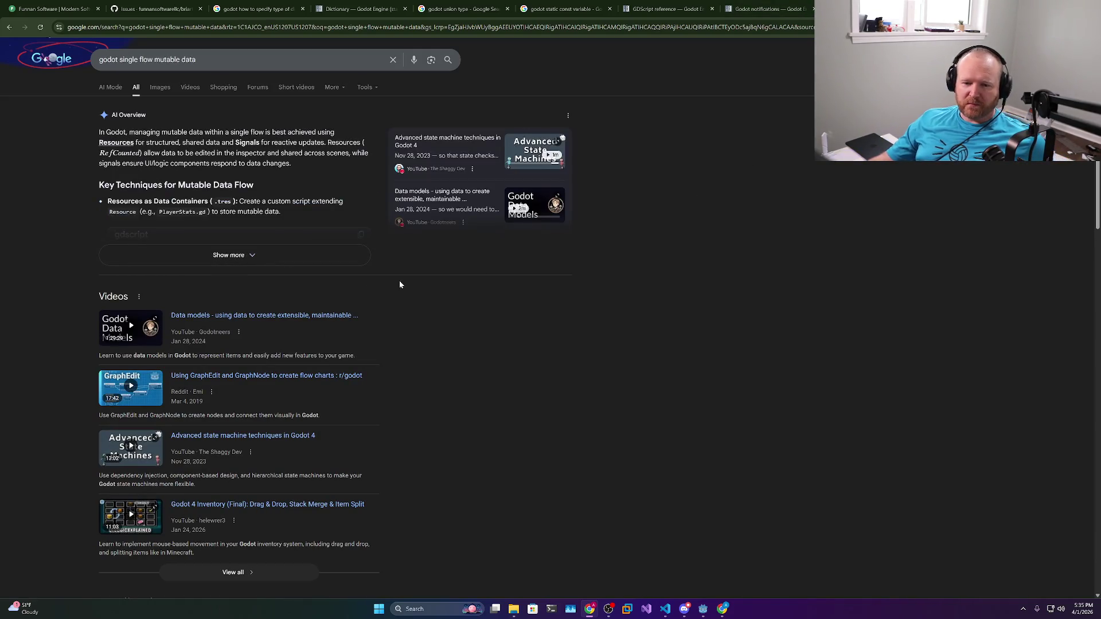
left_click(272, 325)
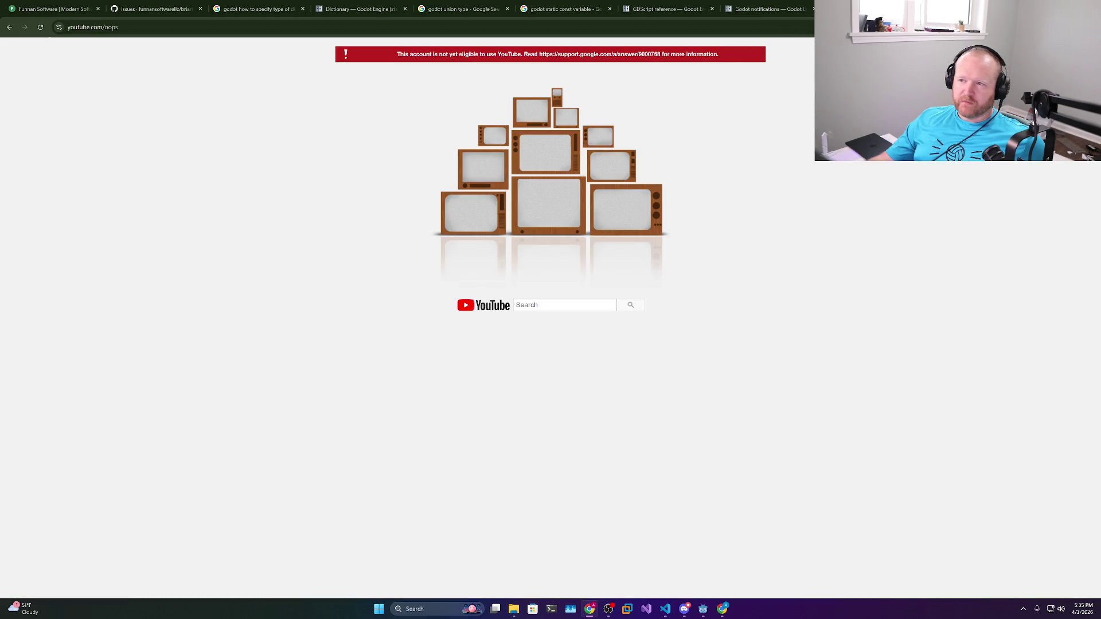
key("ctrl+w")
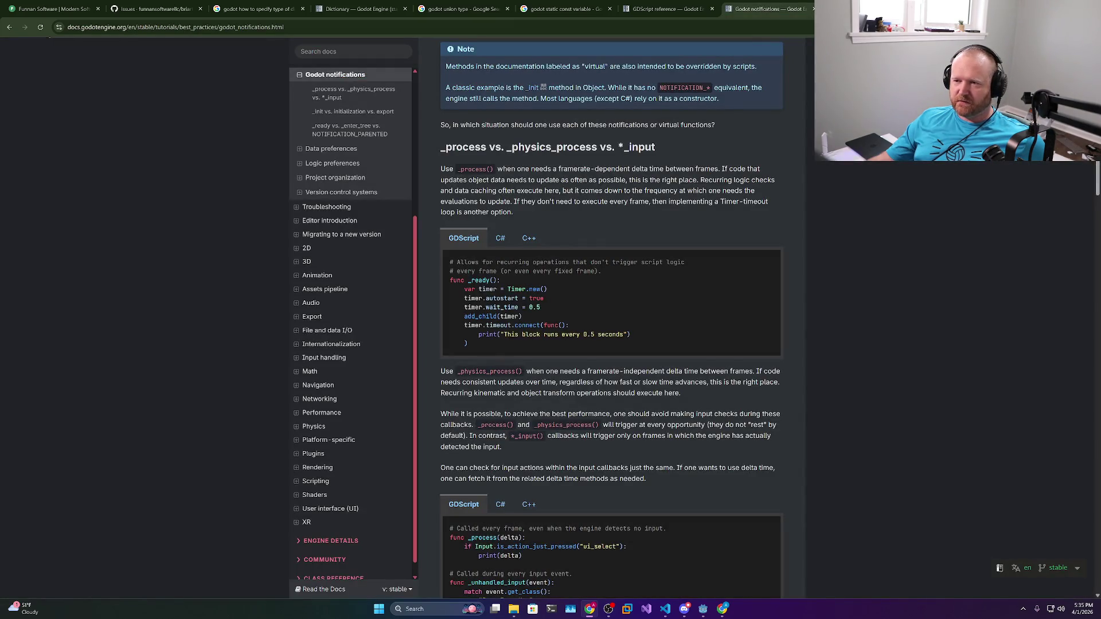
key("ctrl+t")
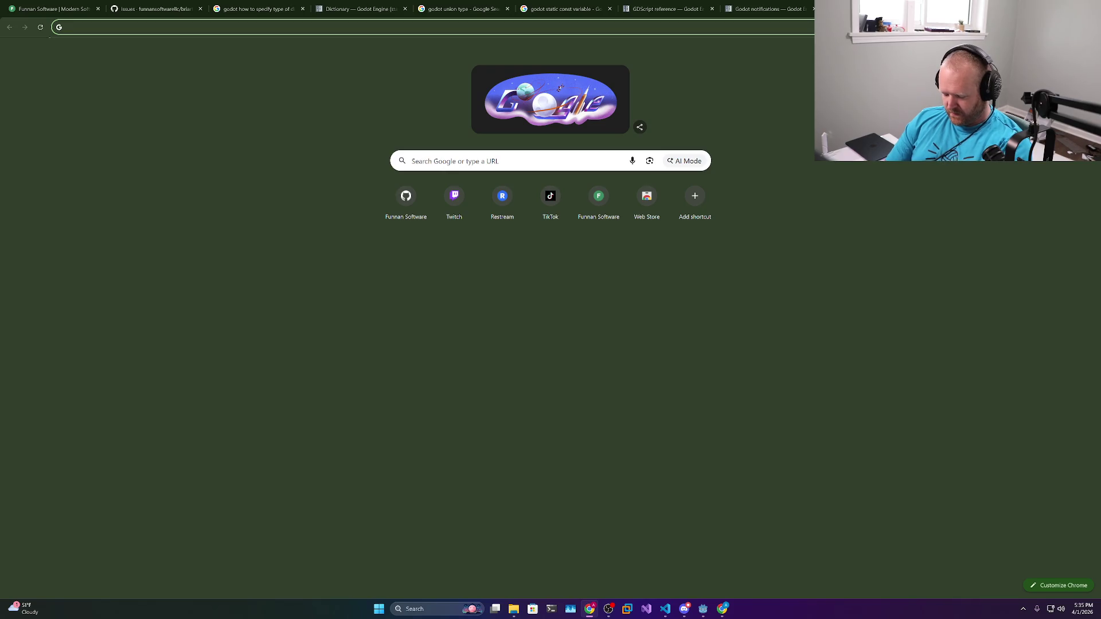
type("godot")
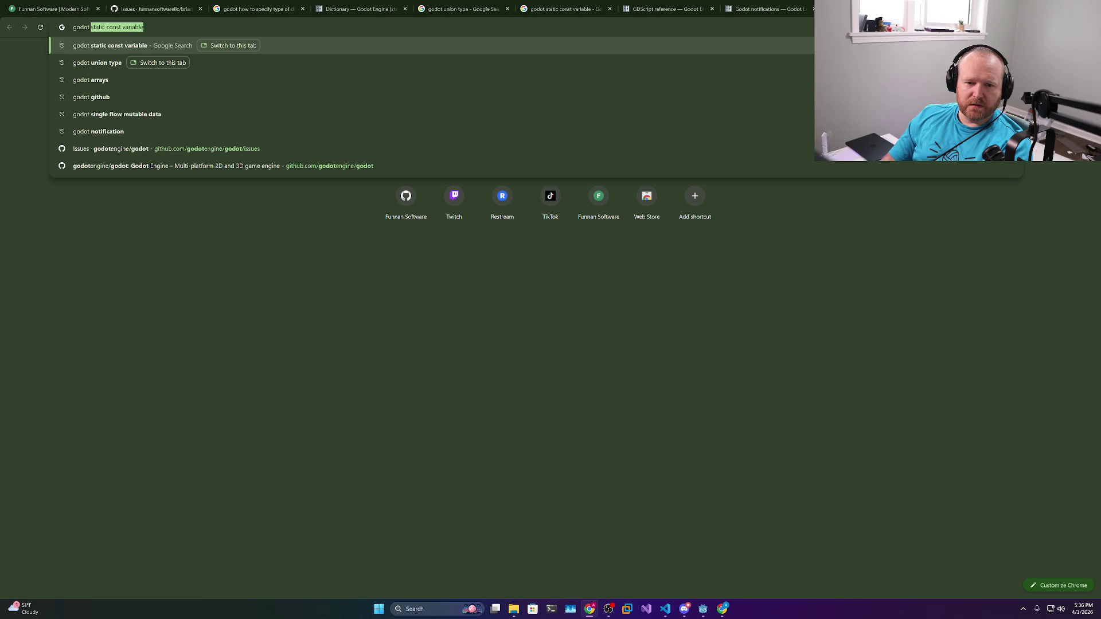
key("Down")
key("Down")
key("Down")
key("Return")
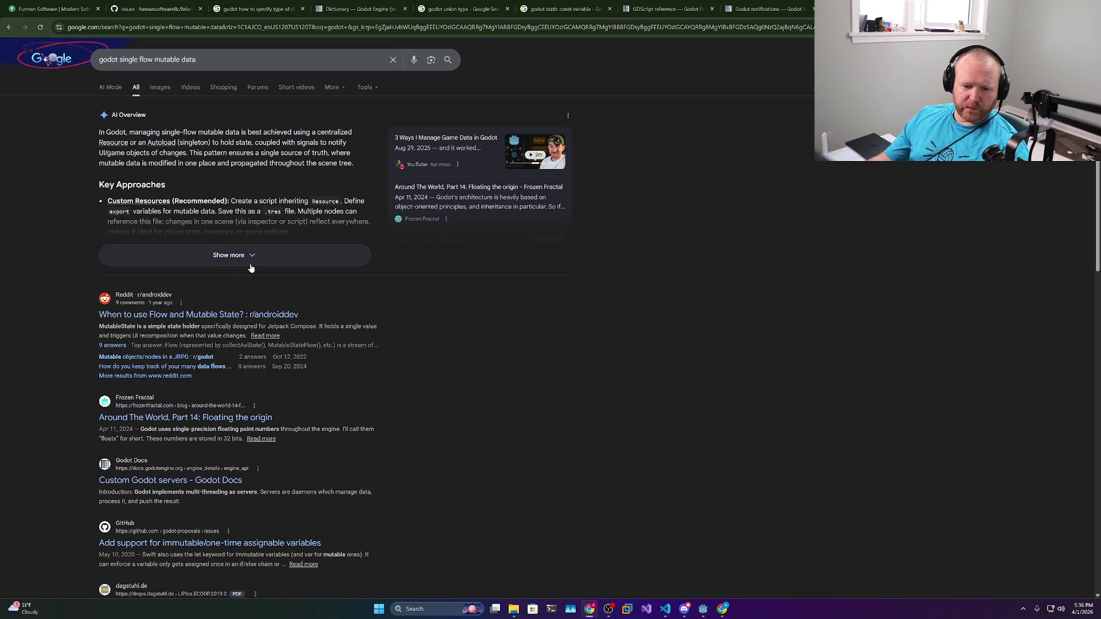
scroll(251, 268, "down", 3)
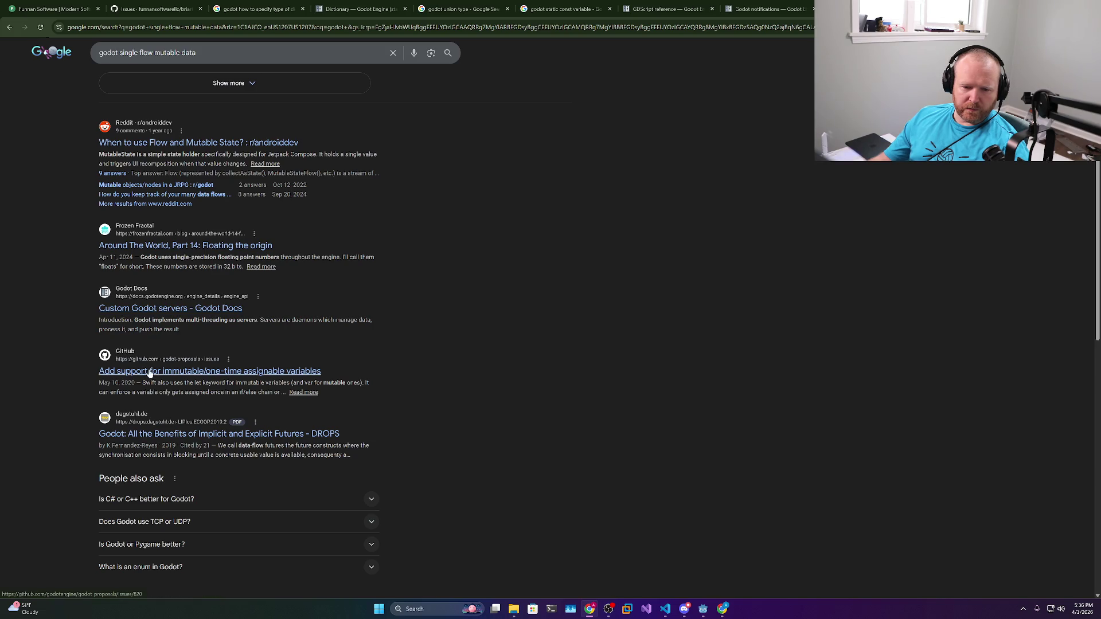
Skim the GitHub issue on immutable variables, then search Google for 'godot data models'
left_click(205, 371)
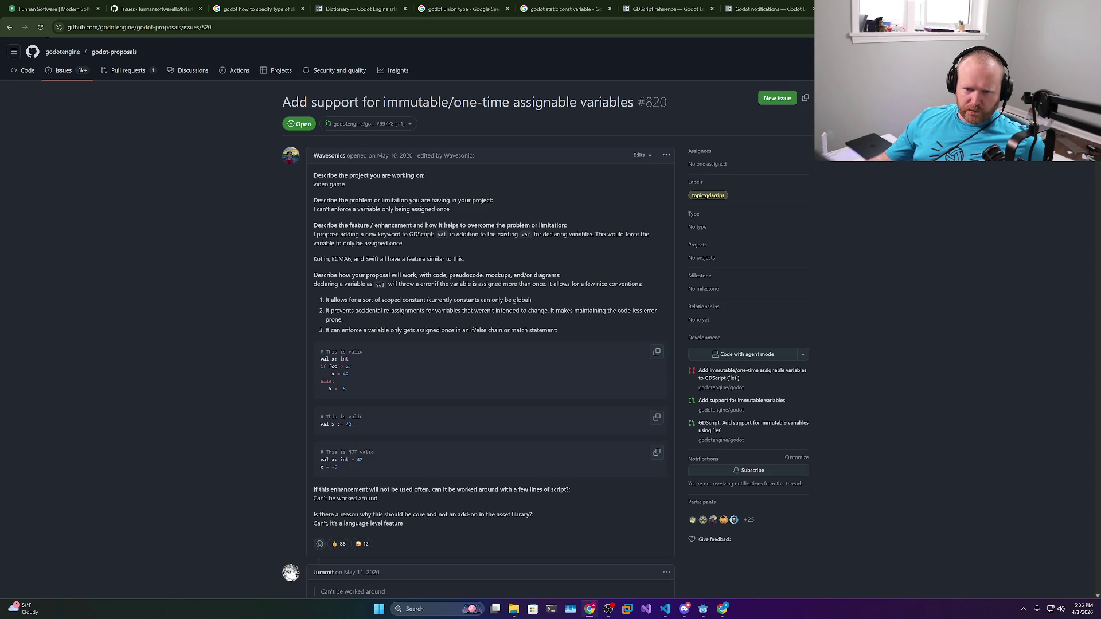
left_click(9, 27)
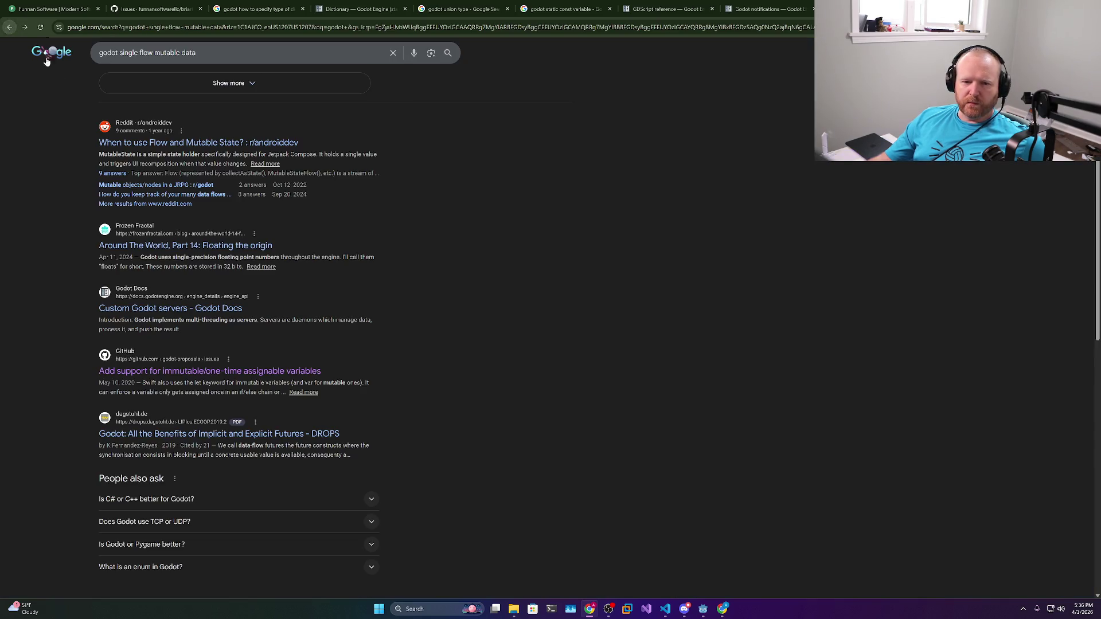
scroll(288, 317, "down", 1)
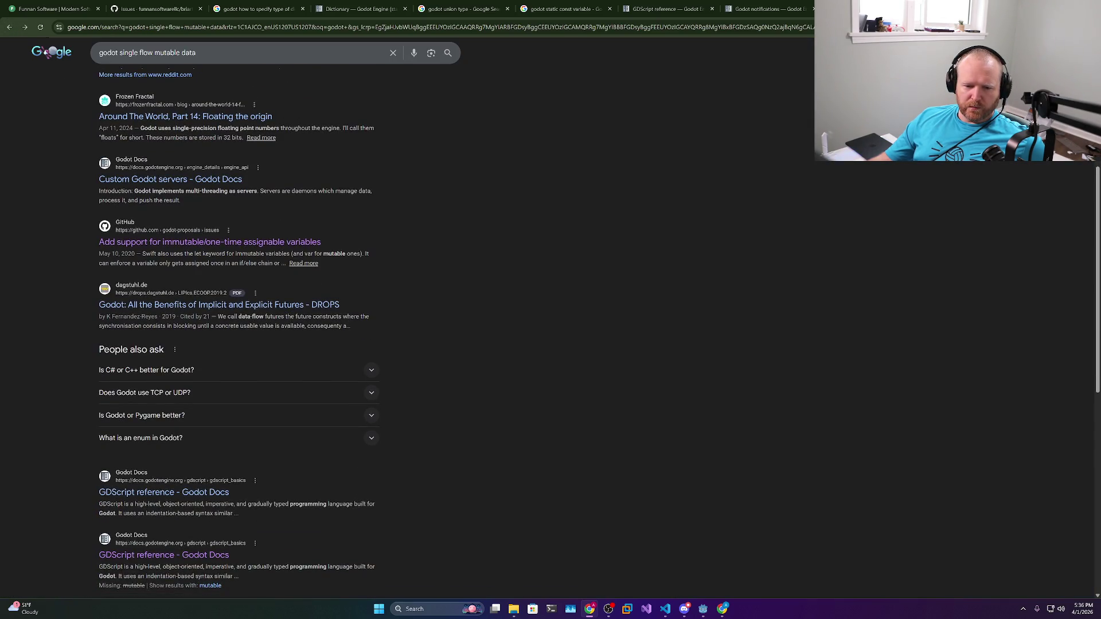
scroll(49, 52, "up", 5)
key("slash")
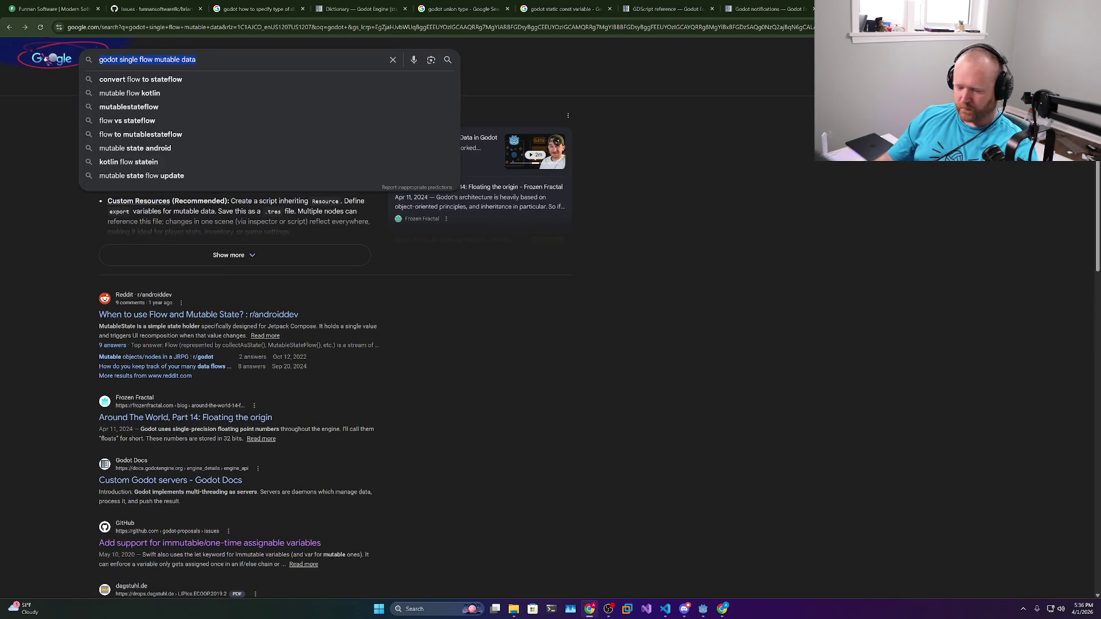
type("godot data mode")
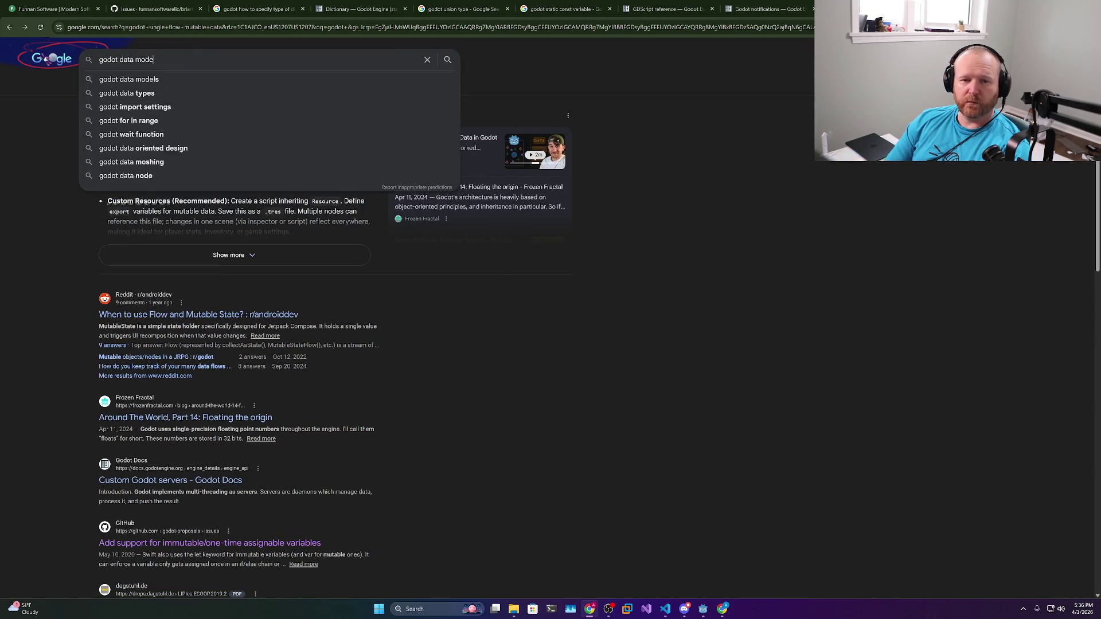
type("ls")
key("Return")
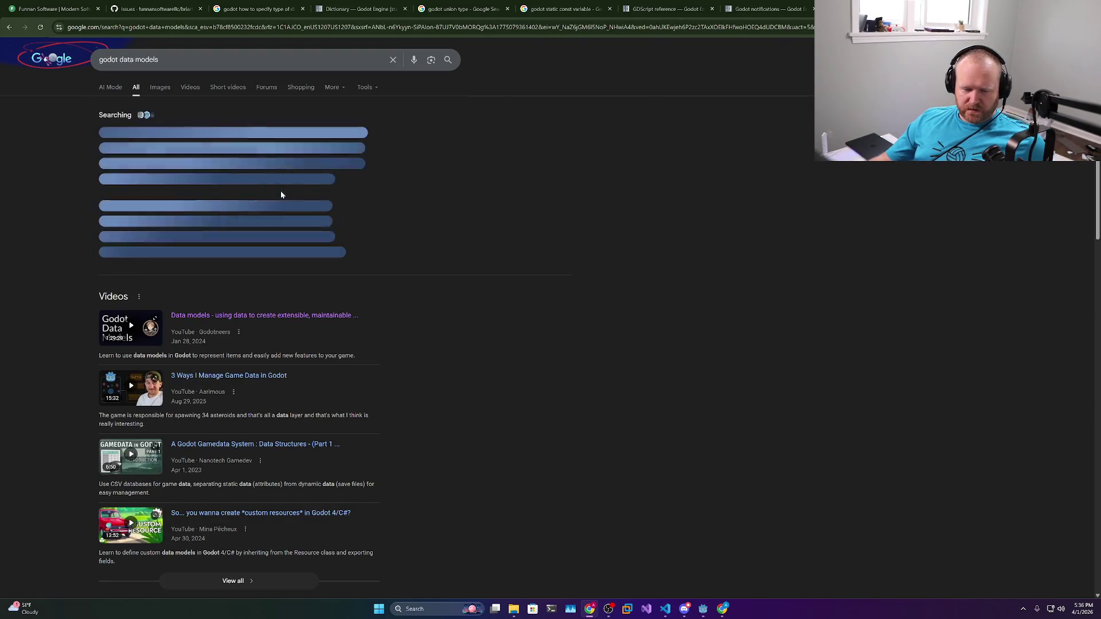
scroll(281, 195, "down", 1)
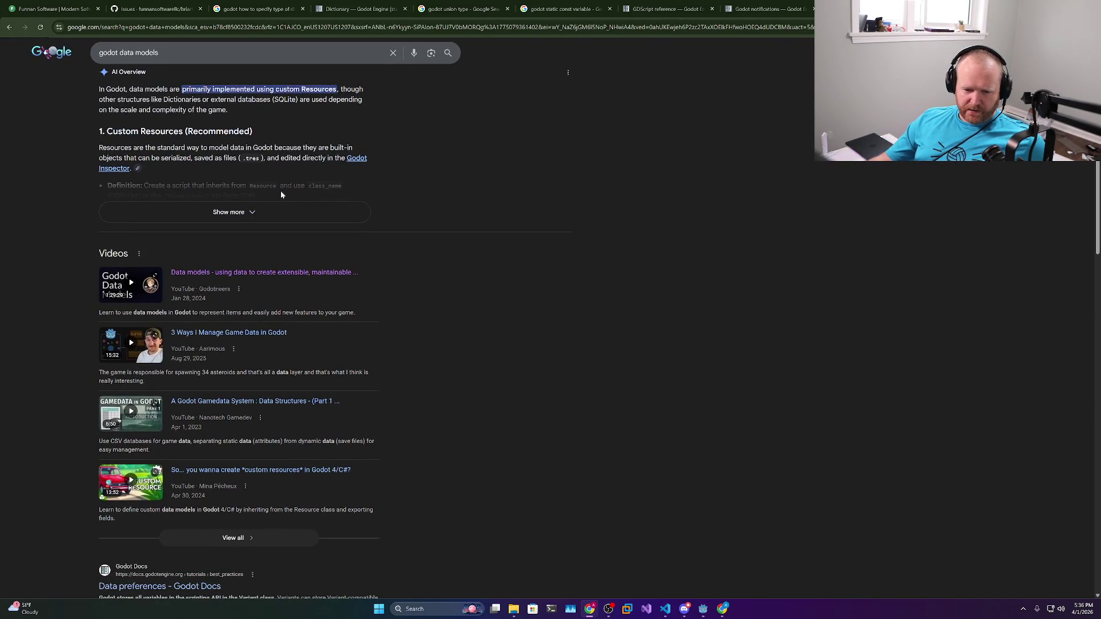
scroll(281, 195, "down", 3)
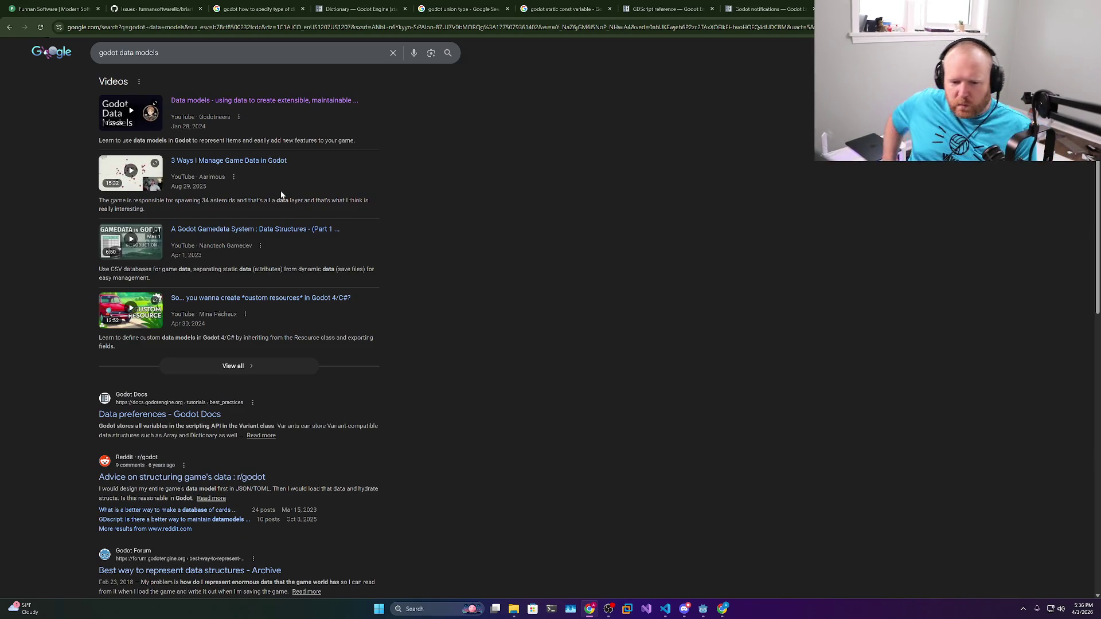
Open the r/godot thread on structuring game data and read the first comment's passages
left_click(203, 479)
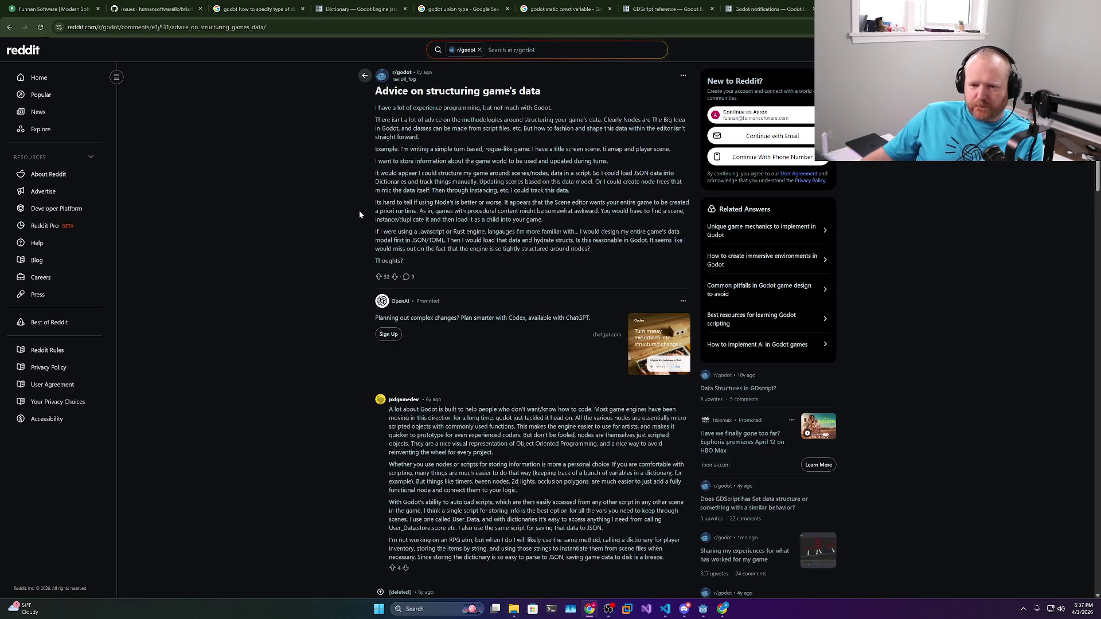
scroll(359, 211, "down", 3)
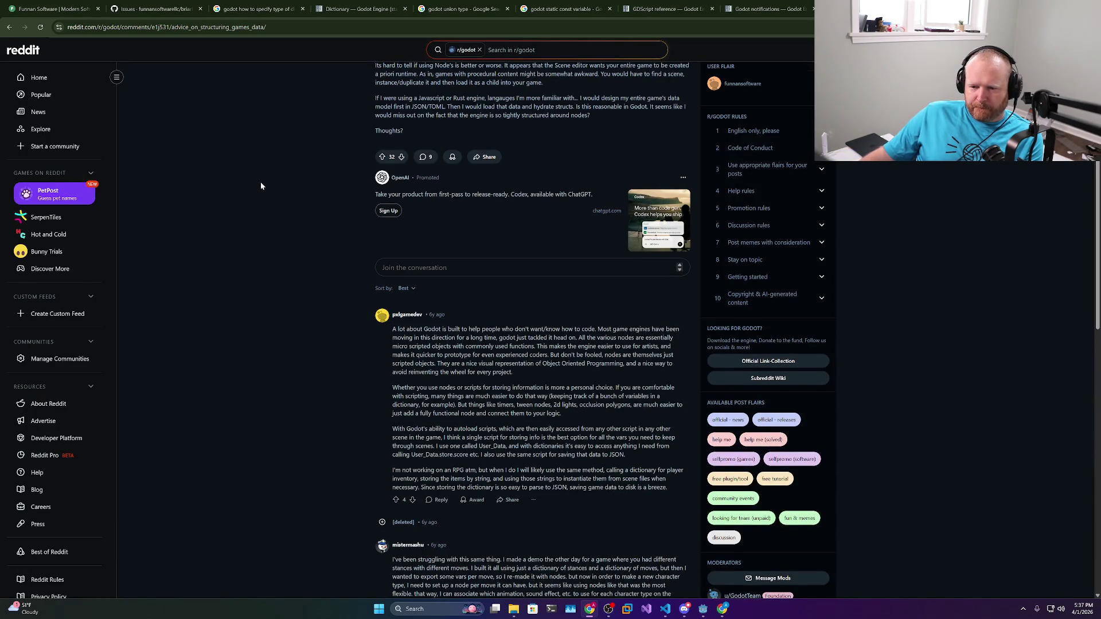
left_click_drag(393, 330, 532, 330)
left_click(531, 330)
mouse_move(392, 331)
left_mouse_down()
mouse_move(642, 338)
mouse_move(502, 330)
left_mouse_up()
left_click(599, 331)
mouse_move(598, 330)
left_mouse_down()
mouse_move(467, 338)
mouse_move(580, 347)
mouse_move(601, 338)
mouse_move(466, 347)
left_mouse_up()
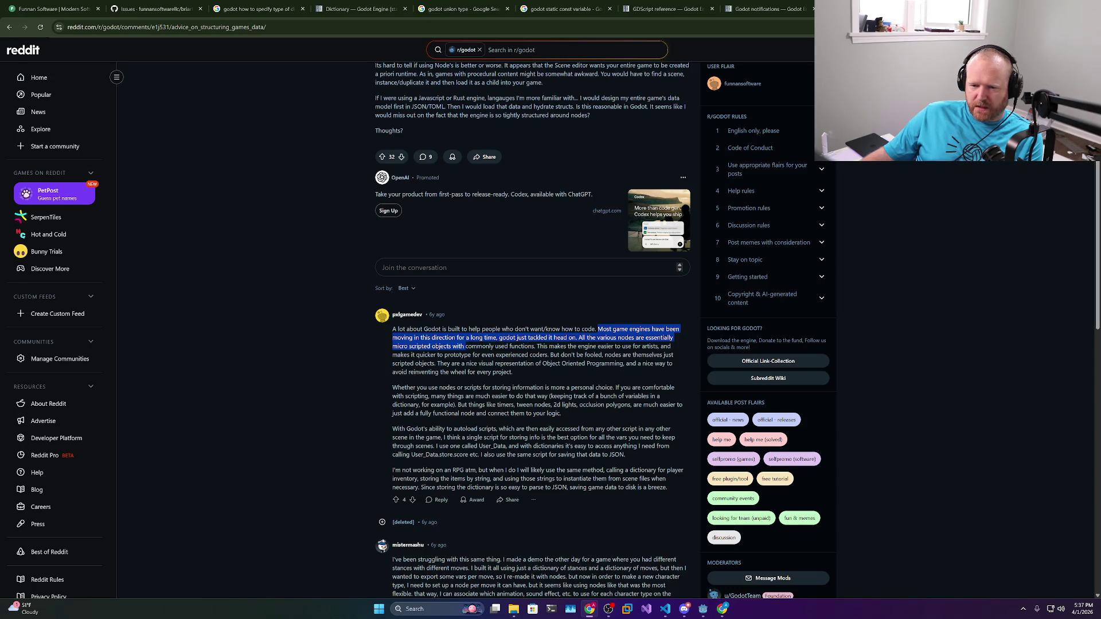
left_click(465, 346)
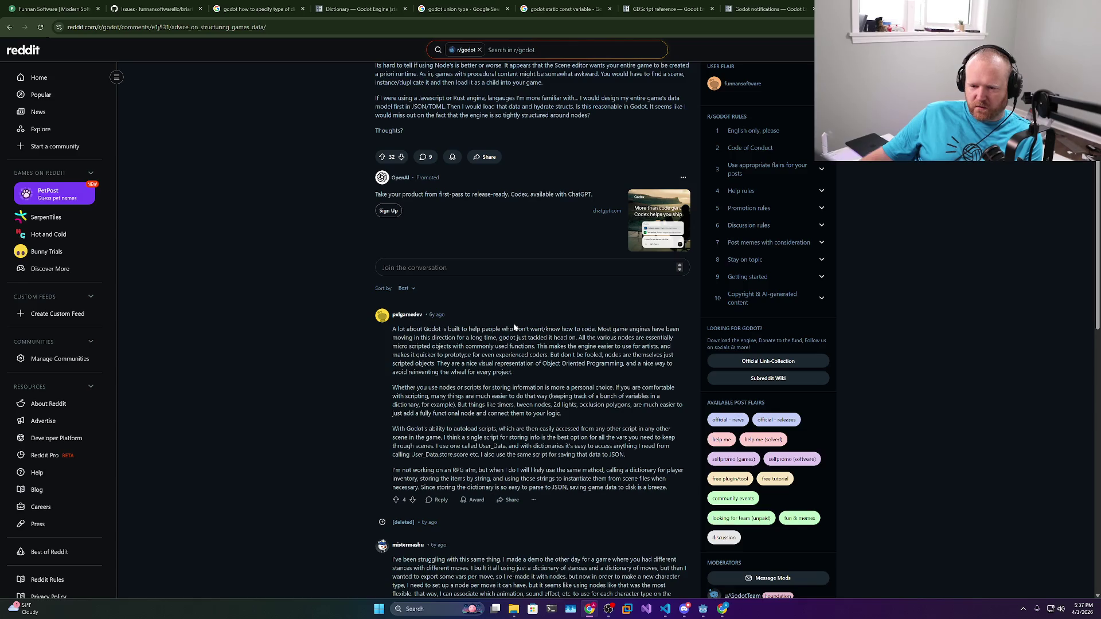
scroll(515, 327, "down", 2)
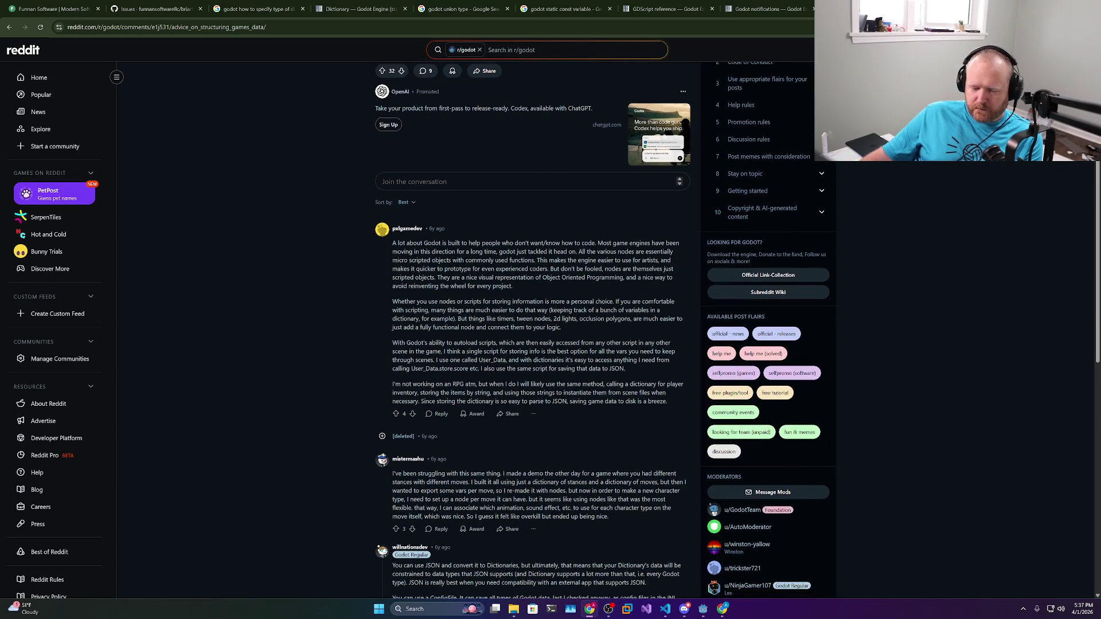
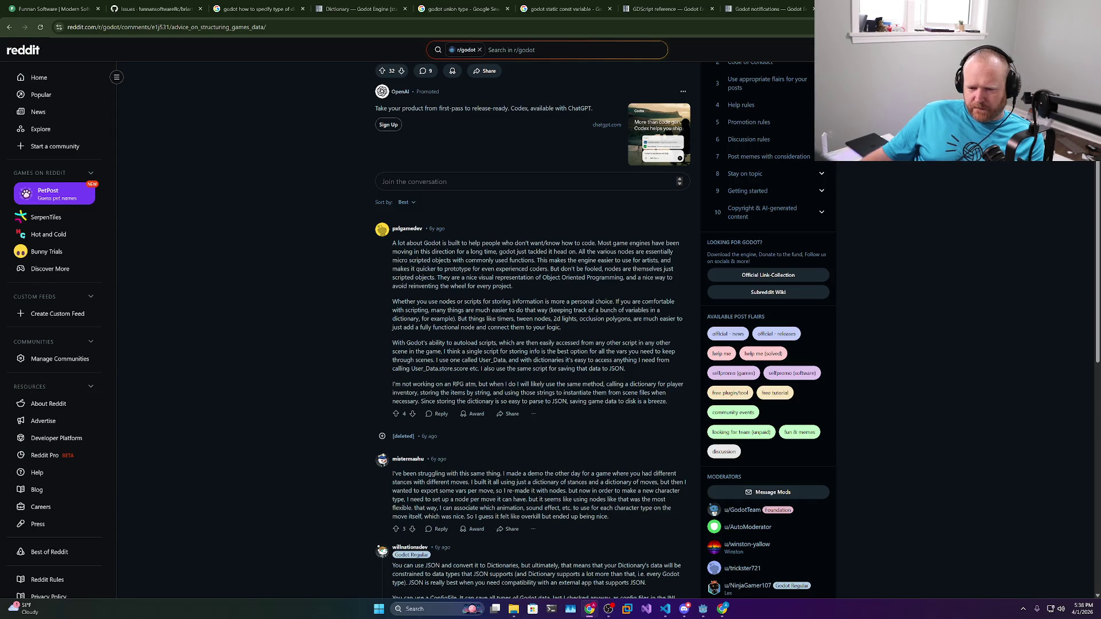
Read the Reddit data-structuring thread, collapse the long answer, and return to the Godot editor
scroll(533, 330, "down", 3)
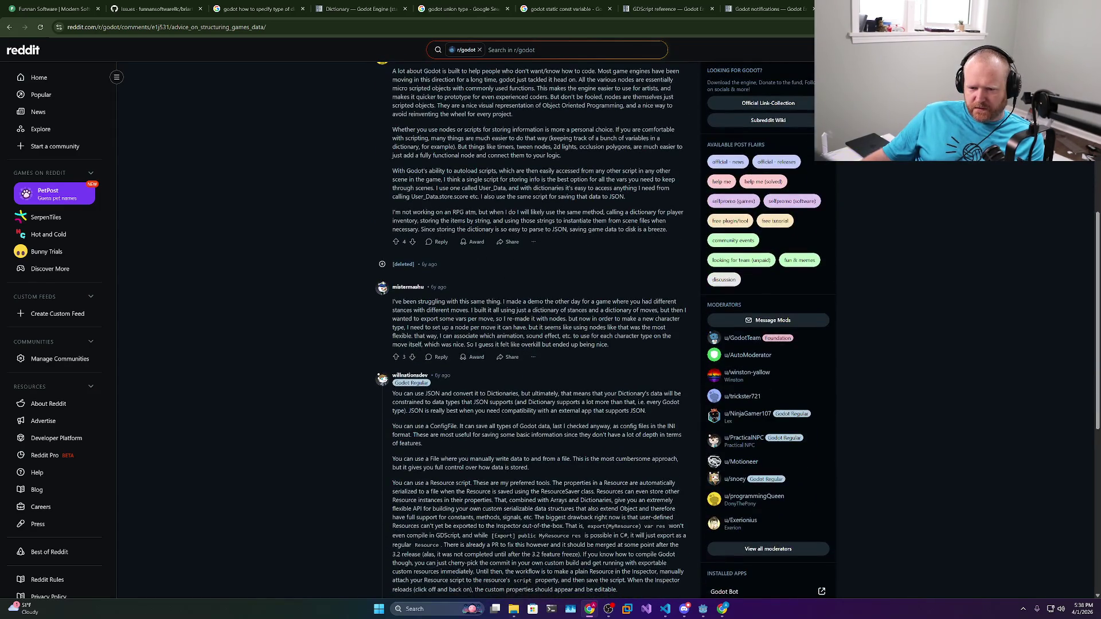
scroll(533, 330, "down", 3)
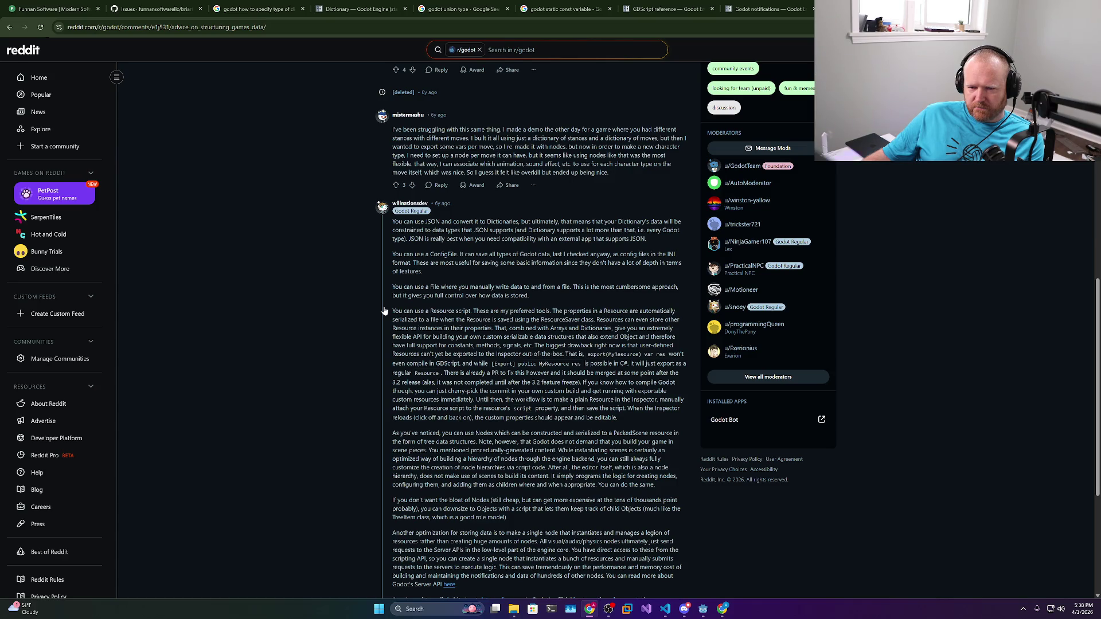
scroll(385, 310, "down", 4)
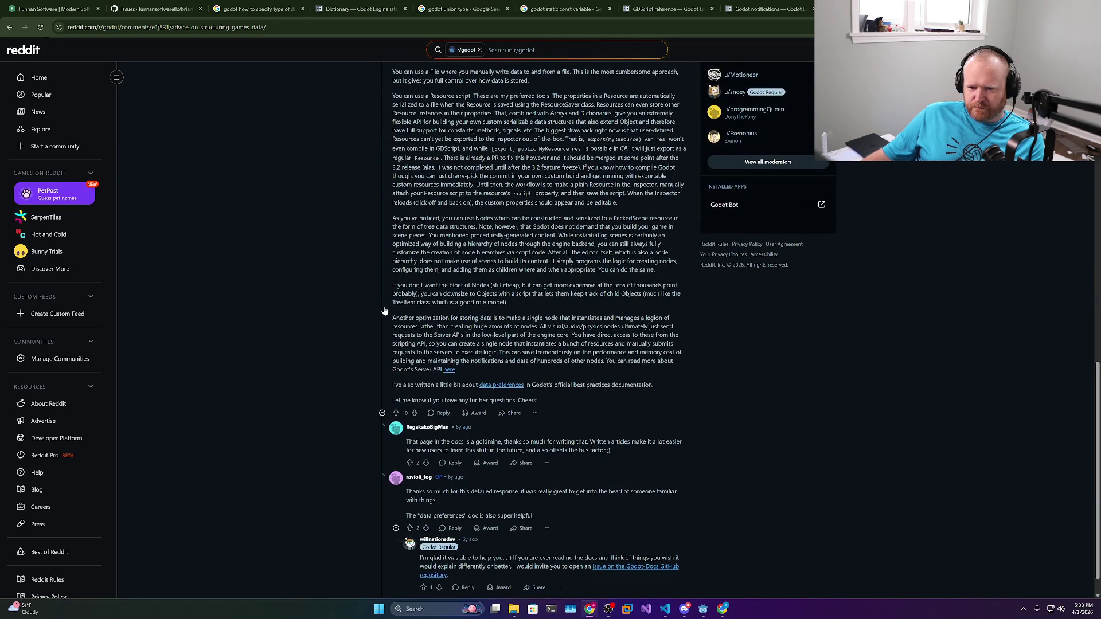
left_click(384, 311)
key("Home")
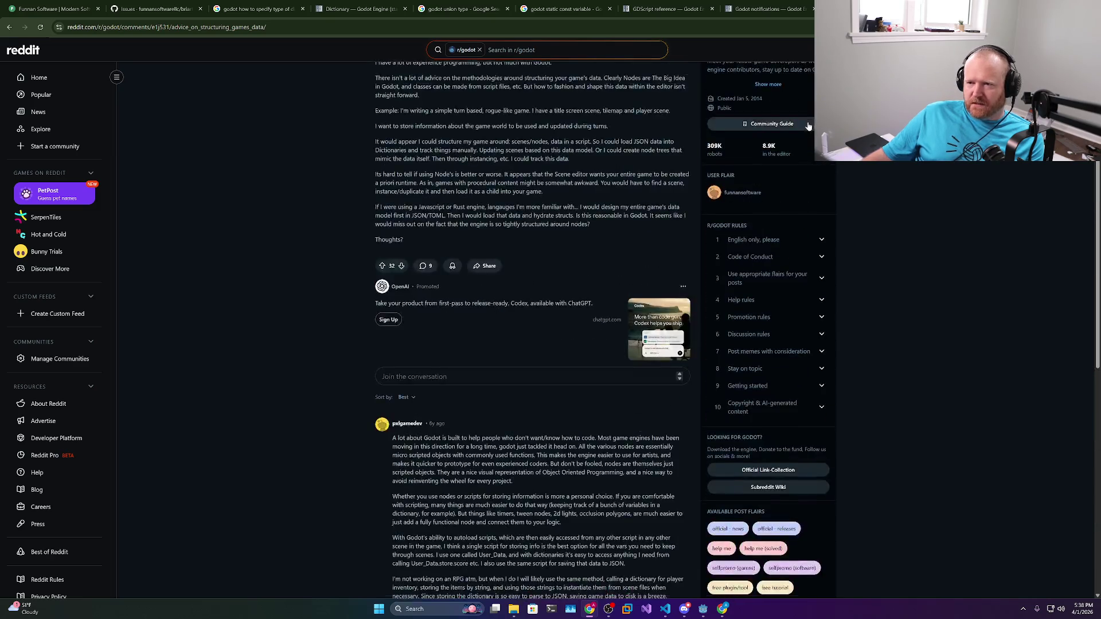
key("ctrl+shift+Tab")
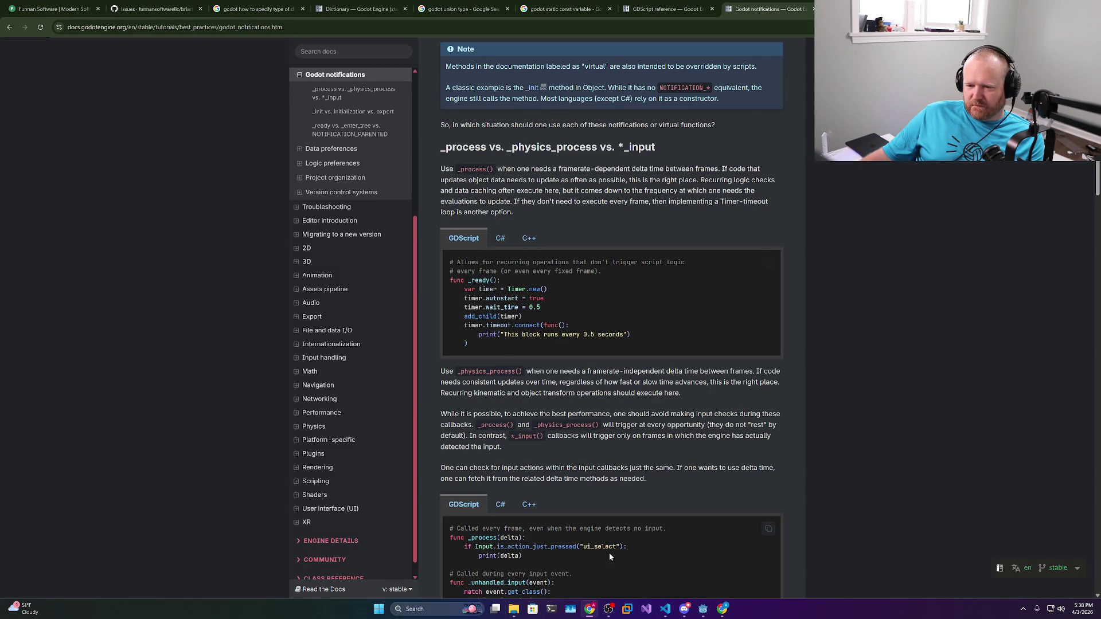
left_click(703, 609)
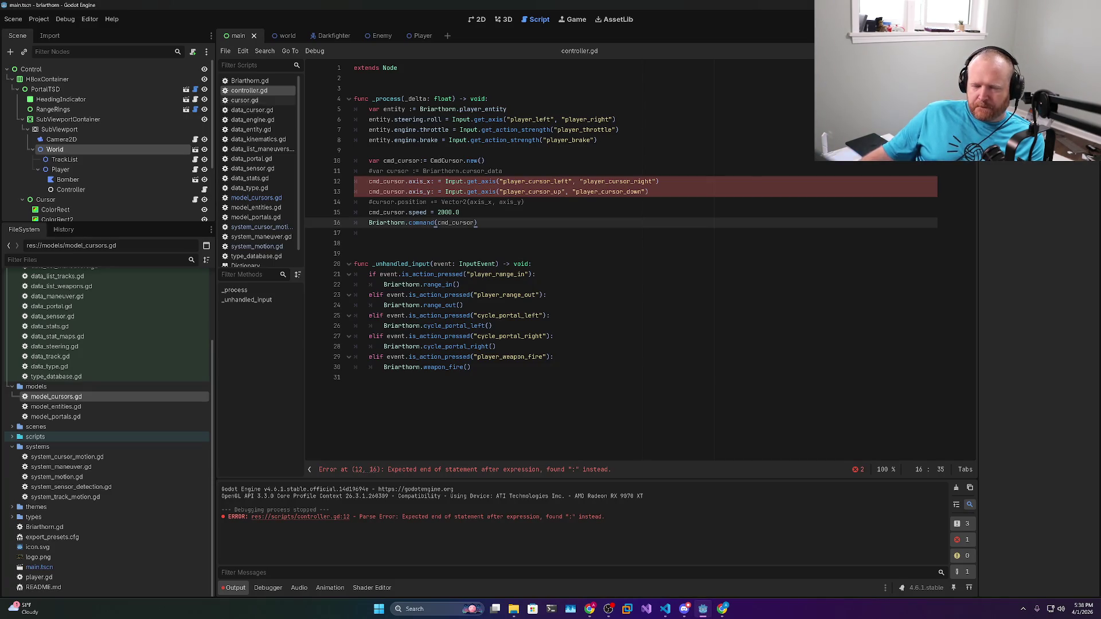
left_click(502, 171)
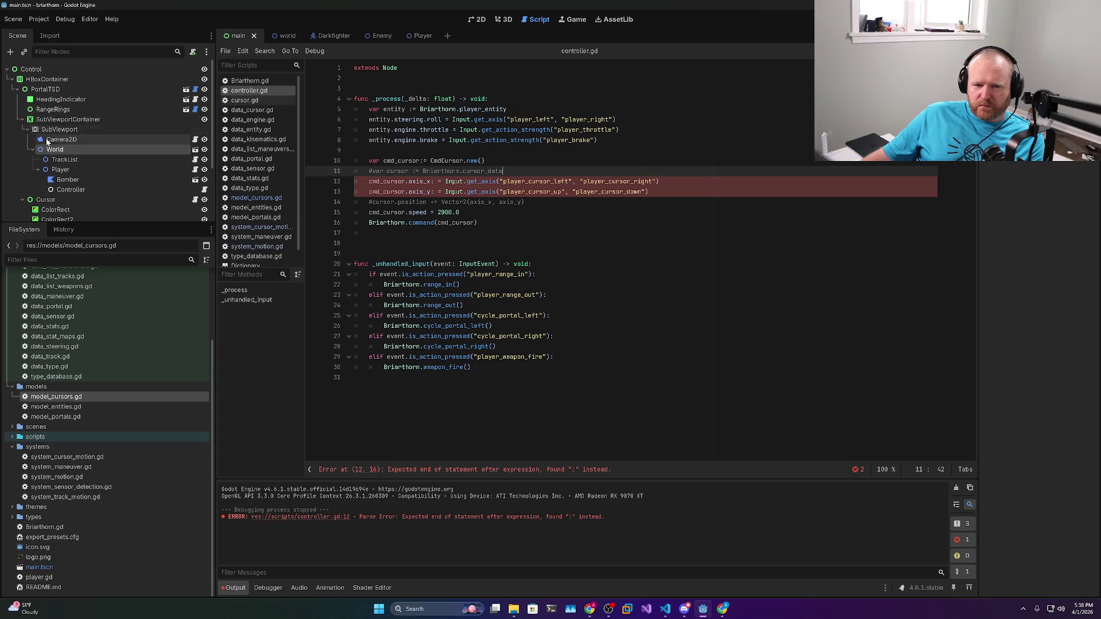
scroll(51, 183, "down", 2)
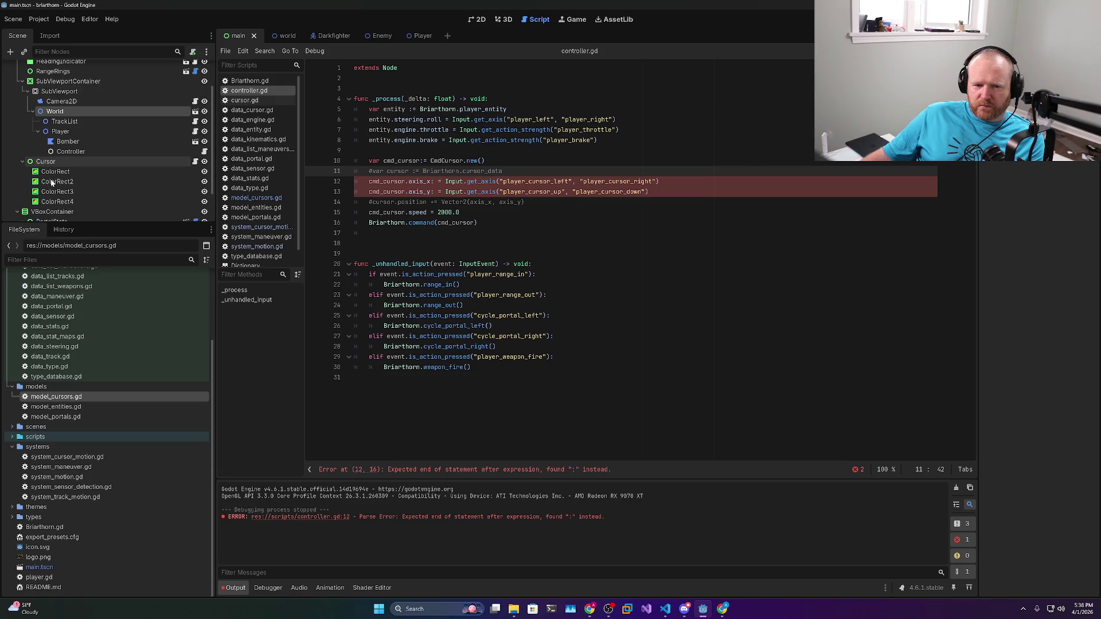
left_click(195, 162)
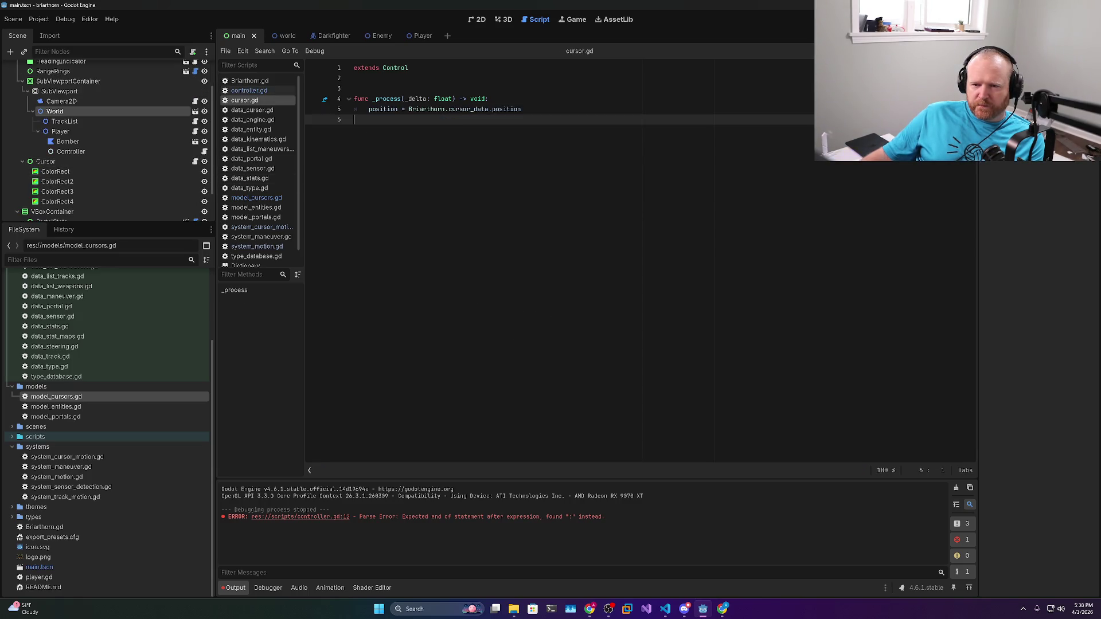
Look up where cursor_data is declared using Lookup Symbol from the Cursor script
double_click(468, 109)
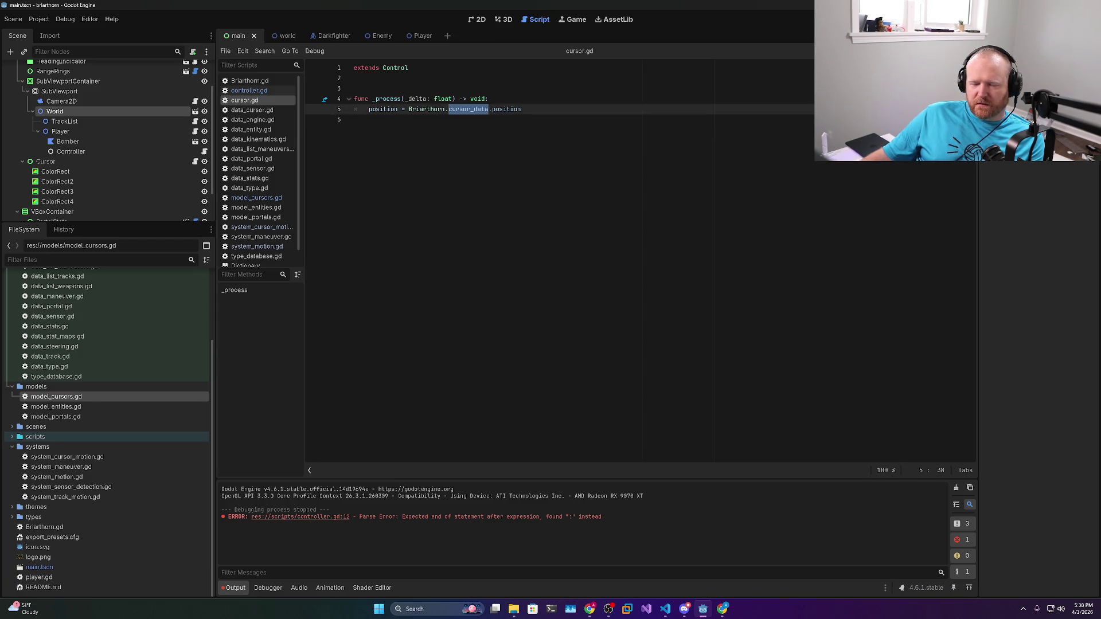
mouse_move(468, 109)
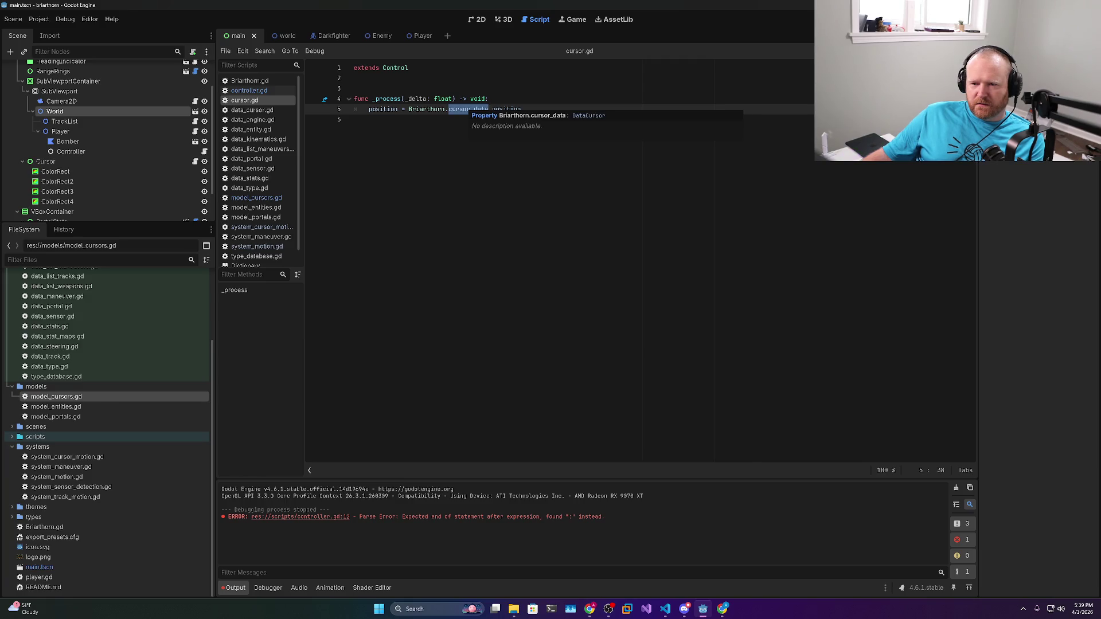
right_click(458, 111)
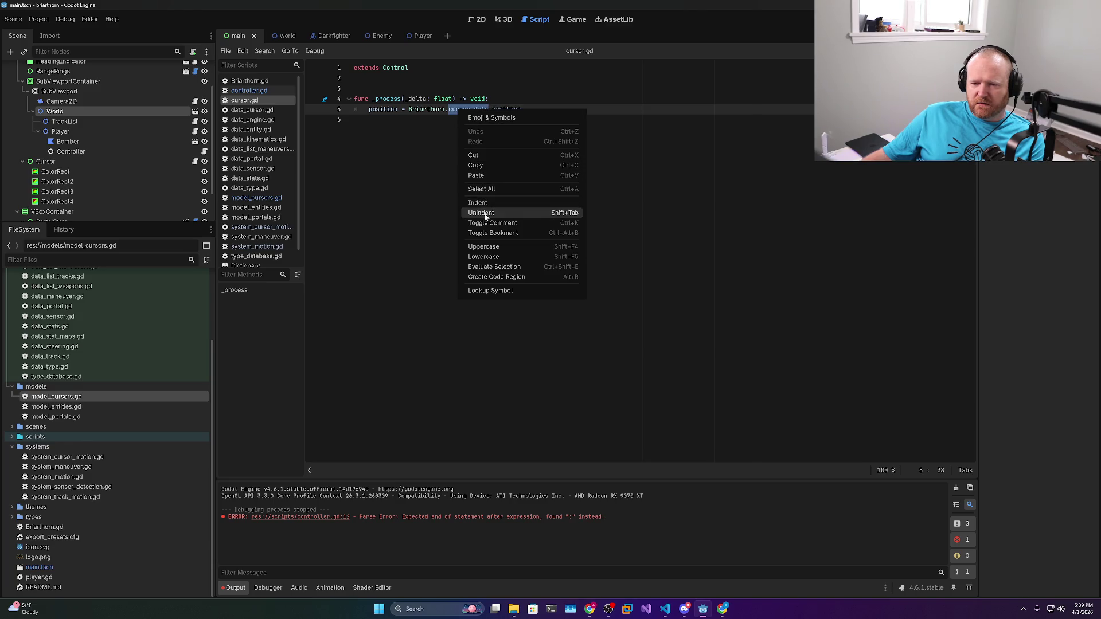
left_click(490, 291)
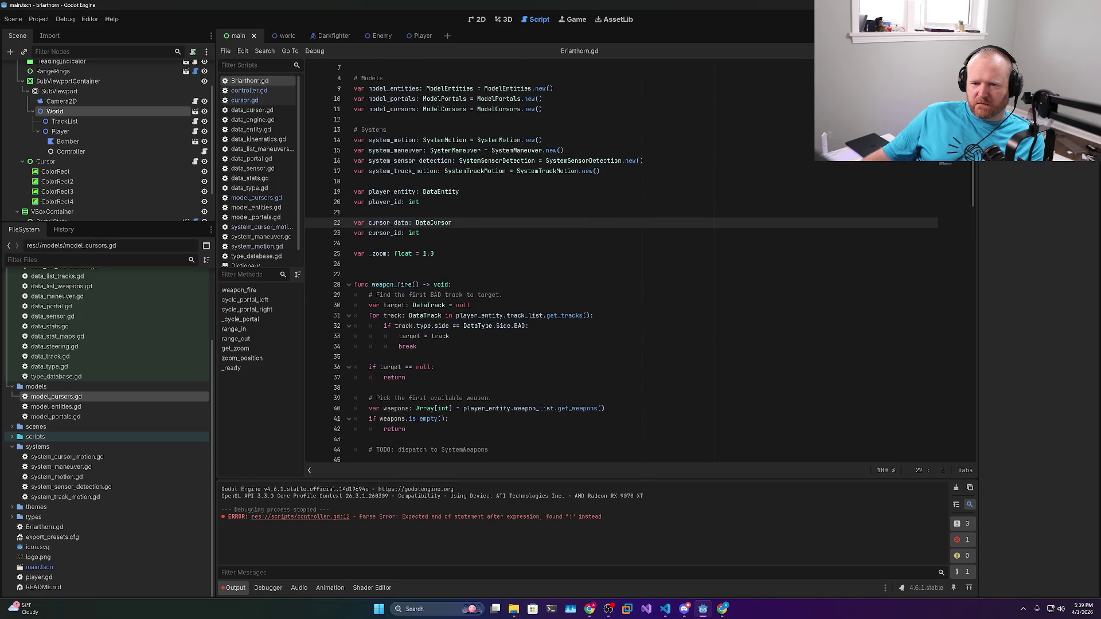
Check the player, cursor_data and cursor_id declarations on Briarthorn.gd lines 19–23, then return to cursor.gd
left_click_drag(421, 233, 354, 192)
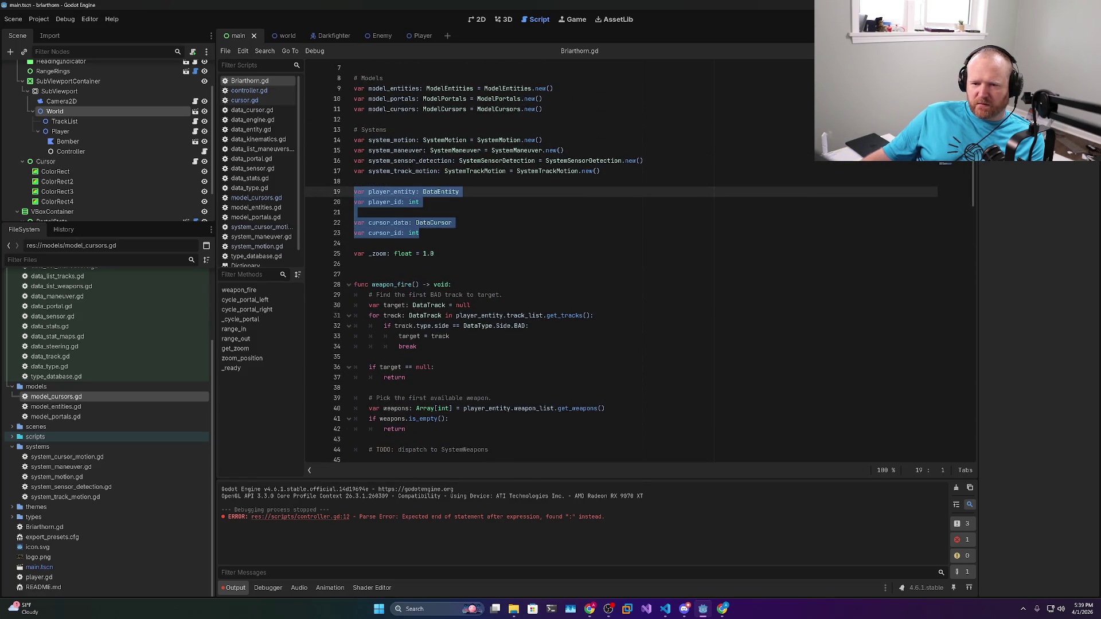
double_click(391, 192)
mouse_move(421, 233)
left_mouse_down()
mouse_move(356, 212)
mouse_move(354, 191)
left_mouse_up()
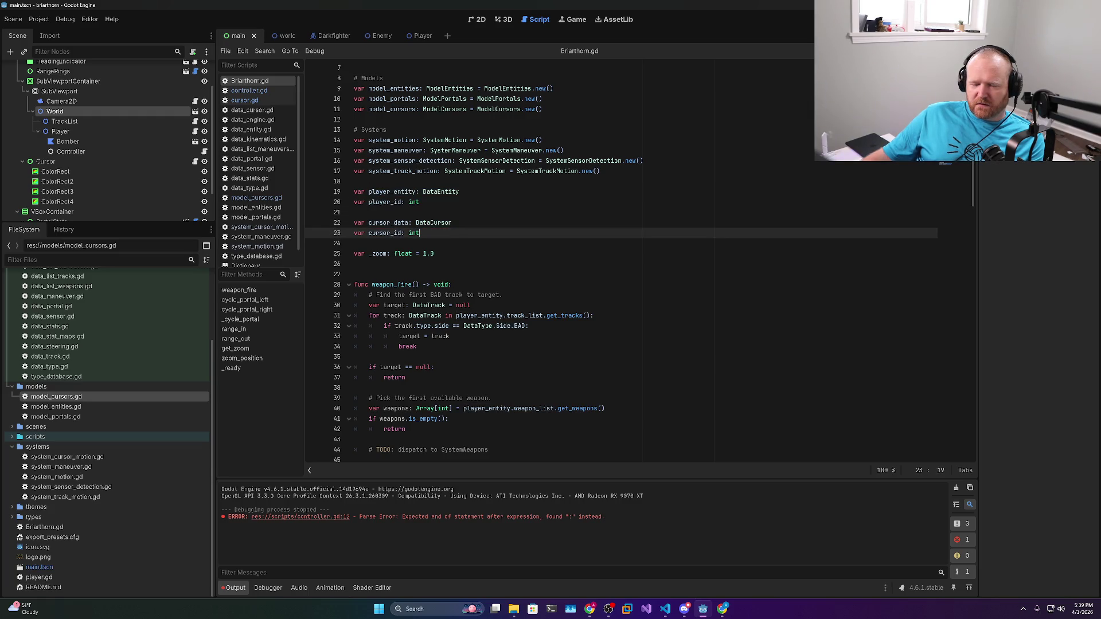
double_click(385, 233)
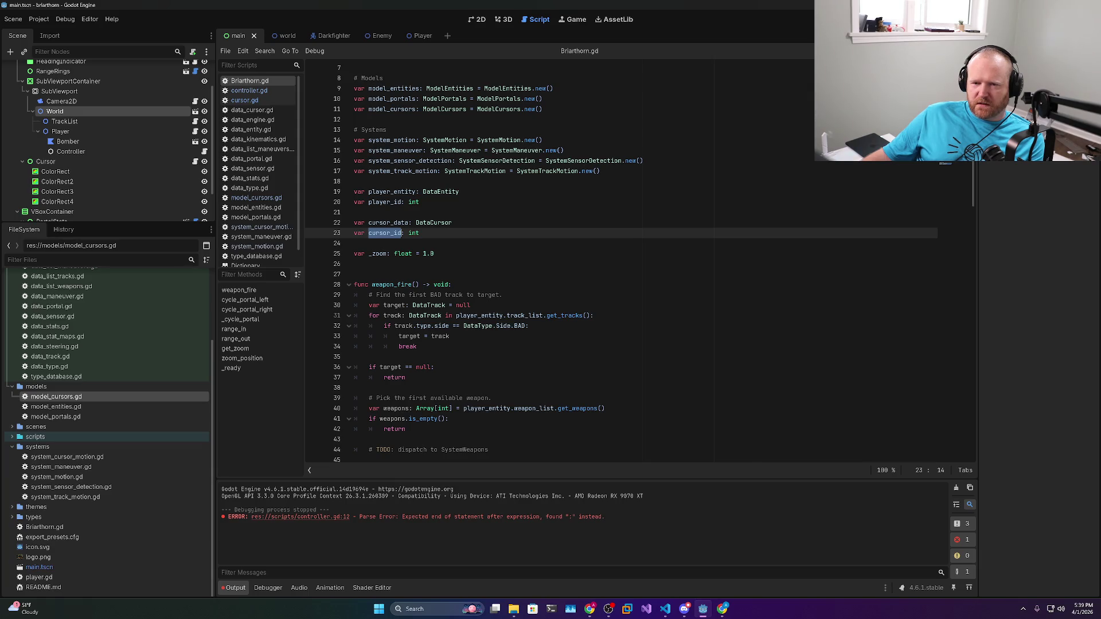
left_click(247, 102)
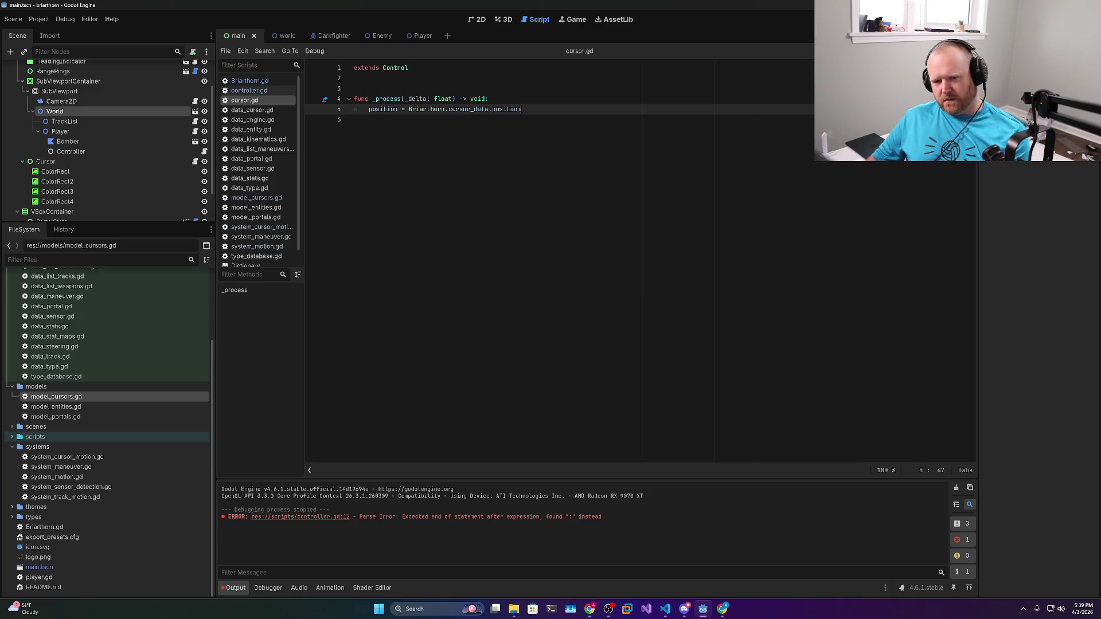
Start line 7 with position = Briarthorn.model_cursors().get_cursor(
key("Return")
key("Return")
type("po")
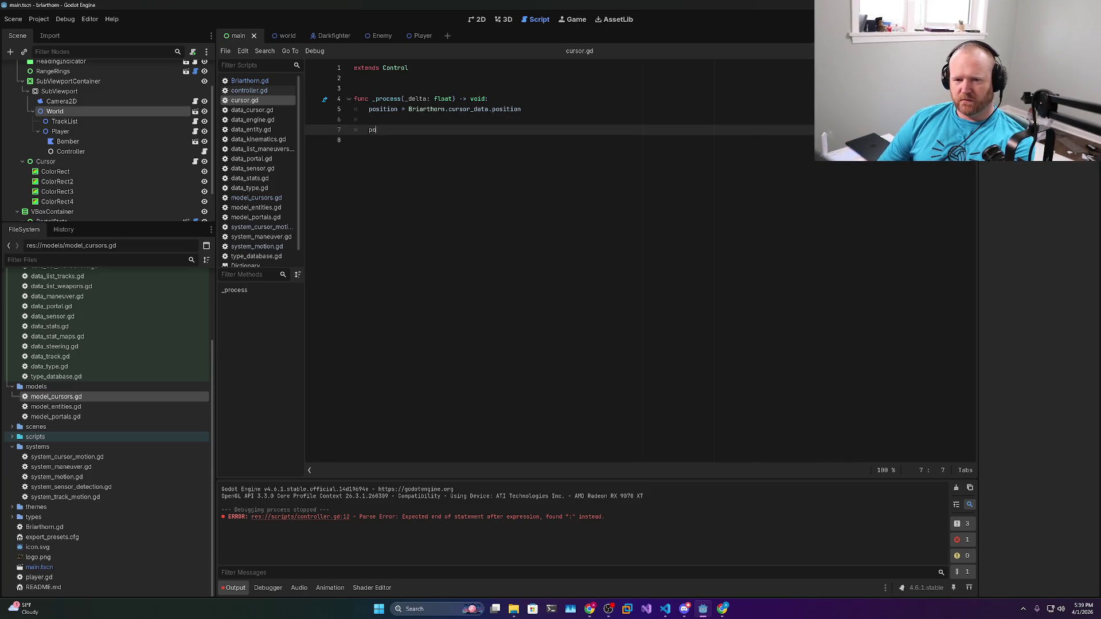
type("sition = Briarth")
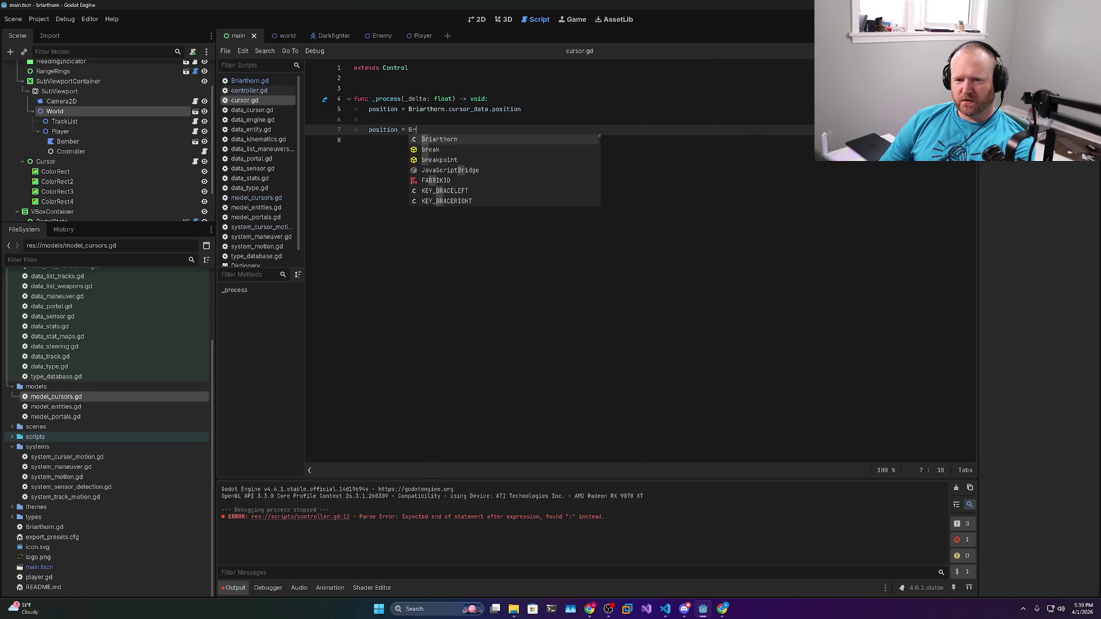
key("Return")
type(".")
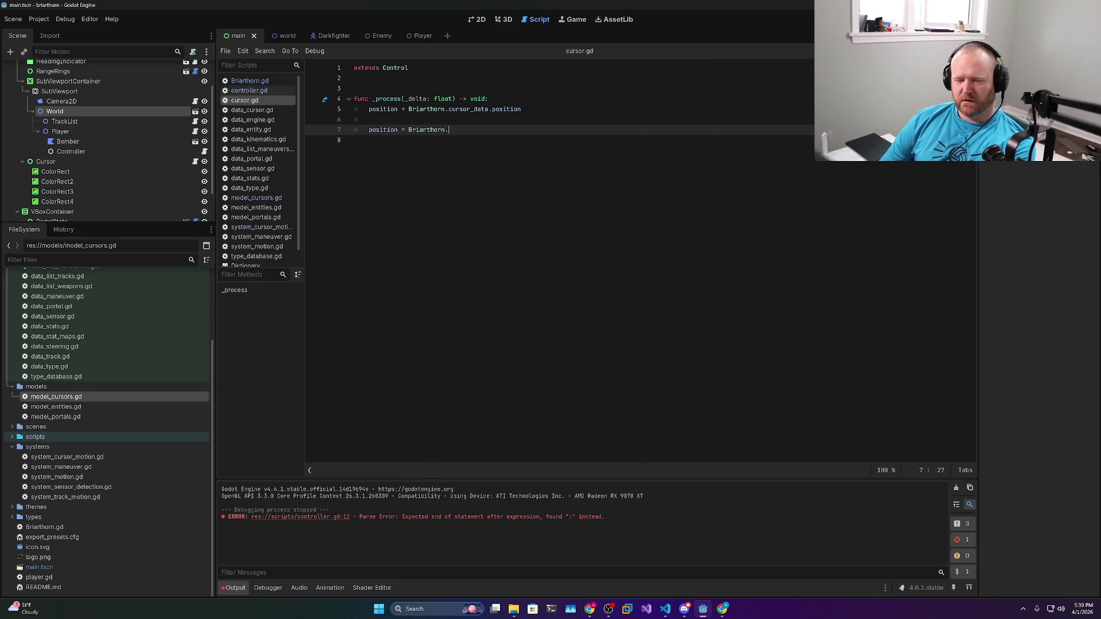
type("model")
key("Return")
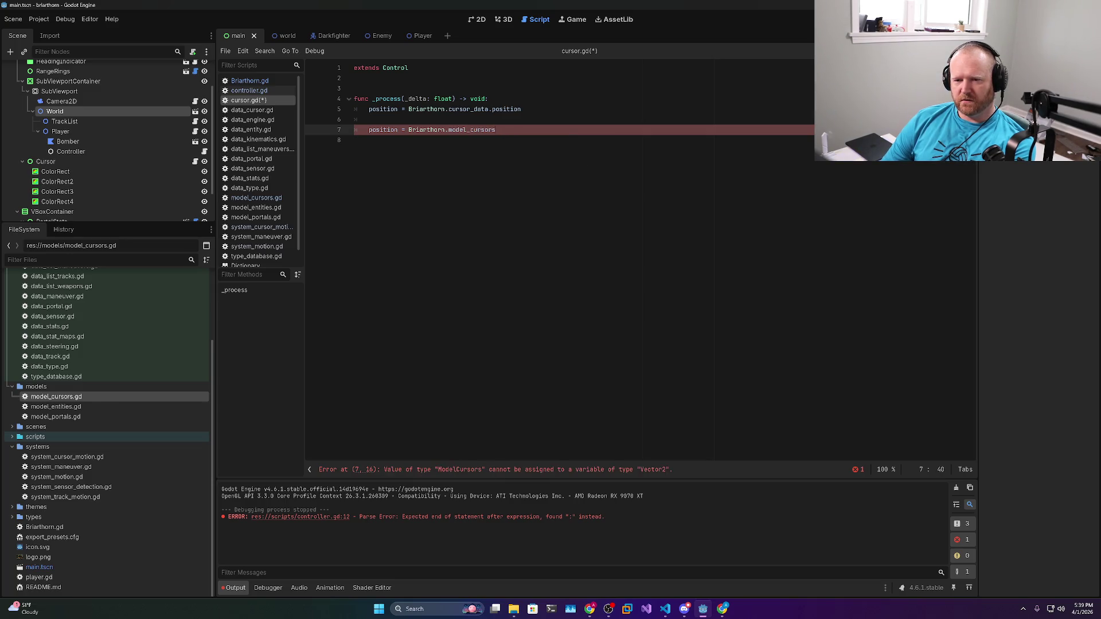
type("().get_c")
type("ursor(b")
Finish the get_cursor argument as Briarthorn.cursor_id and append .position
key("BackSpace")
type("Birar)")
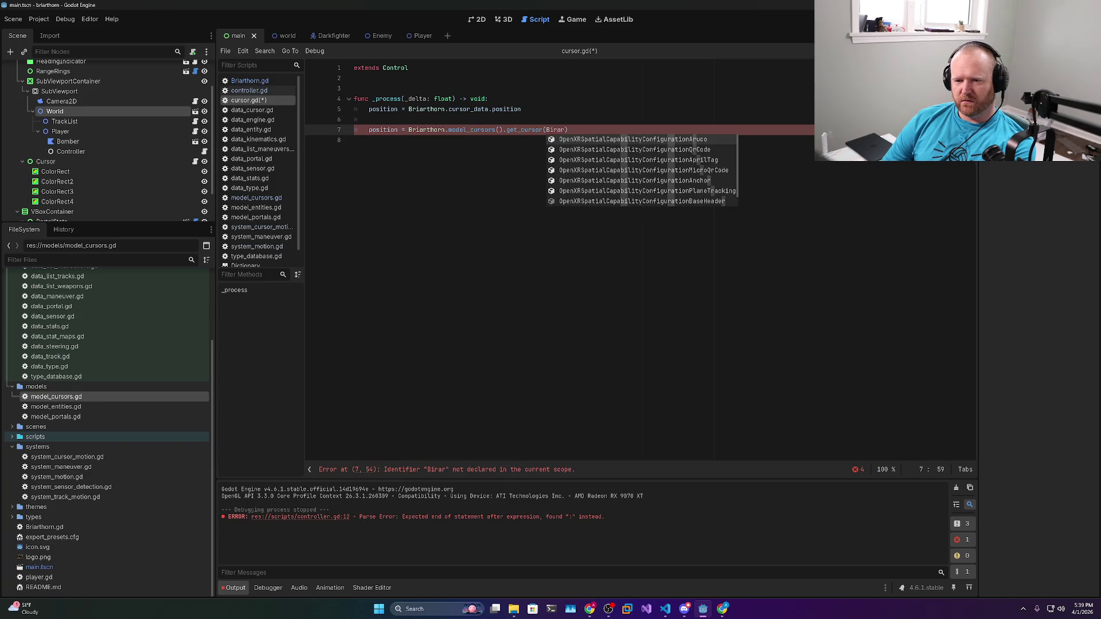
key("BackSpace")
type("rar")
key("BackSpace")
key("BackSpace")
type("iartho")
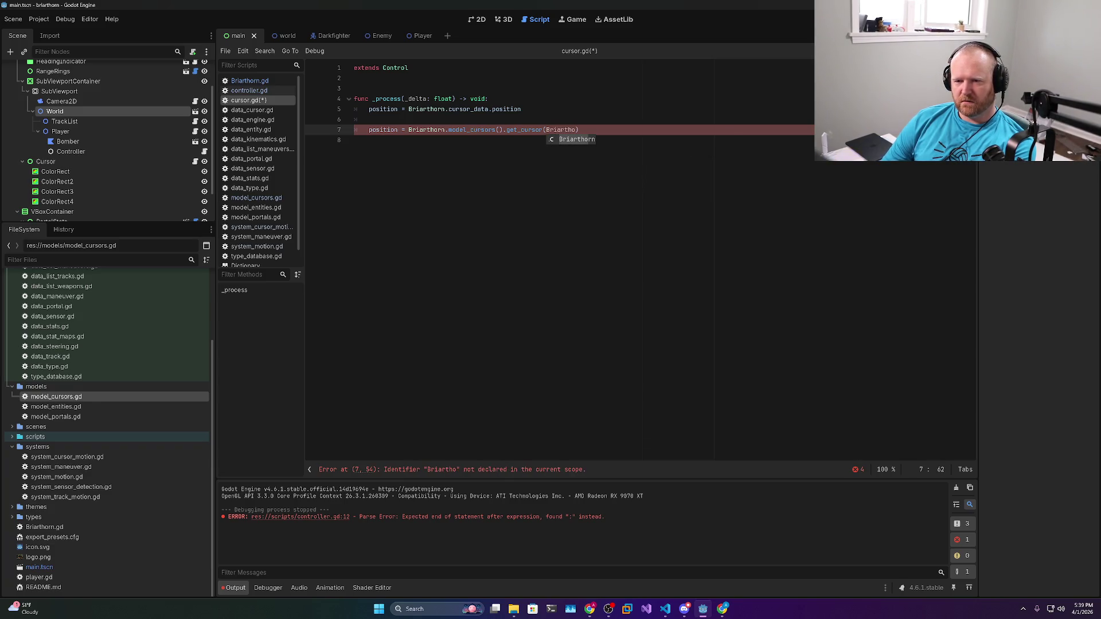
type("rn.")
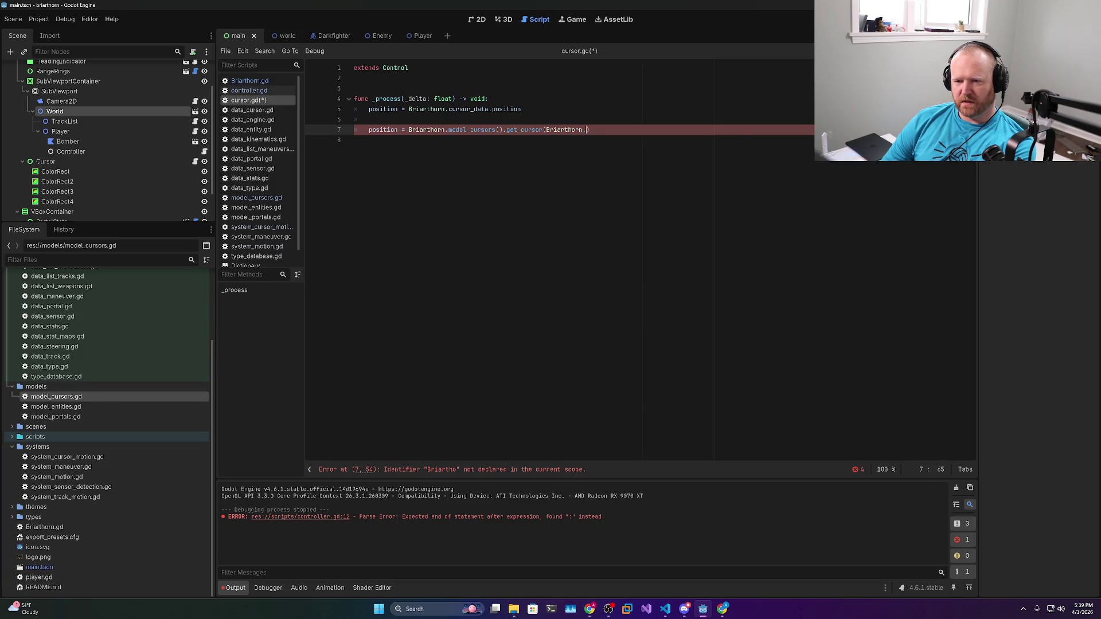
type("cursor_data")
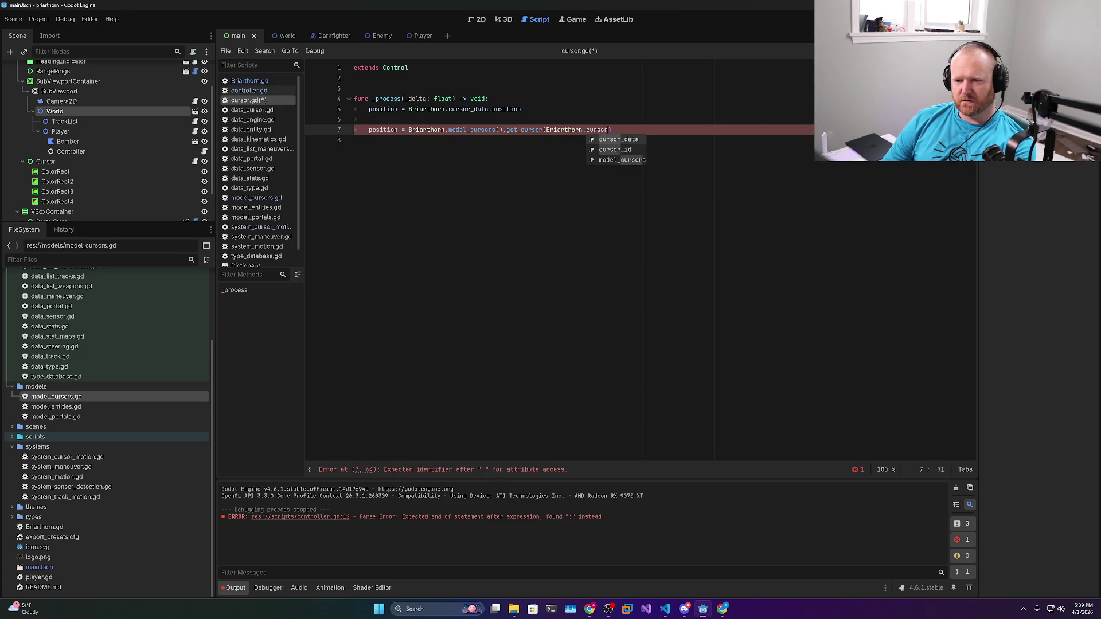
key("BackSpace")
key("BackSpace")
key("BackSpace")
type("id")
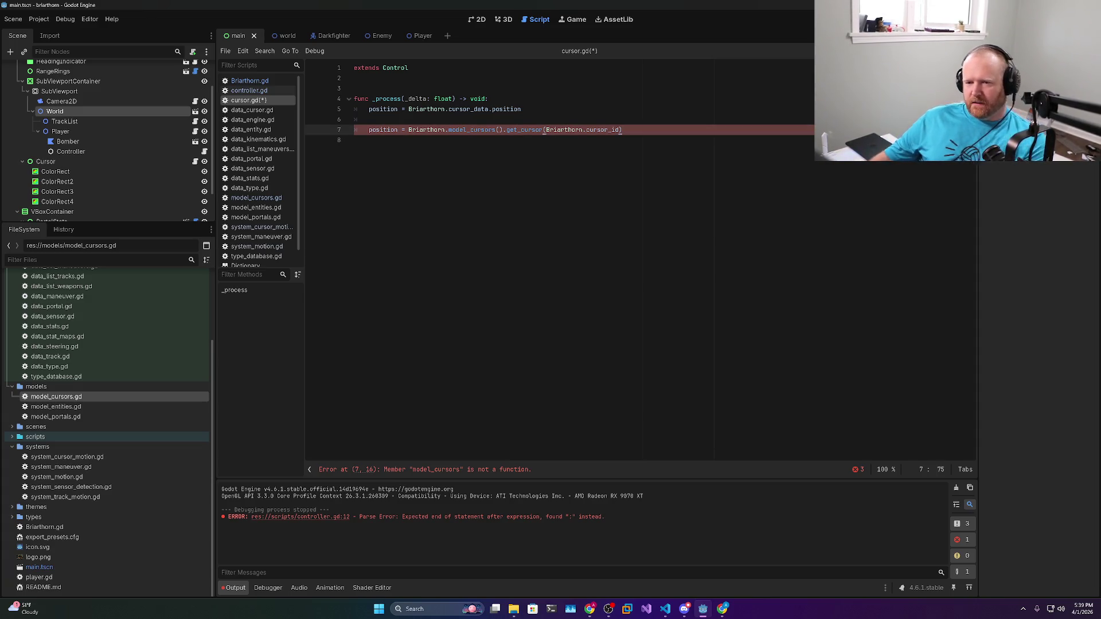
type(".position")
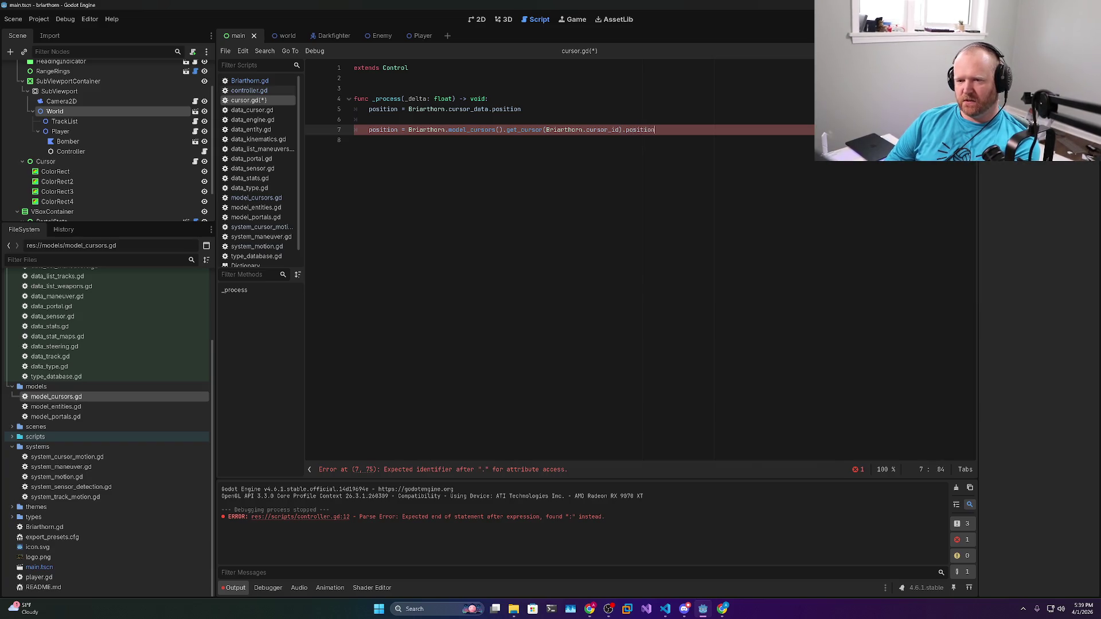
left_click(354, 140)
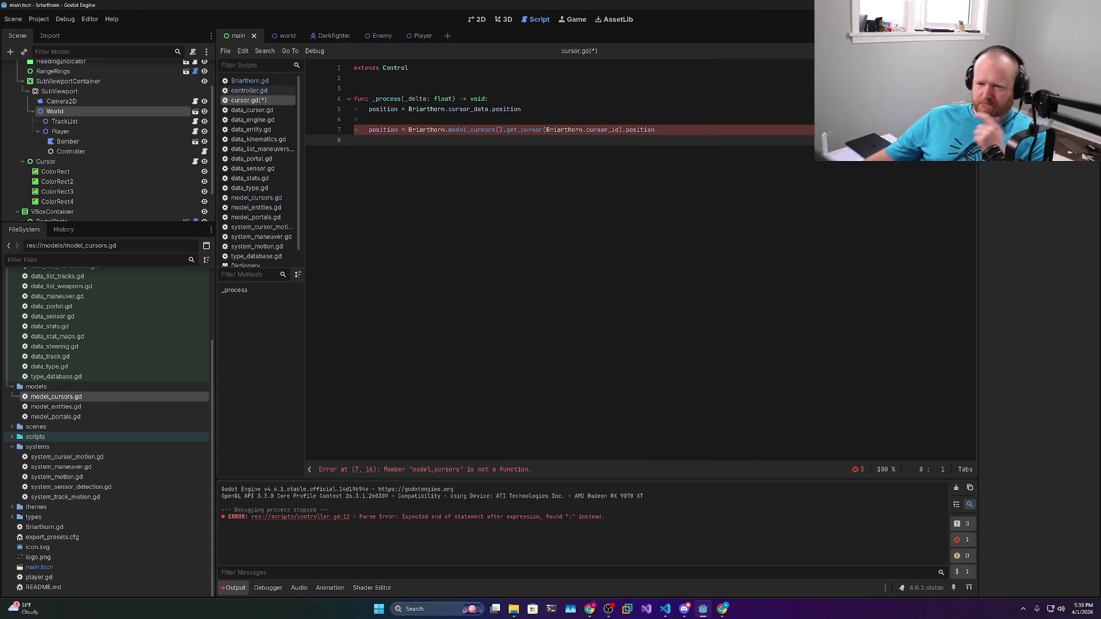
Change get_cursor to get_position on line 7 and remove the trailing .position
double_click(524, 130)
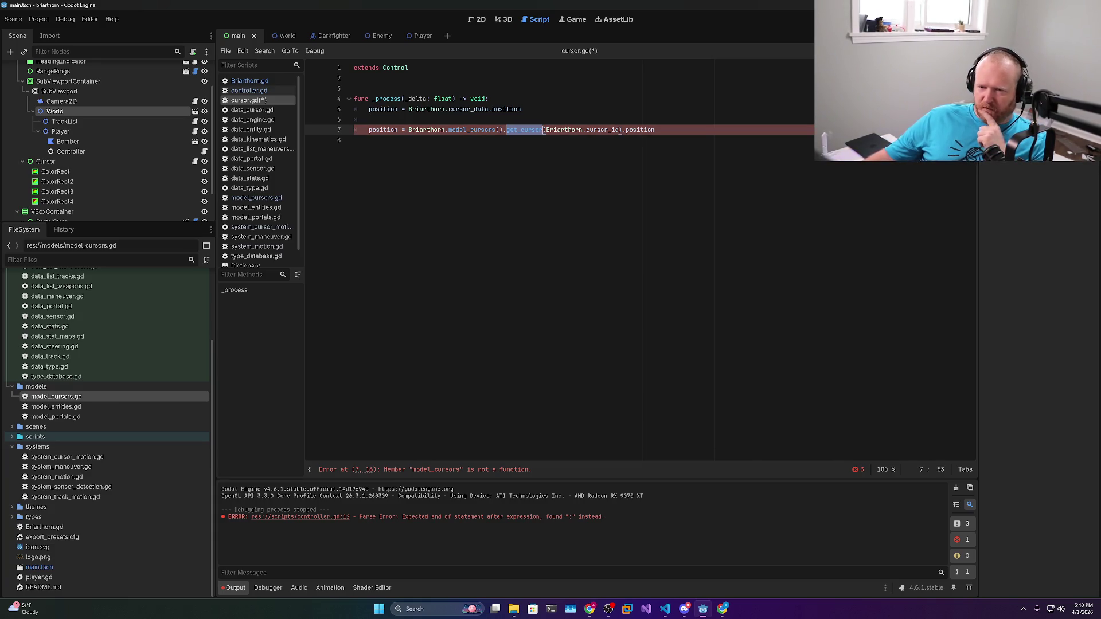
type("get_position")
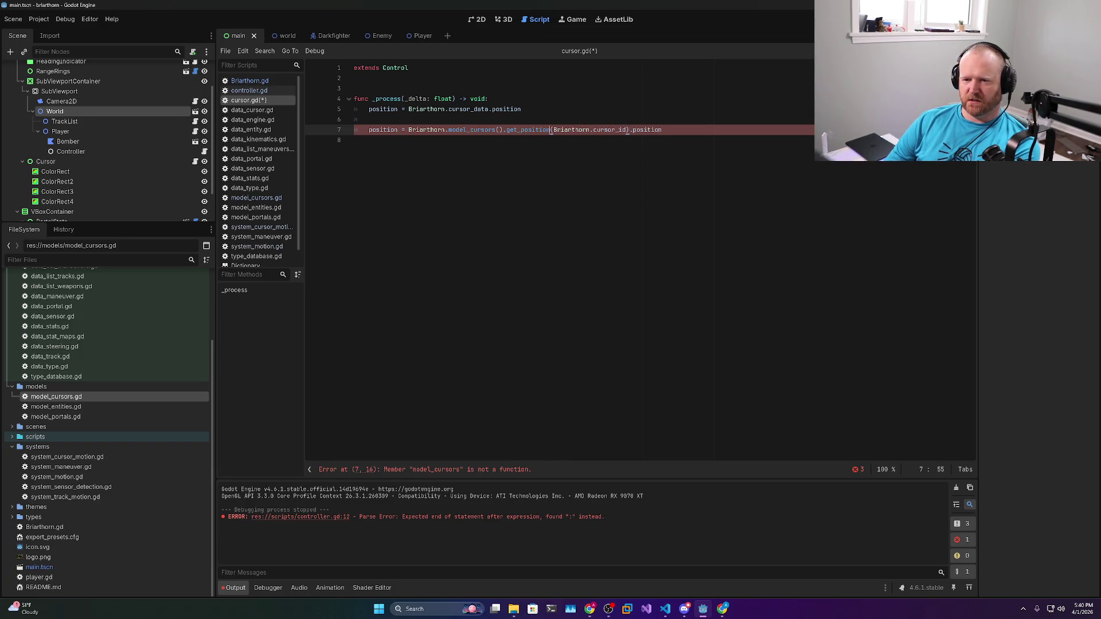
key("End")
key("ctrl+shift+Left")
key("ctrl+shift+Left")
key("BackSpace")
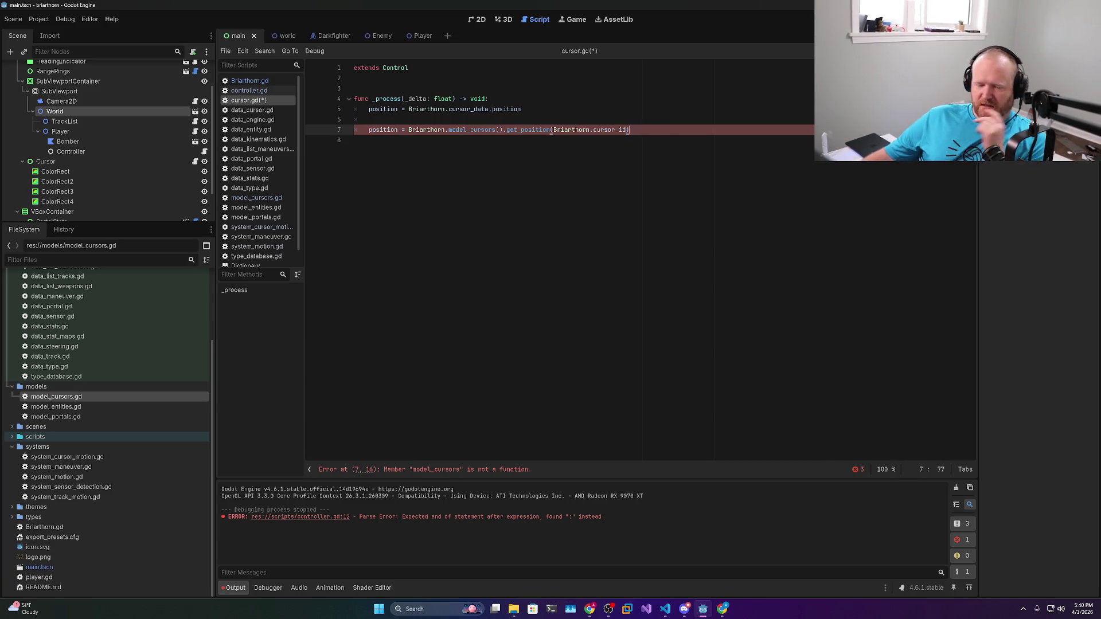
Append = Vector2.ZERO to the end of the get_position line
double_click(494, 130)
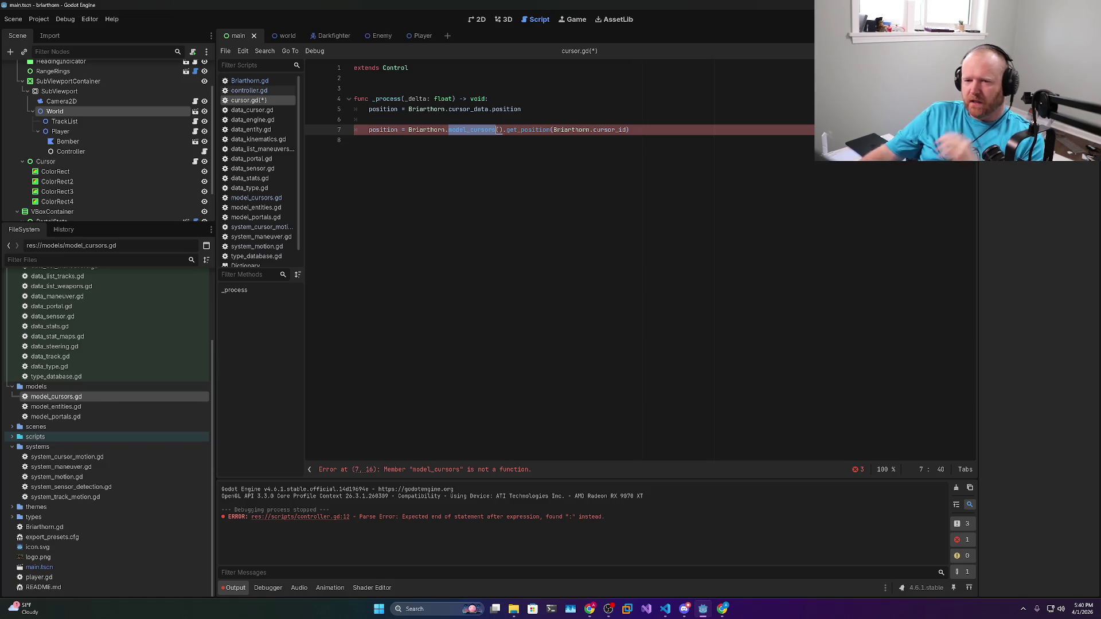
double_click(527, 130)
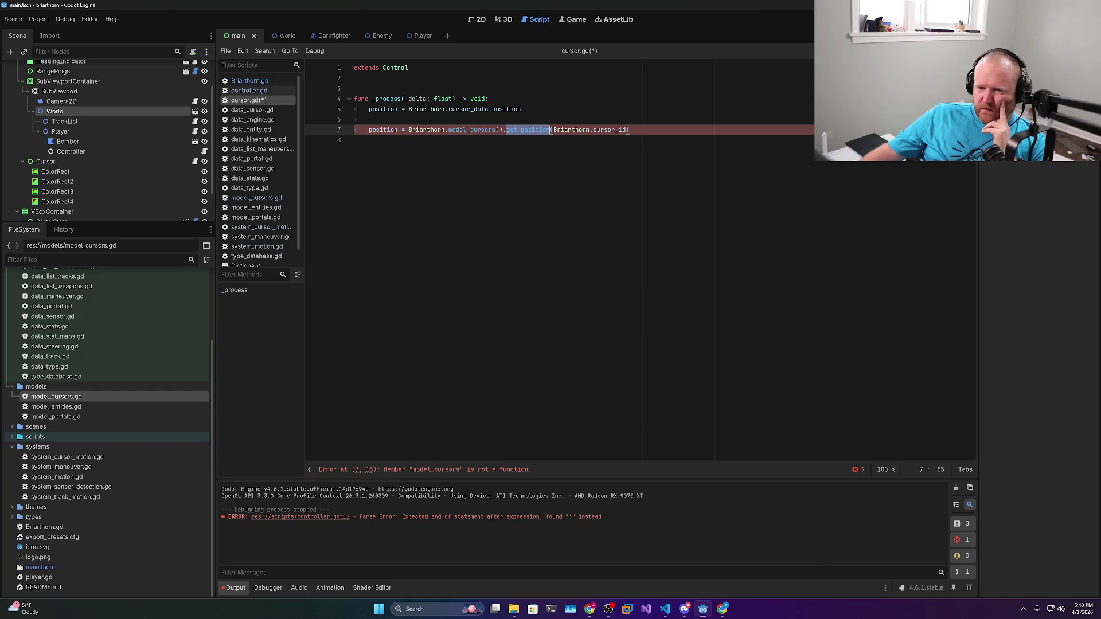
double_click(471, 129)
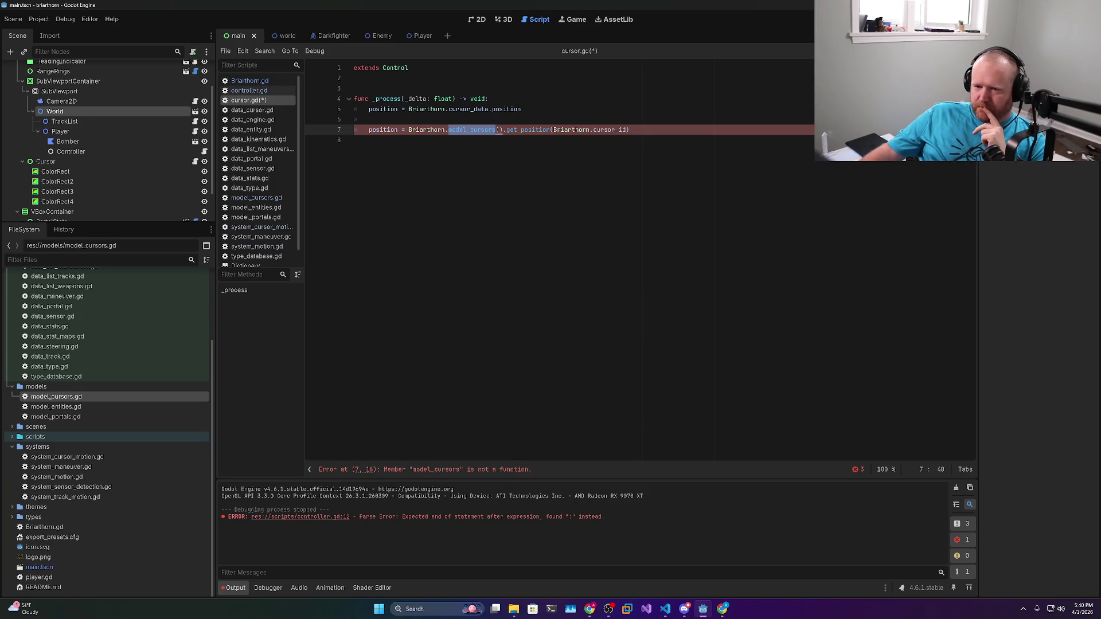
double_click(528, 129)
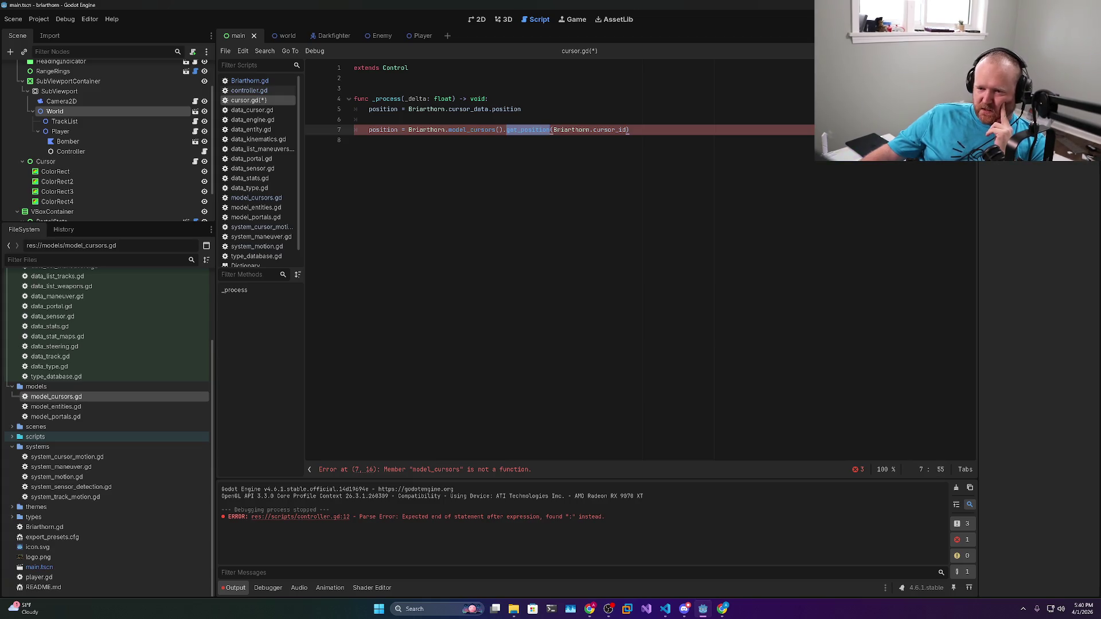
key("End")
type("= ")
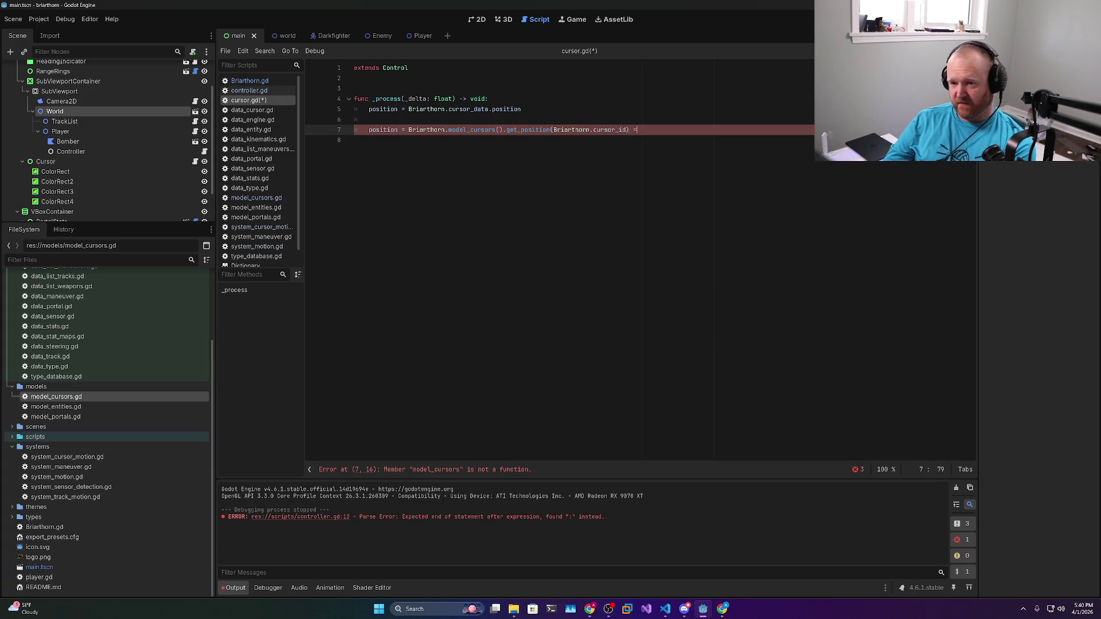
type("Ve")
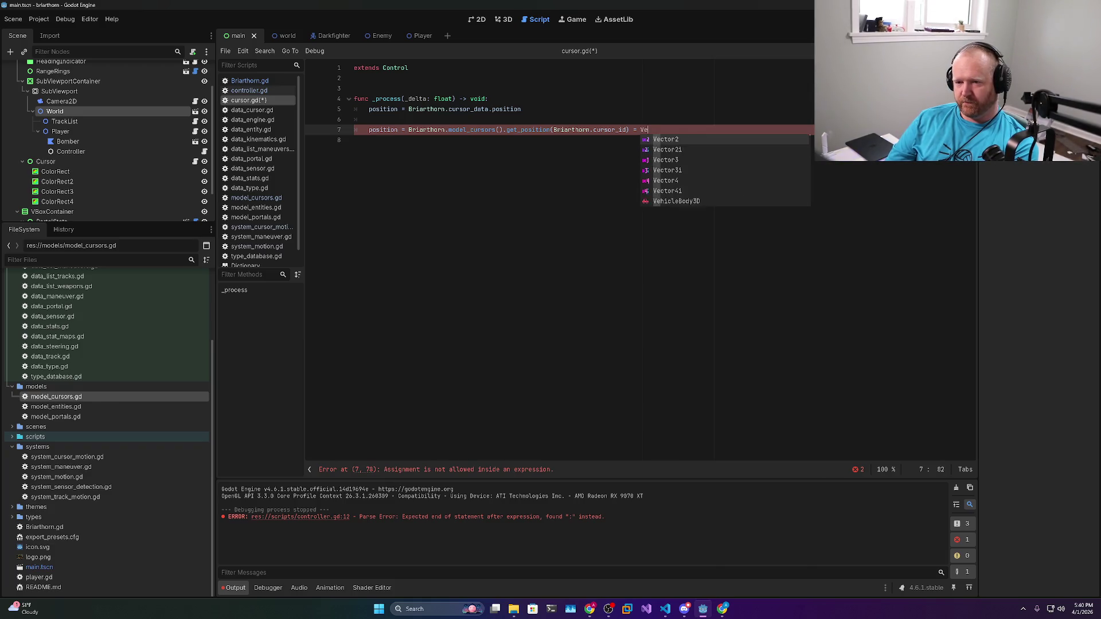
type("ctor2.")
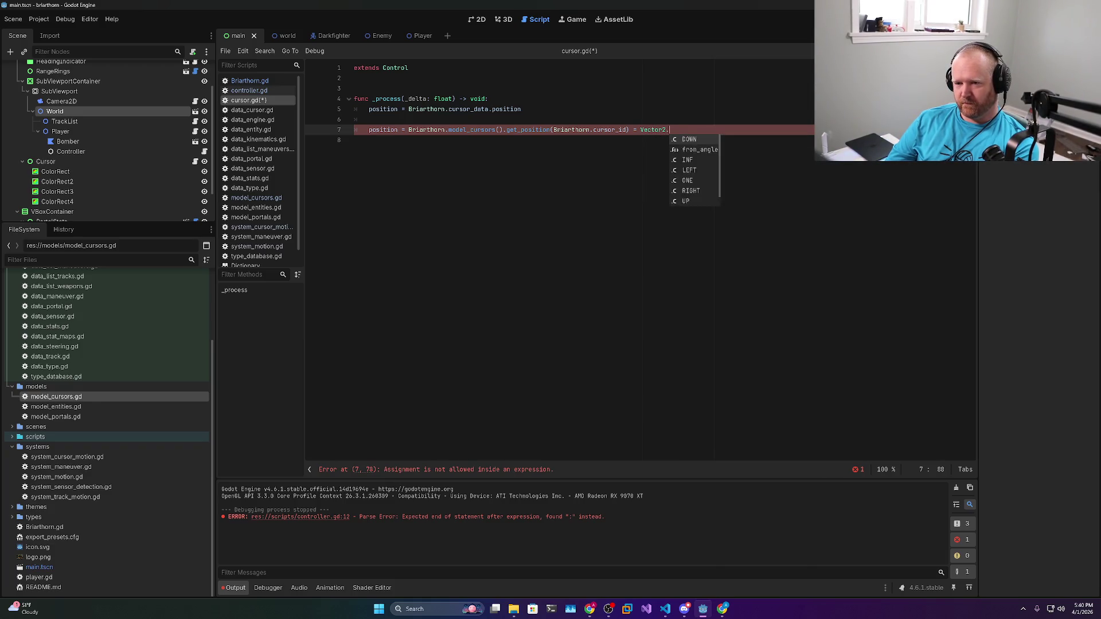
type("ZERO")
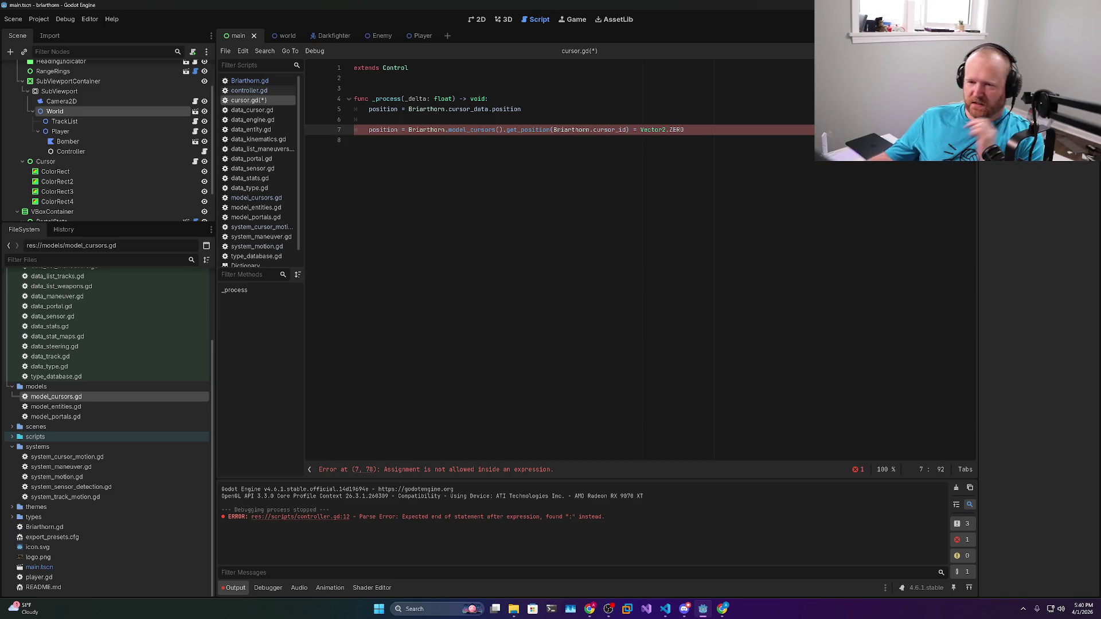
double_click(494, 130)
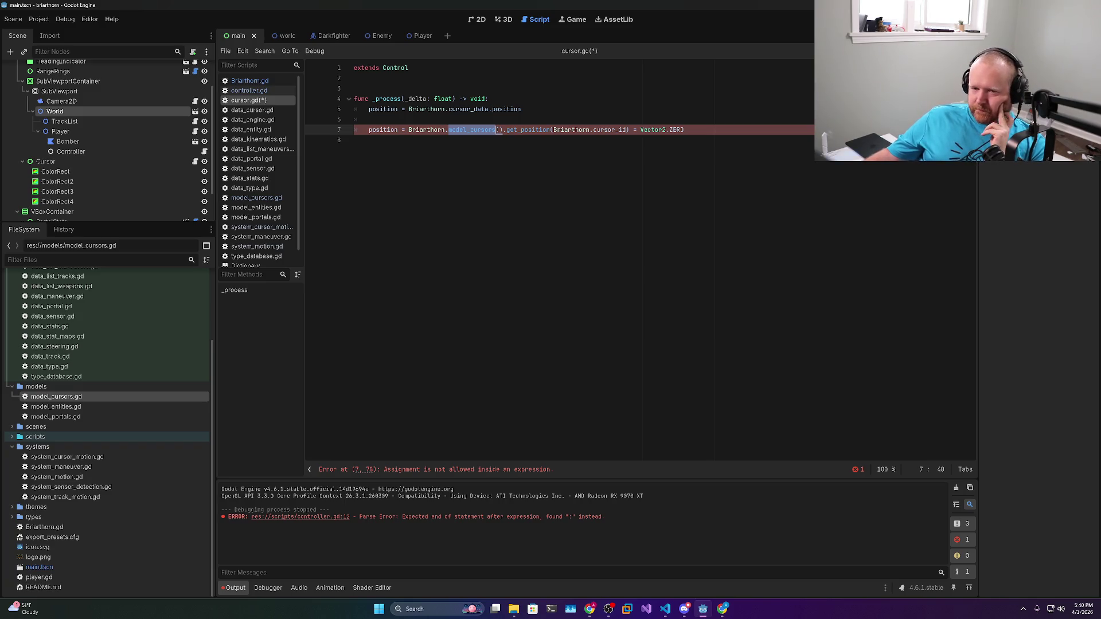
double_click(545, 130)
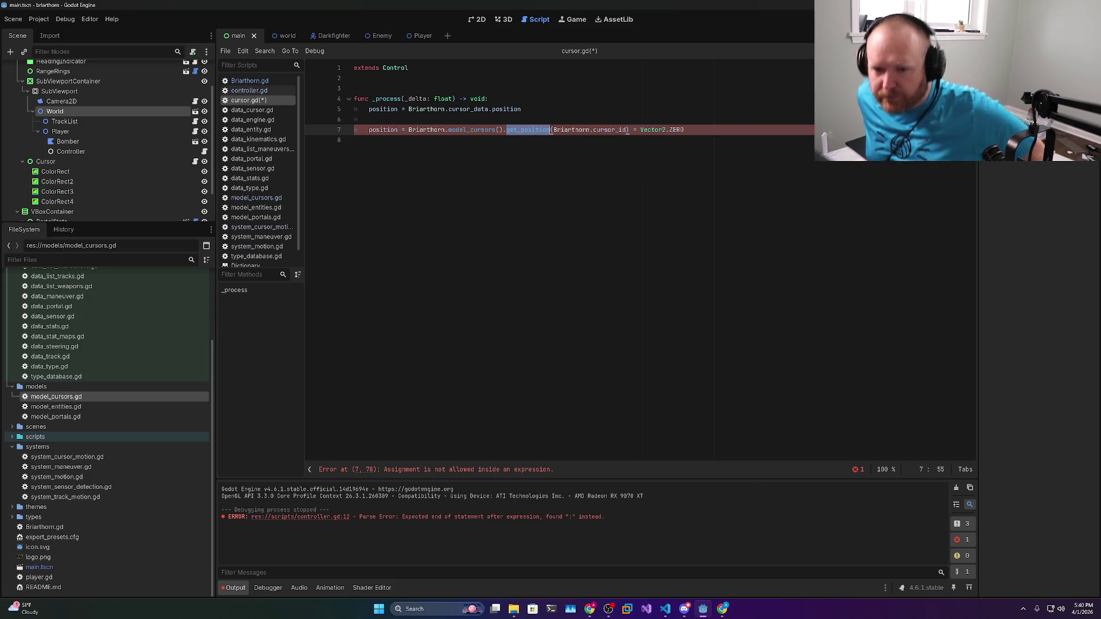
key("ctrl+z")
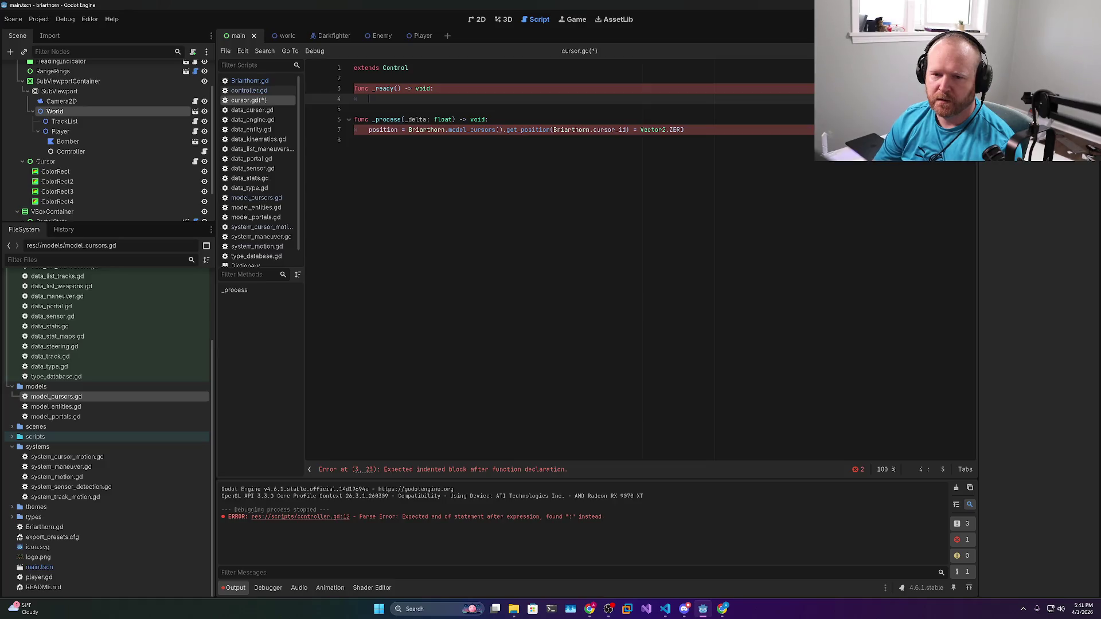
left_click(408, 68)
key("Return")
key("Return")
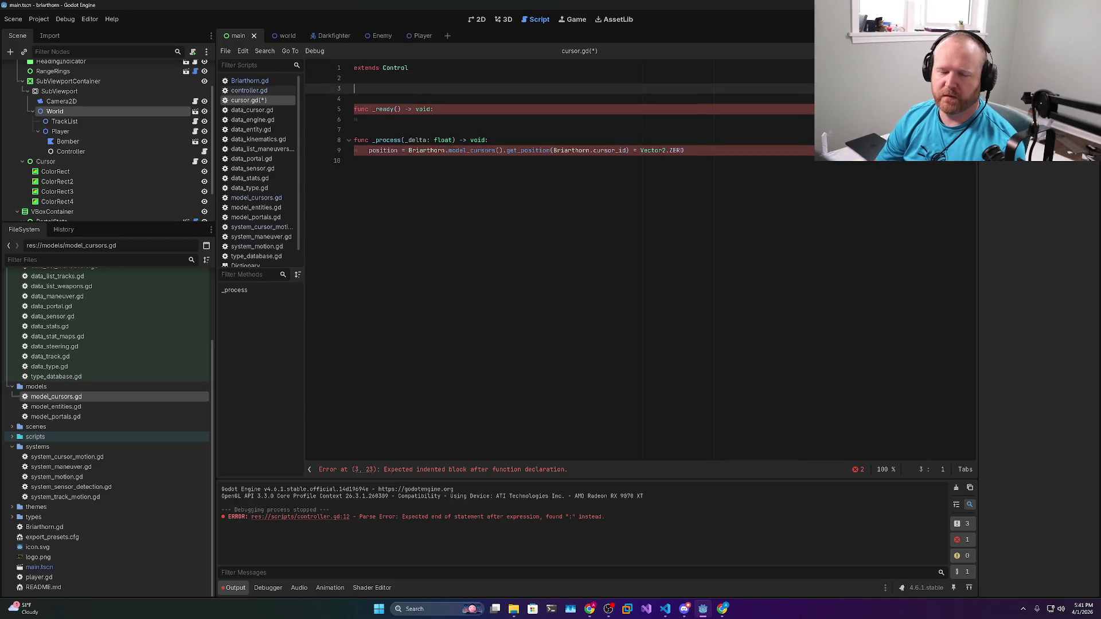
type("var cursor_")
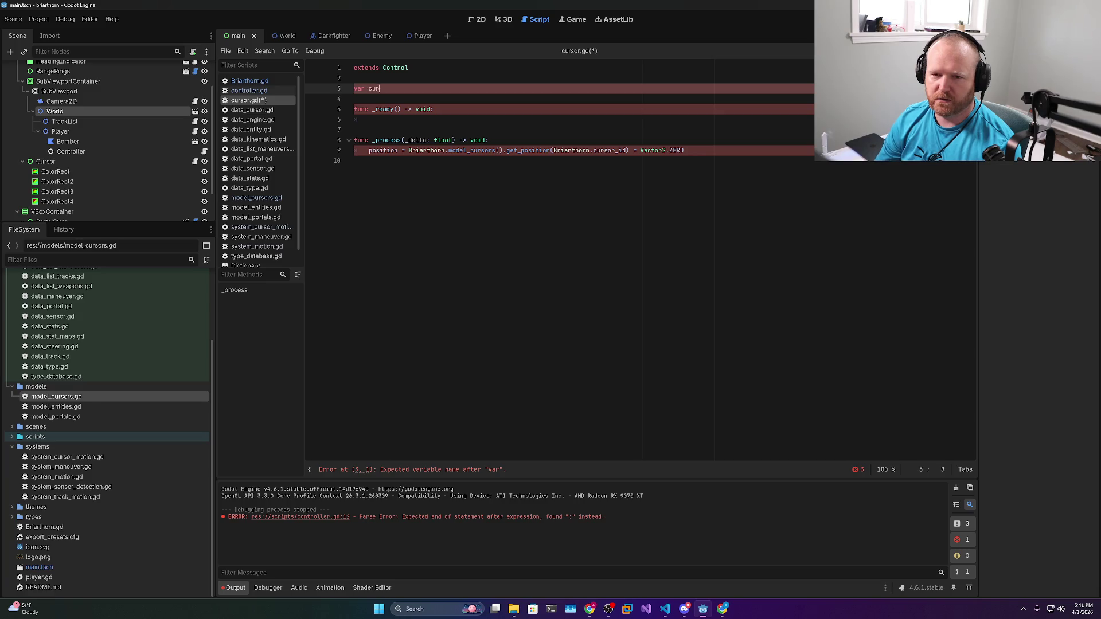
type("id: int =")
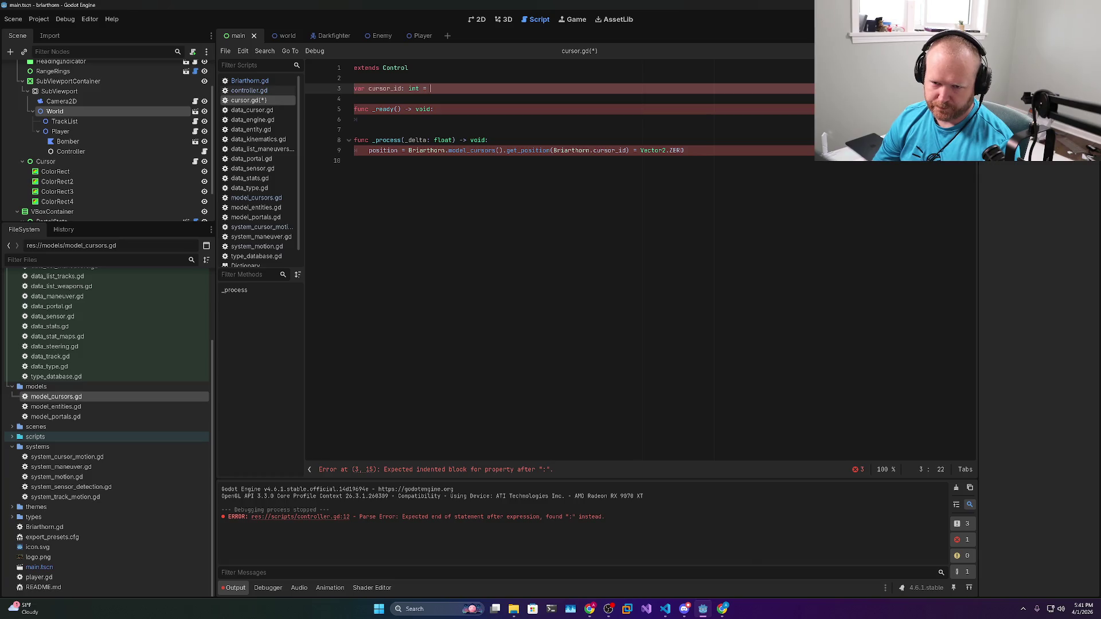
type("Briarthorn.model_cursors")
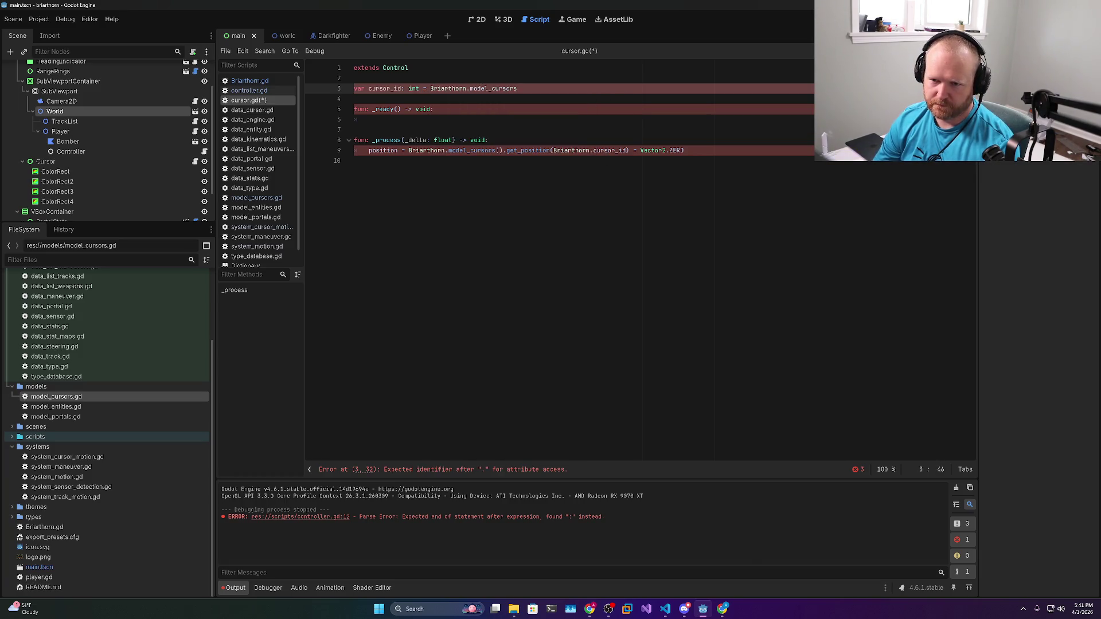
type("().create_cursor()")
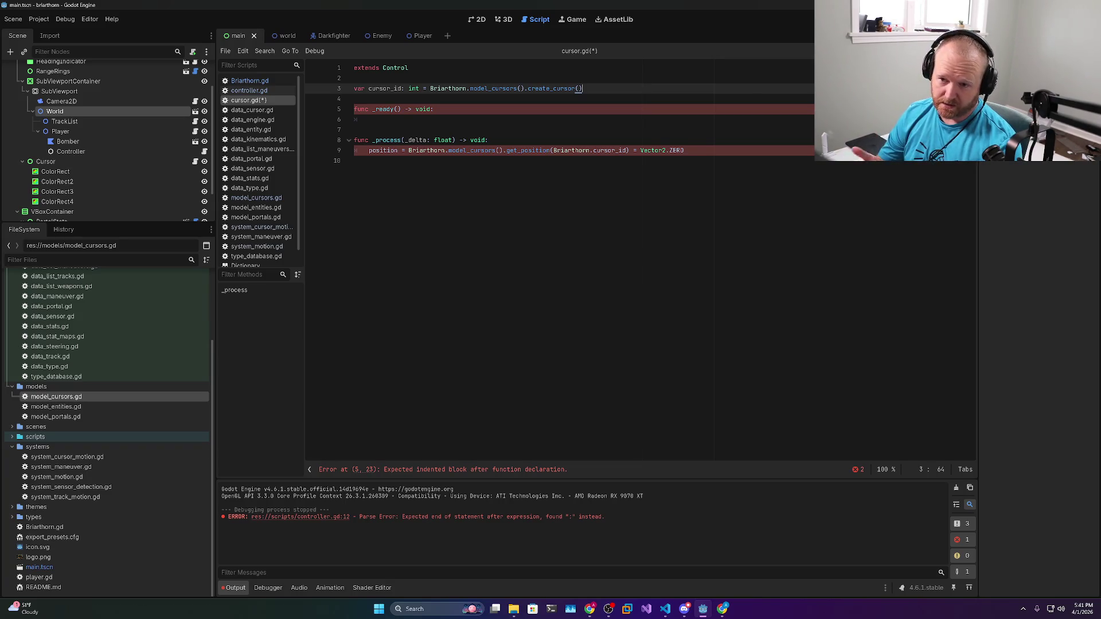
key("Down")
key("Down")
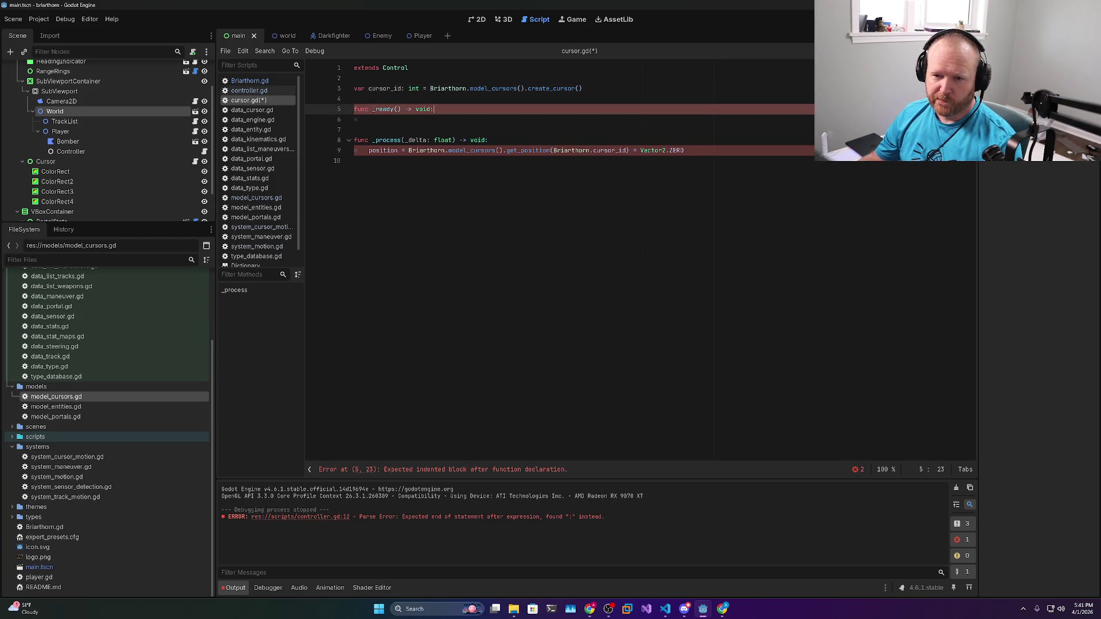
key("ctrl+shift+k")
key("ctrl+shift+k")
key("ctrl+shift+k")
left_click(354, 89)
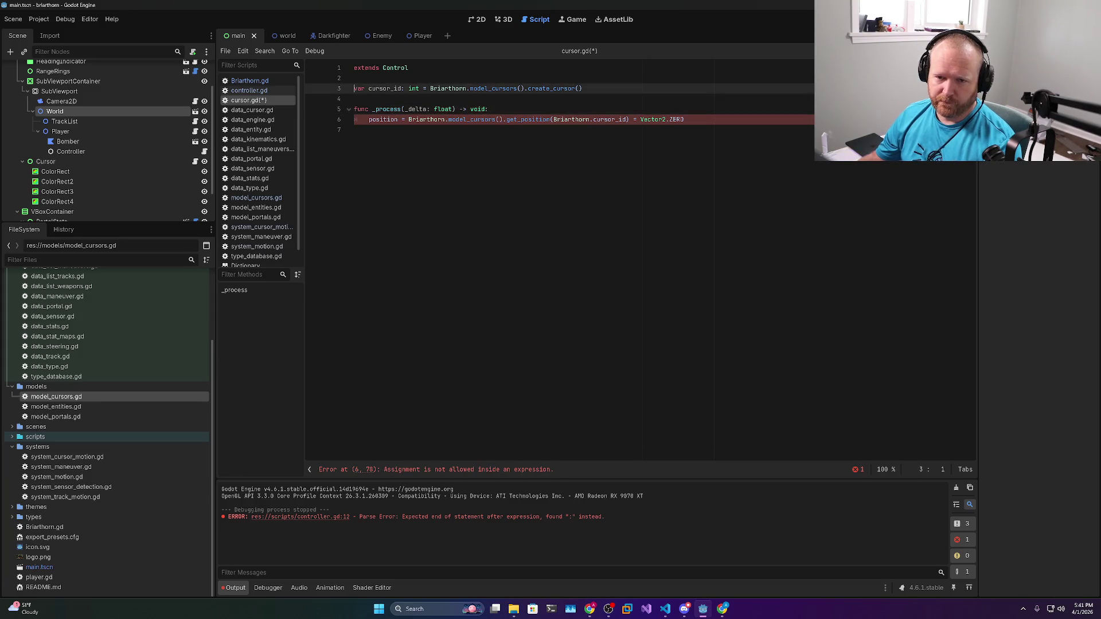
type("@onready")
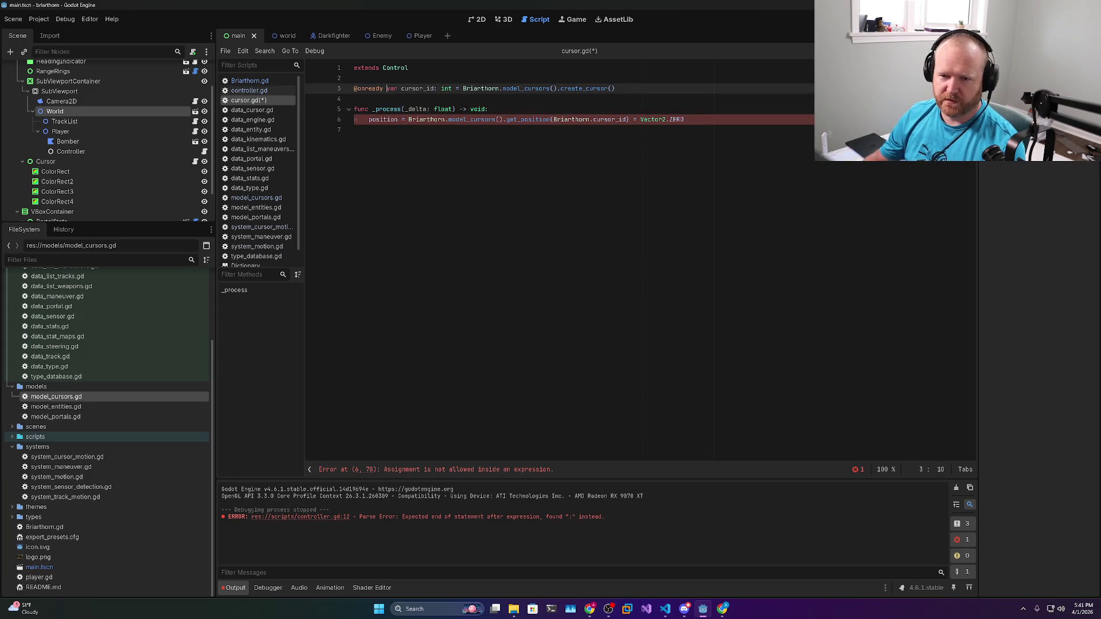
Pass cursor_id to get_position, drop '= Vector2.ZERO', and save cursor.gd
left_click(353, 99)
double_click(418, 89)
key("ctrl+c")
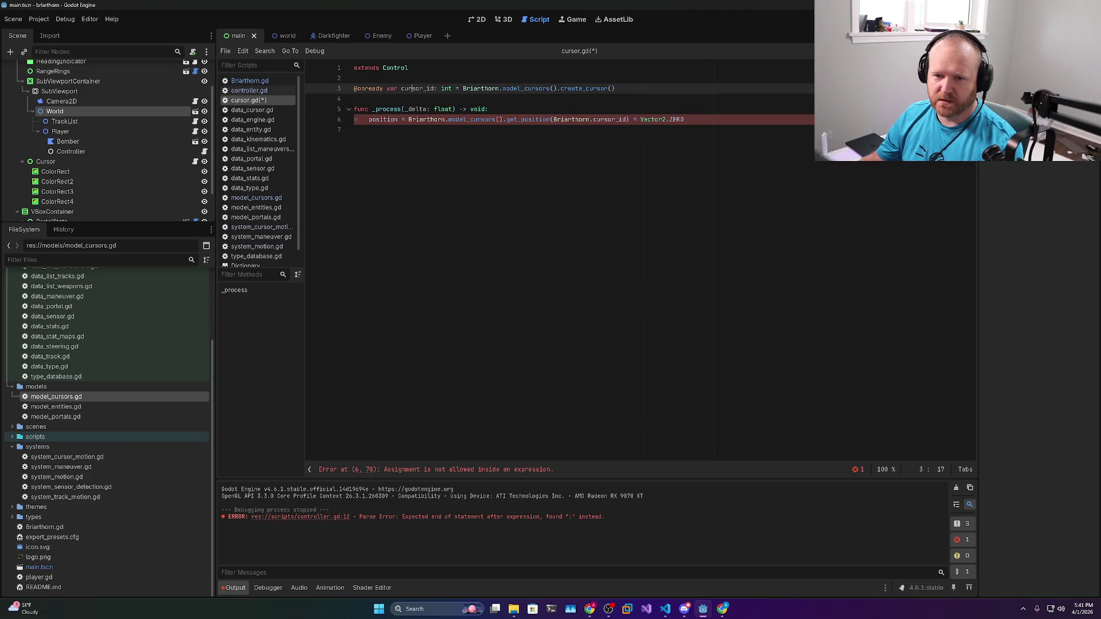
left_click_drag(554, 120, 628, 119)
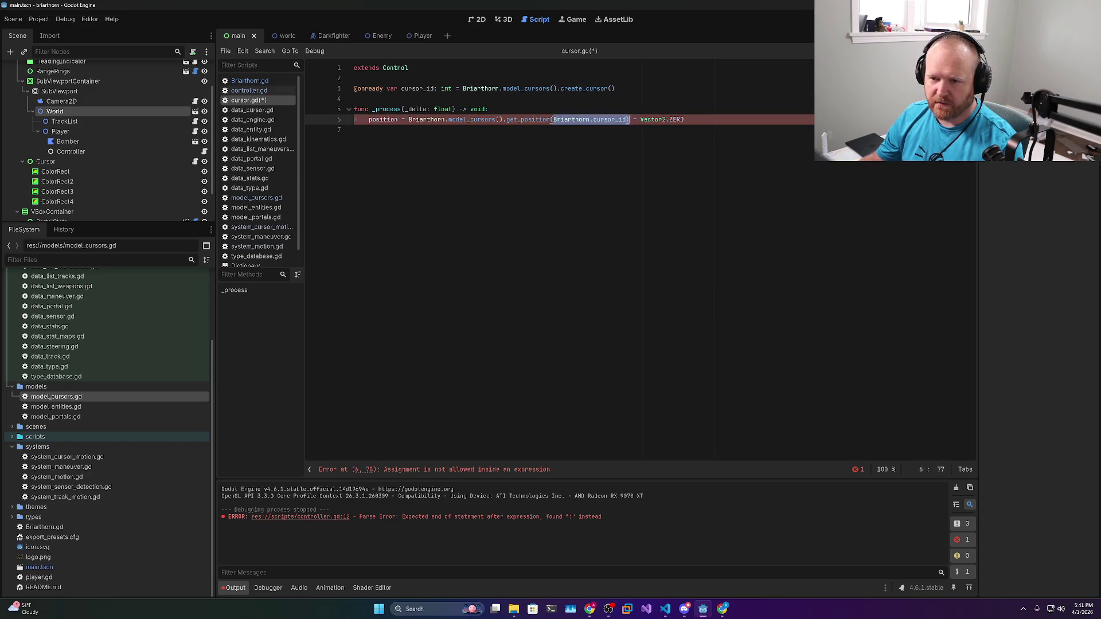
key("ctrl+v")
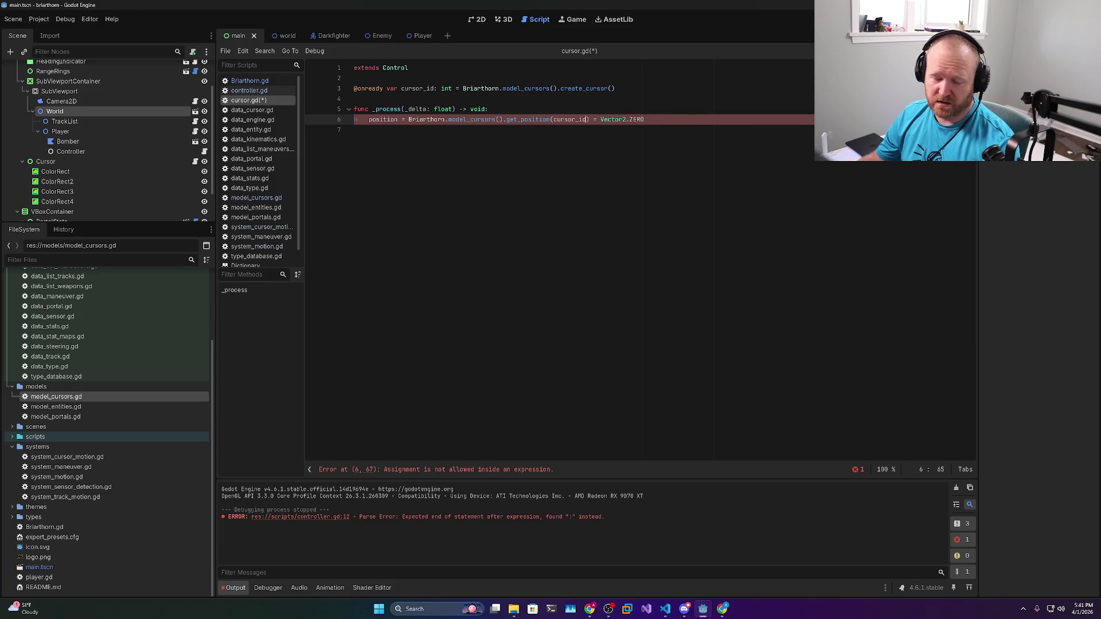
key("Right")
key("shift+End")
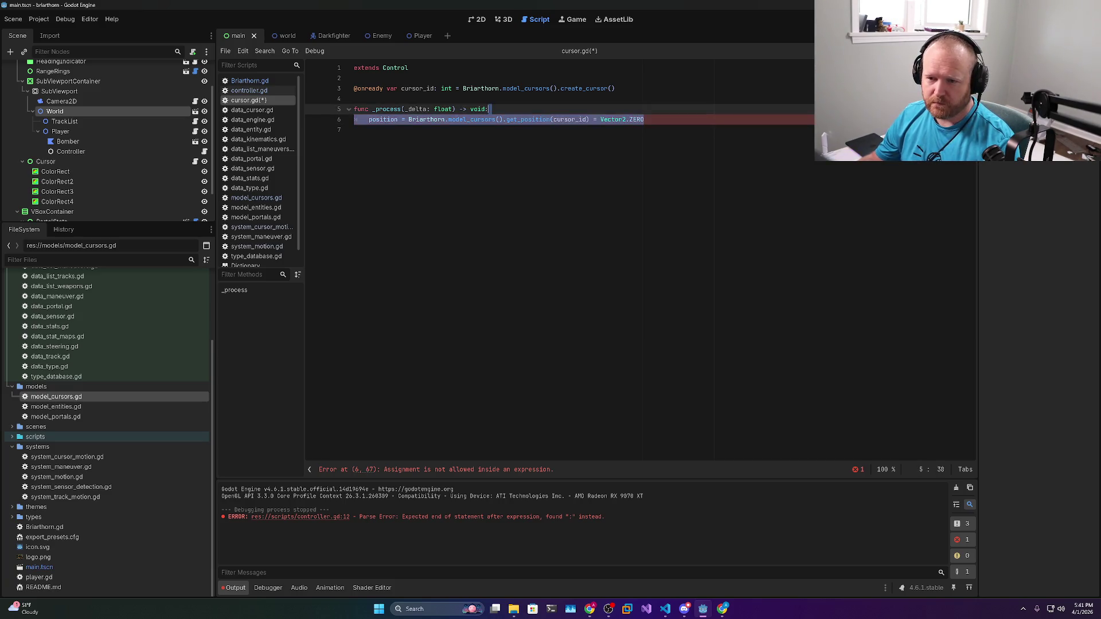
key("Delete")
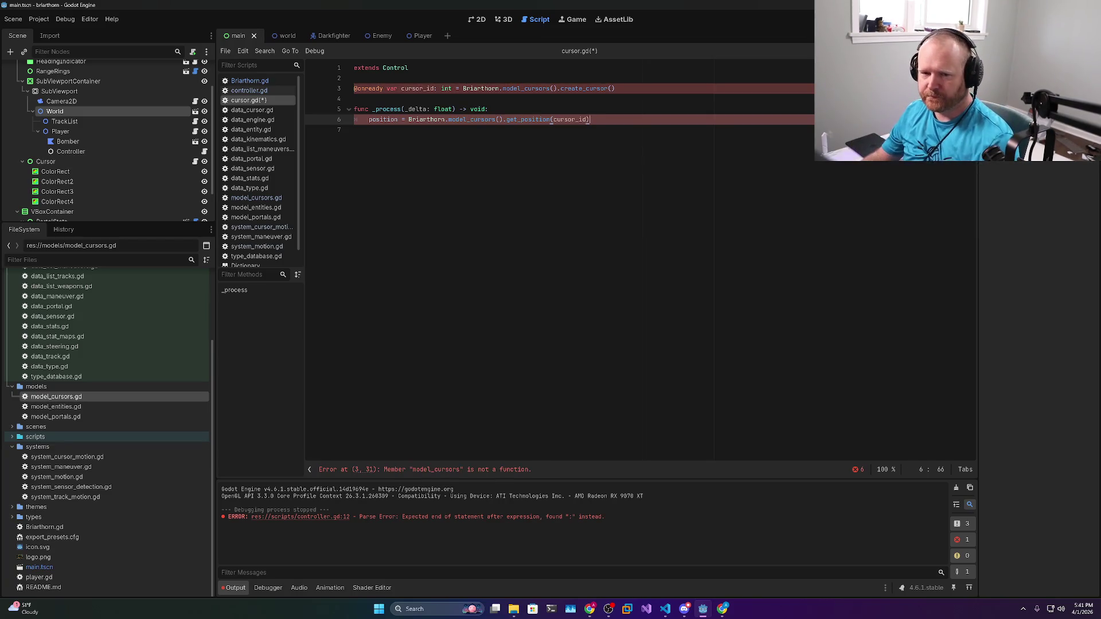
double_click(383, 119)
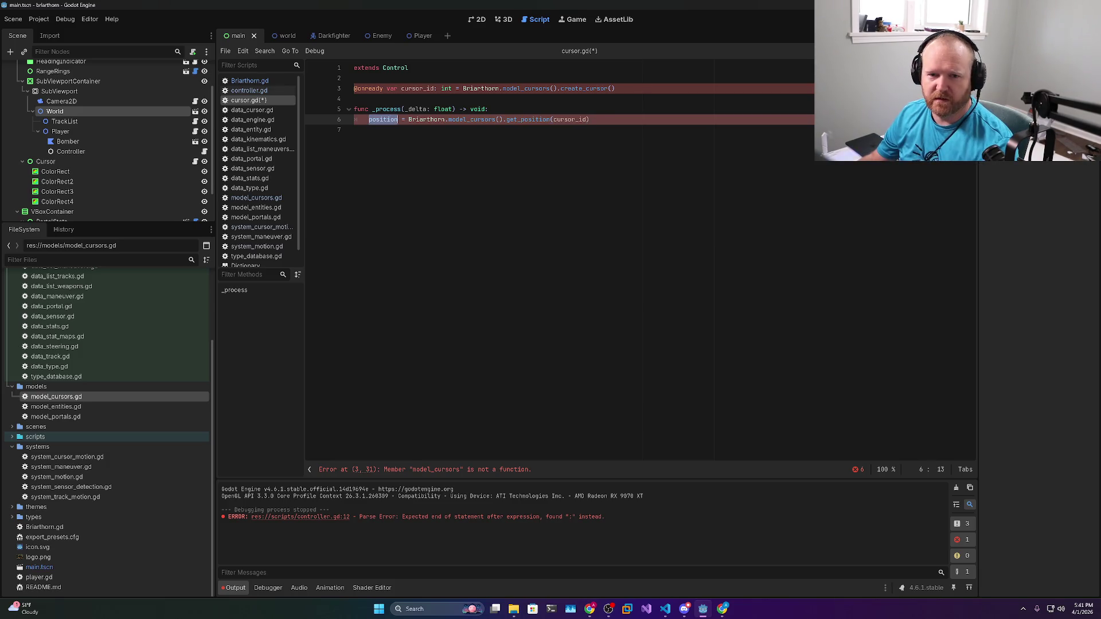
key("ctrl+s")
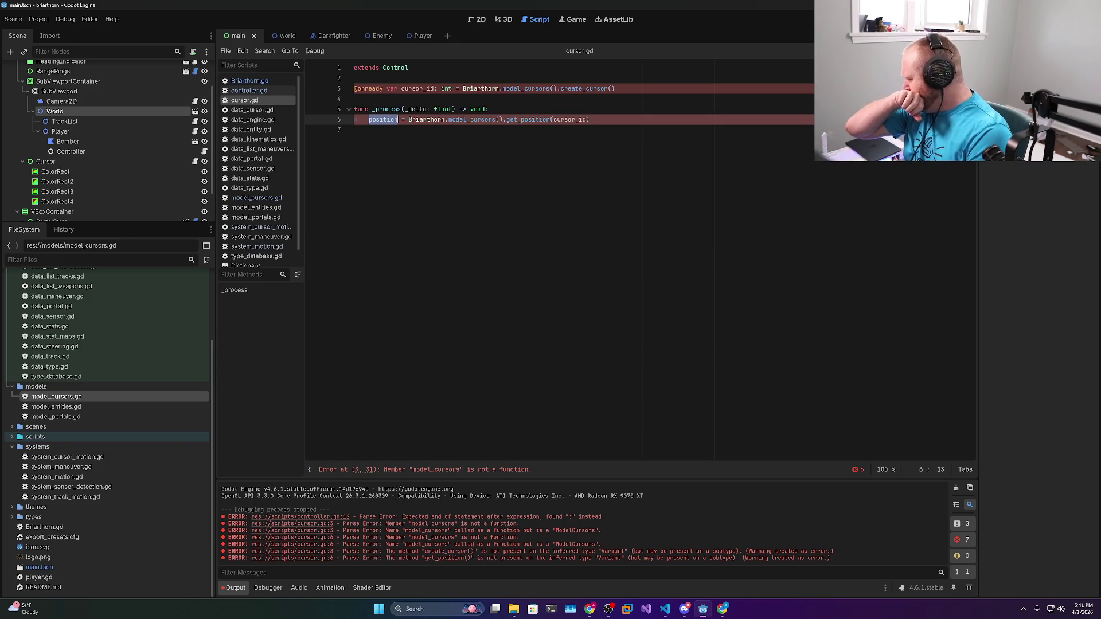
Add a _ready() connecting on_cursor_position to Briarthorn.model_cursors().on_cursor_position
left_click(615, 89)
key("Return")
key("Return")
type("fun")
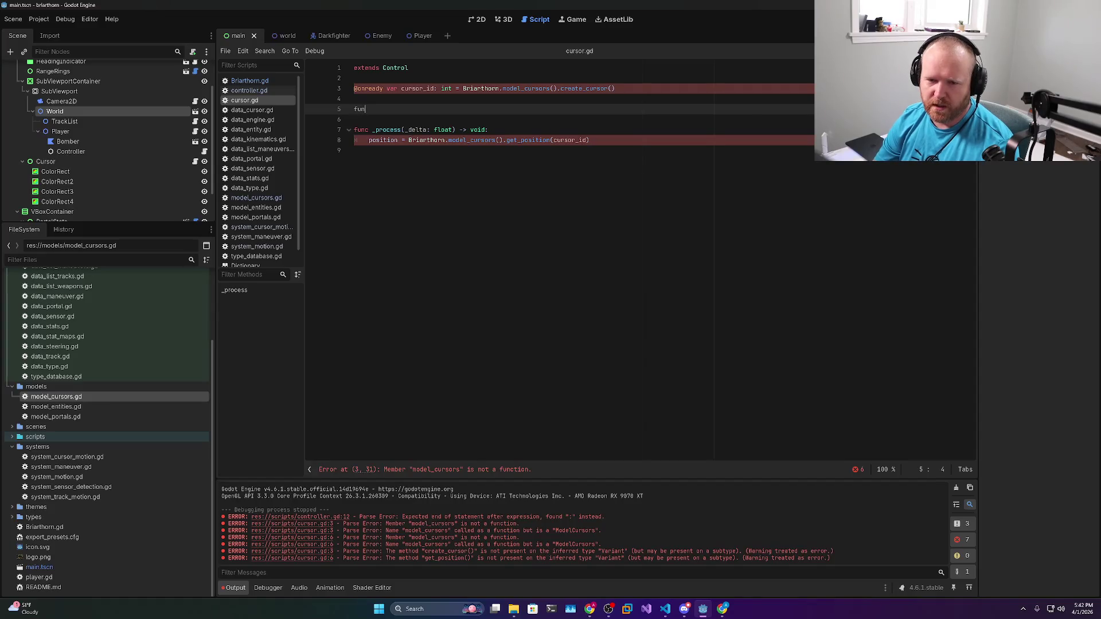
type("c _r")
key("Return")
key("Return")
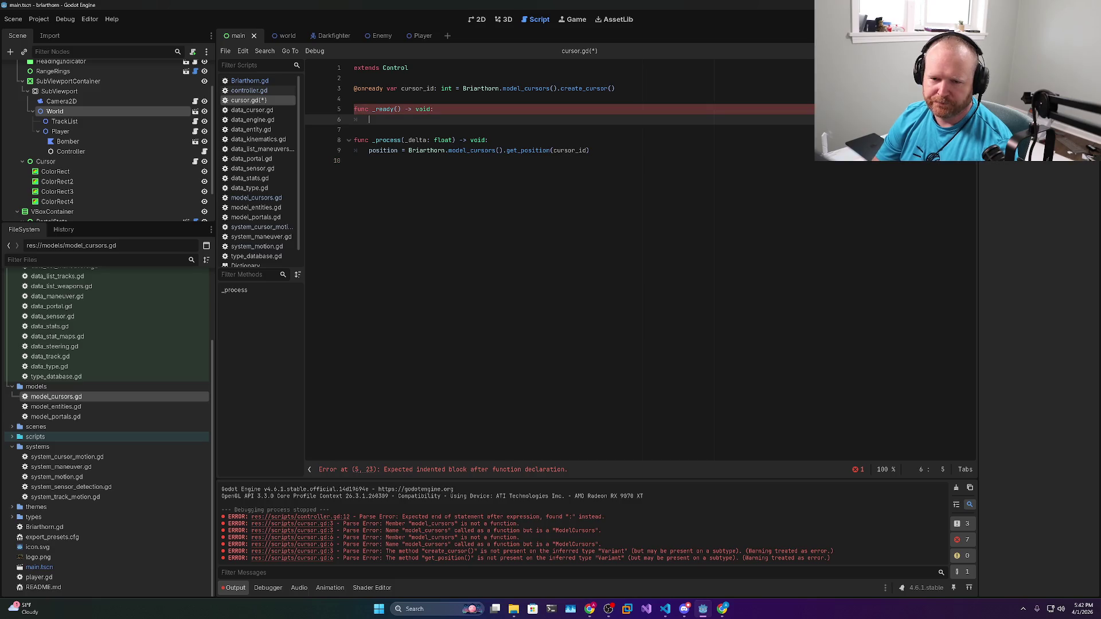
type("on_")
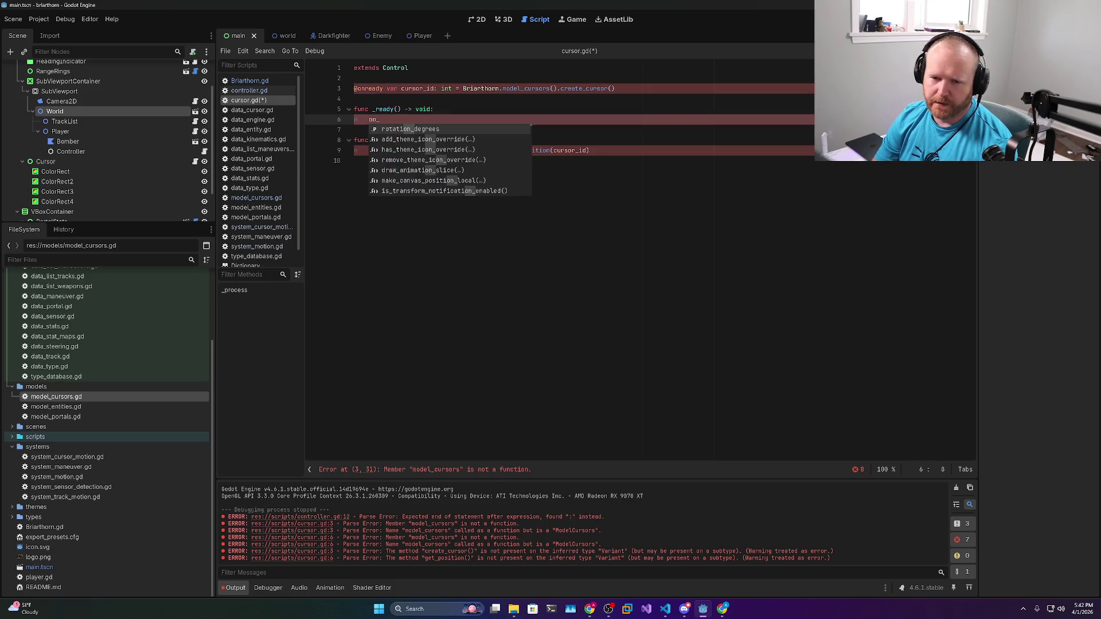
type("cursor_position.connect(")
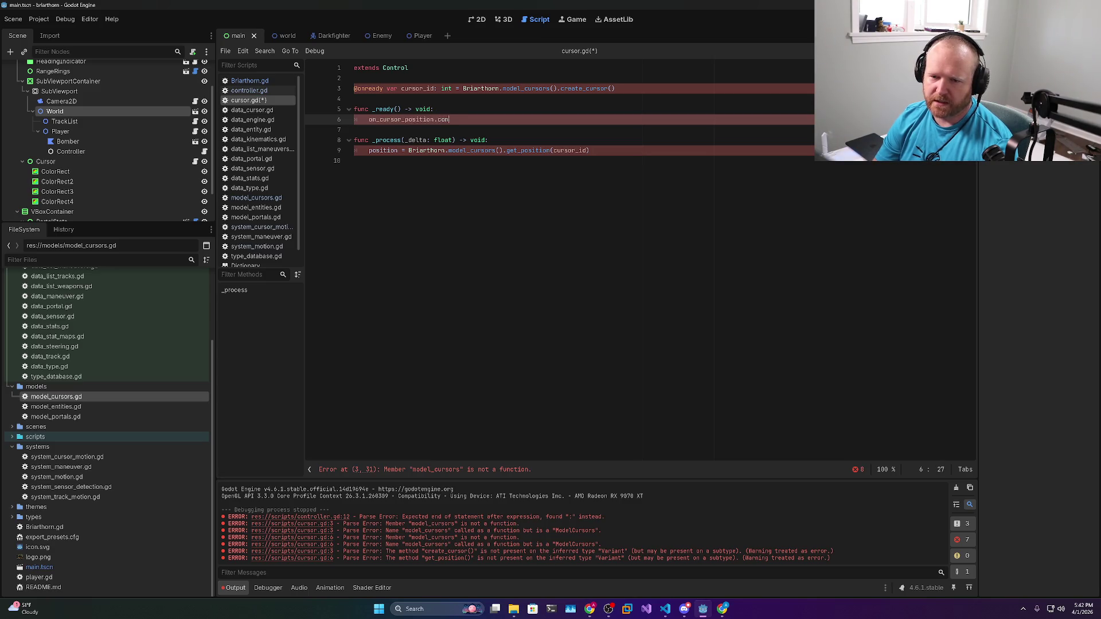
type("Bria")
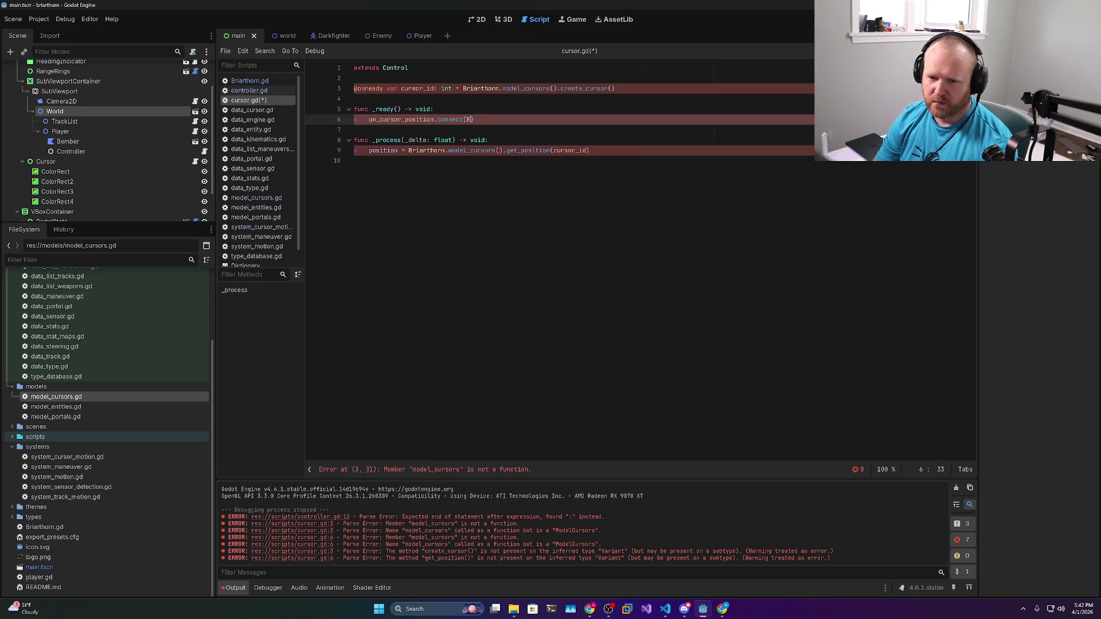
key("Return")
type(".model_")
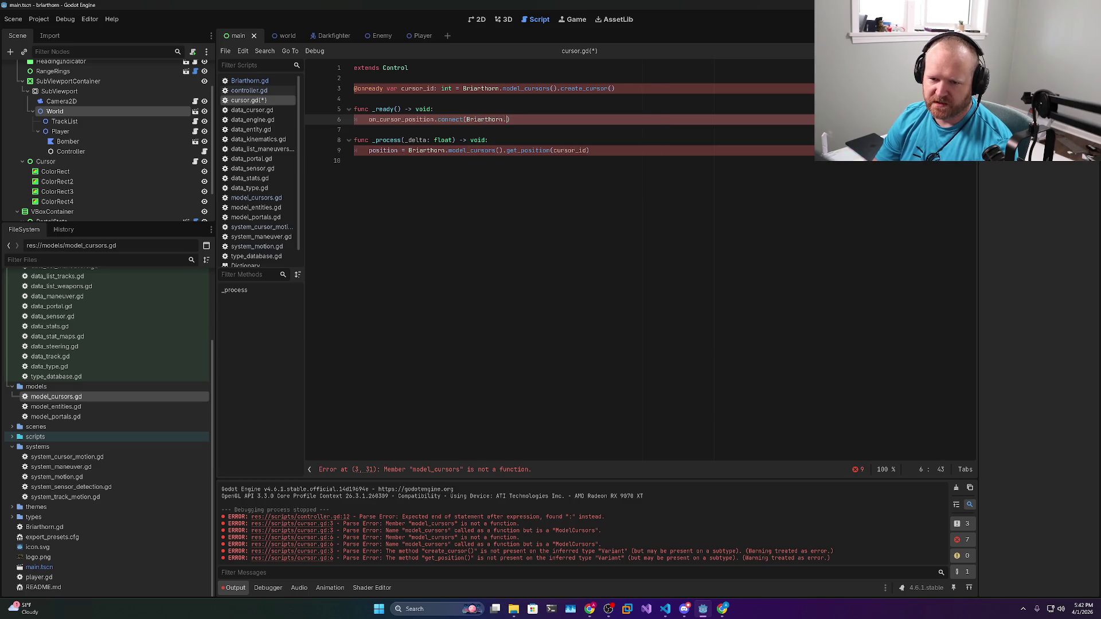
type("cur")
key("Return")
type("()")
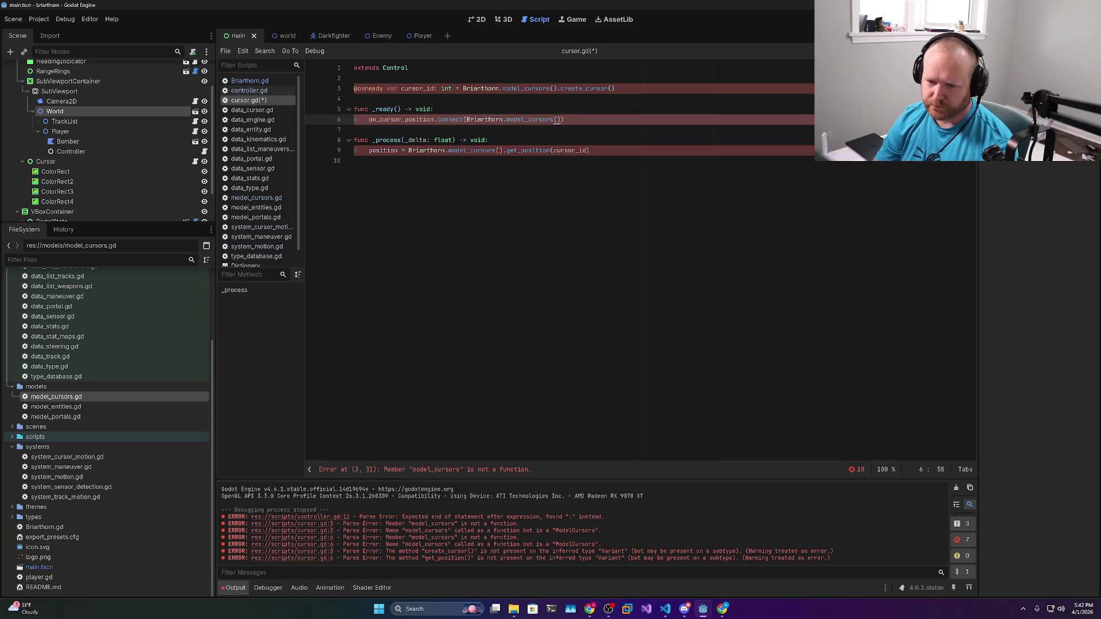
type(".on_cursor")
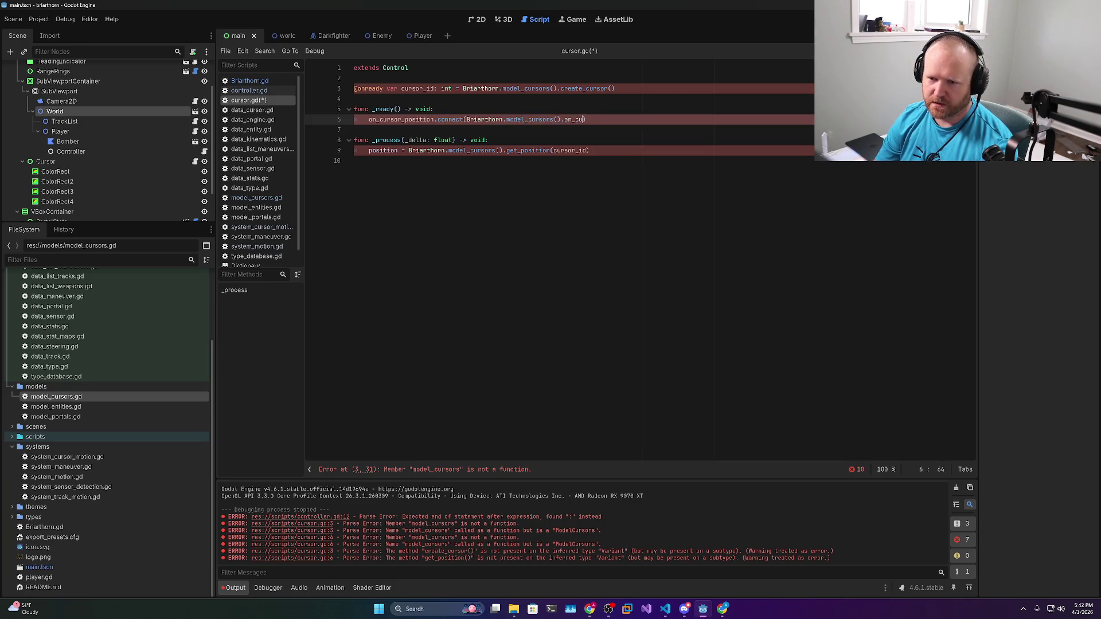
type("_position")
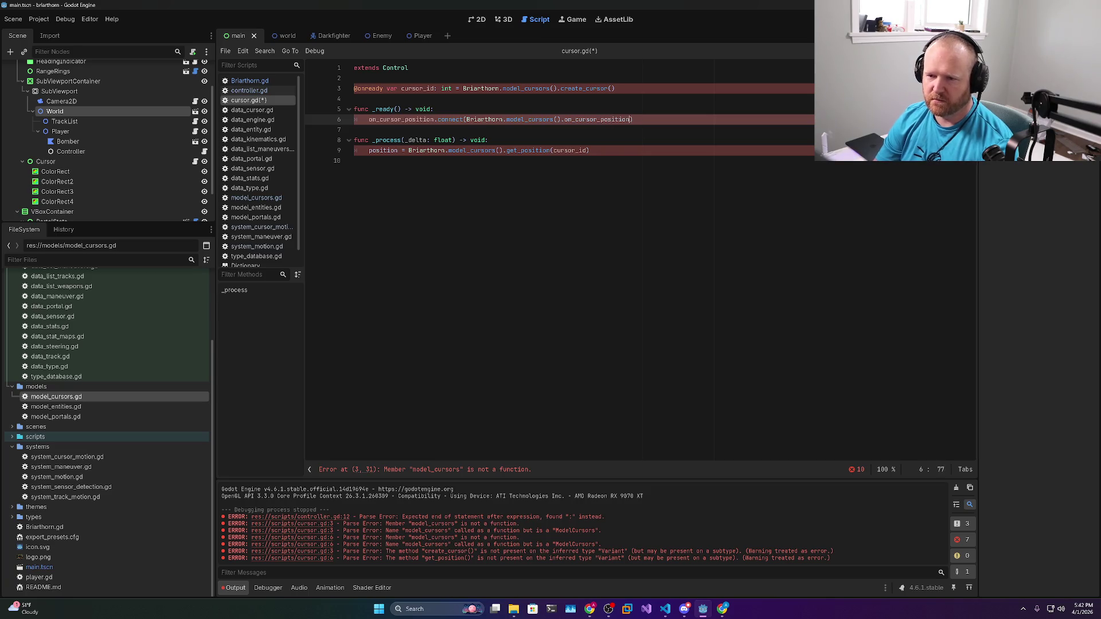
type(")")
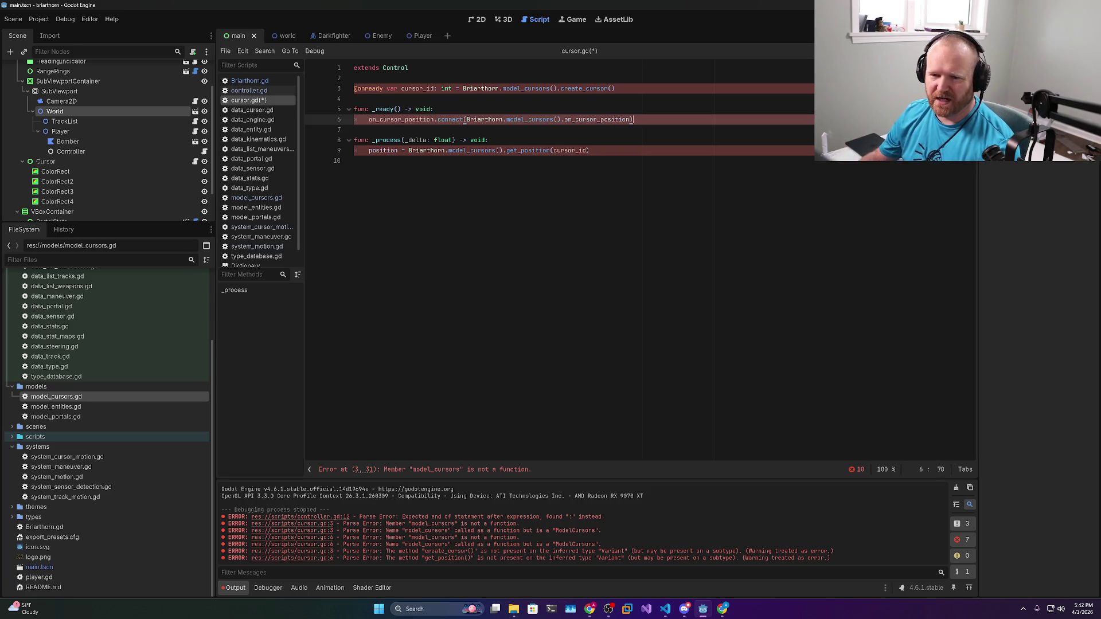
Change the connect target to get_cursor(cursor_id).on_cursor_position
key("ctrl+shift+Left")
key("ctrl+shift+Left")
key("ctrl+shift+Left")
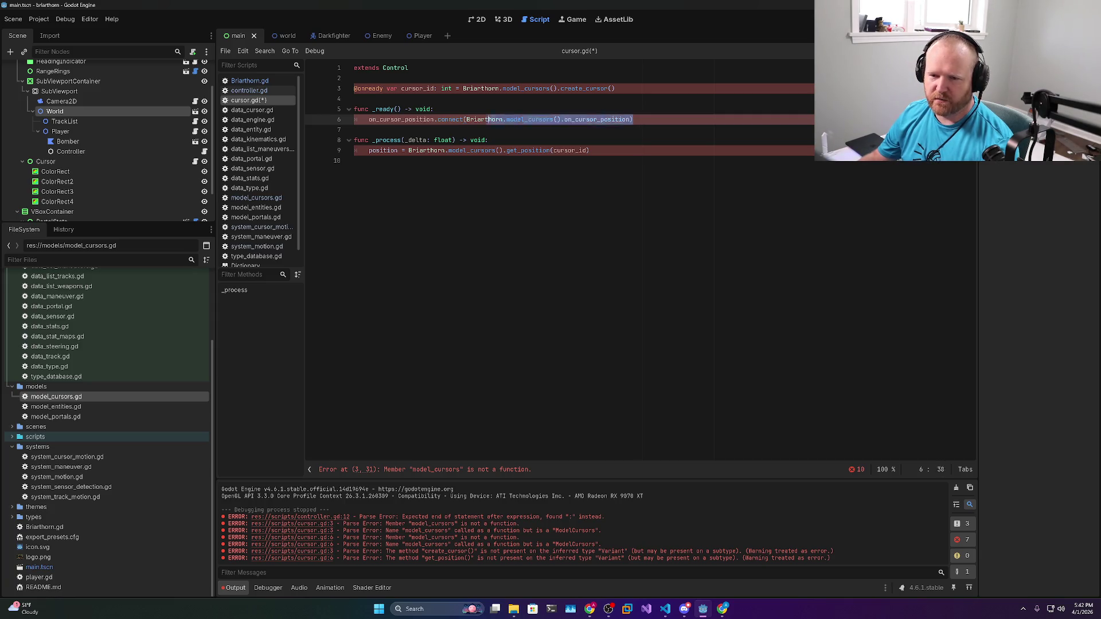
left_click(465, 119)
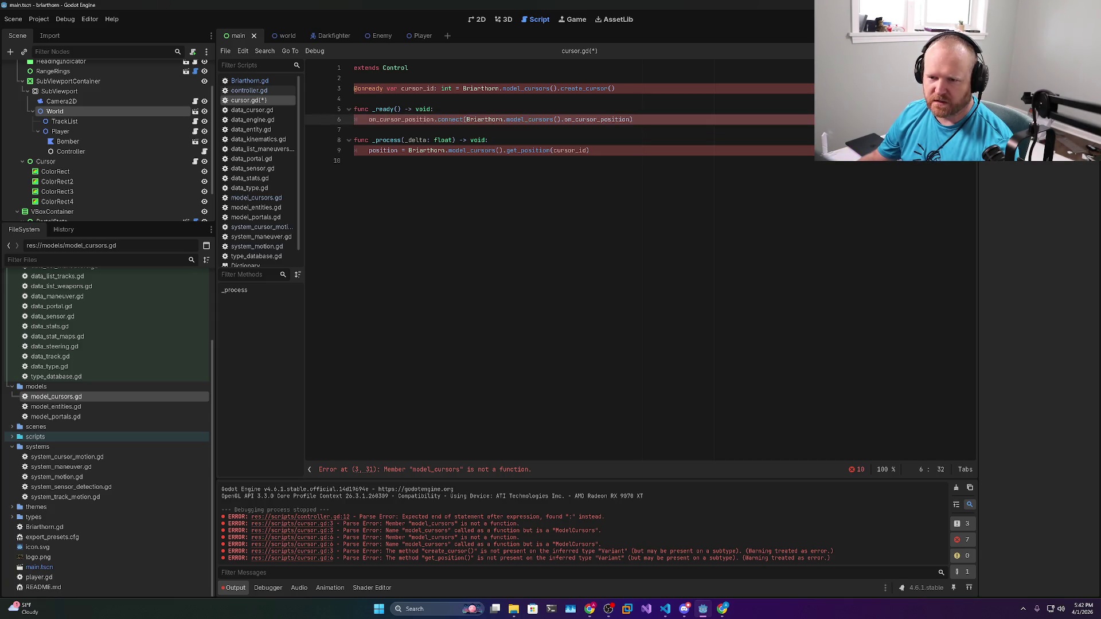
key("ctrl+shift+Left")
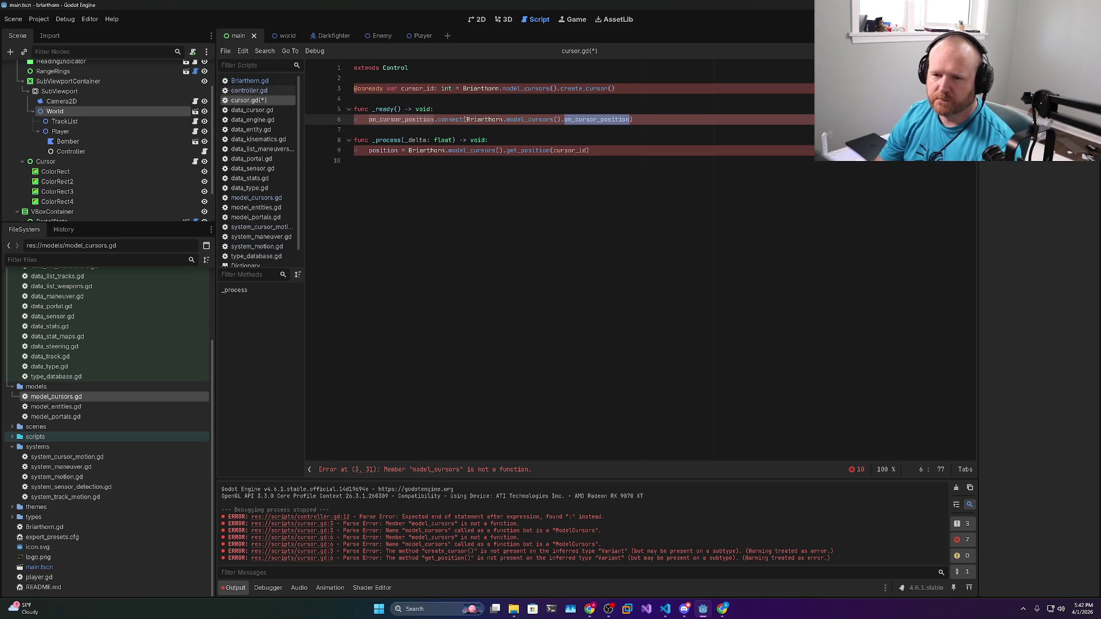
type("get_cursor")
type("(")
type("cursor_")
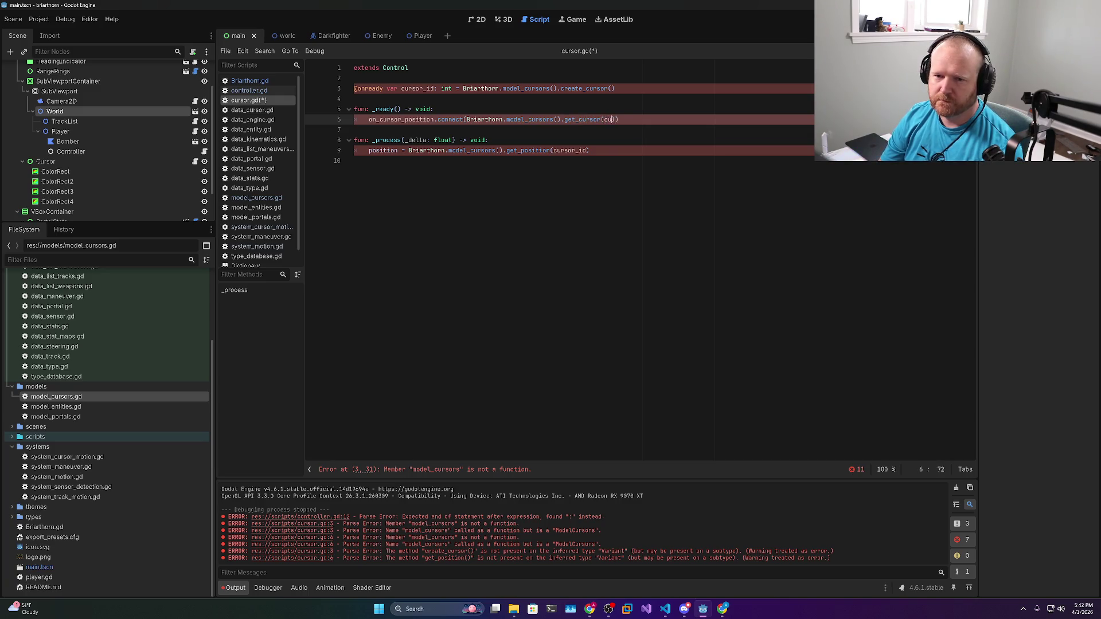
type("id)")
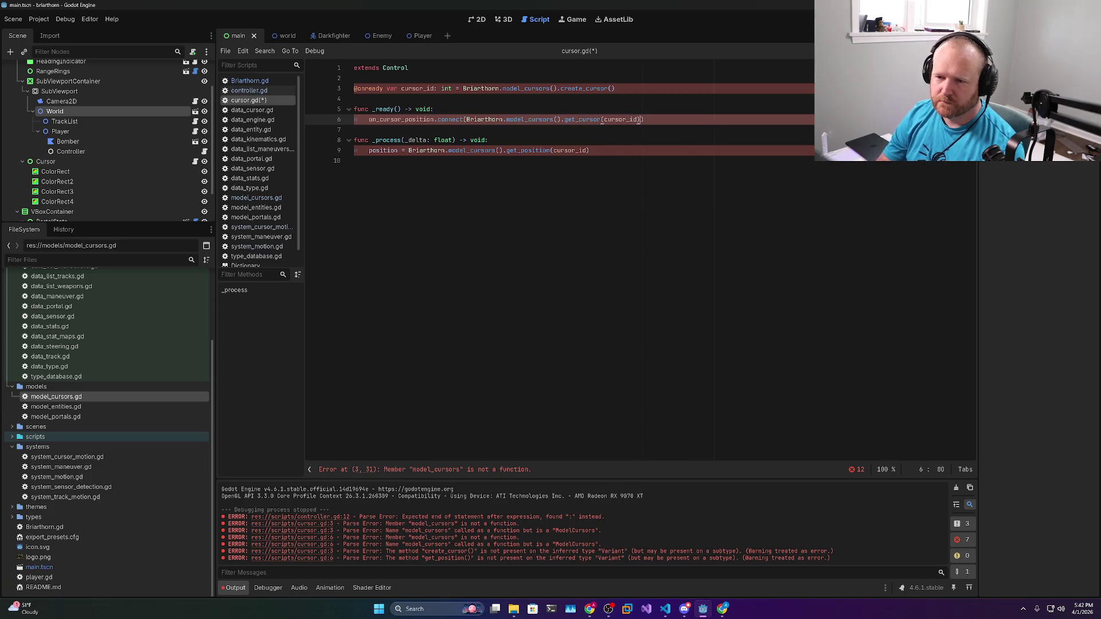
type(".on_curso")
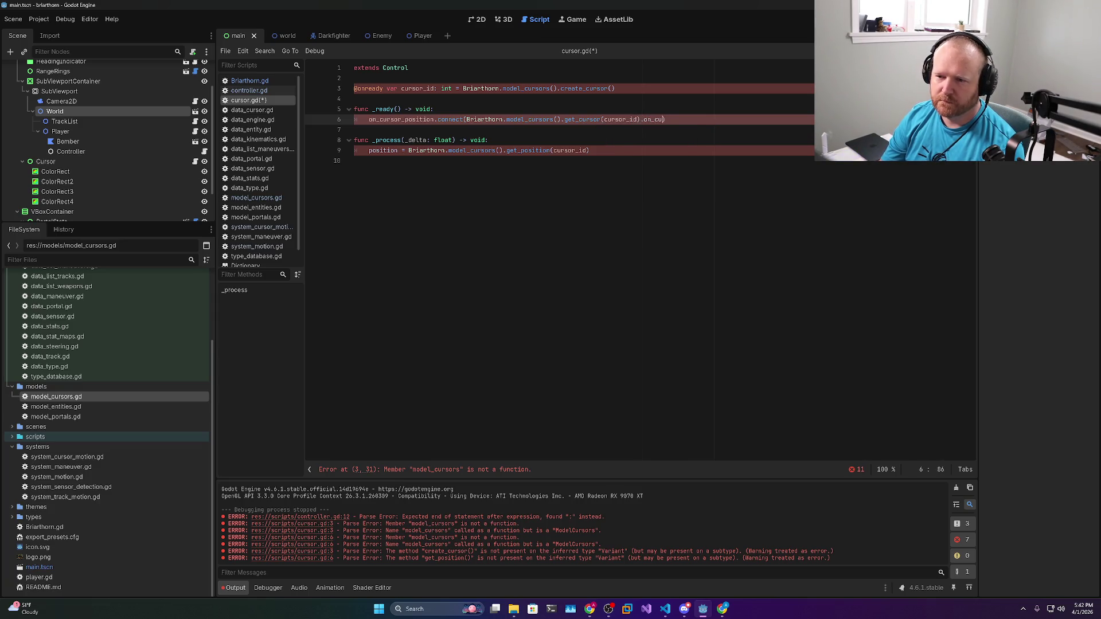
type("r_position")
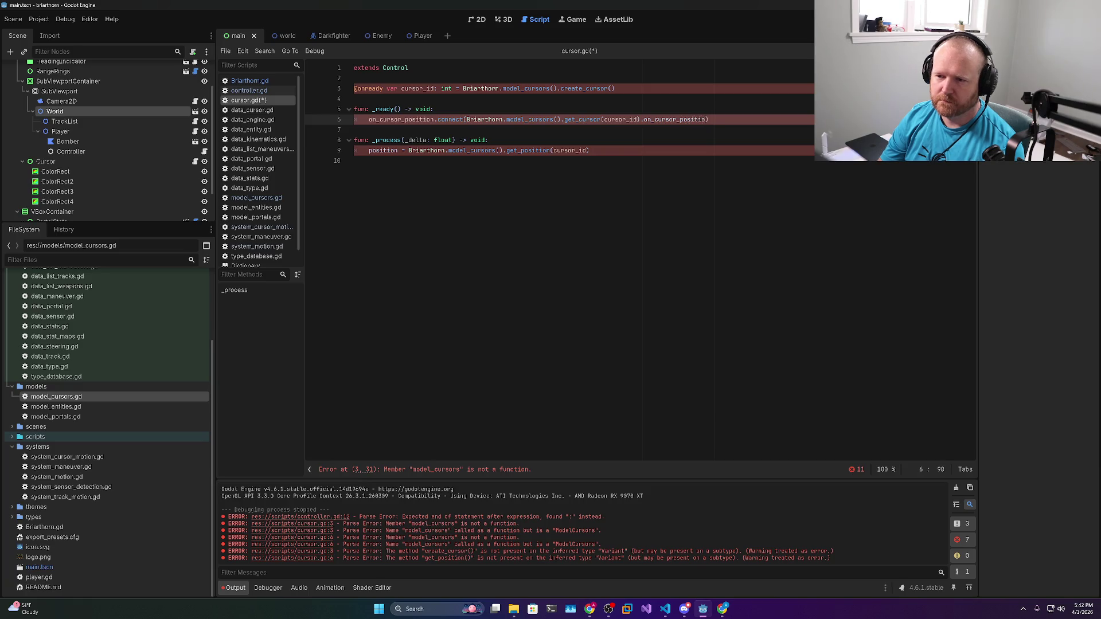
Begin a new cursor-position handler function taking p: Vector2 below _process
left_click(354, 161)
key("Return")
type("func")
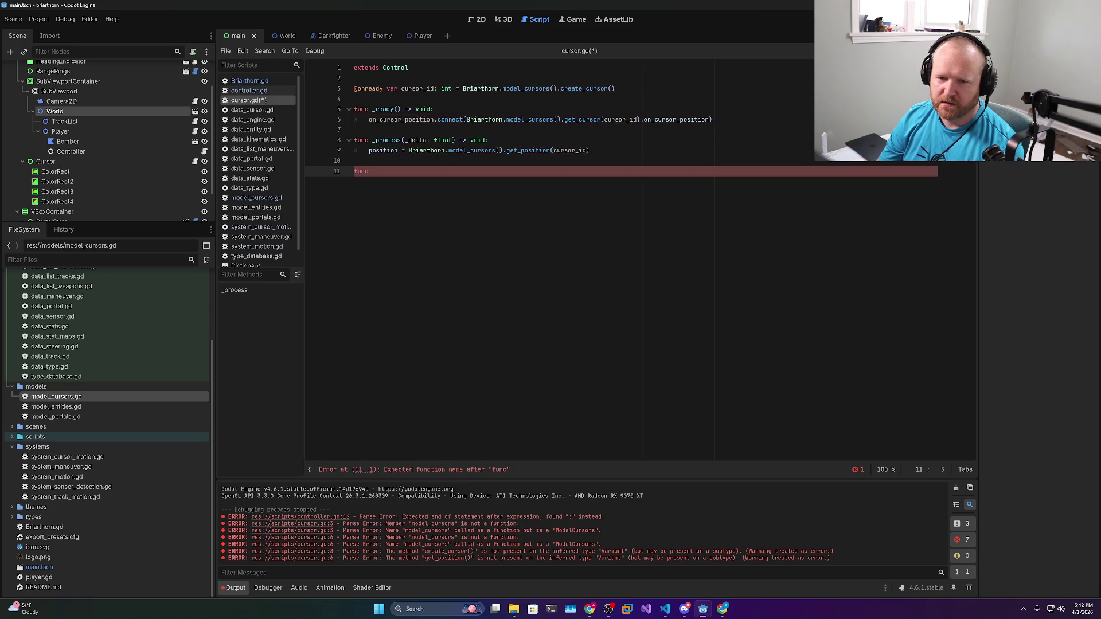
type("_on")
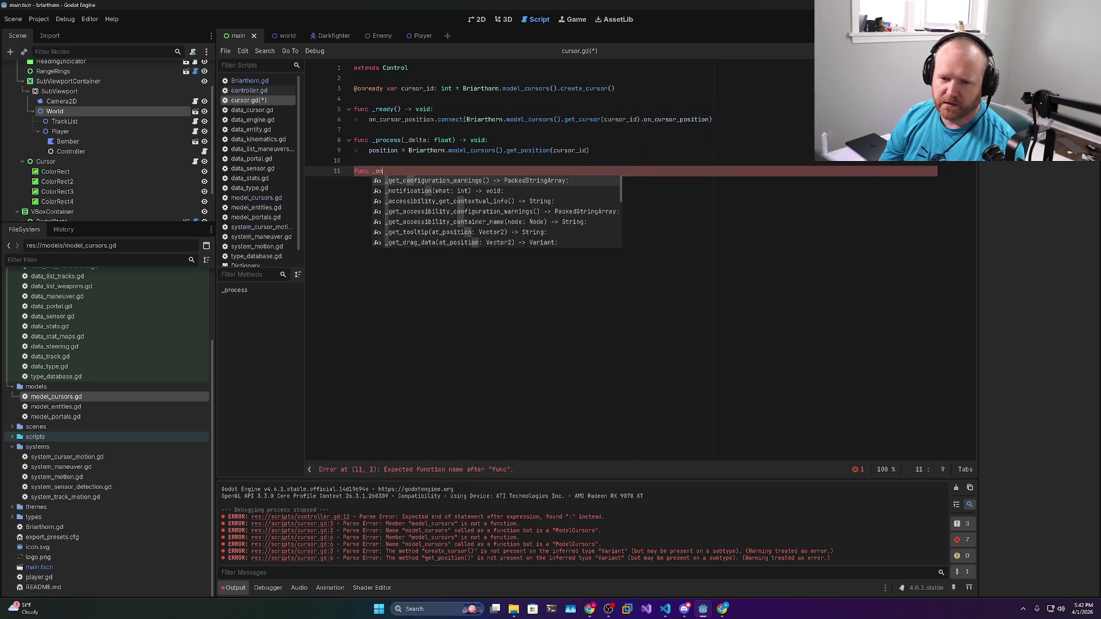
type("_cursor_position(")
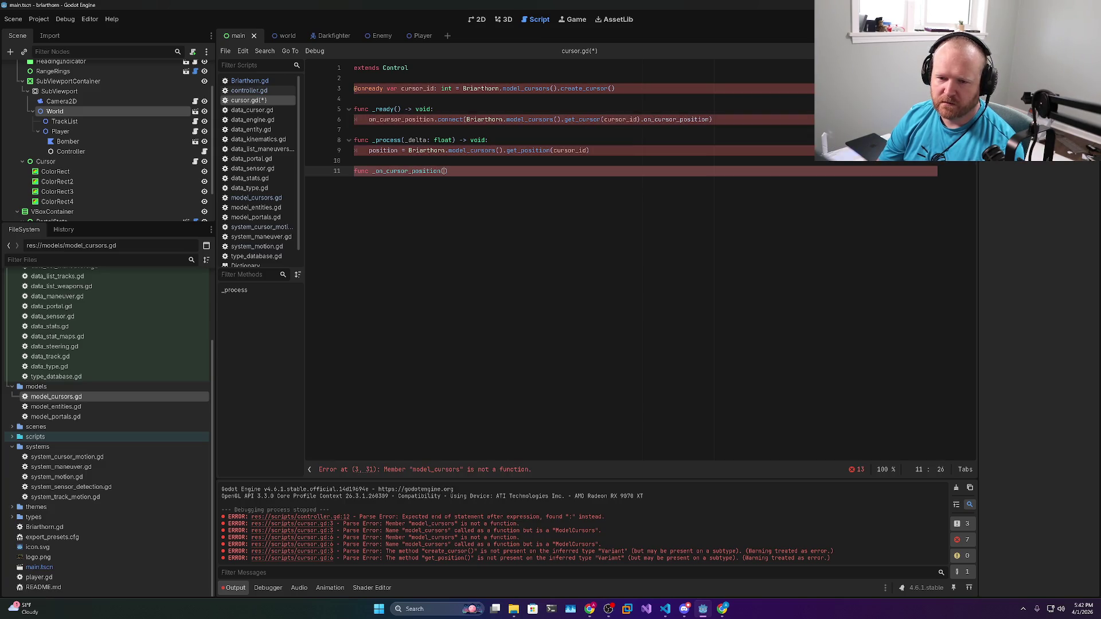
type("p: Vector")
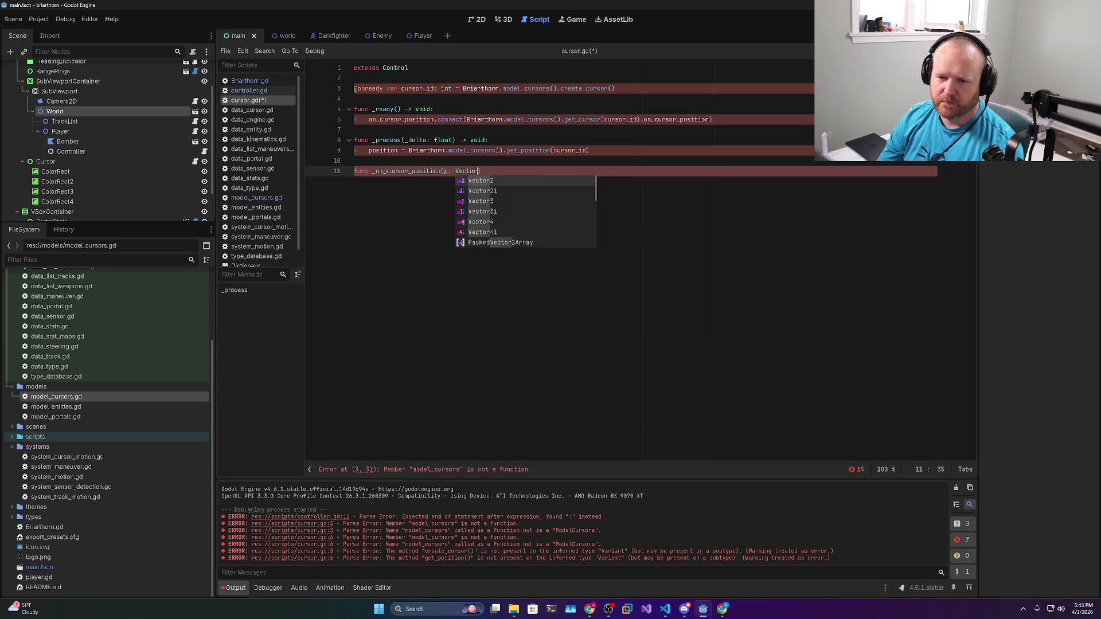
type("2):")
type("> void:")
Give _on_cursor_position the body position = p and delete the _process function
key("Return")
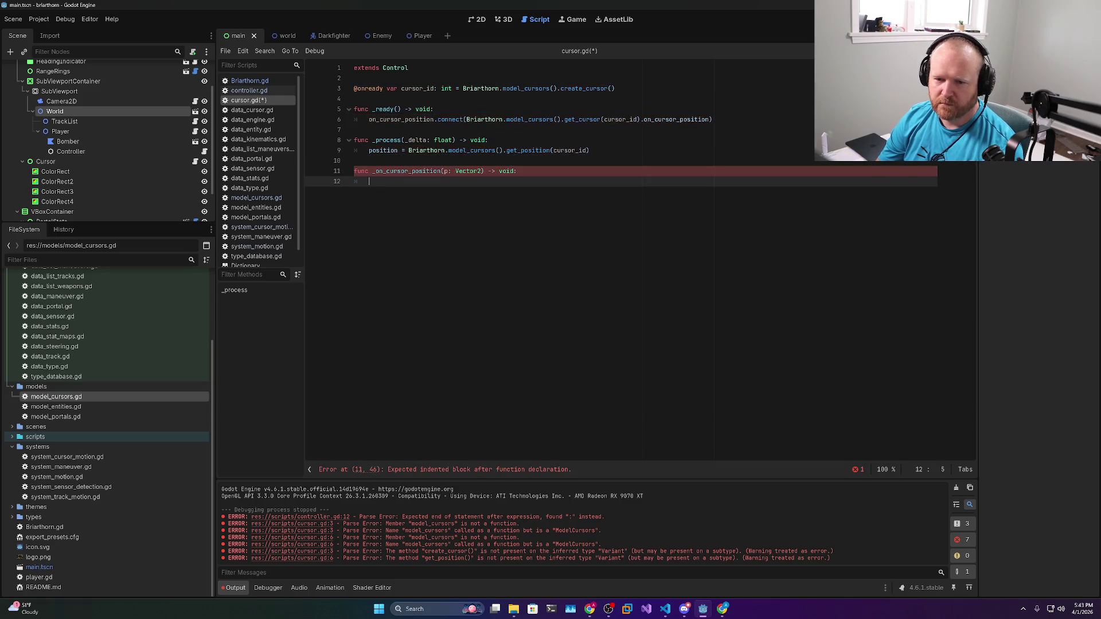
type("position = ")
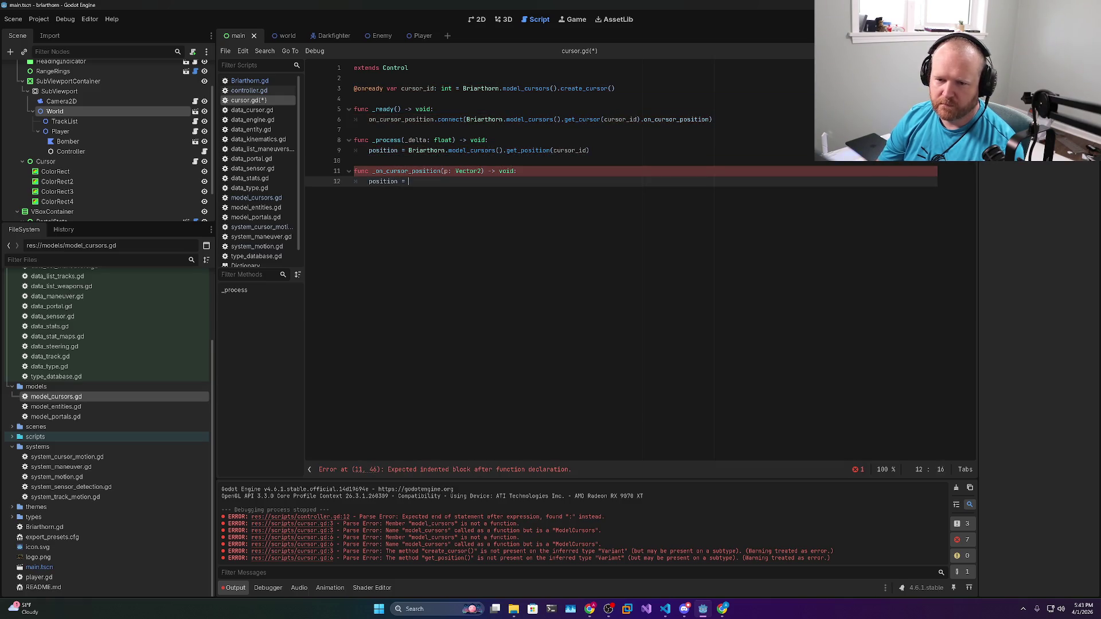
type("p")
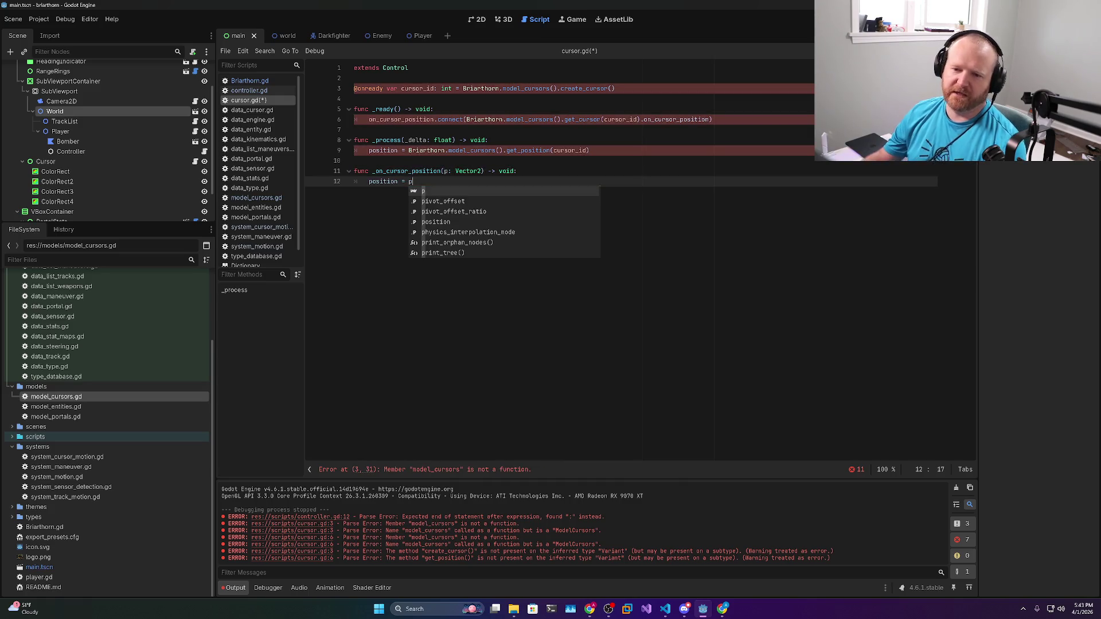
key("Escape")
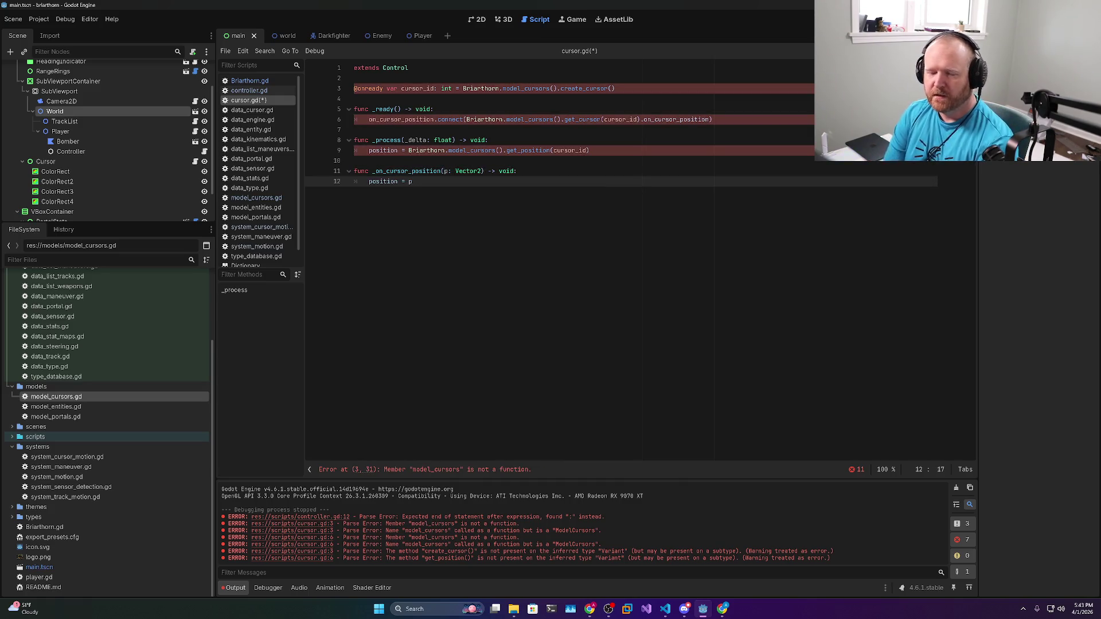
double_click(527, 150)
left_click(411, 181)
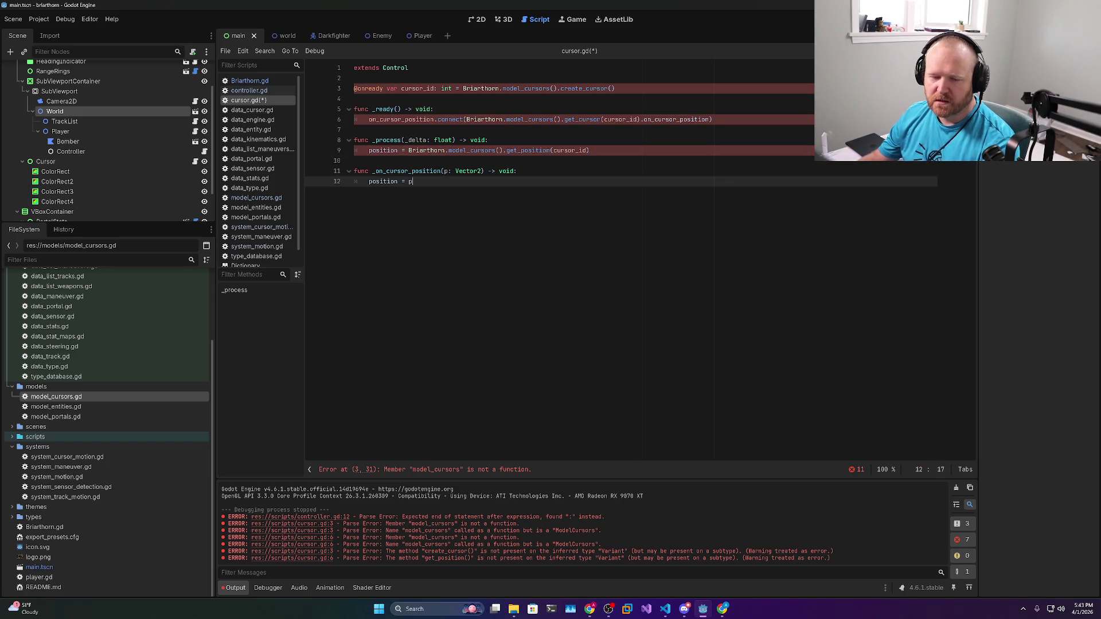
double_click(383, 182)
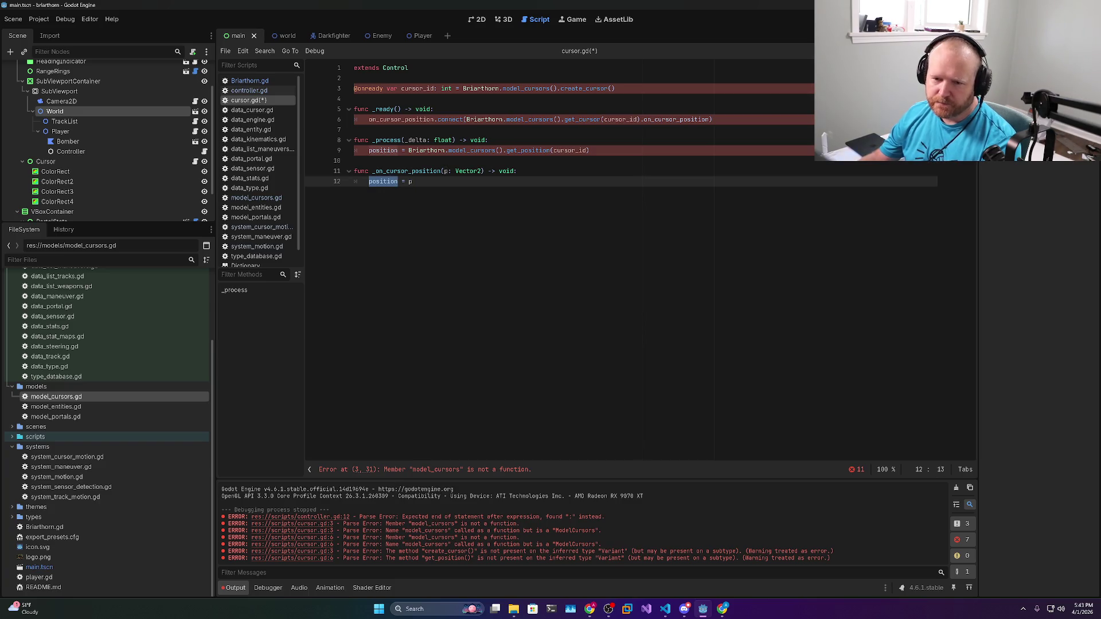
left_click(448, 140)
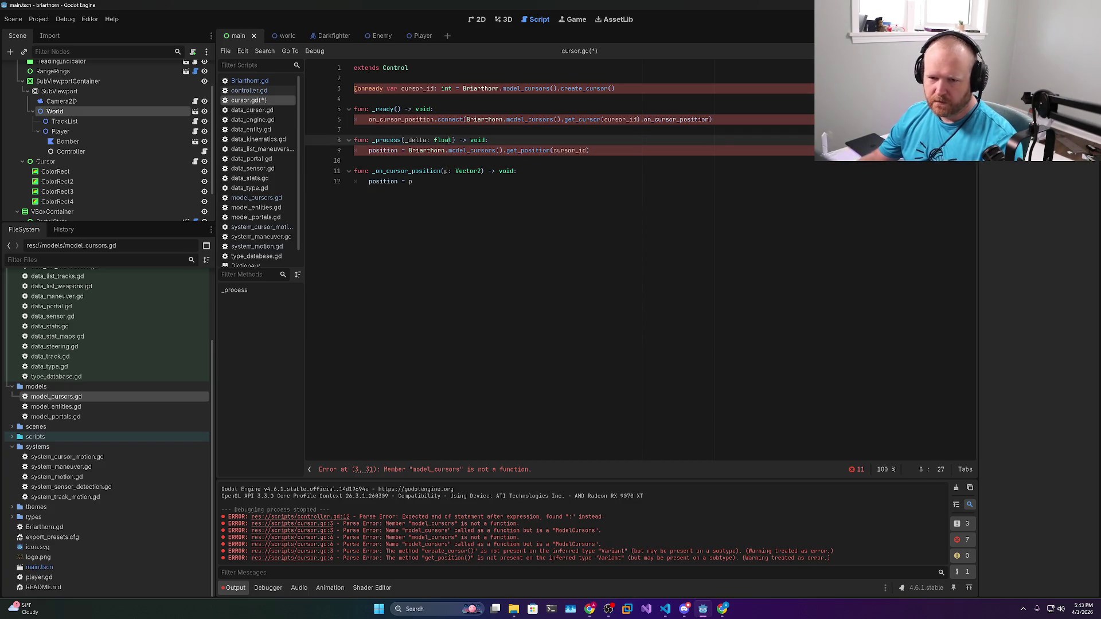
key("ctrl+shift+k")
key("ctrl+shift+k")
key("ctrl+shift+k")
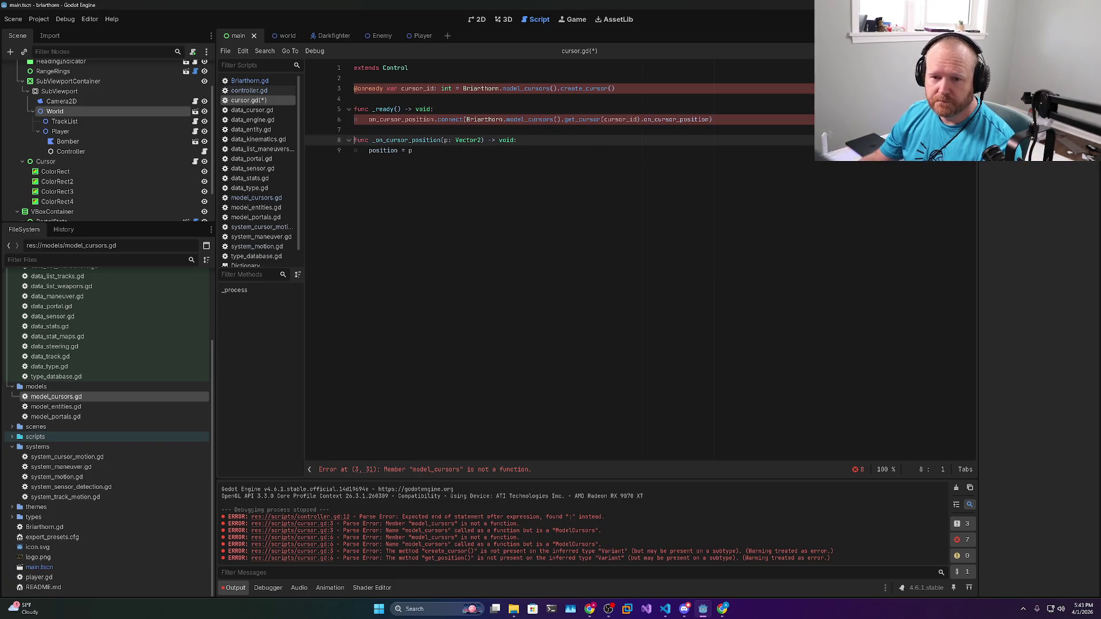
Review the cursor_id declaration and connect line, then save cursor.gd
double_click(418, 88)
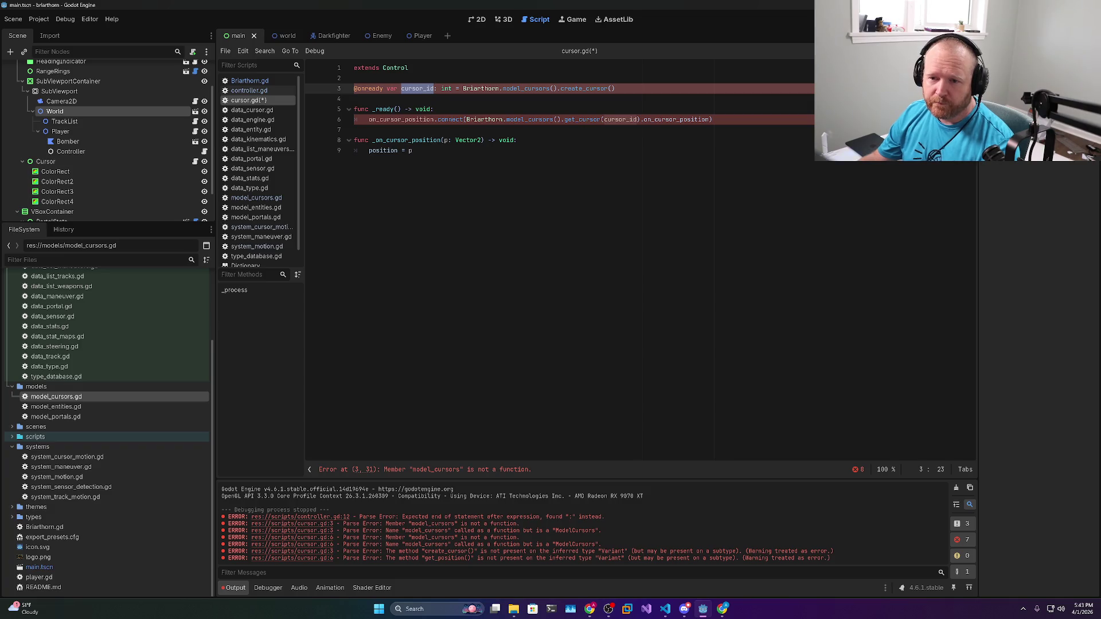
double_click(585, 119)
double_click(677, 120)
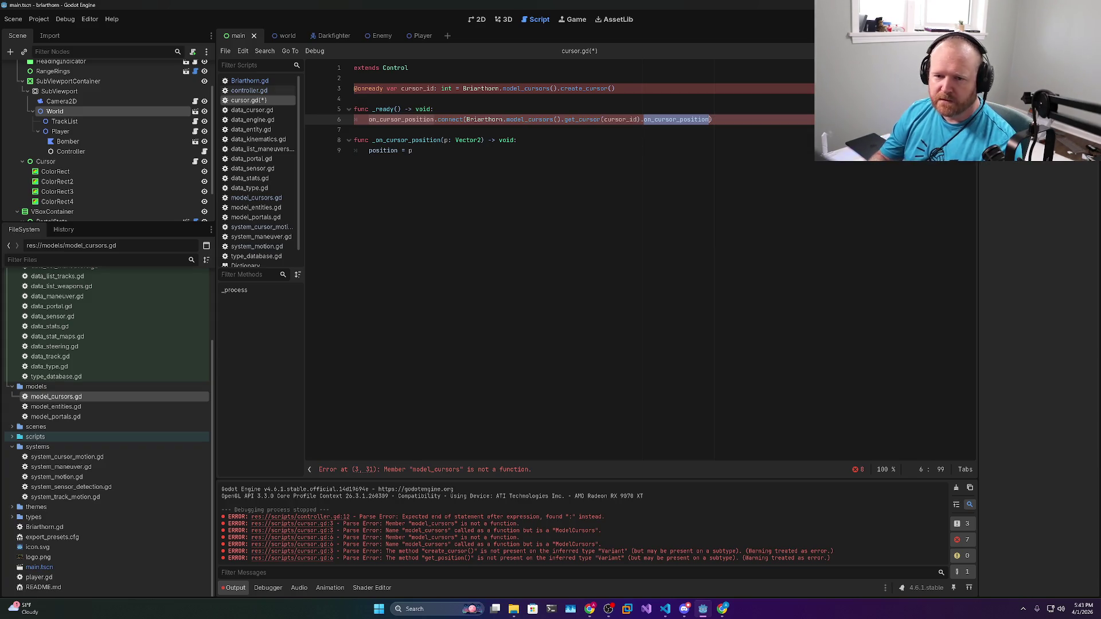
key("ctrl+s")
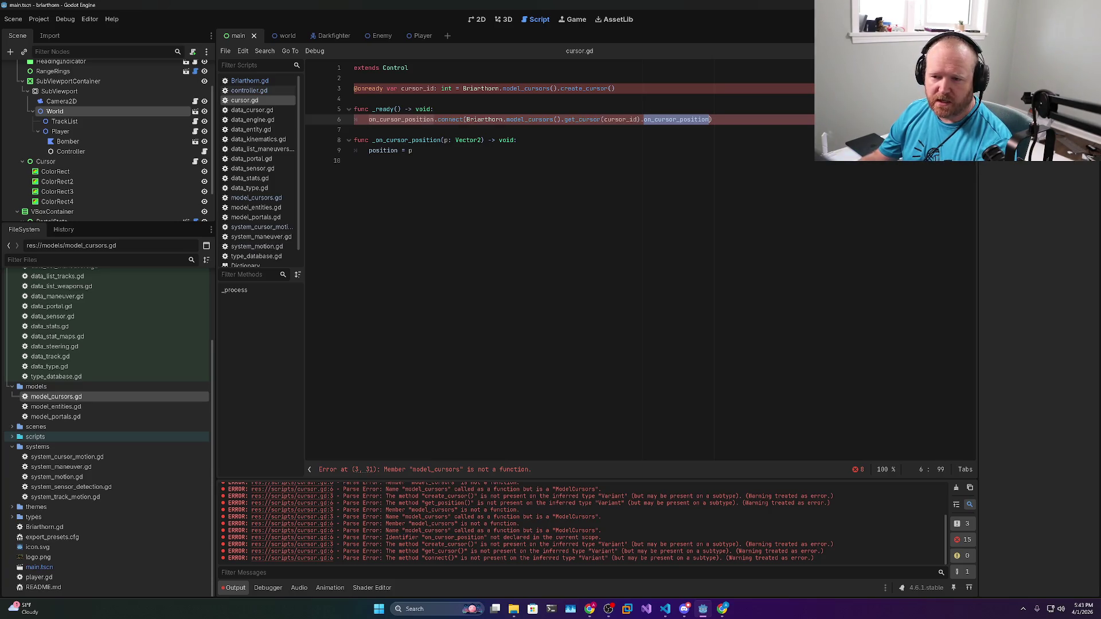
Open data_cursor.gd and then model_cursors.gd from the FileSystem dock
double_click(582, 119)
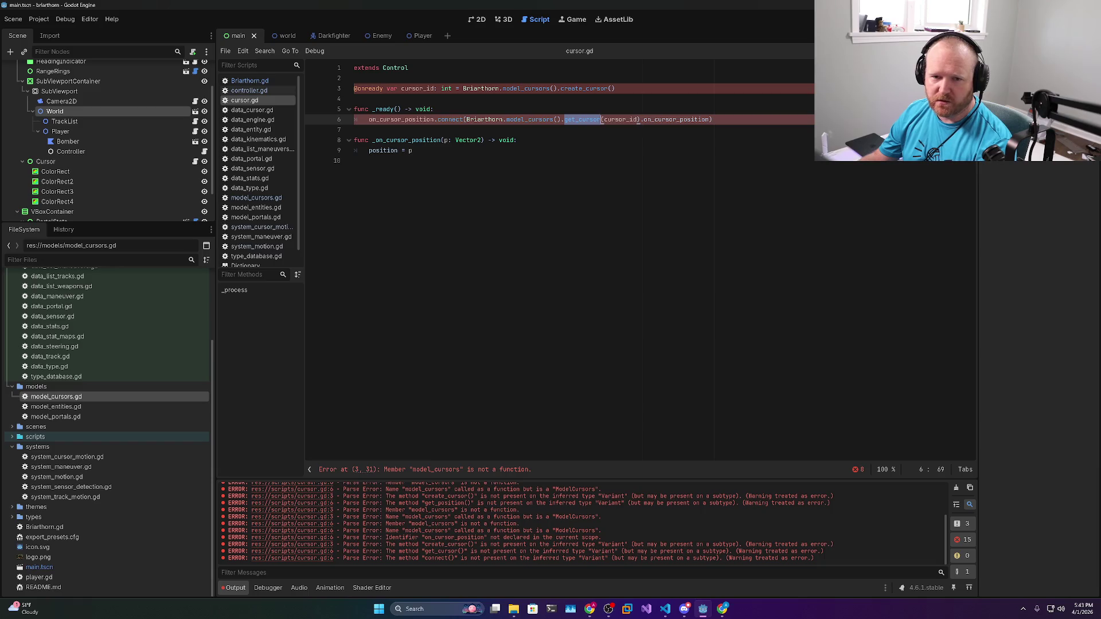
scroll(103, 379, "up", 3)
double_click(52, 318)
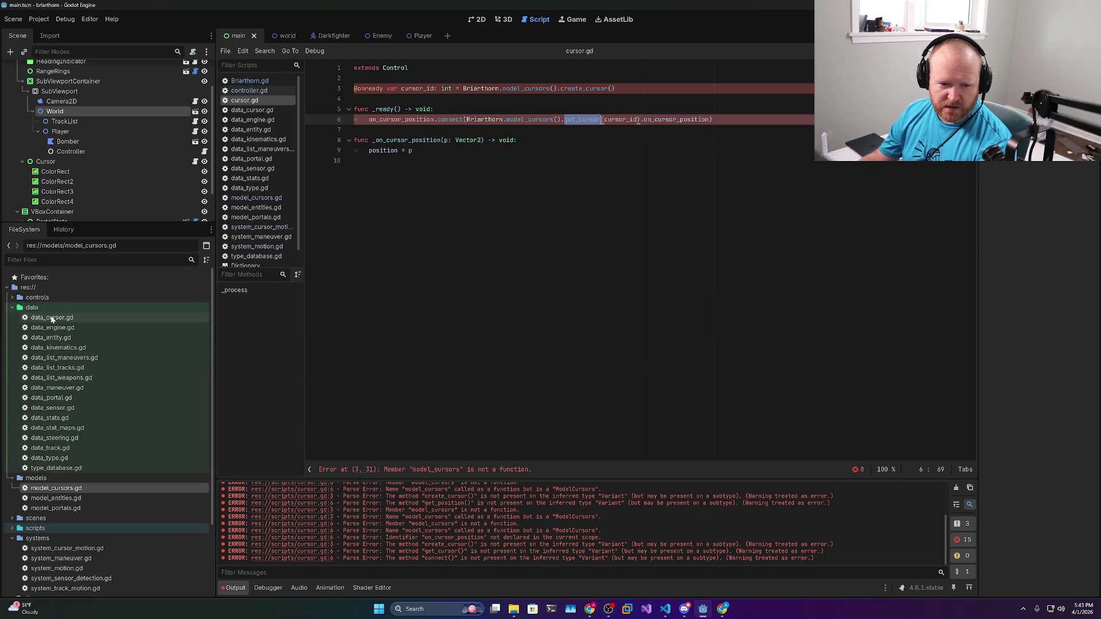
double_click(56, 488)
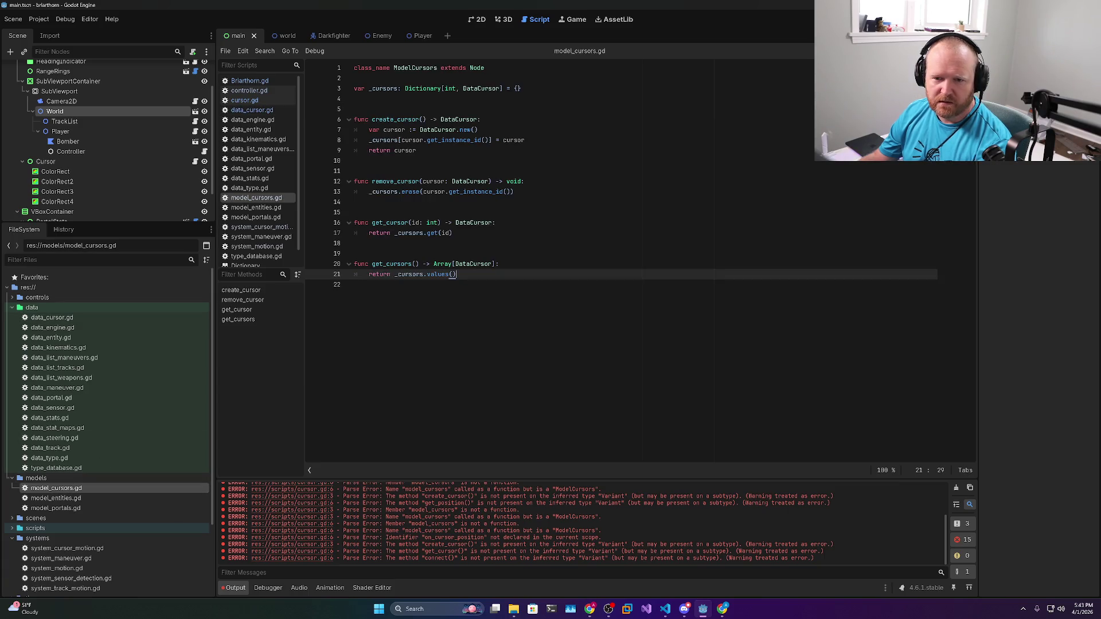
Begin a signal declaration below the _cursors dictionary in model_cursors.gd
left_click(520, 88)
key("Return")
key("Return")
type("signal")
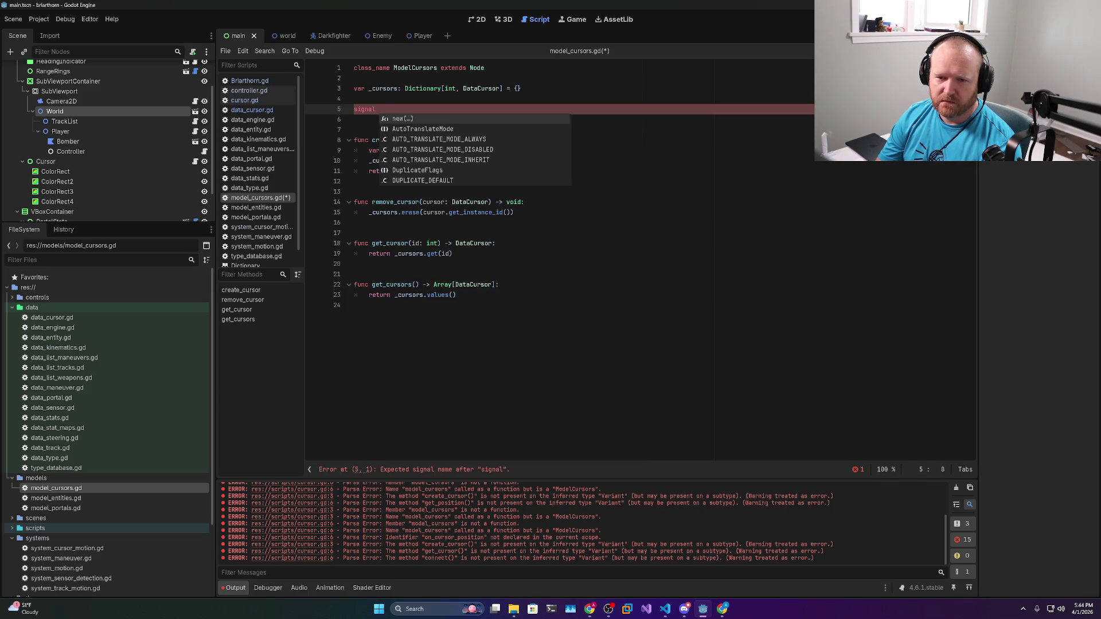
scroll(88, 505, "down", 4)
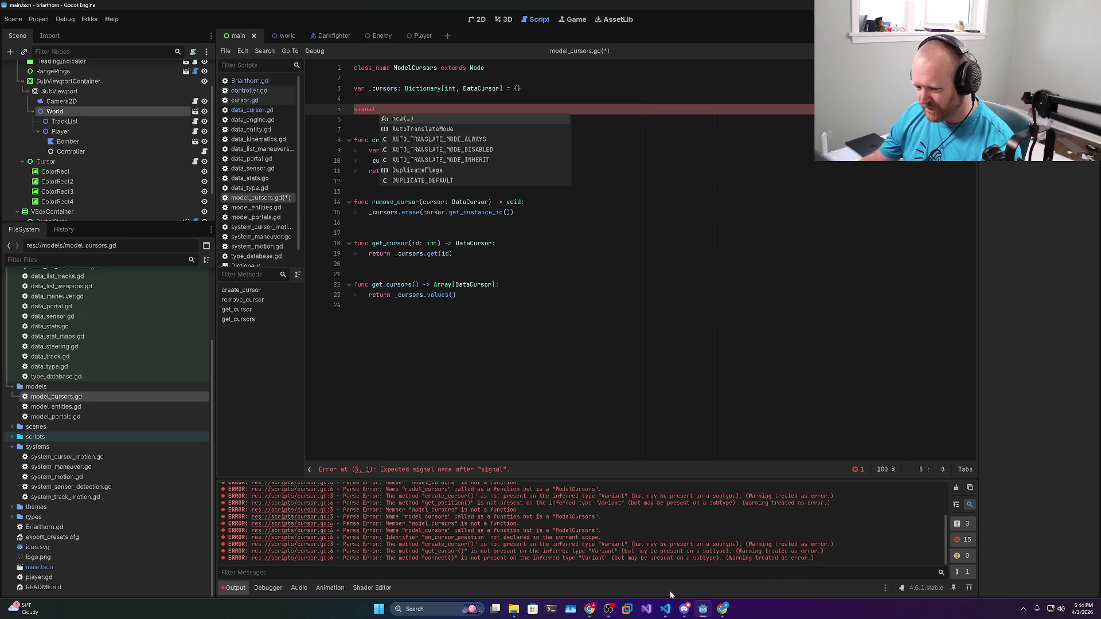
Switch to the Godot notifications docs in Chrome and focus the address bar
mouse_move(584, 606)
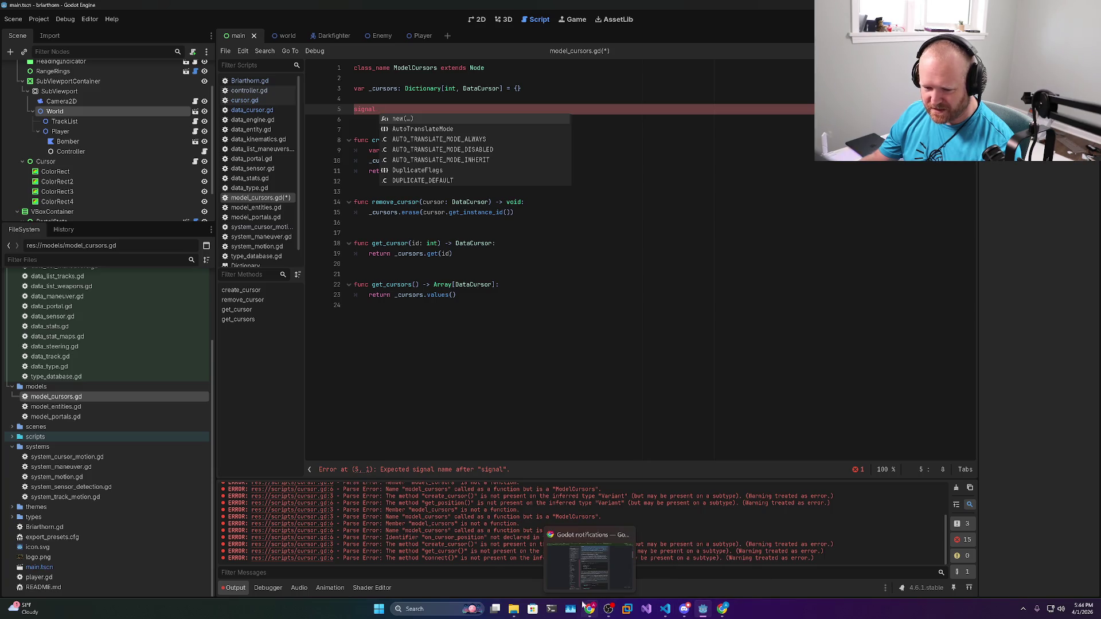
left_click(587, 558)
left_click(323, 24)
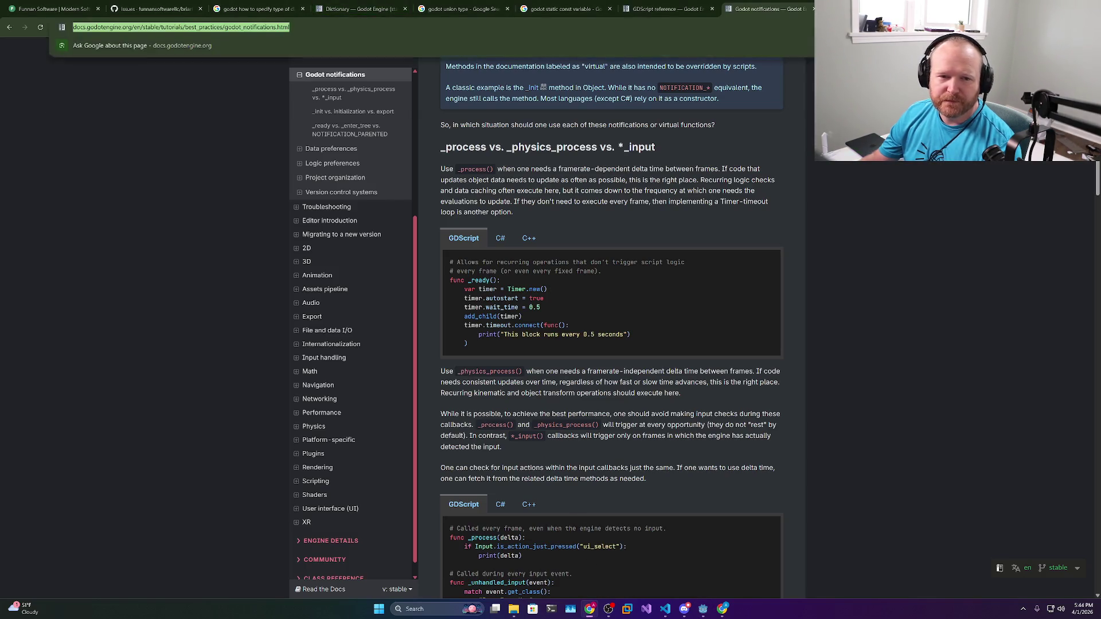
Search 'godot signal' and skim the Godot docs Using signals page
type("godot signal")
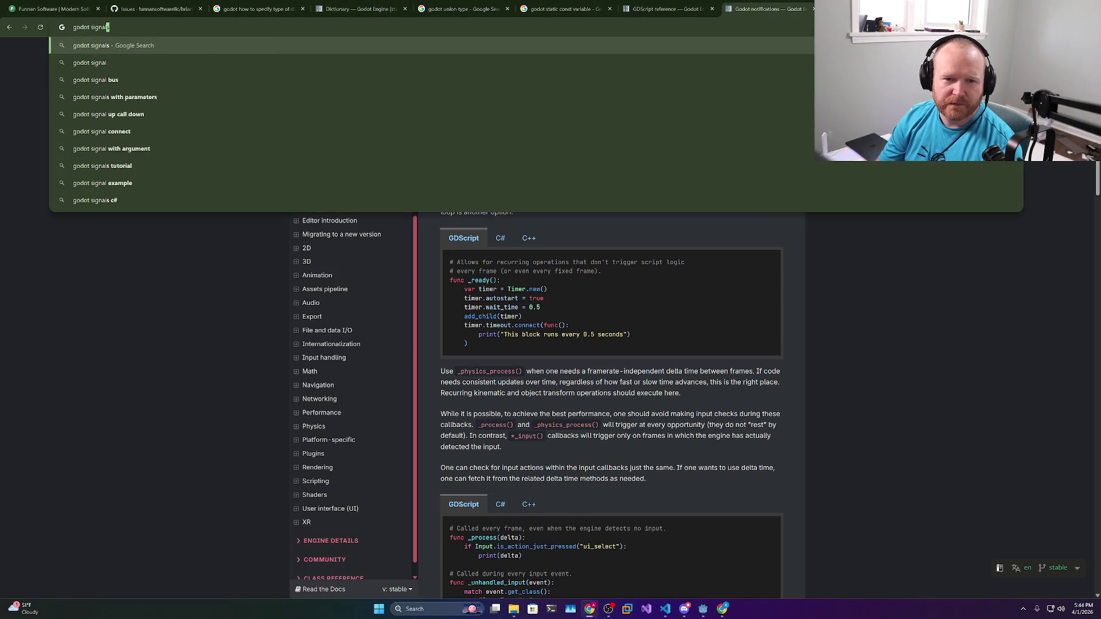
key("Return")
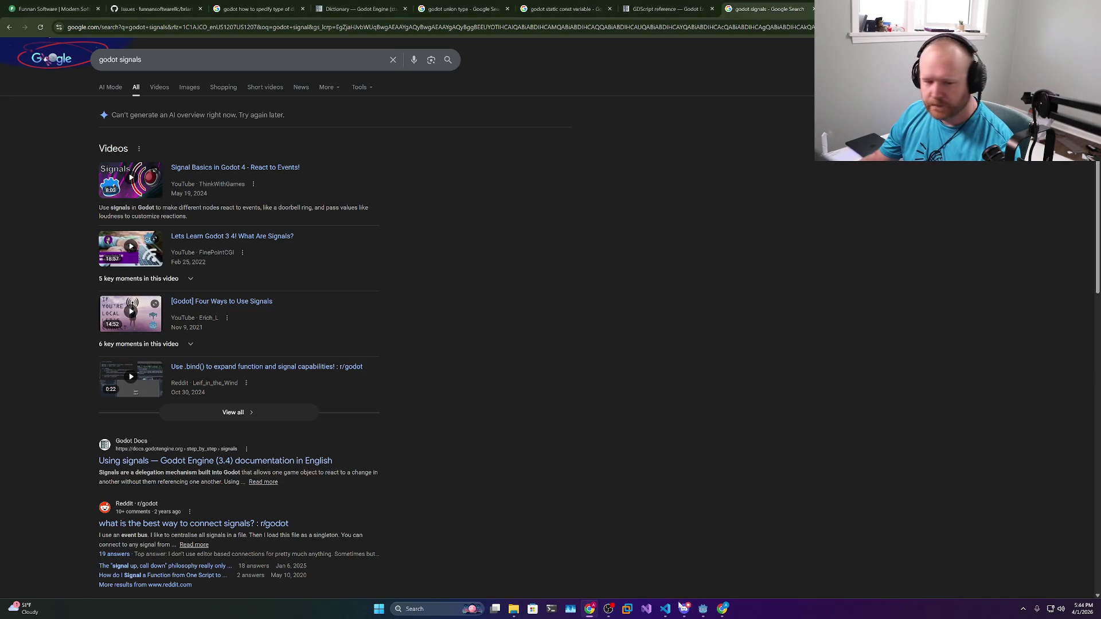
left_click(171, 461)
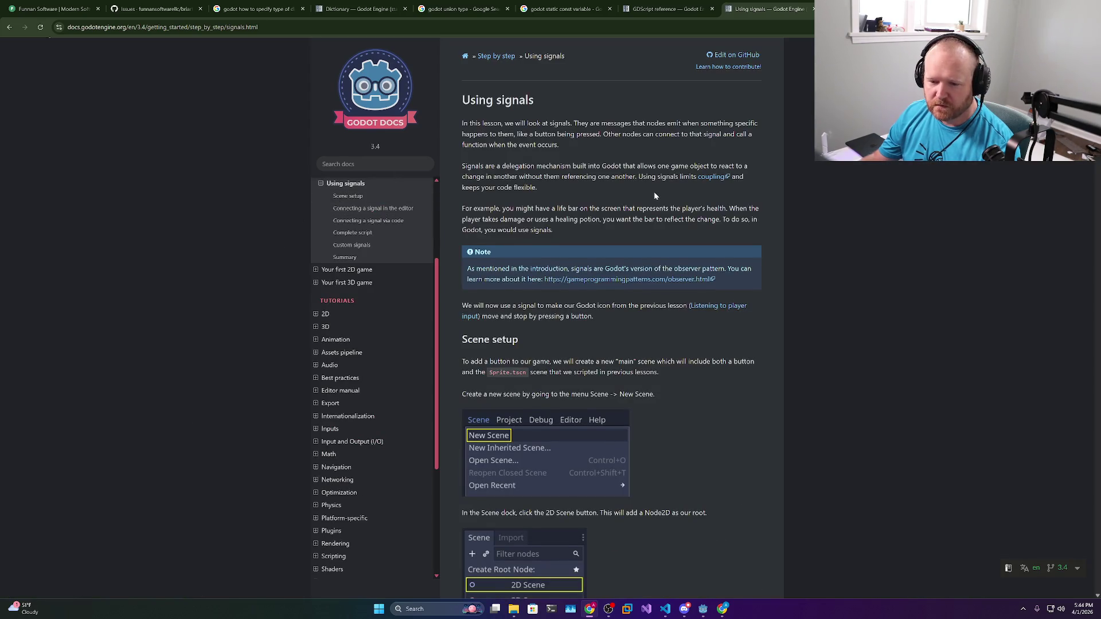
scroll(654, 195, "down", 20)
scroll(654, 193, "down", 10)
scroll(611, 319, "down", 7)
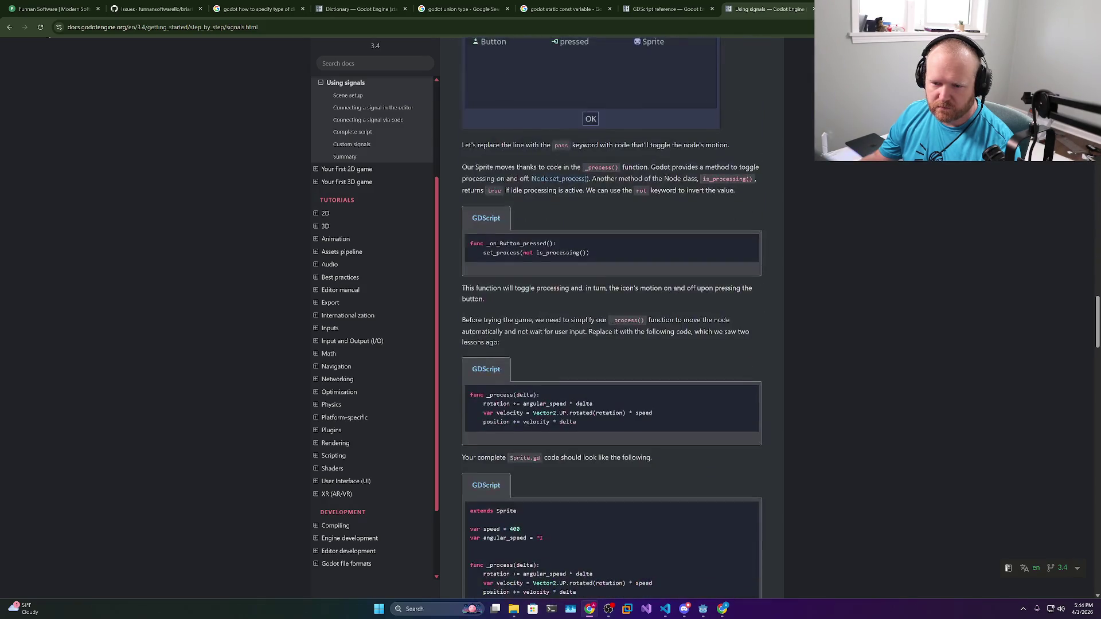
scroll(611, 319, "down", 6)
scroll(611, 319, "up", 4)
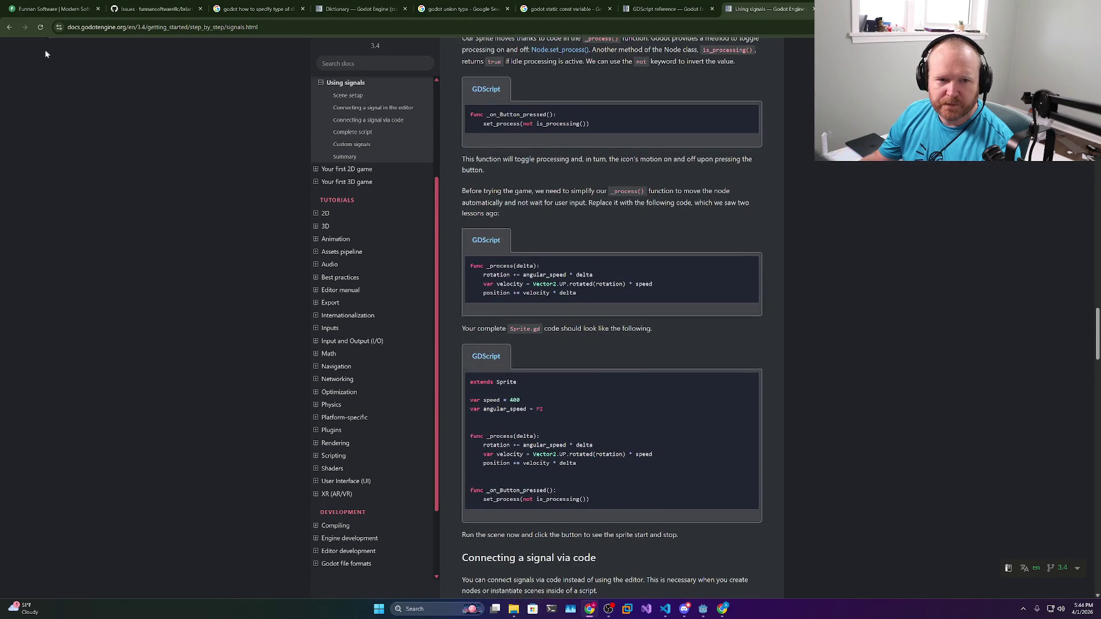
left_click(9, 27)
Refine the search with '4' to get Godot 4 signal results
scroll(195, 344, "down", 3)
scroll(212, 321, "up", 3)
scroll(222, 303, "down", 6)
scroll(222, 303, "up", 1)
scroll(223, 301, "down", 1)
scroll(223, 301, "up", 6)
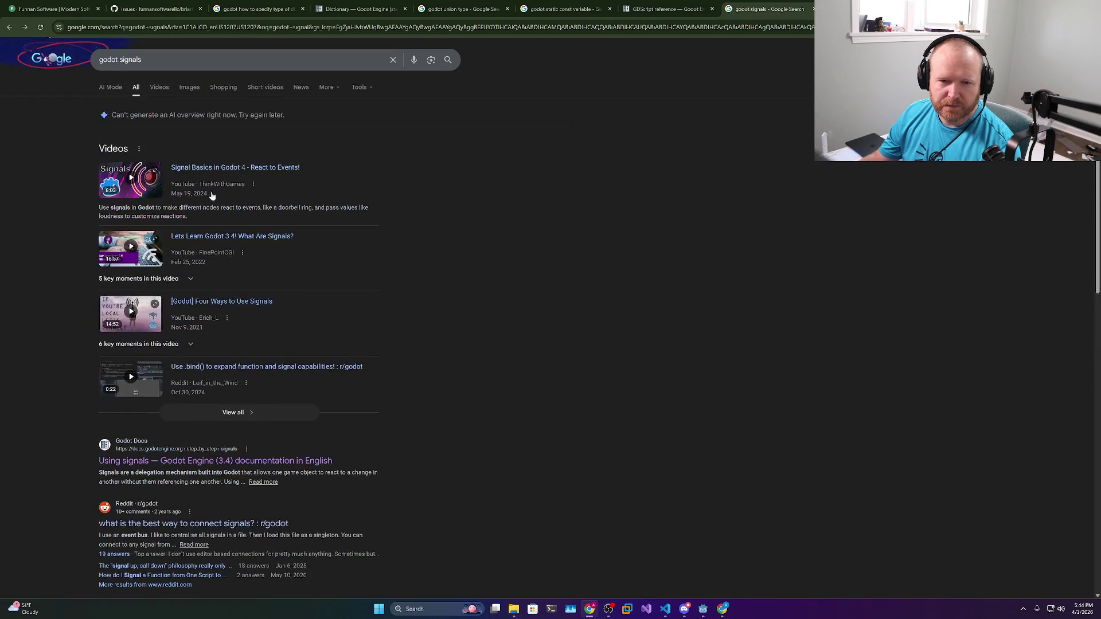
left_click(259, 60)
type("4")
key("Return")
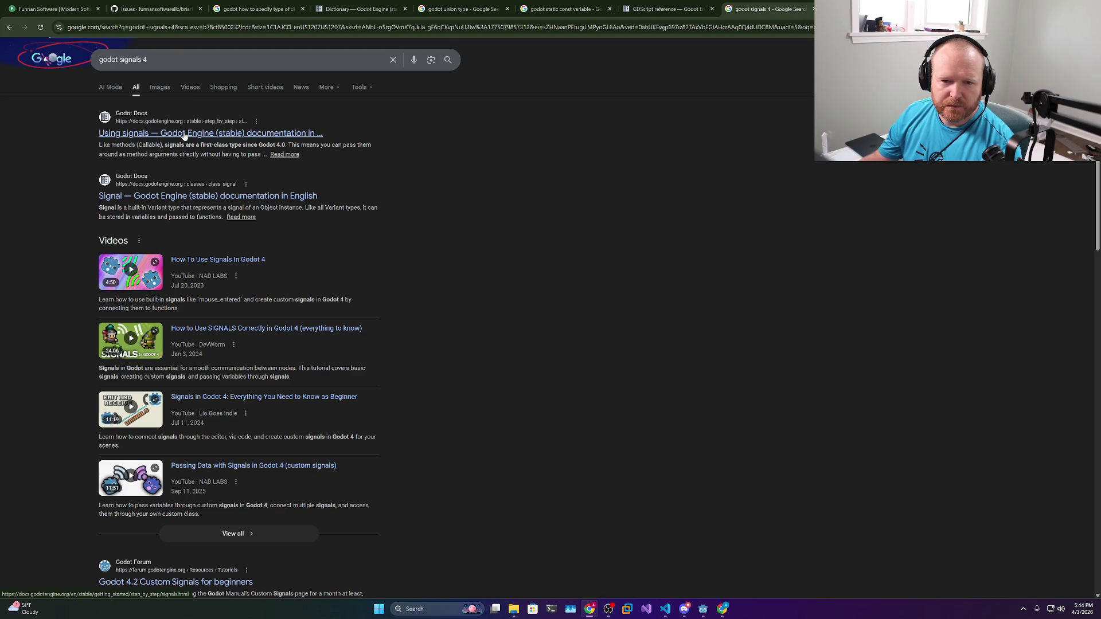
Open the stable Using signals docs page and scroll down to the Custom signals section
left_click(179, 134)
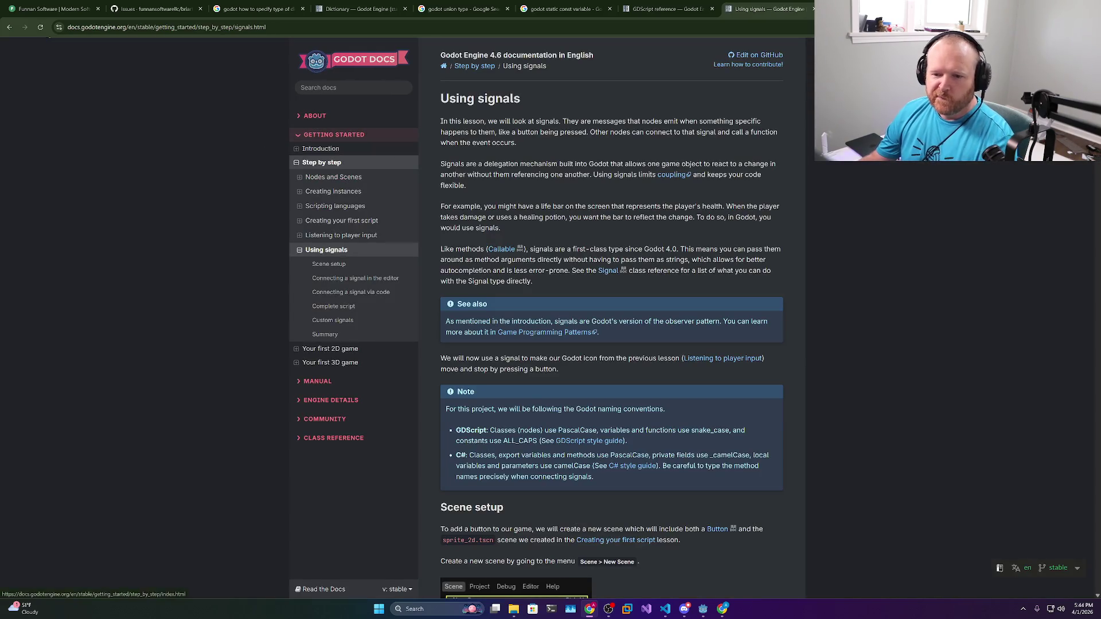
scroll(634, 179, "down", 3)
scroll(634, 179, "down", 10)
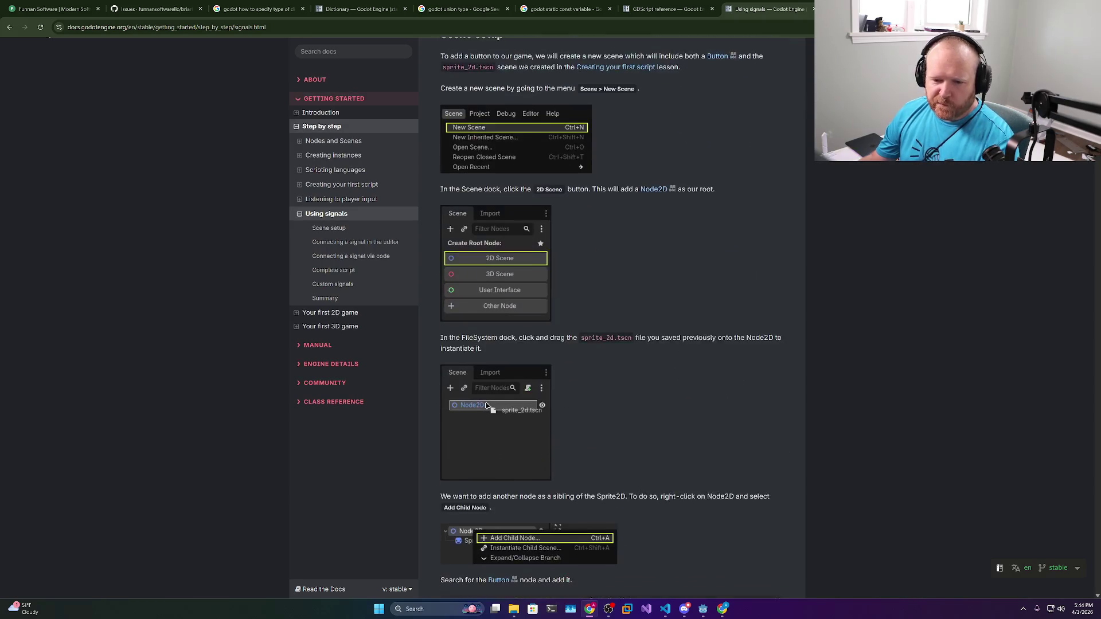
scroll(634, 179, "down", 8)
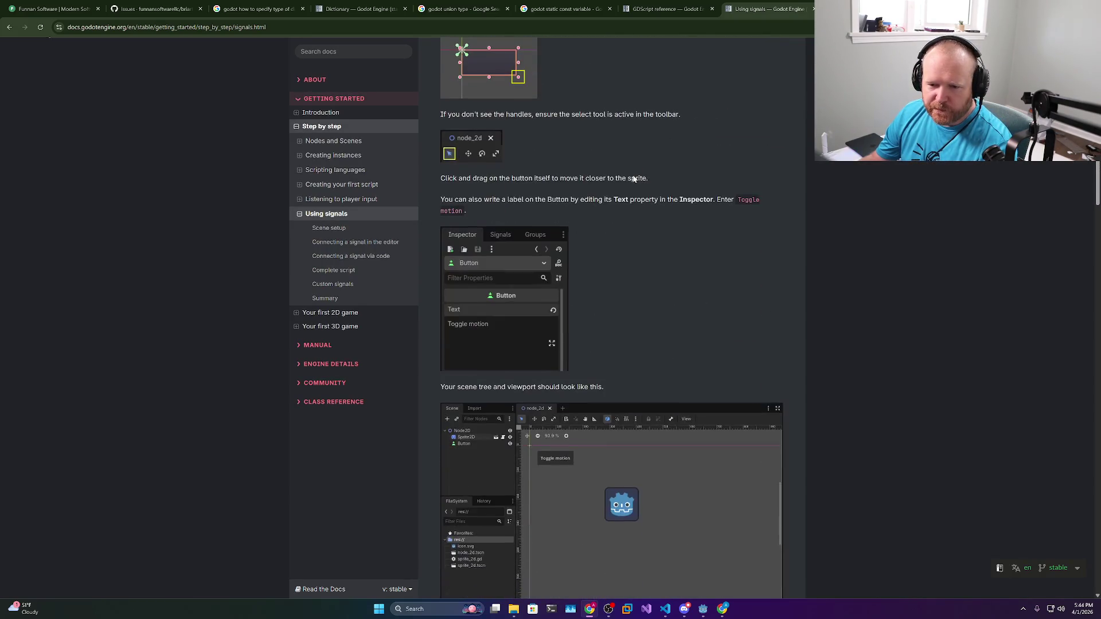
scroll(633, 179, "down", 6)
scroll(634, 179, "down", 14)
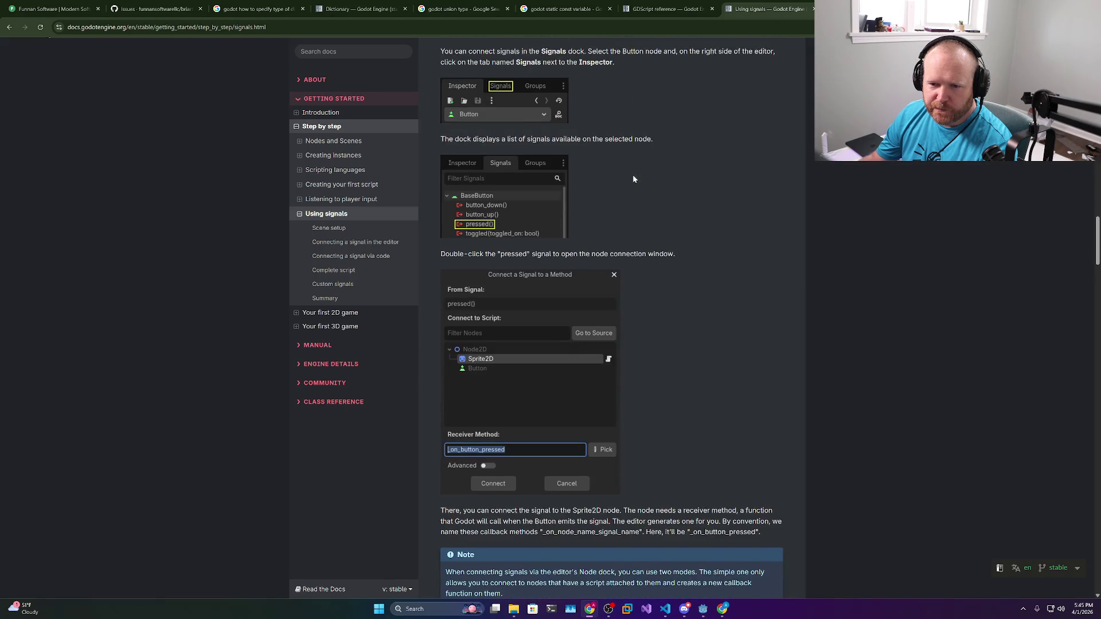
scroll(634, 179, "down", 5)
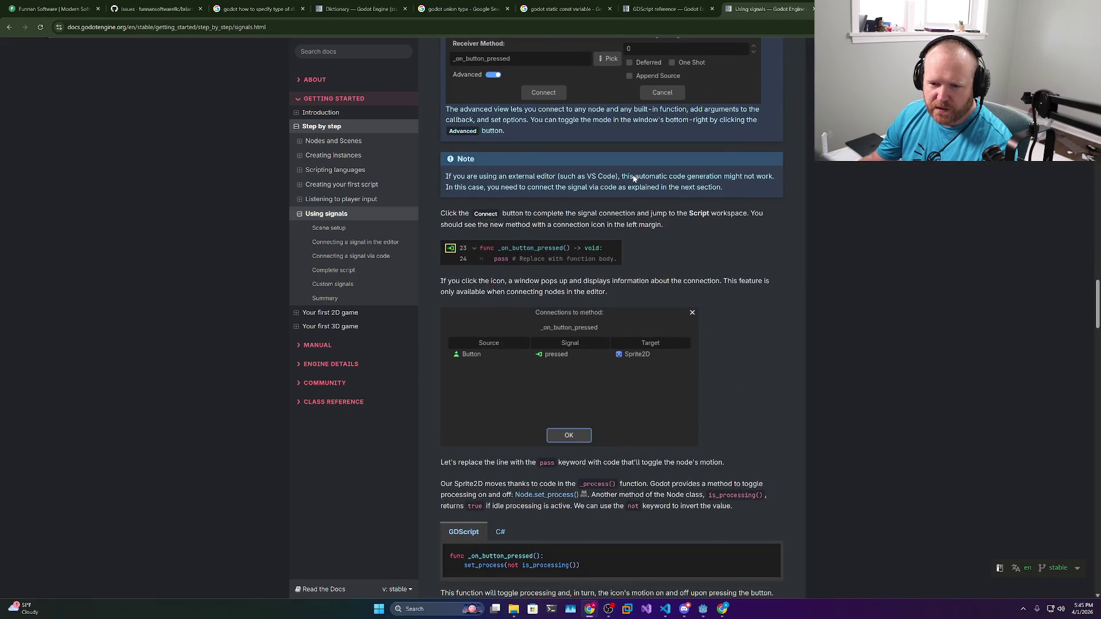
scroll(633, 179, "down", 5)
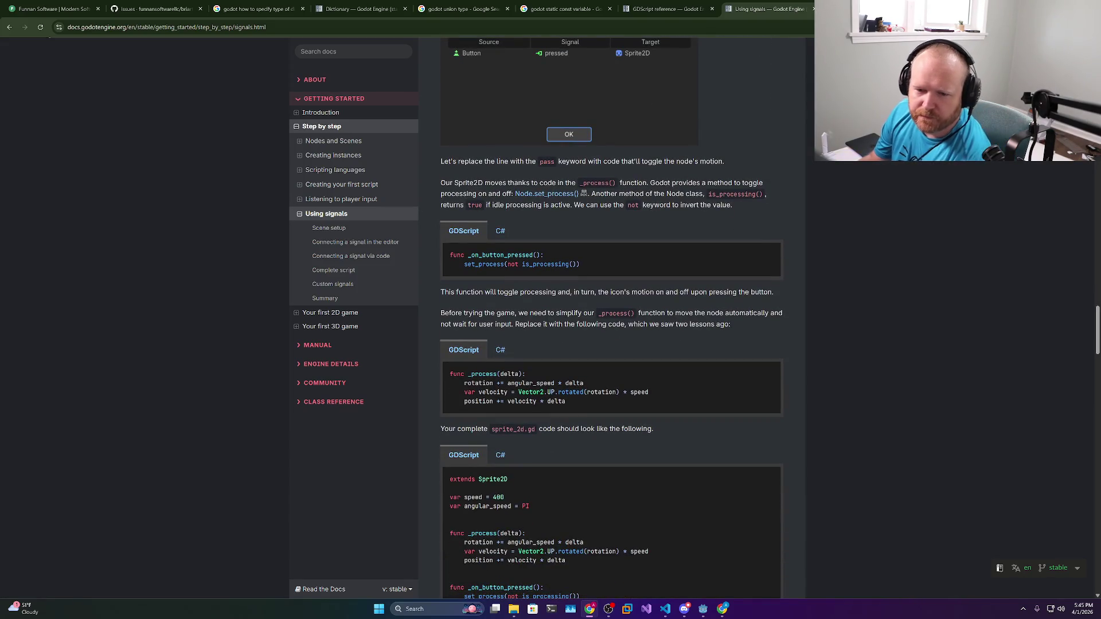
scroll(611, 157, "down", 8)
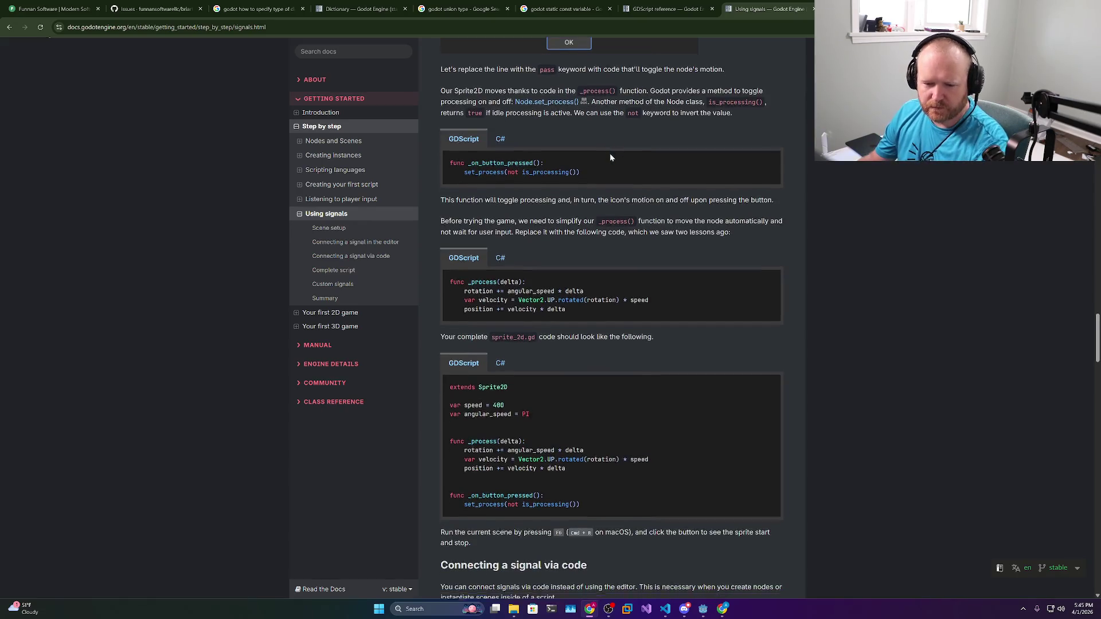
scroll(610, 153, "down", 7)
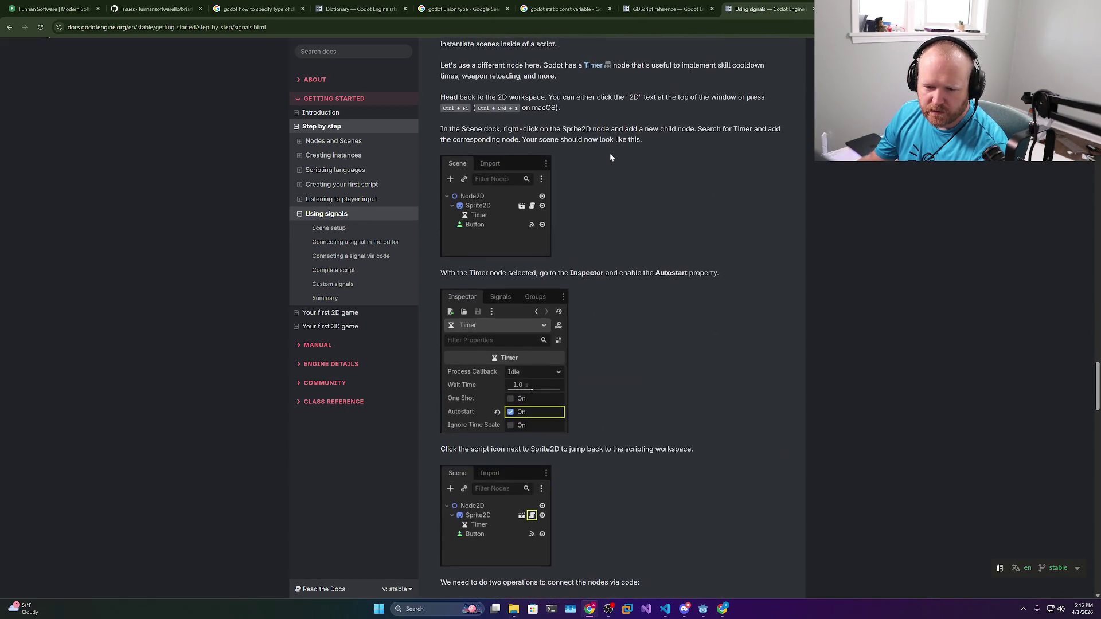
scroll(610, 154, "down", 5)
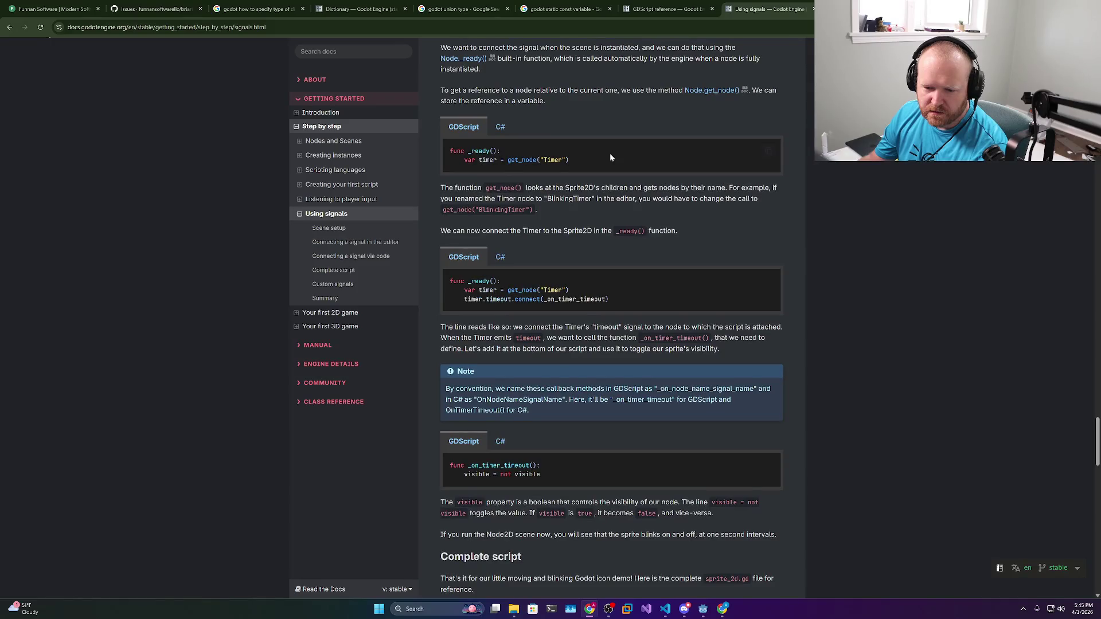
scroll(610, 153, "down", 6)
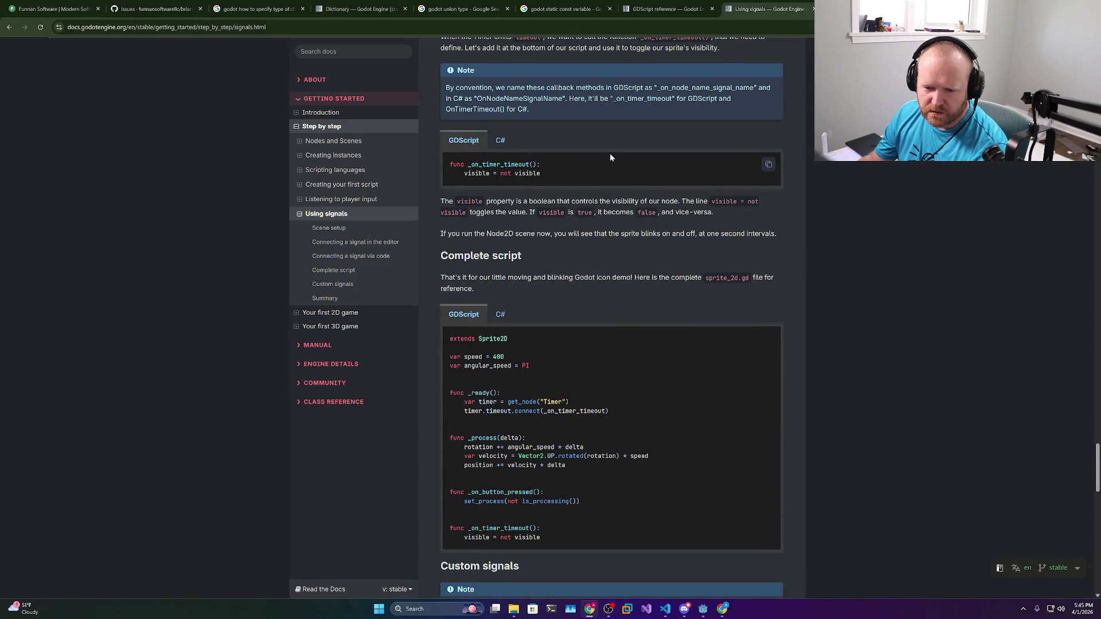
scroll(610, 155, "down", 2)
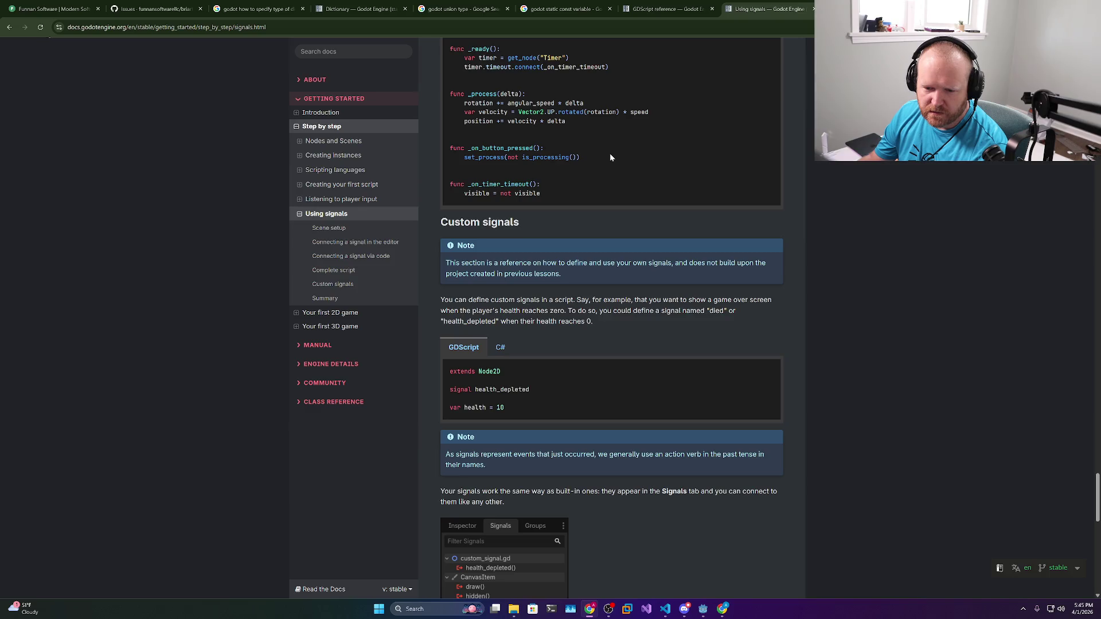
scroll(610, 155, "down", 3)
Study the health_depleted signal example and its emit call in take_damage
double_click(472, 217)
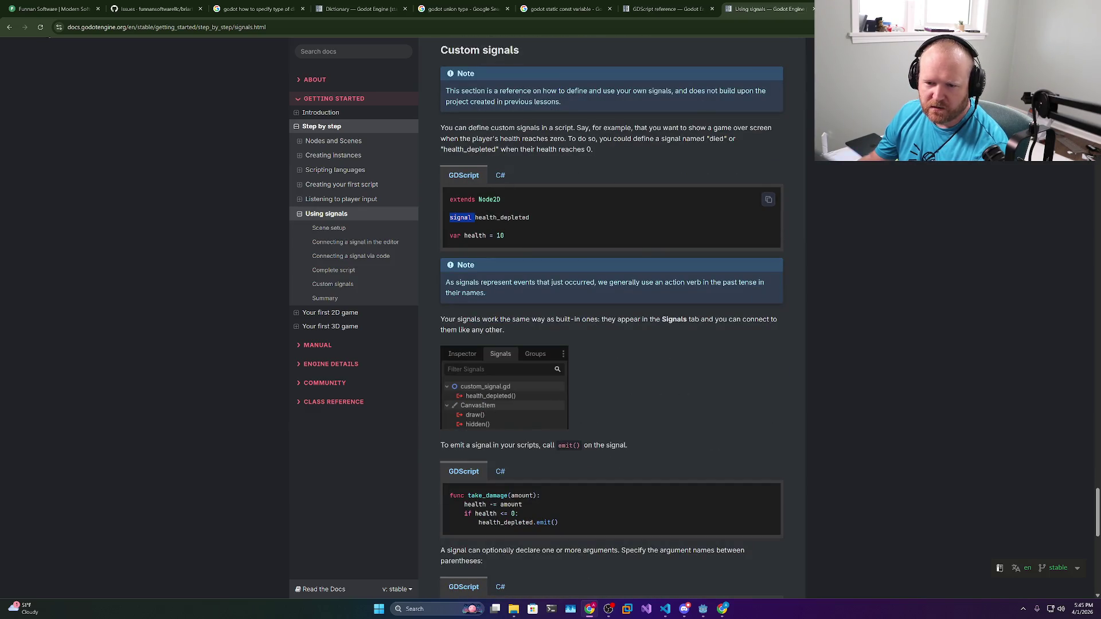
double_click(502, 218)
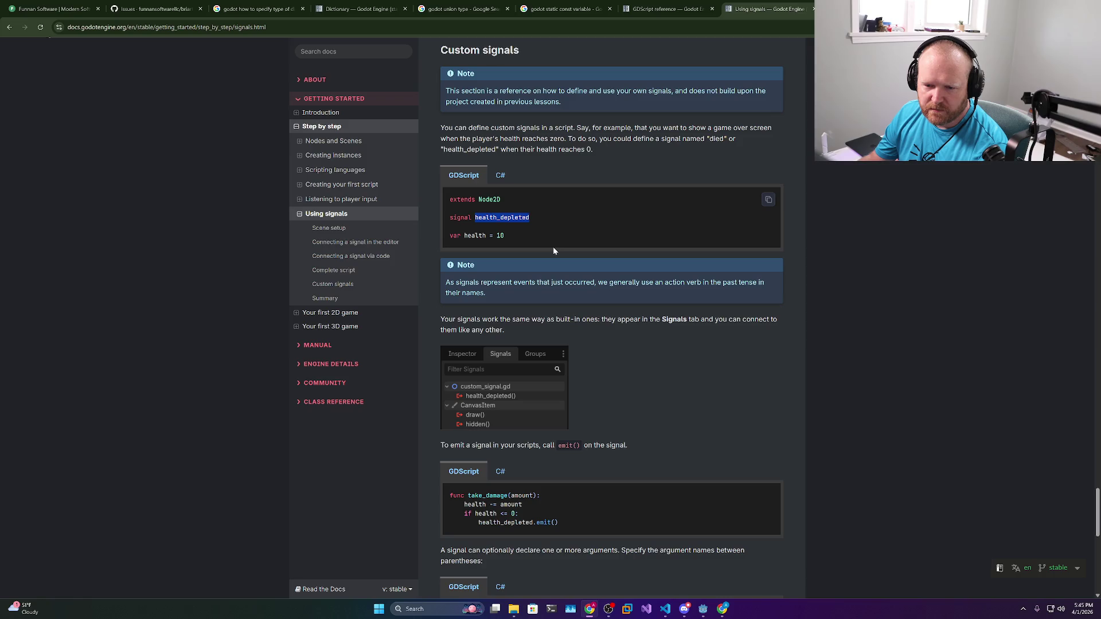
scroll(553, 250, "down", 2)
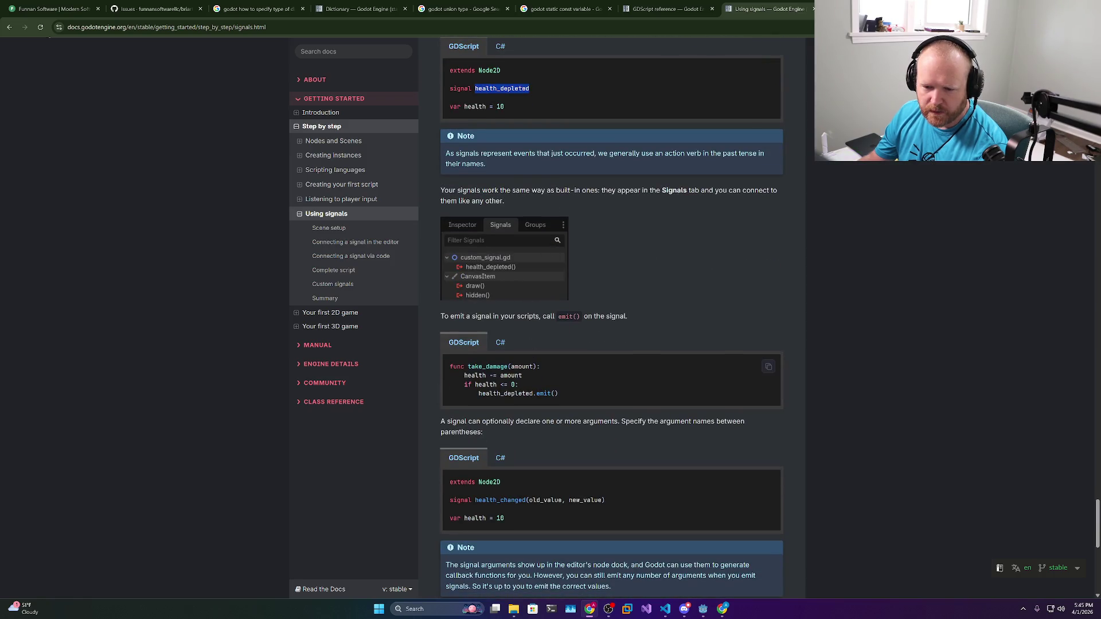
left_click(500, 403)
double_click(543, 393)
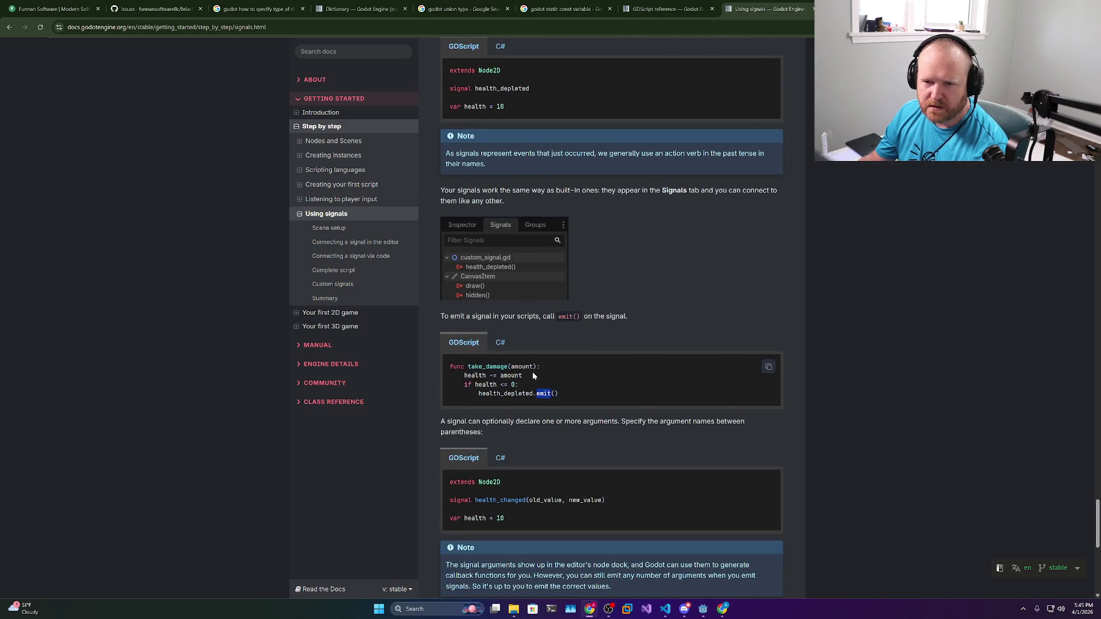
double_click(498, 92)
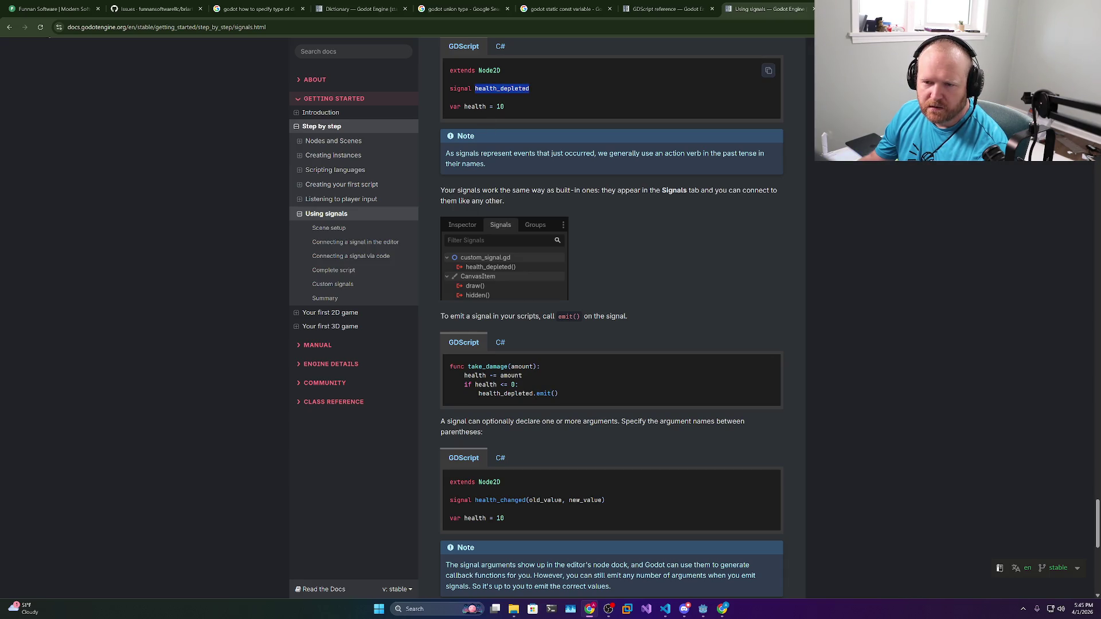
Examine the health_changed(old_value, new_value) signal example, then return to the Godot editor
scroll(573, 240, "down", 2)
double_click(500, 371)
double_click(545, 371)
double_click(585, 371)
double_click(545, 371)
double_click(500, 371)
left_click(447, 373)
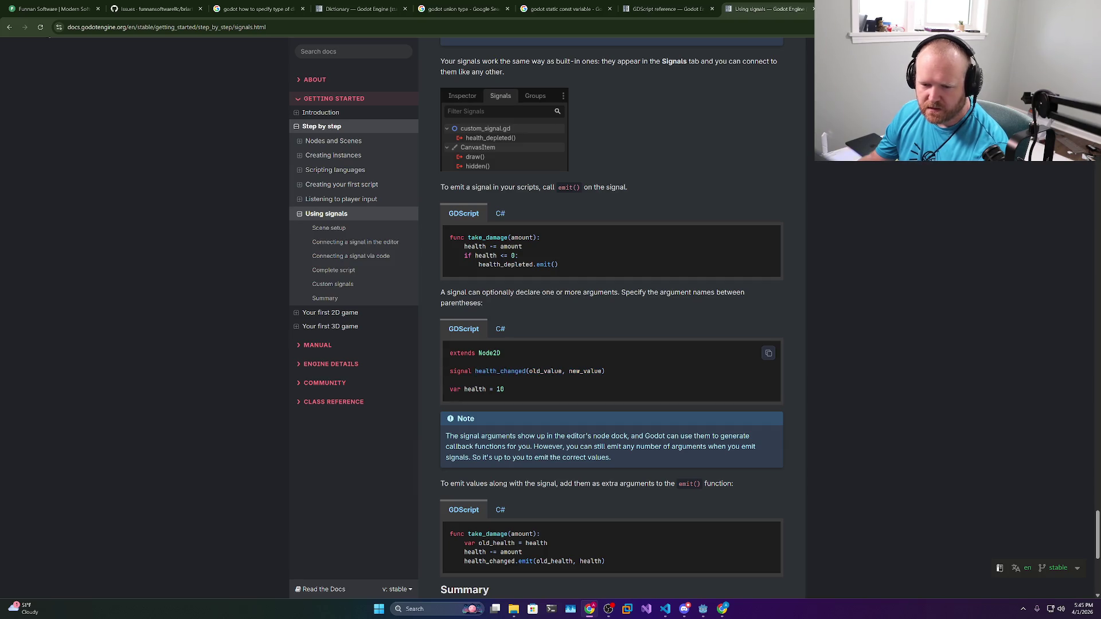
double_click(500, 372)
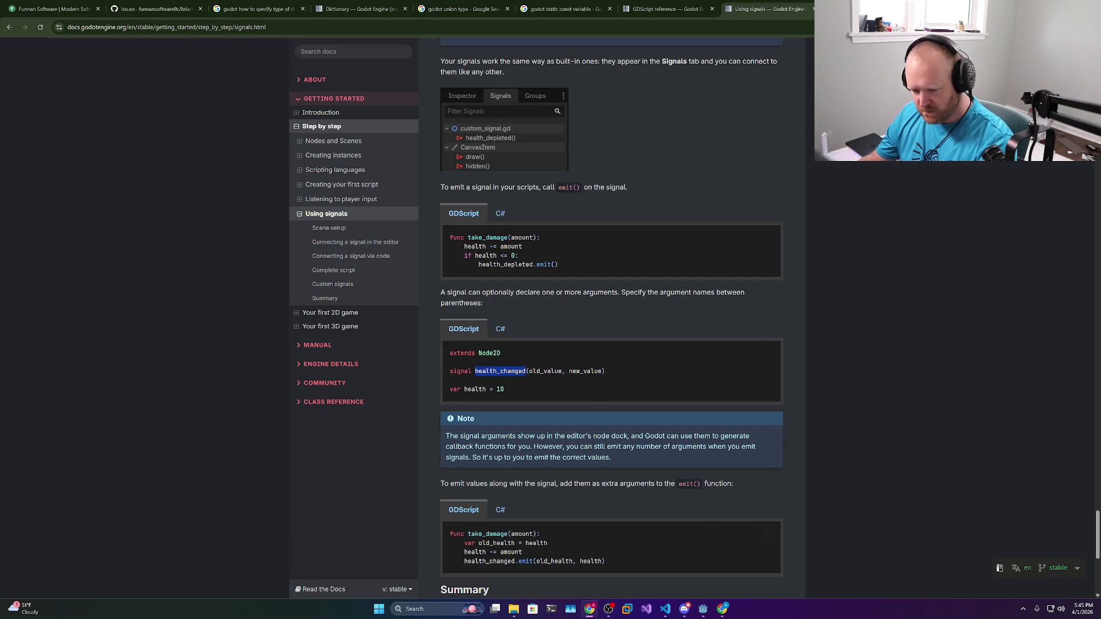
mouse_move(664, 609)
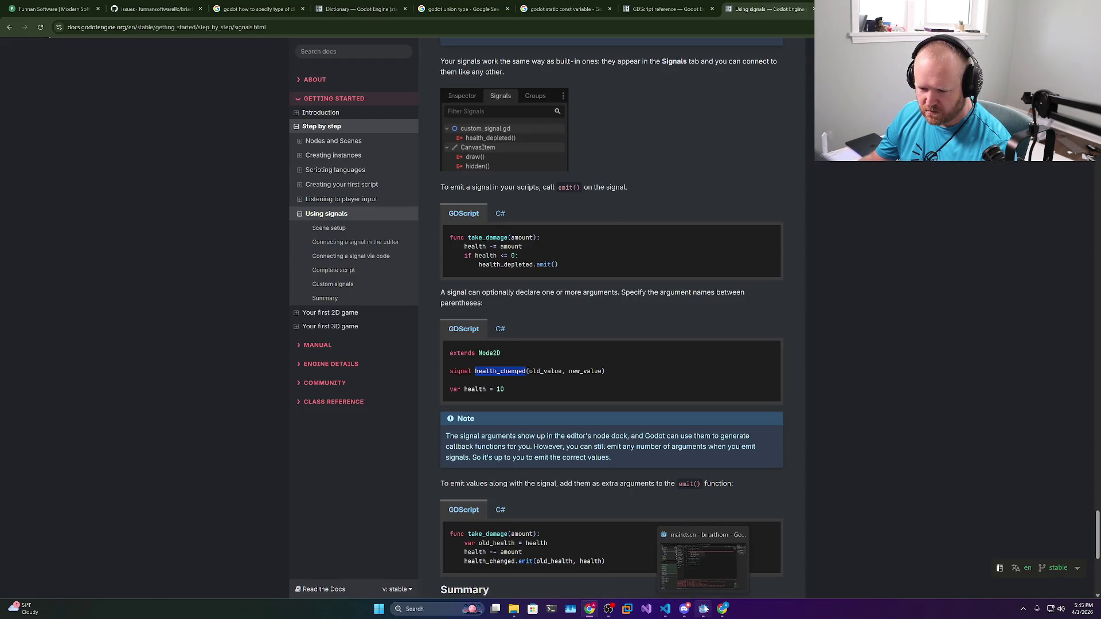
left_click(705, 609)
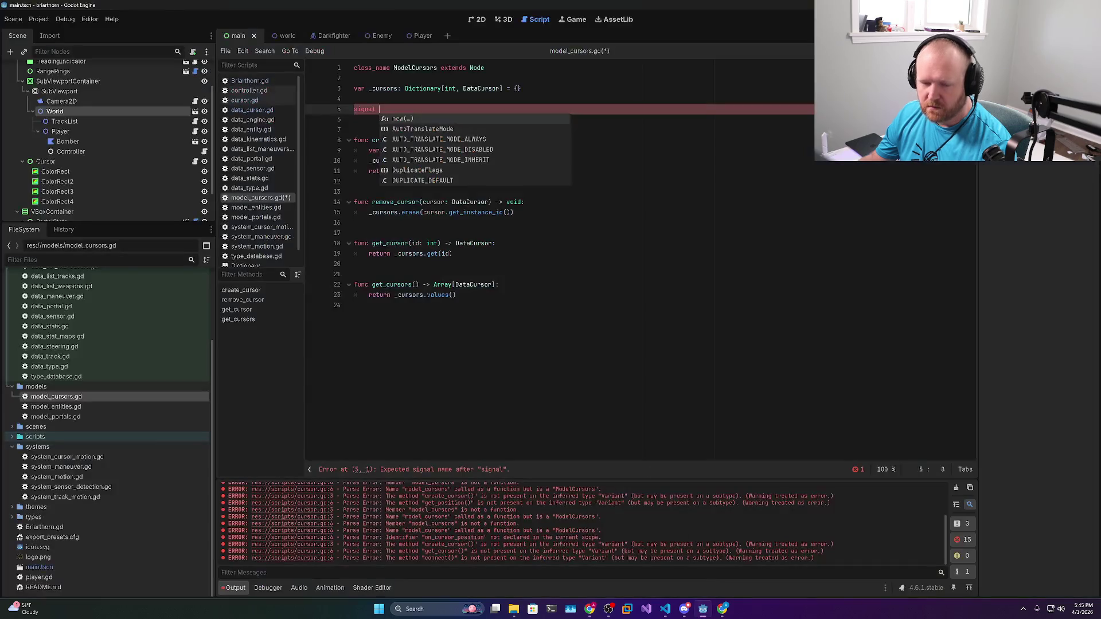
Complete the position_changed(position: Vector2) signal on line 5 and save model_cursors.gd
type("position_changed(")
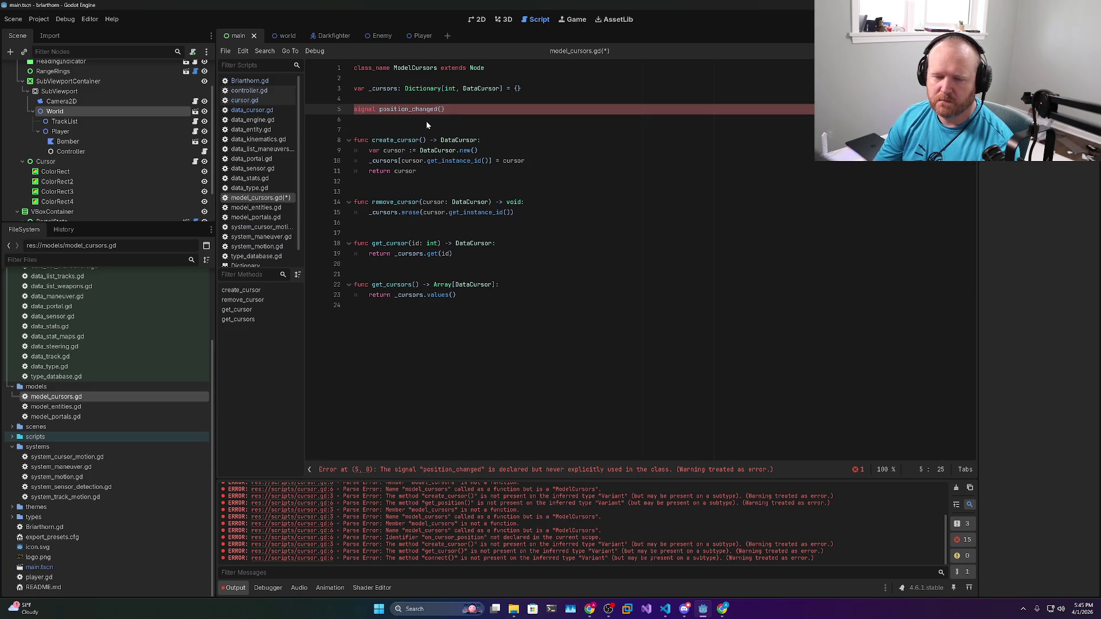
type("sition: Vect")
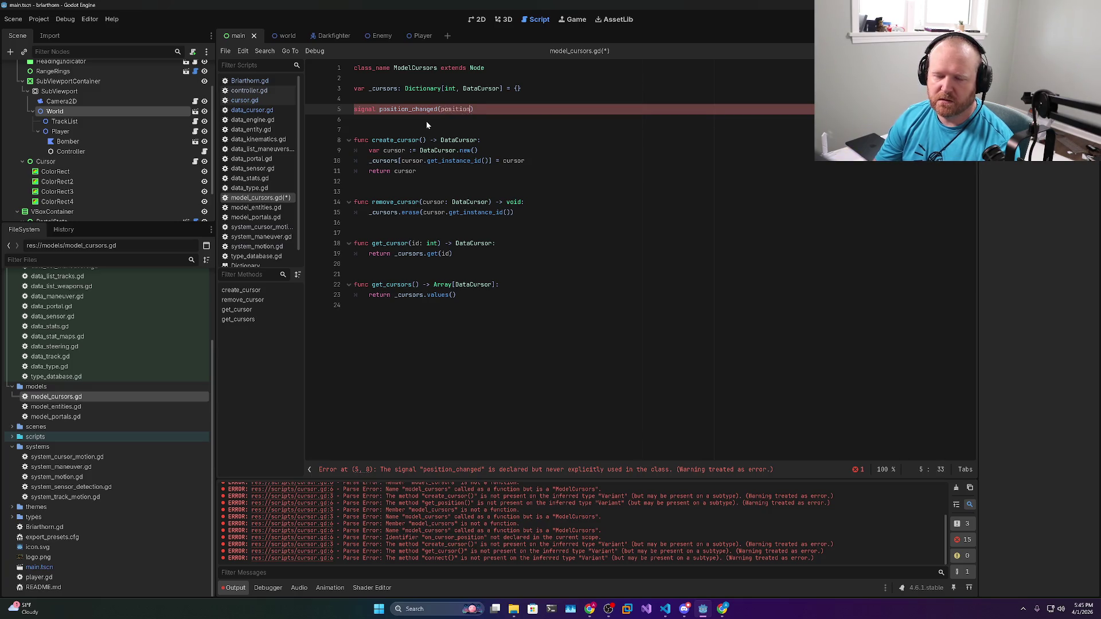
type("or2)")
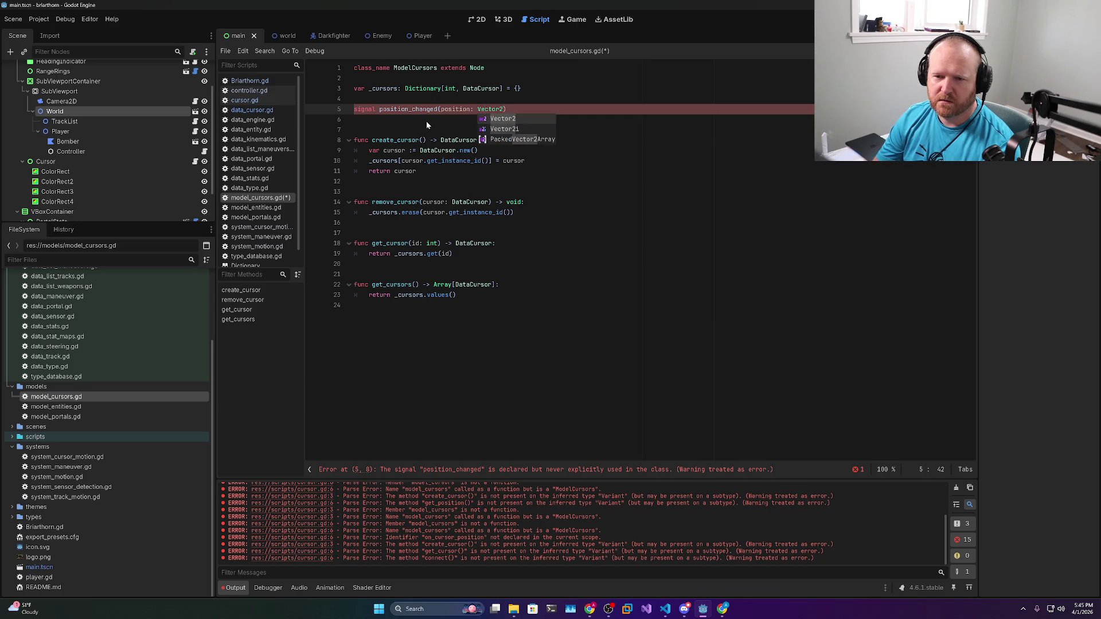
key("Down")
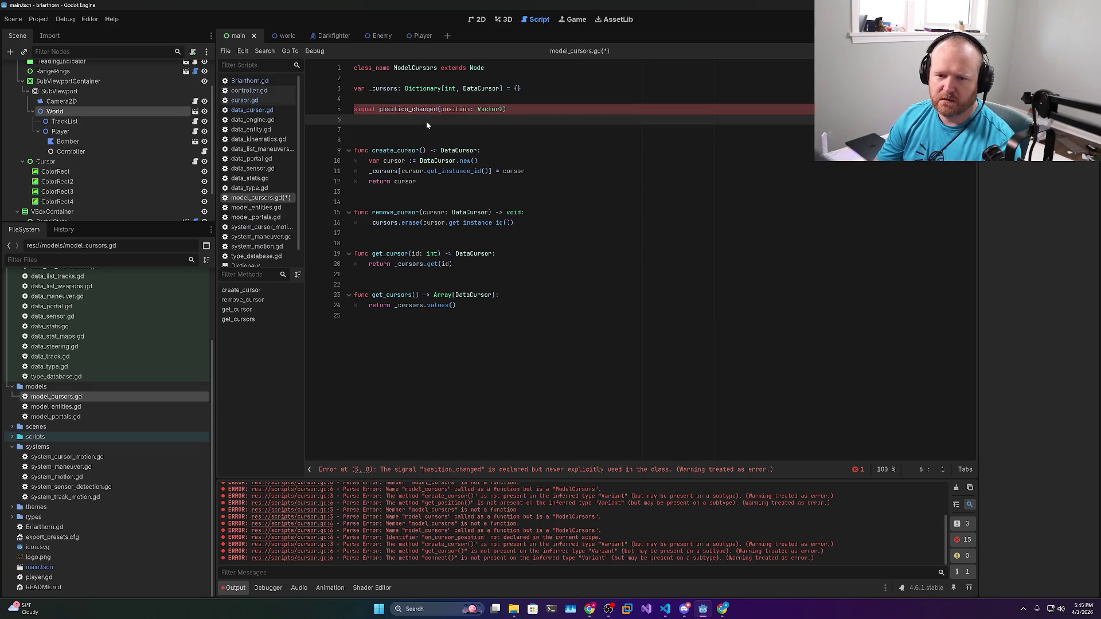
key("Delete")
key("ctrl+s")
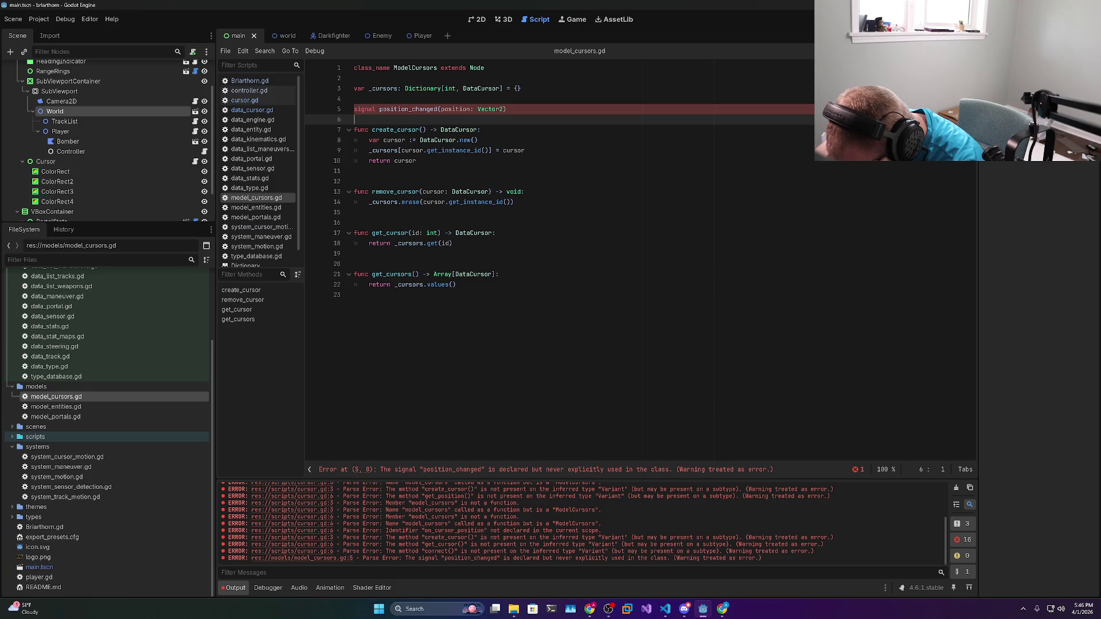
Delete the unused position_changed signal line and save the script
left_click(507, 109)
key("ctrl+shift+k")
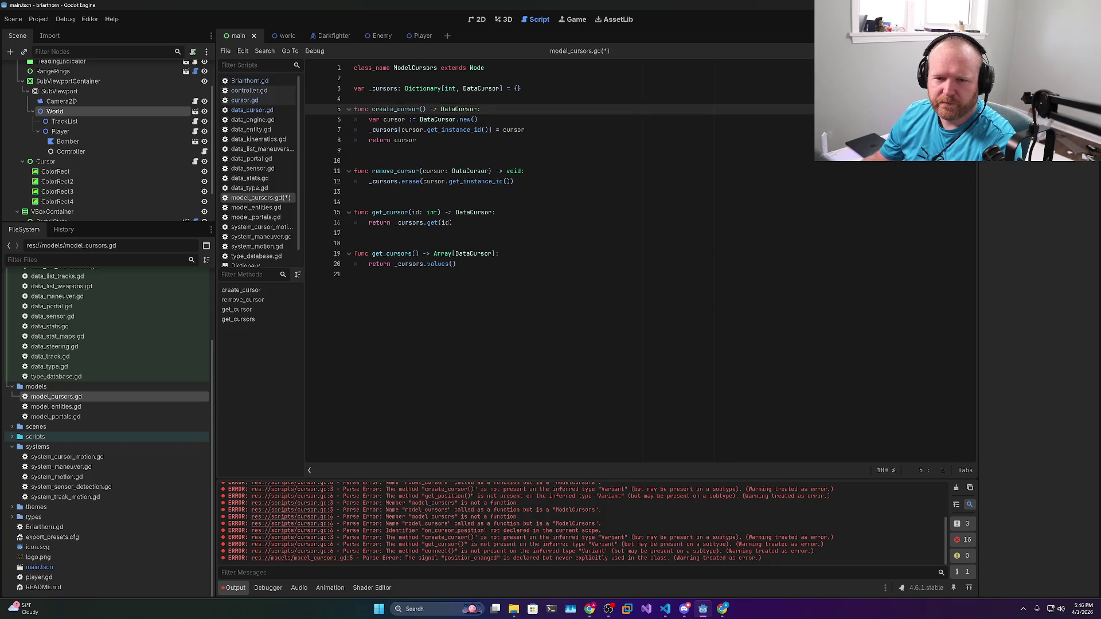
key("ctrl+s")
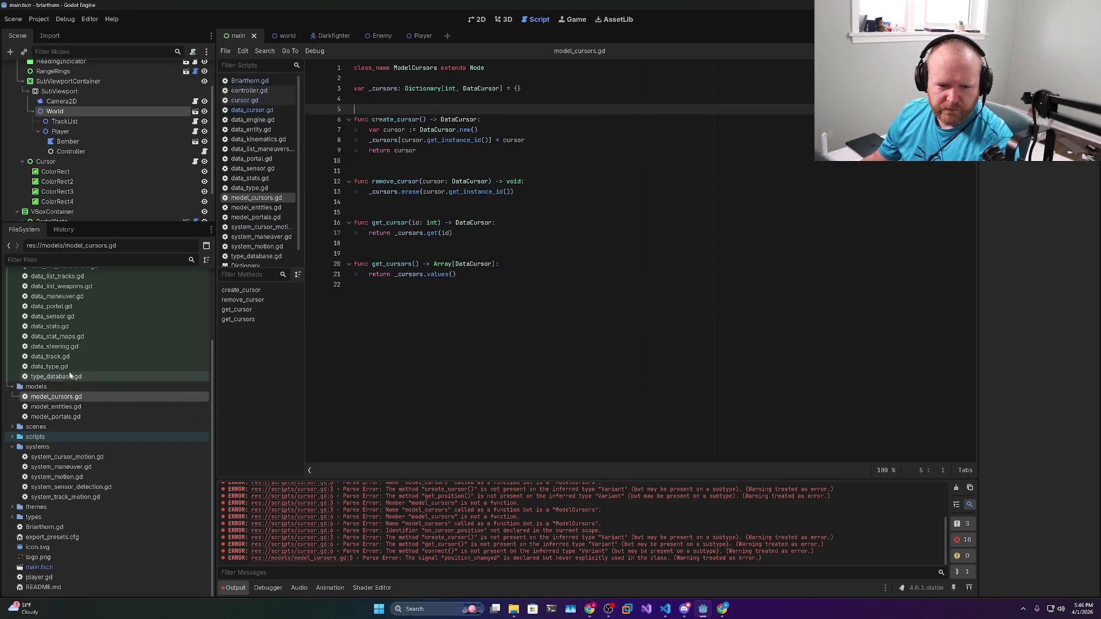
Open data_cursor.gd and declare signal position_changed(position: Vector2) below class_name
scroll(65, 322, "up", 5)
double_click(66, 319)
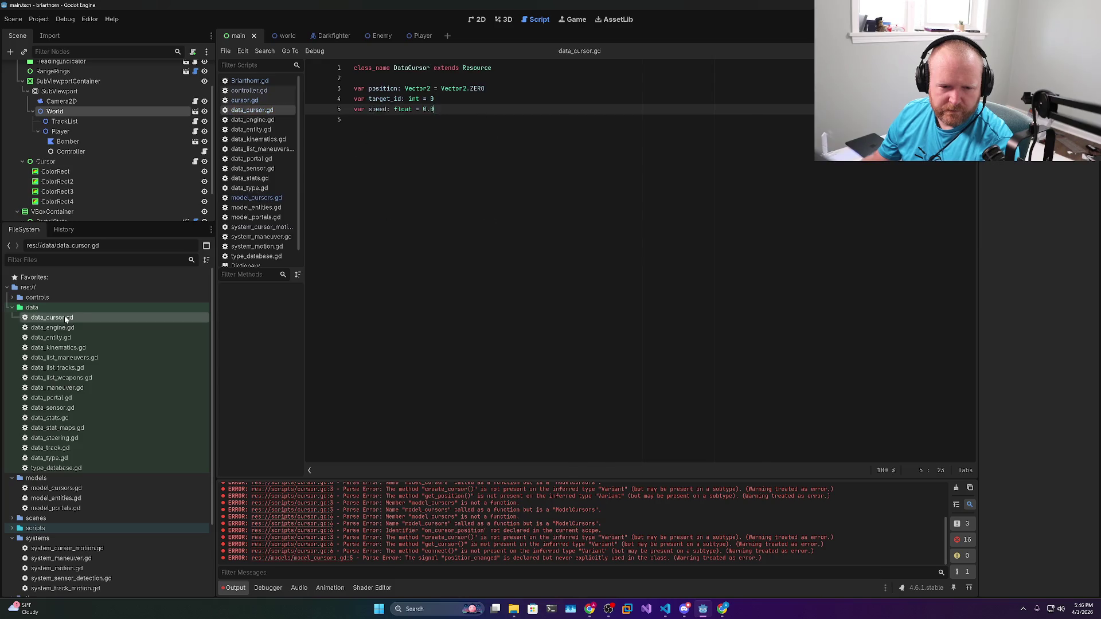
left_click(493, 68)
key("Return")
key("Return")
type("signa")
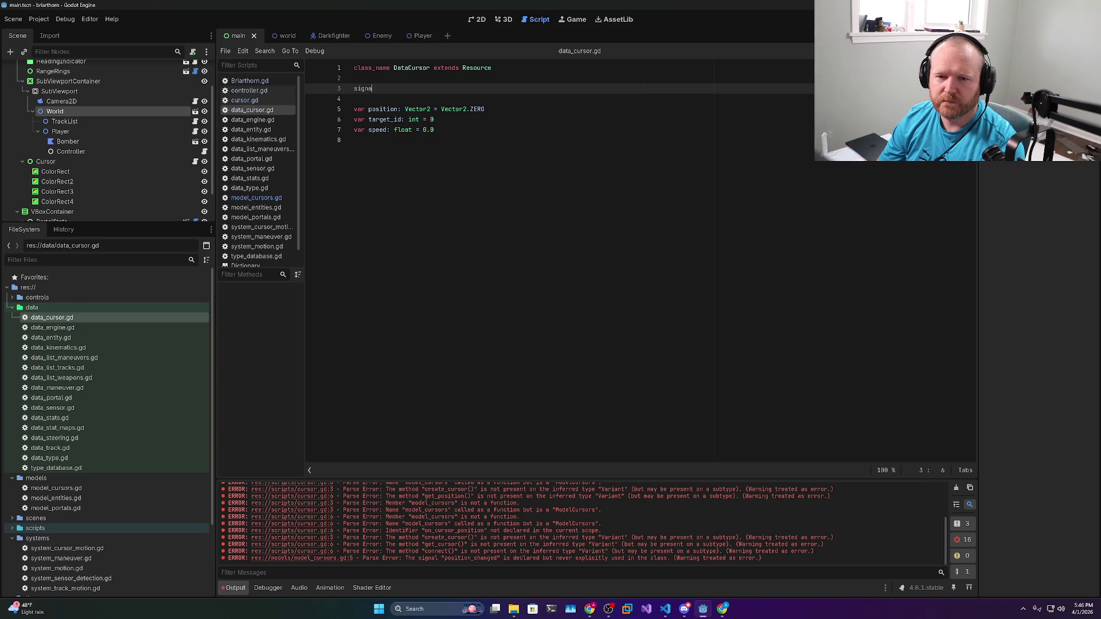
type("l positio")
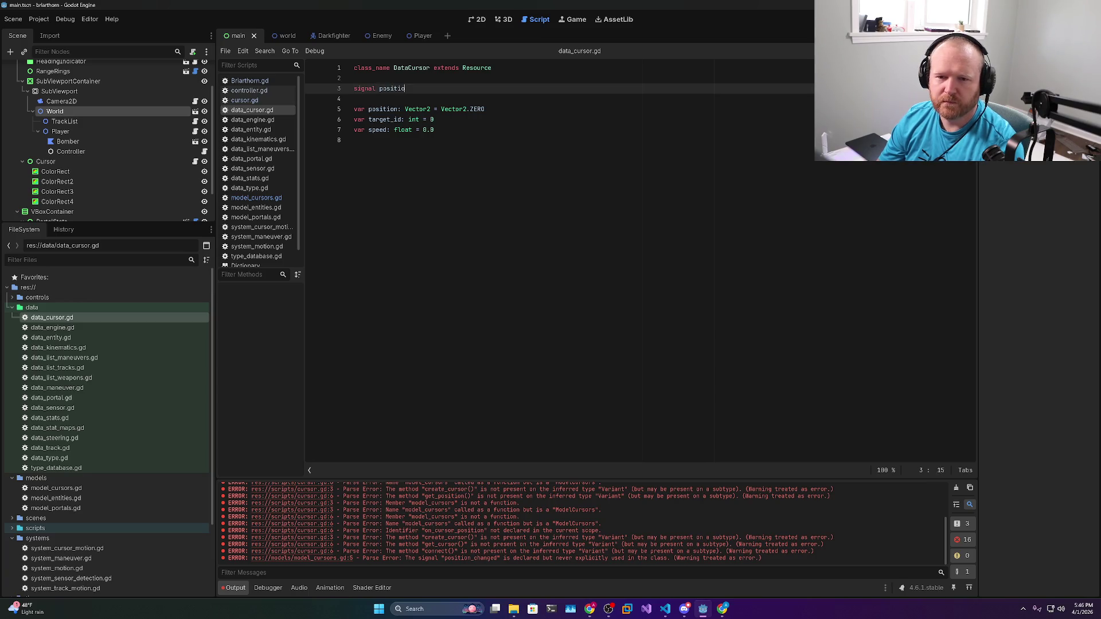
type("n_changed")
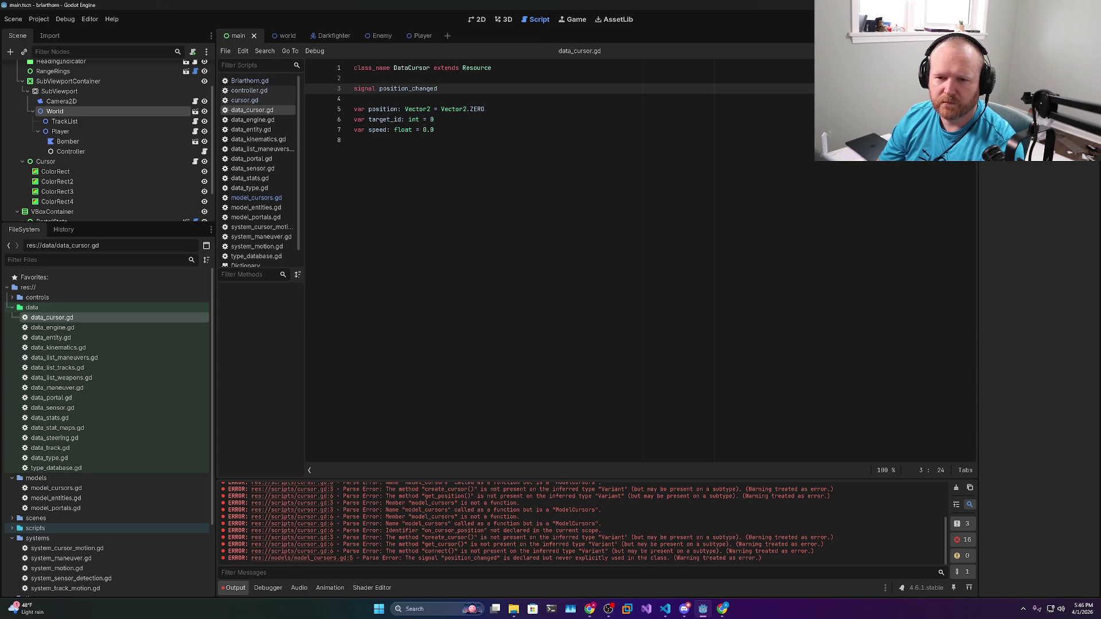
type("(")
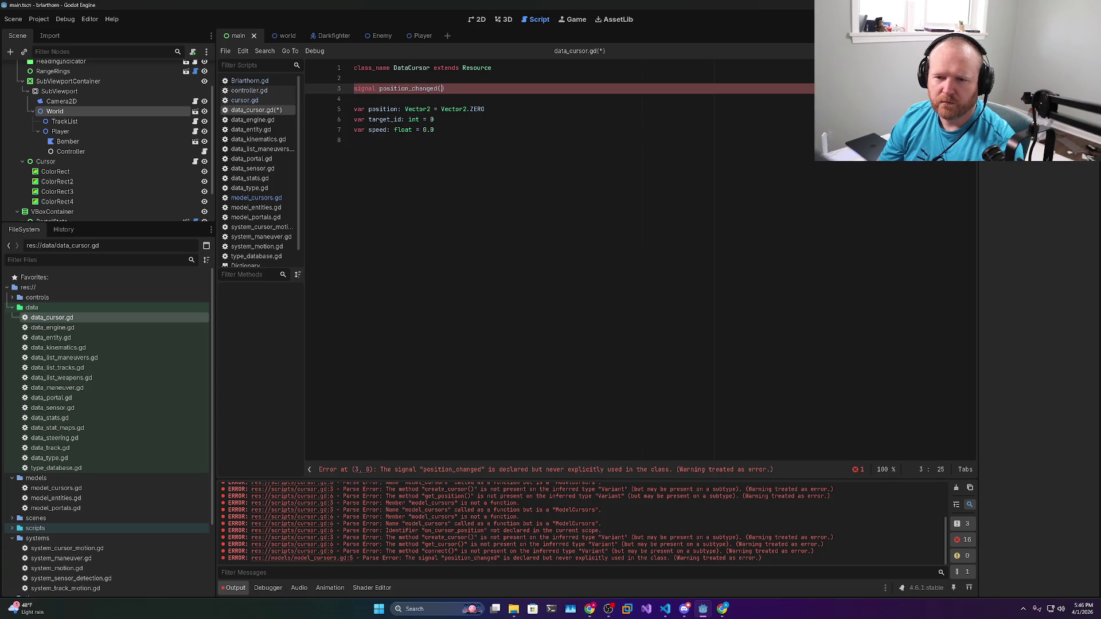
type("position: v")
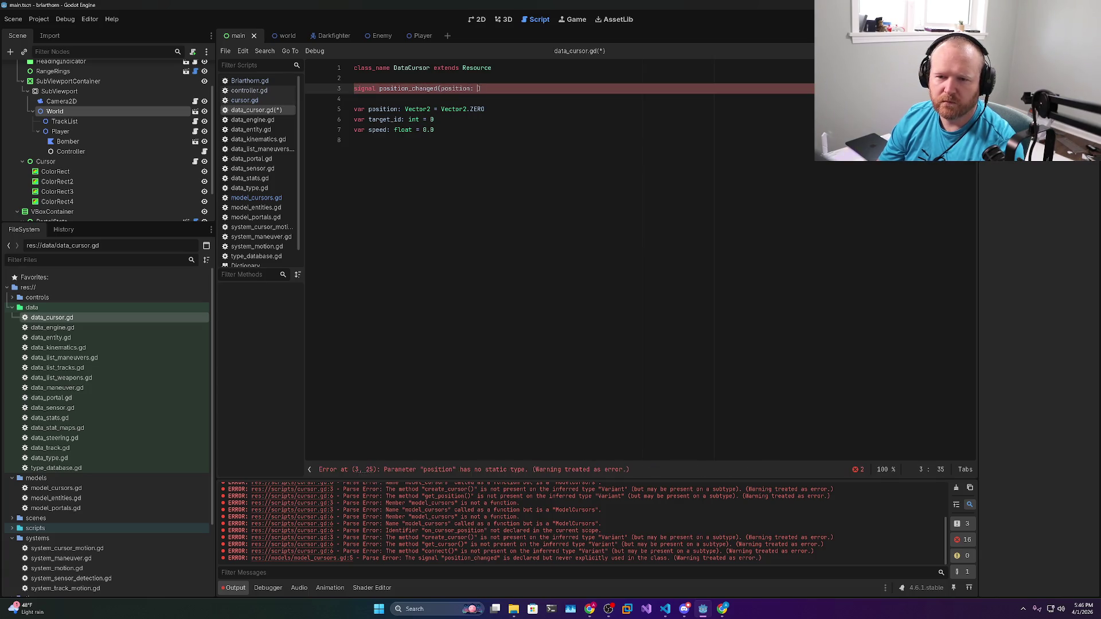
key("BackSpace")
type("Vector2)")
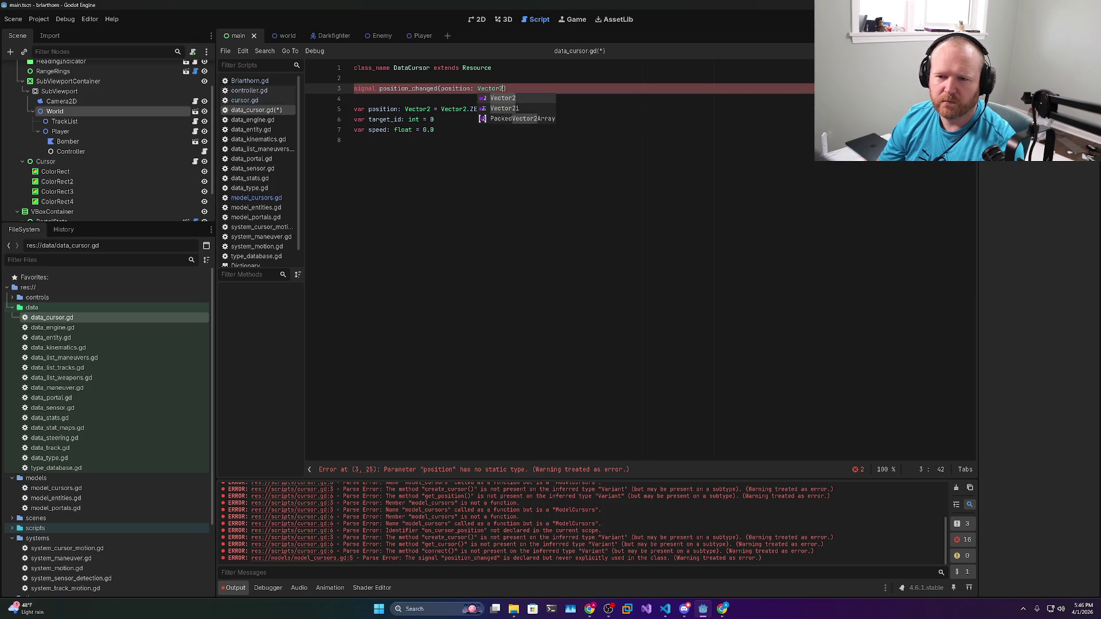
Start an indented set(x): setter under the position variable
left_click(485, 109)
key("Return")
key("Return")
key("Up")
key("Tab")
type("set(")
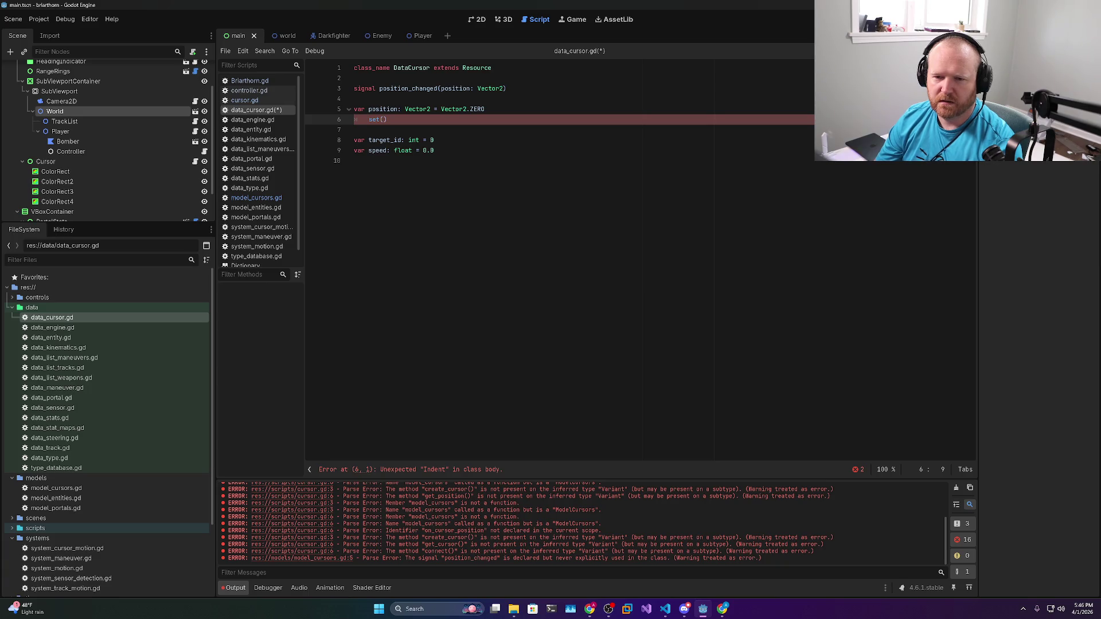
type("x):")
key("Return")
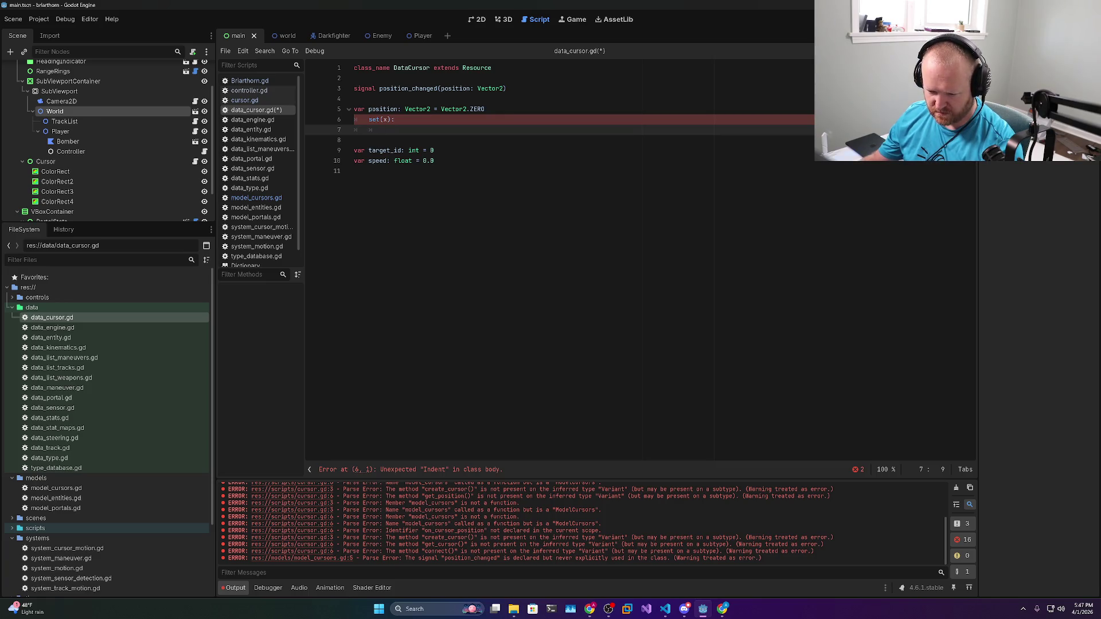
Search all project files for 'set' and open the first match in arc.gd
left_click(665, 609)
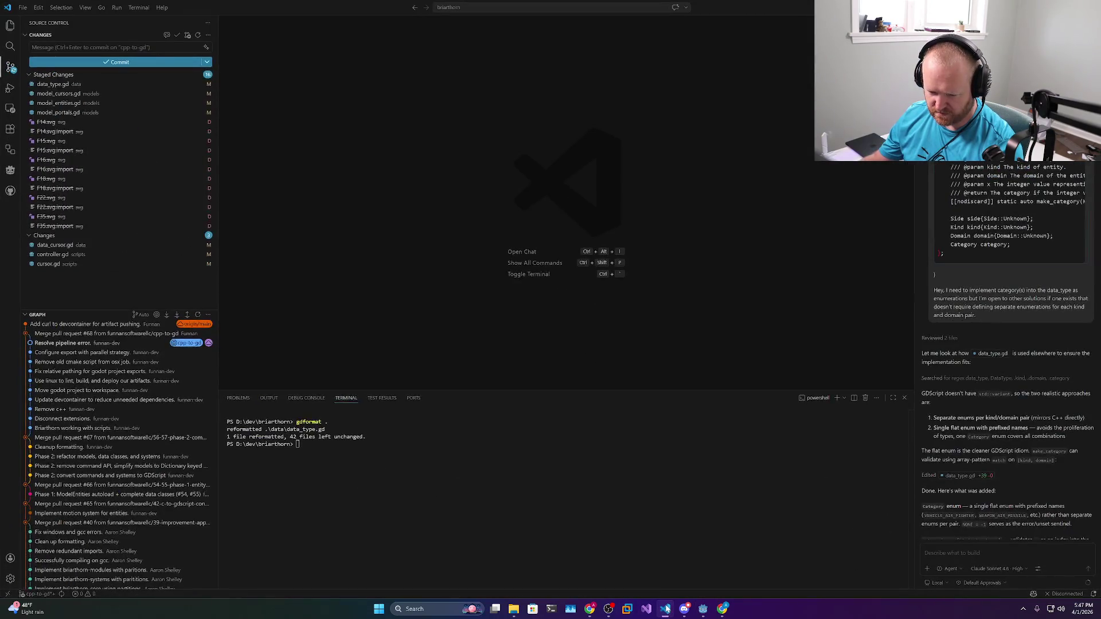
left_click(672, 614)
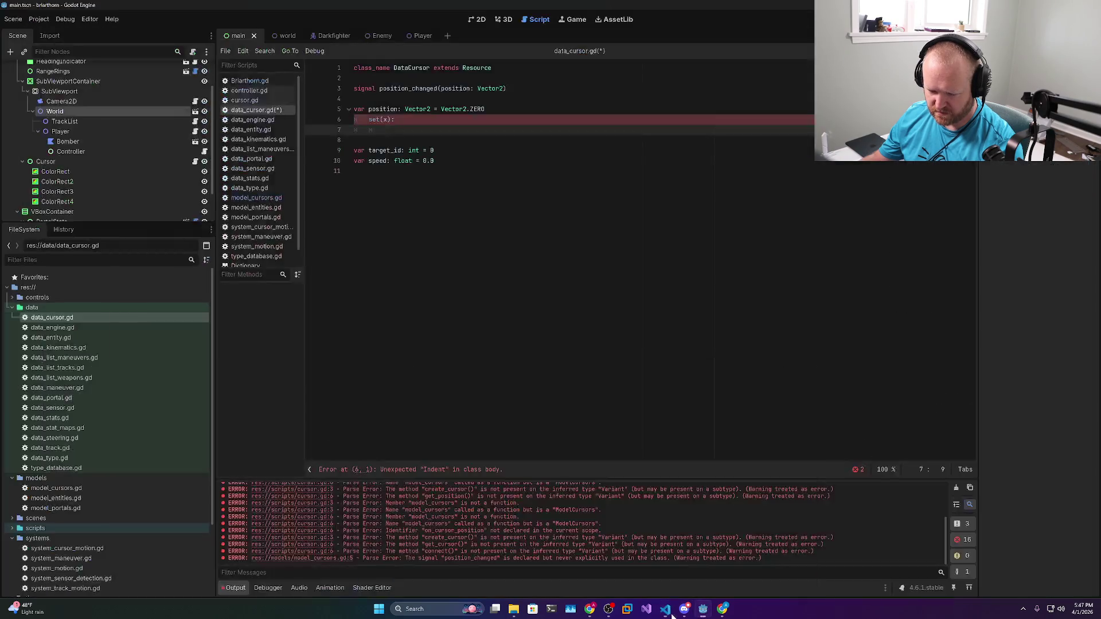
left_click(354, 171)
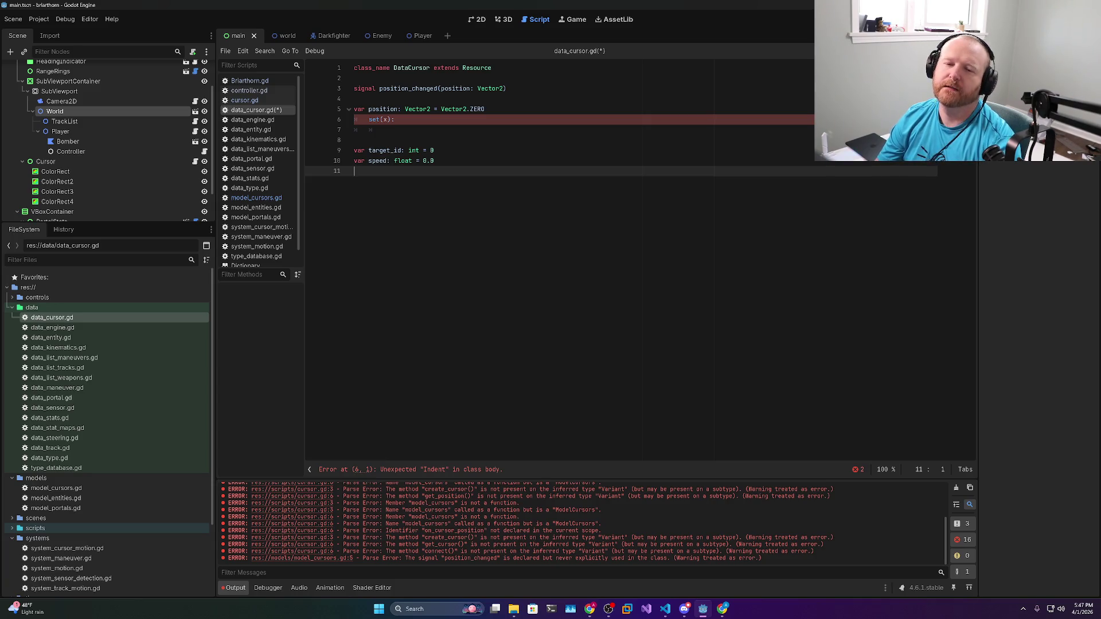
key("ctrl+f")
key("ctrl+shift+f")
type("set")
key("Return")
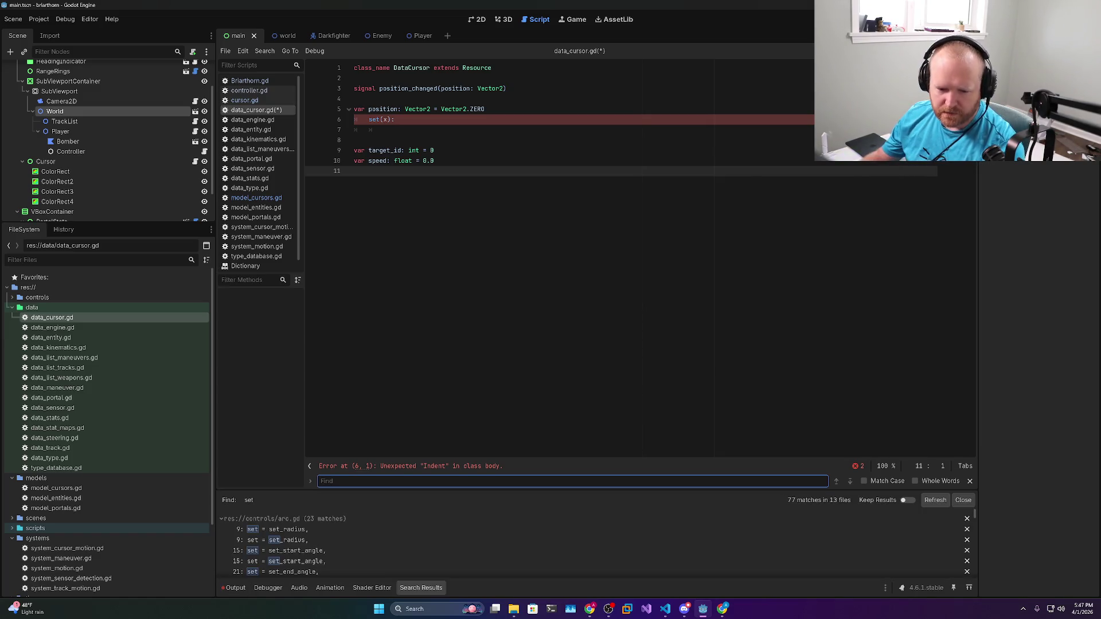
left_click(287, 532)
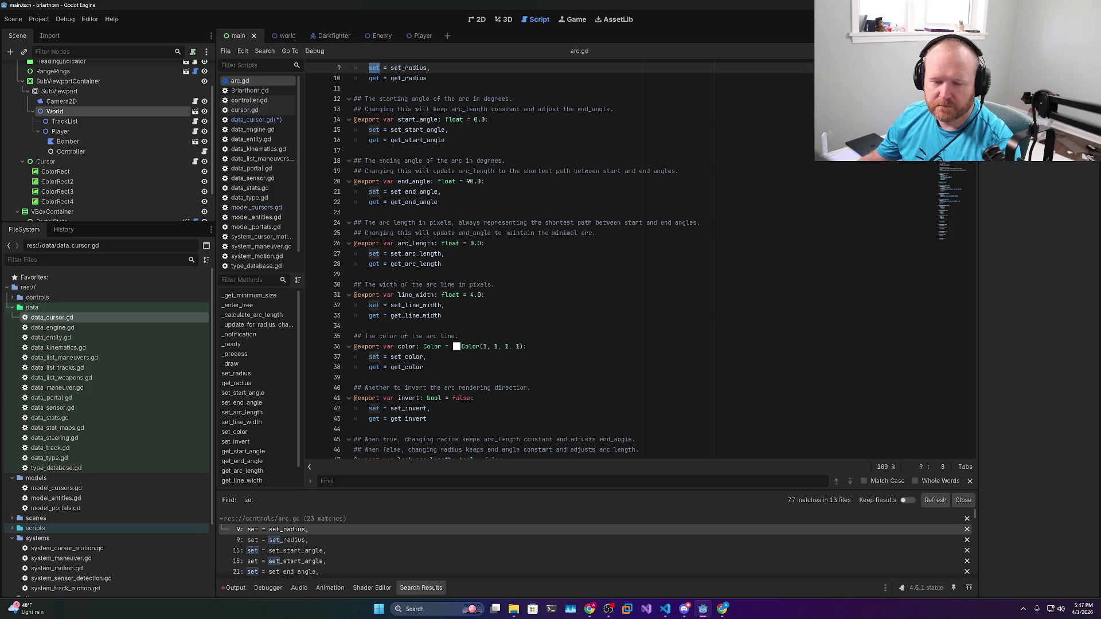
Browse arc.gd's set matches, including get = get_line_width and set_radius
scroll(527, 259, "down", 12)
scroll(527, 259, "down", 2)
scroll(527, 260, "up", 8)
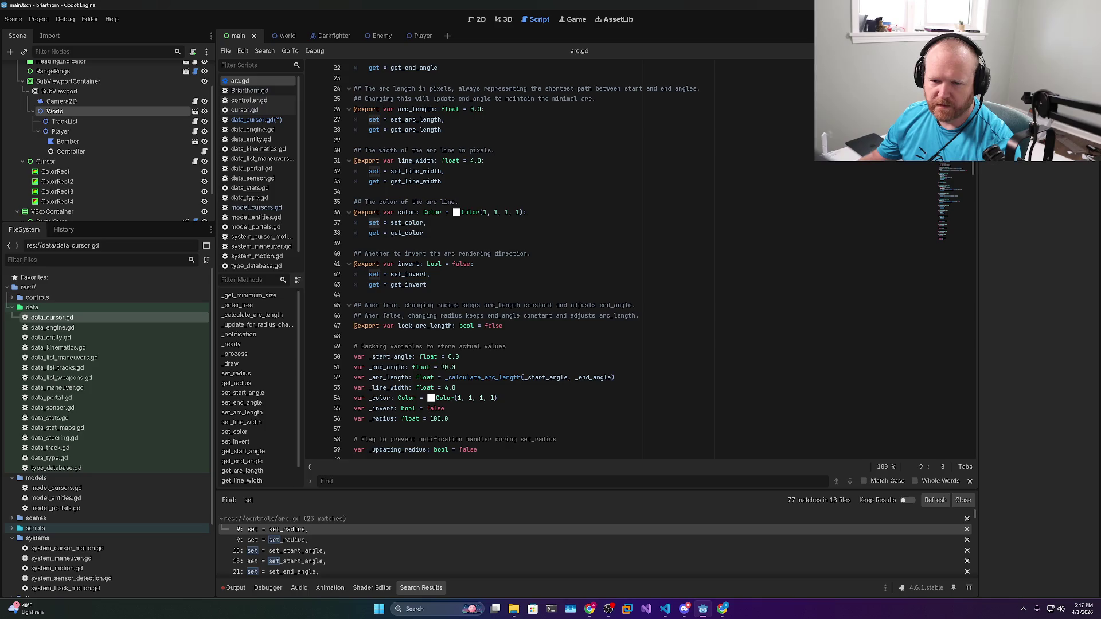
left_click_drag(442, 181, 353, 182)
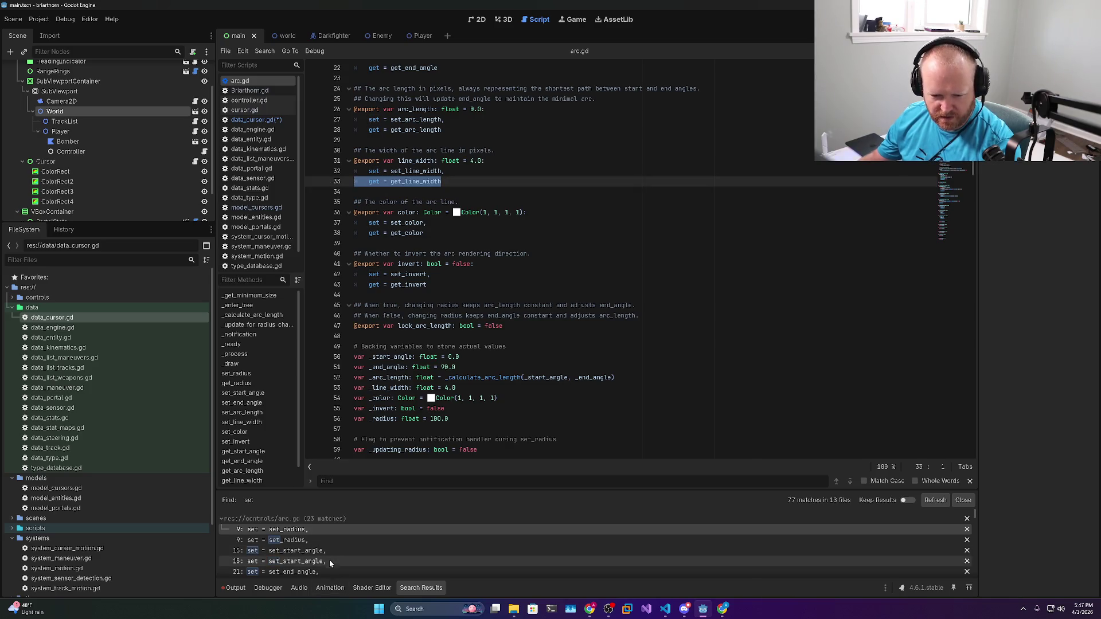
scroll(332, 553, "down", 5)
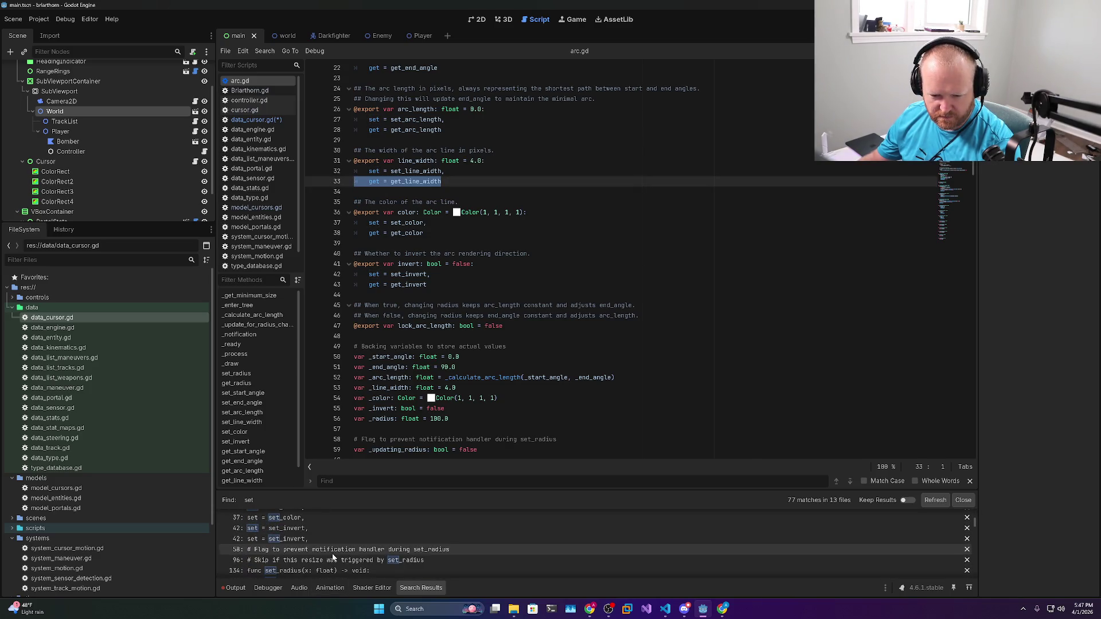
scroll(332, 553, "down", 1)
left_click(312, 556)
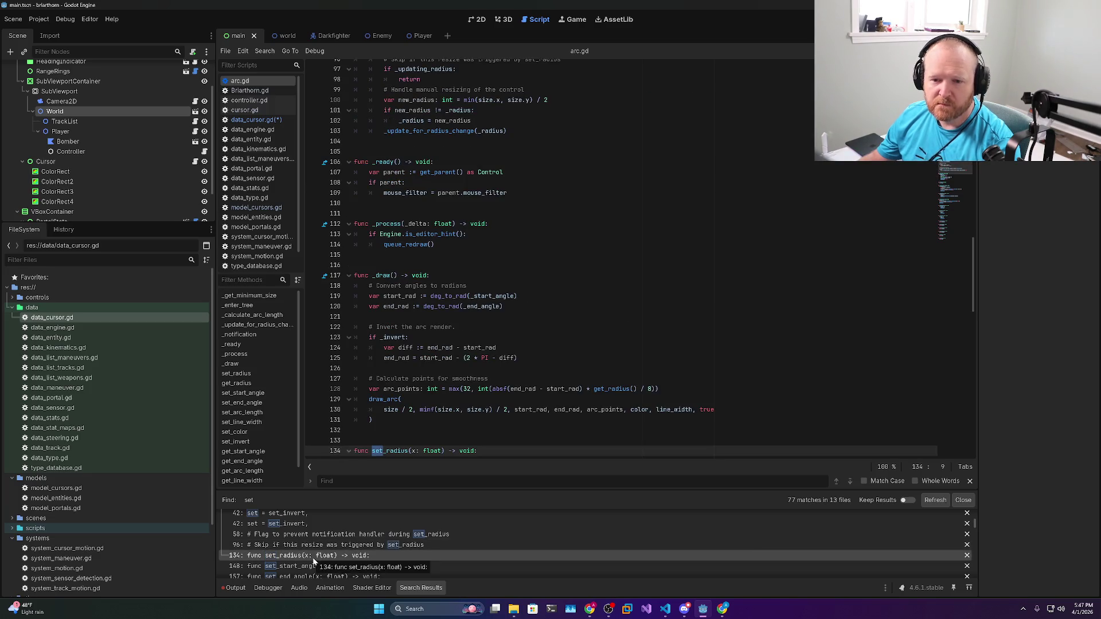
scroll(313, 557, "down", 3)
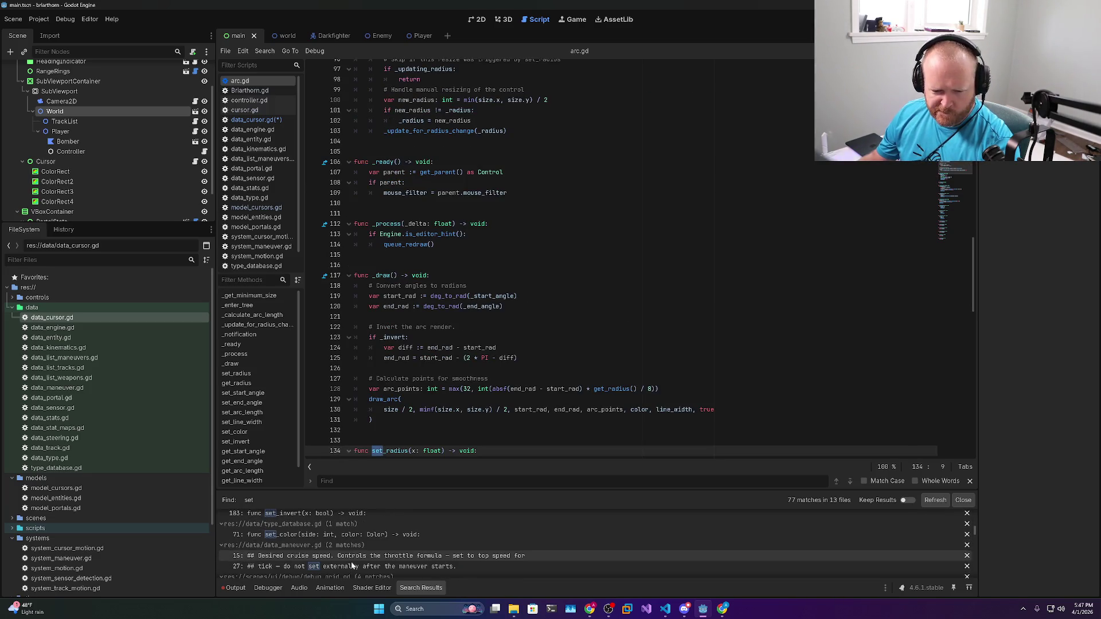
scroll(353, 566, "down", 3)
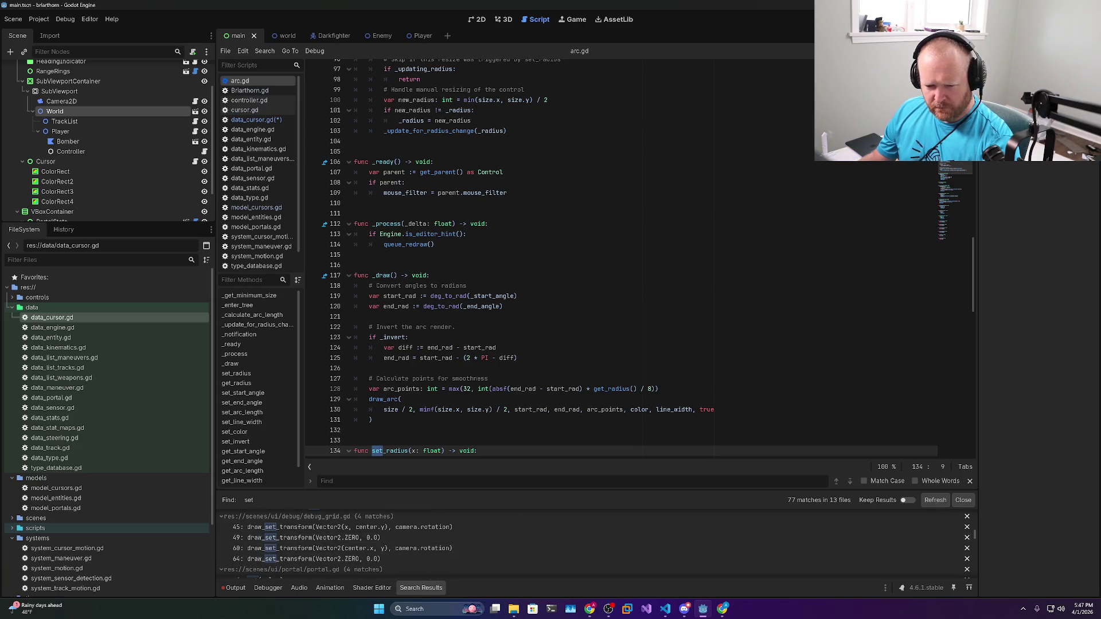
Rerun the 'set' search with Whole Words, then return to data_cursor.gd's setter line
key("ctrl+shift+f")
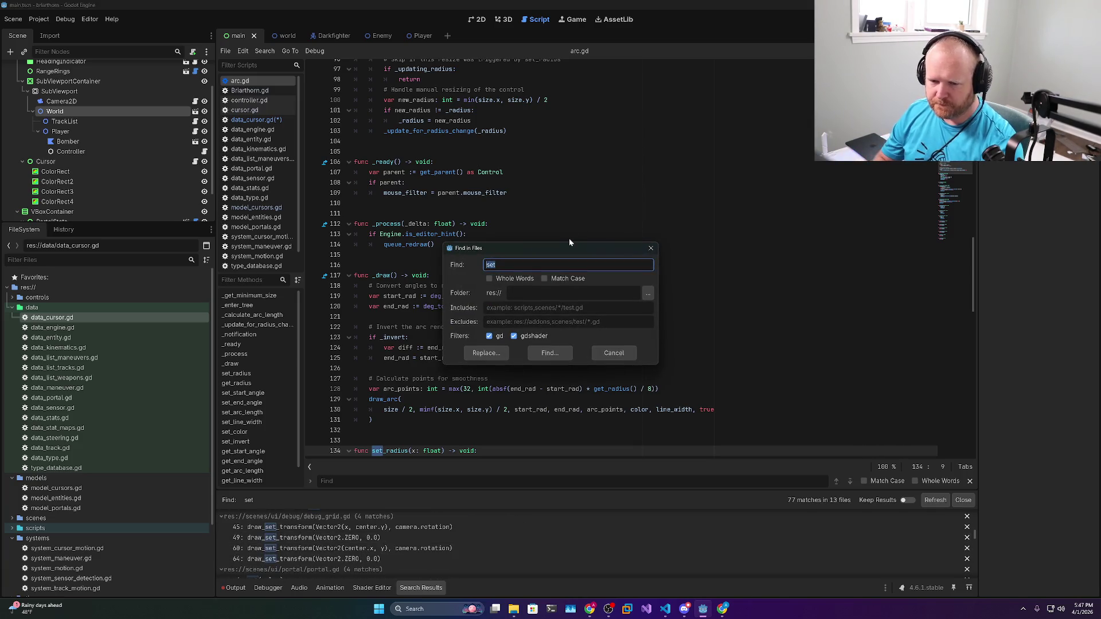
key("Return")
scroll(343, 545, "down", 5)
scroll(345, 549, "down", 3)
scroll(347, 543, "up", 8)
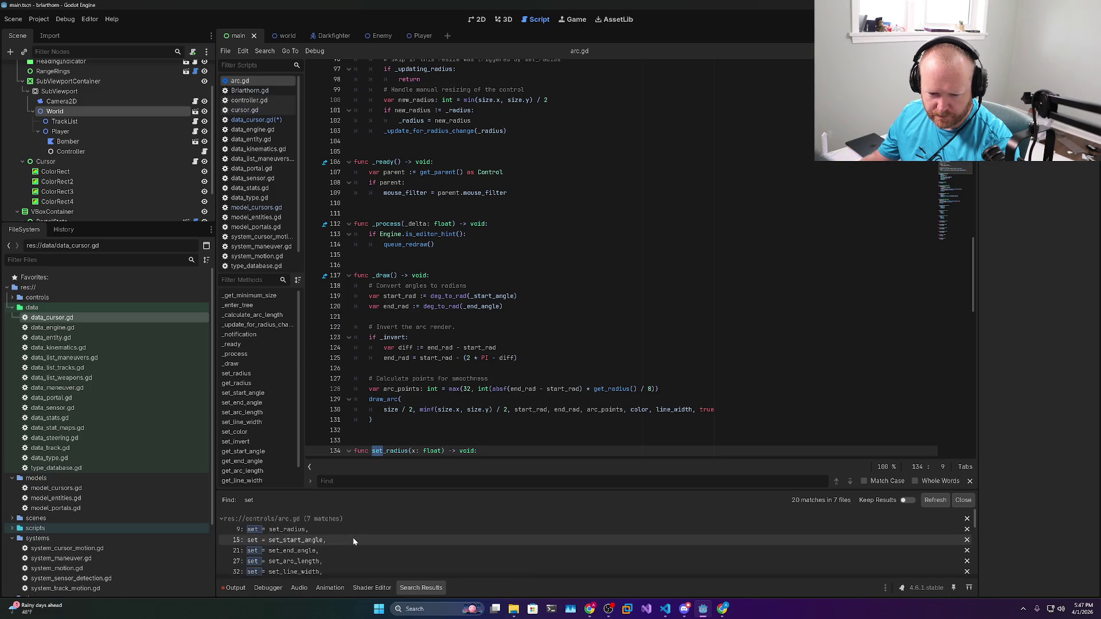
left_click(353, 538)
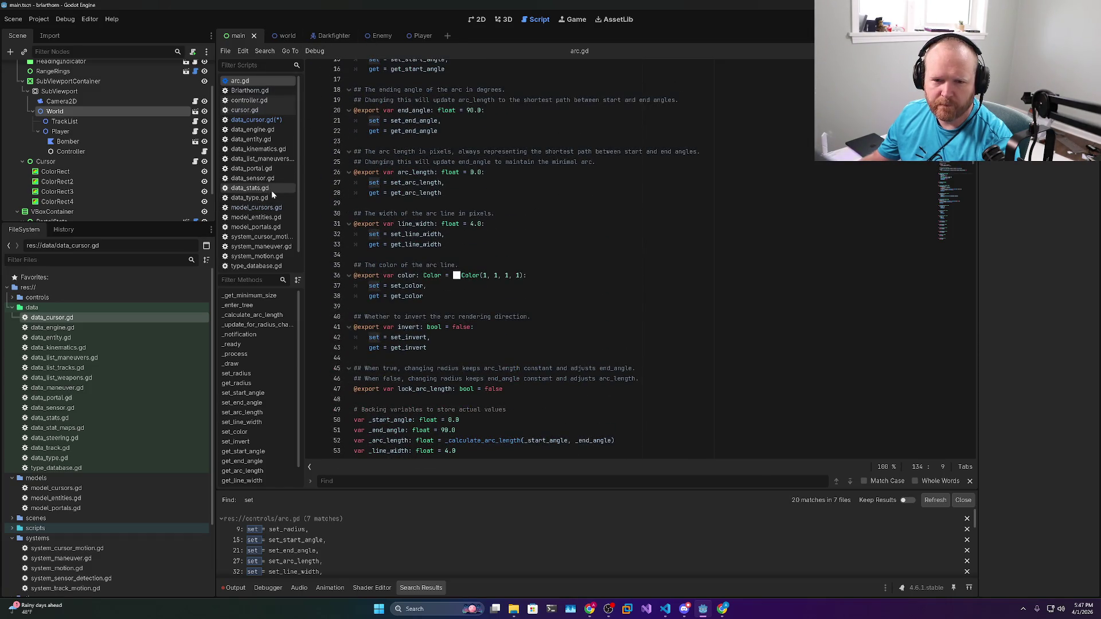
left_click(257, 119)
left_click(394, 120)
Trim the setter line back to 'set' and switch to the signals docs in Chrome
key("BackSpace")
key("BackSpace")
key("BackSpace")
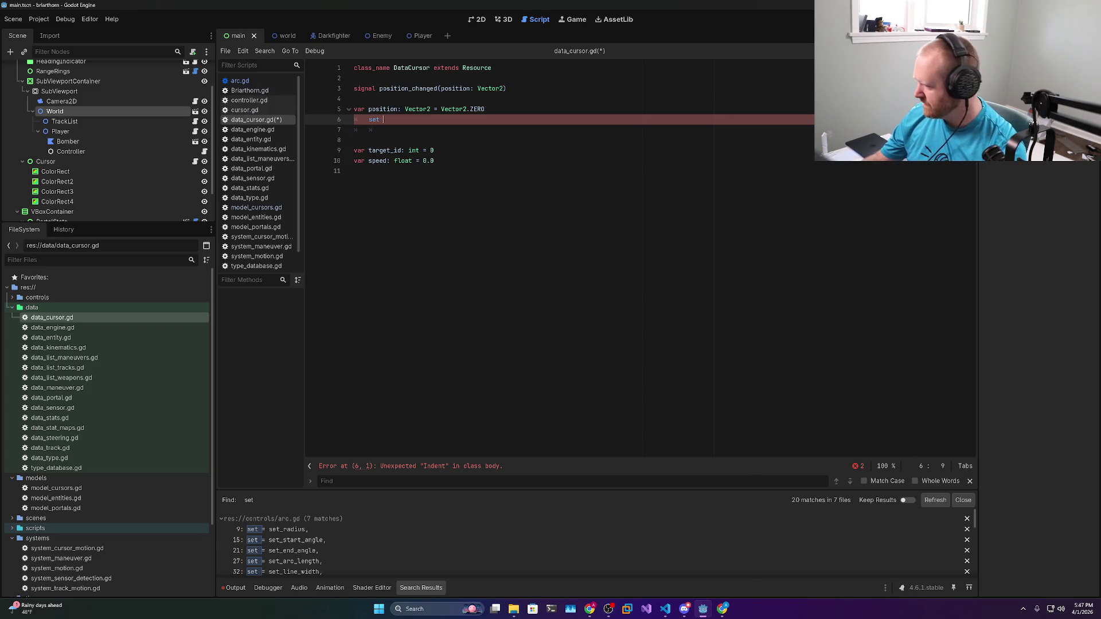
key("alt+Tab")
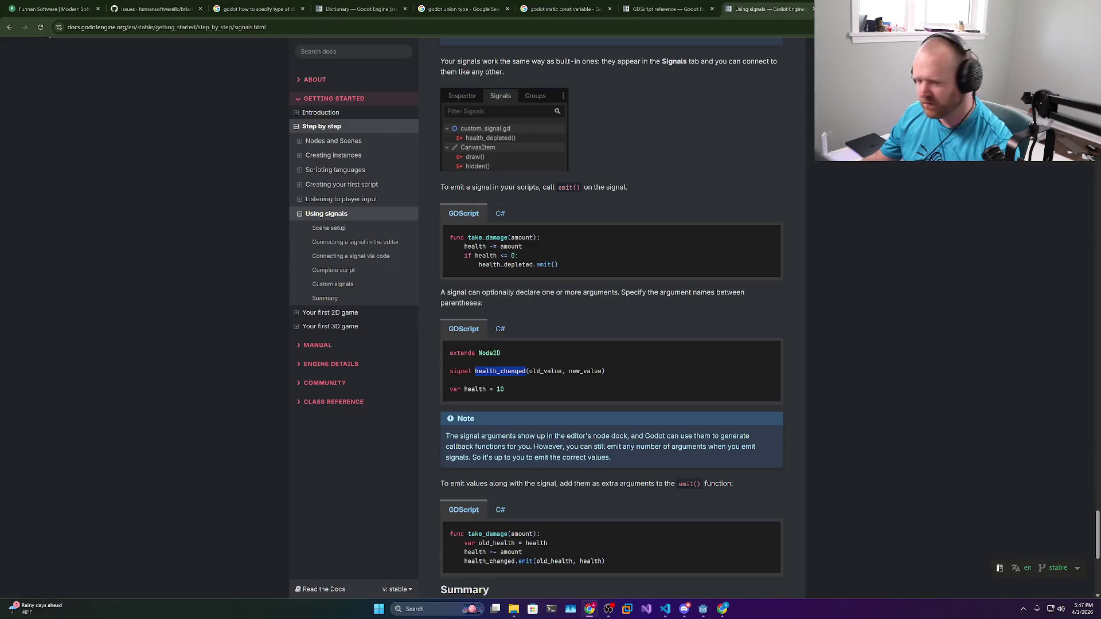
scroll(547, 250, "down", 3)
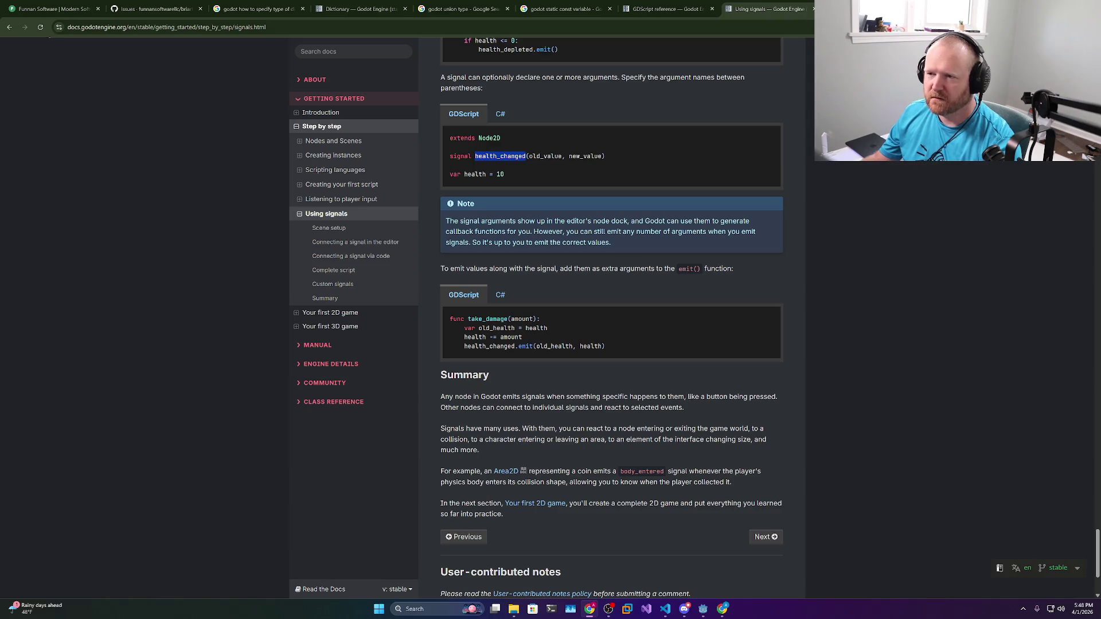
Search 'godot property set get' and inspect the AI Overview's inline setter example
key("ctrl+t")
type("godot pr")
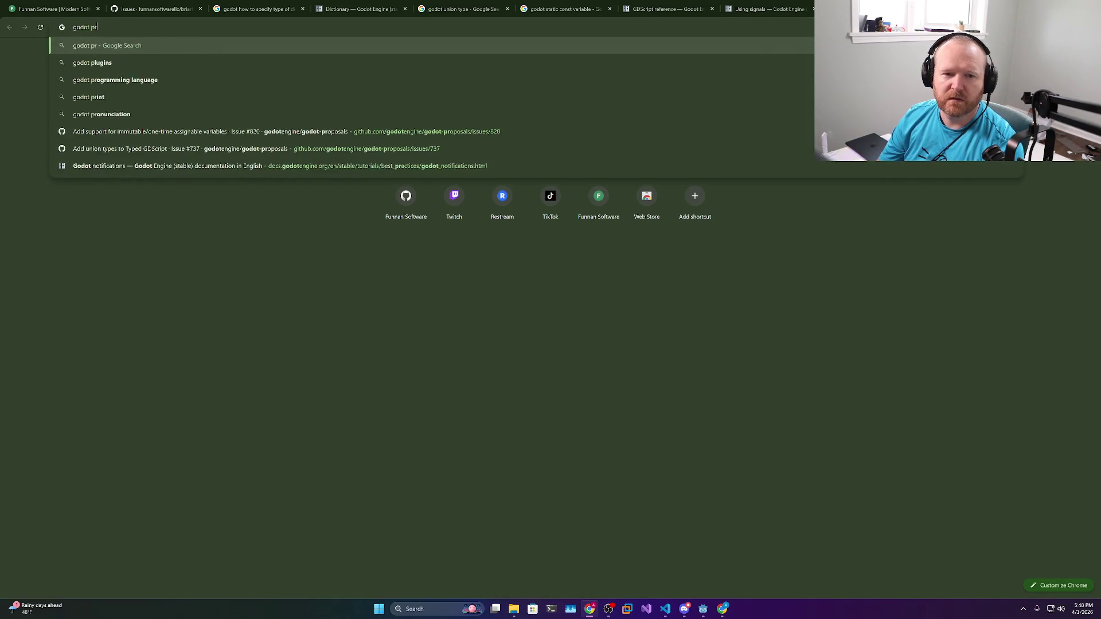
type("operty set get")
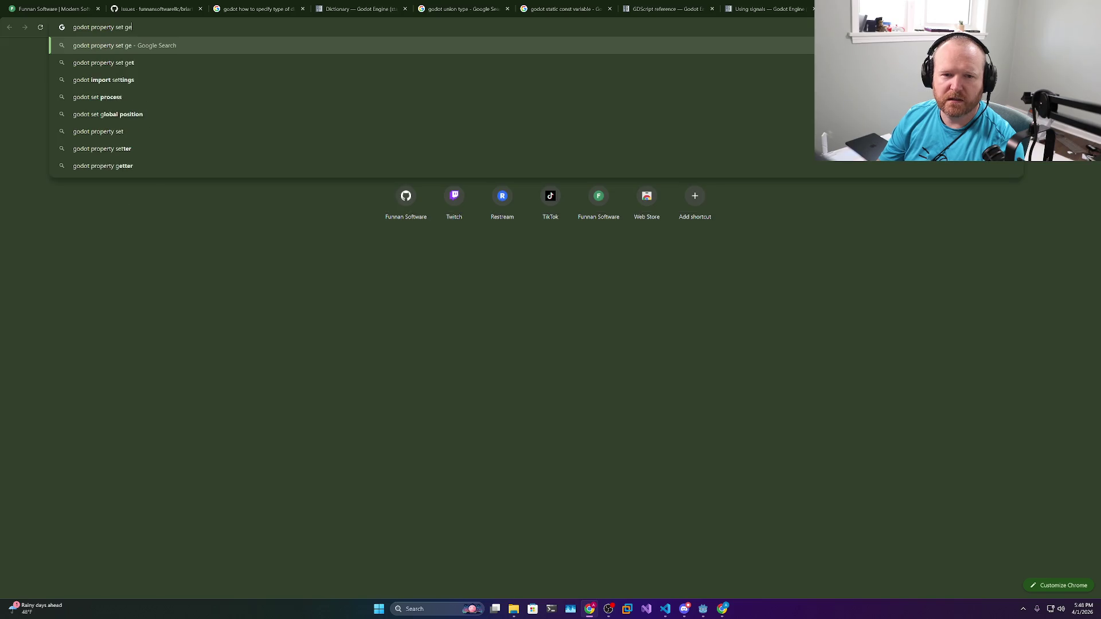
key("Return")
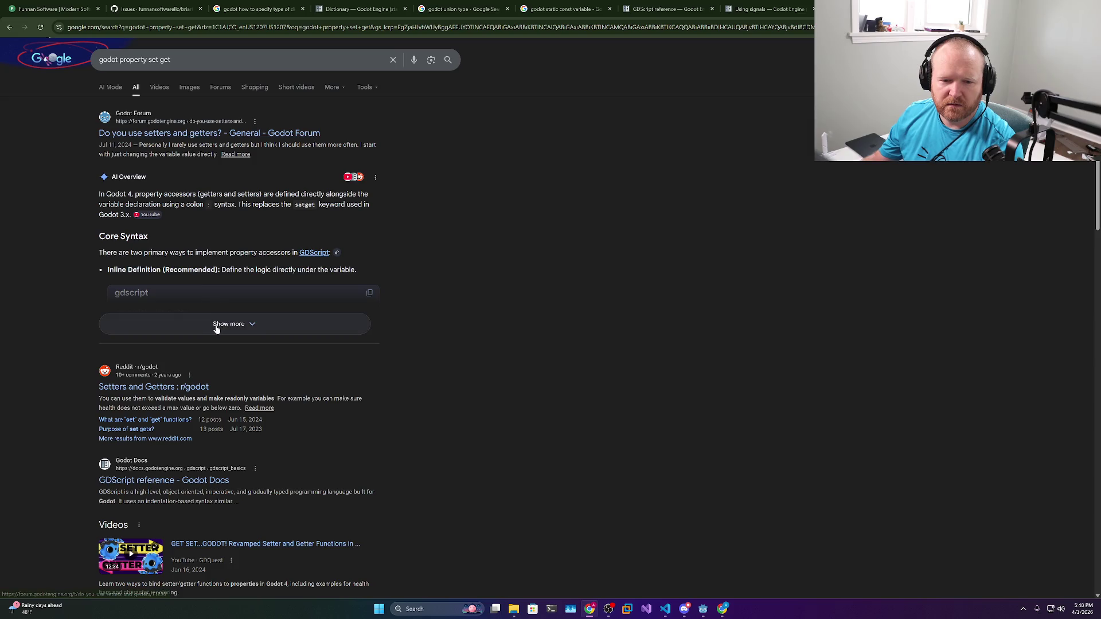
left_click(221, 324)
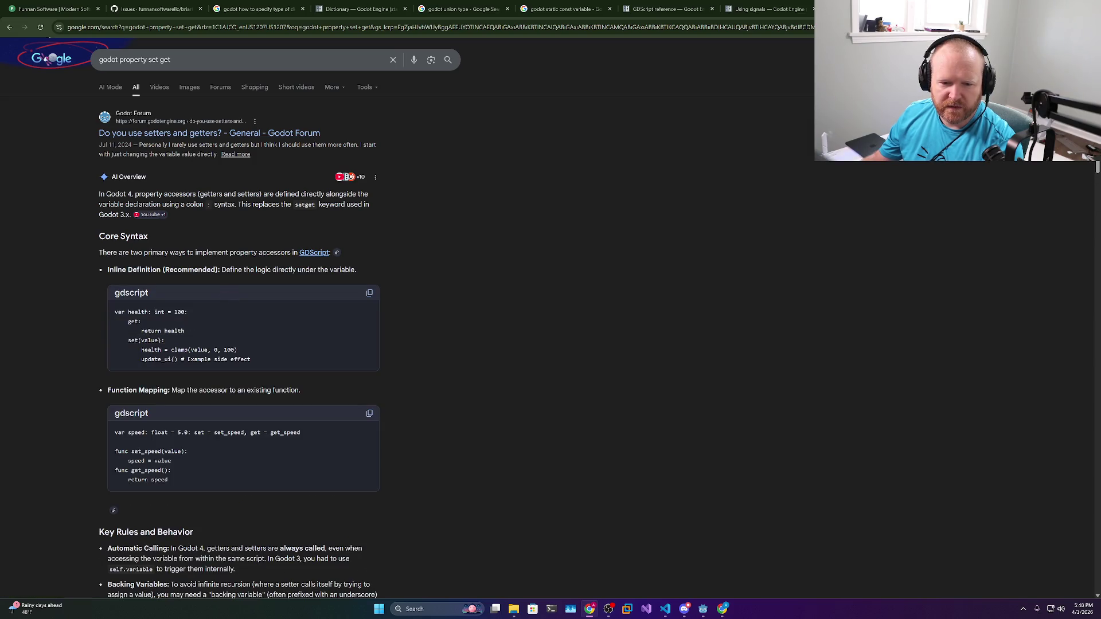
double_click(149, 341)
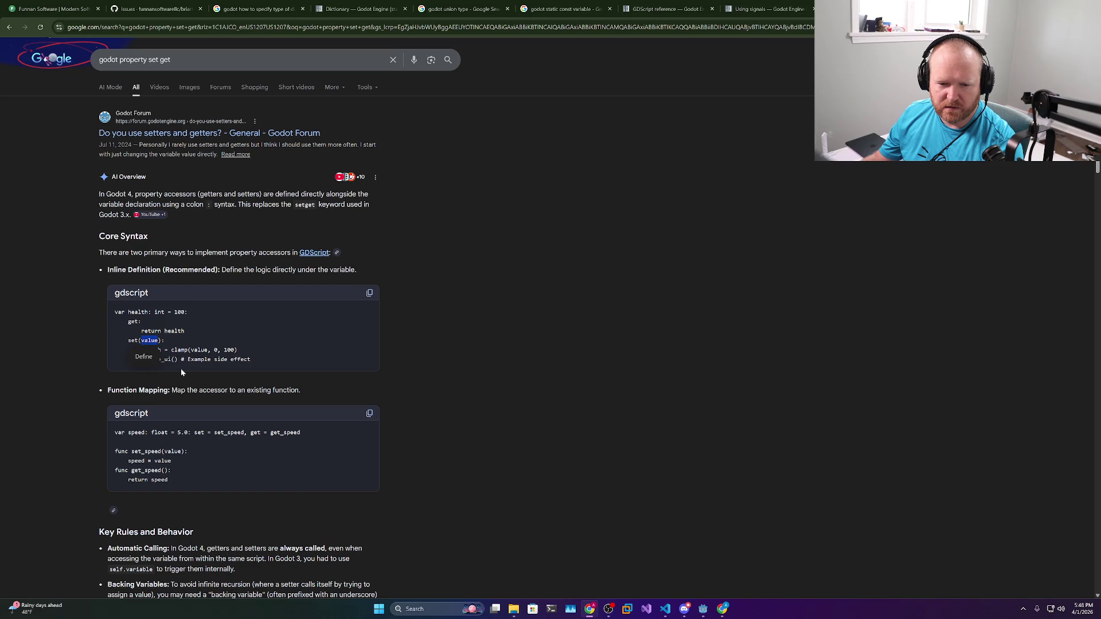
key("alt+Tab")
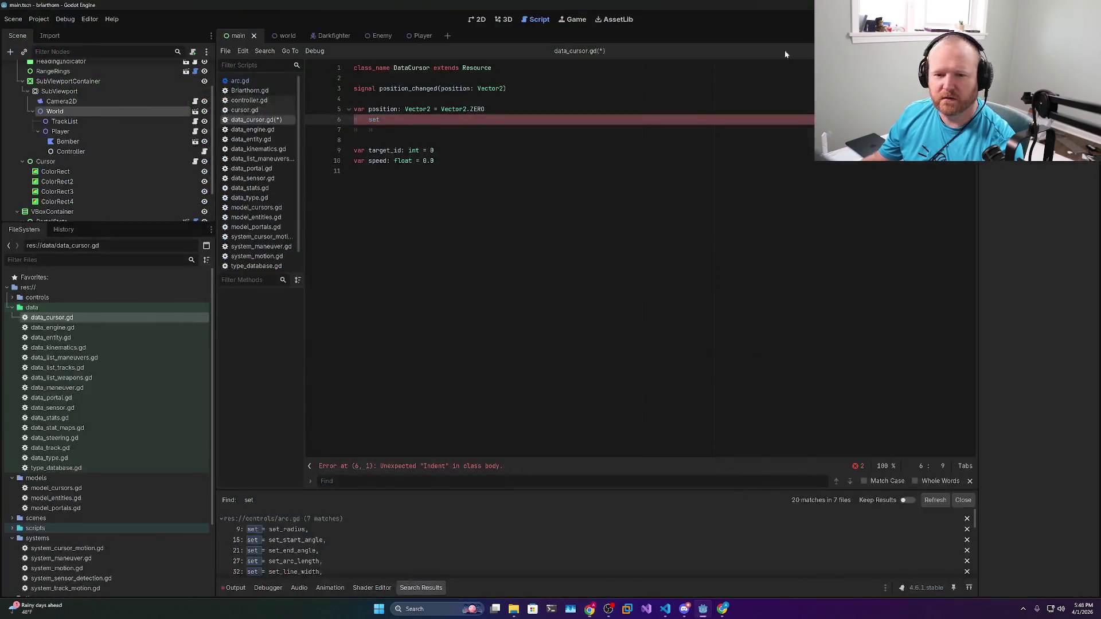
Write set(x): with position_changed.emit(x) in its body, save, and check the indent error
type("(x):")
key("Return")
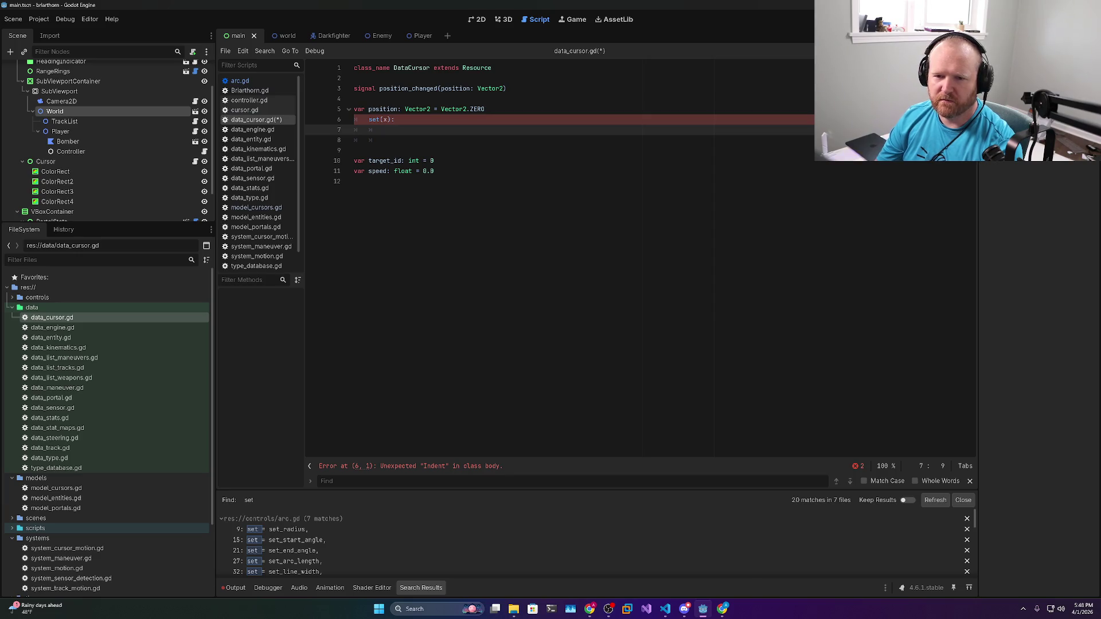
type("position_changed.emit(x)")
key("ctrl+s")
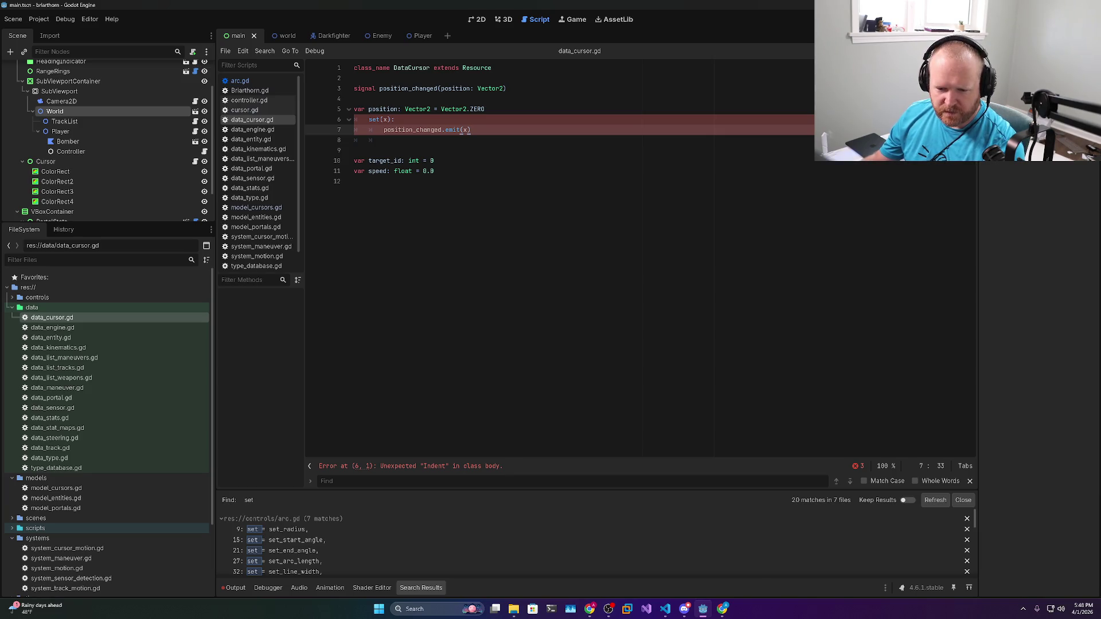
left_click(425, 467)
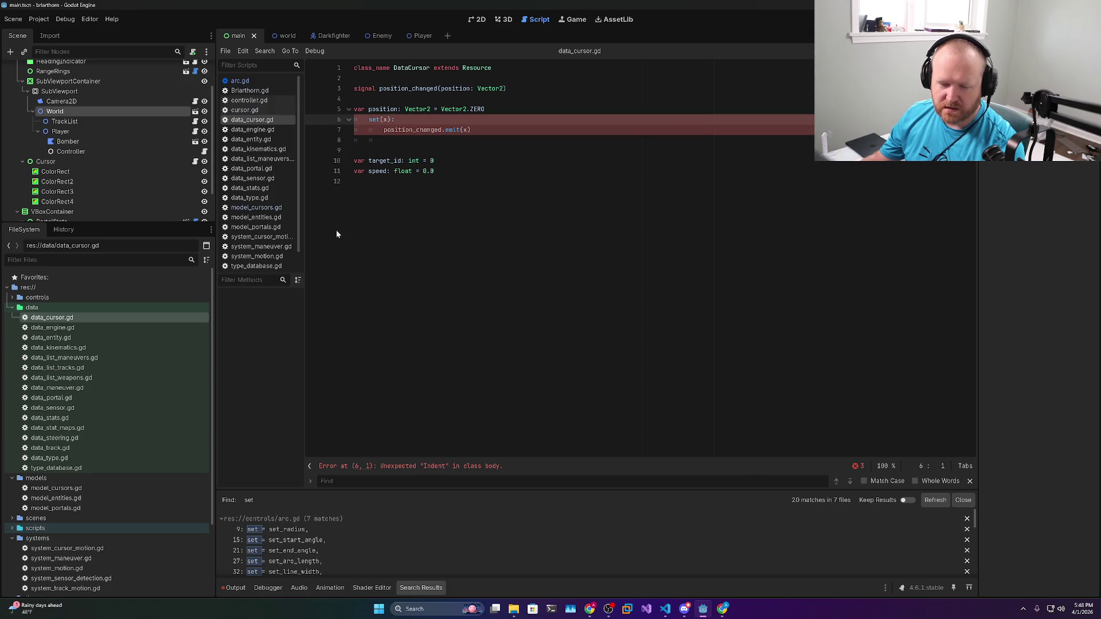
left_click(385, 130)
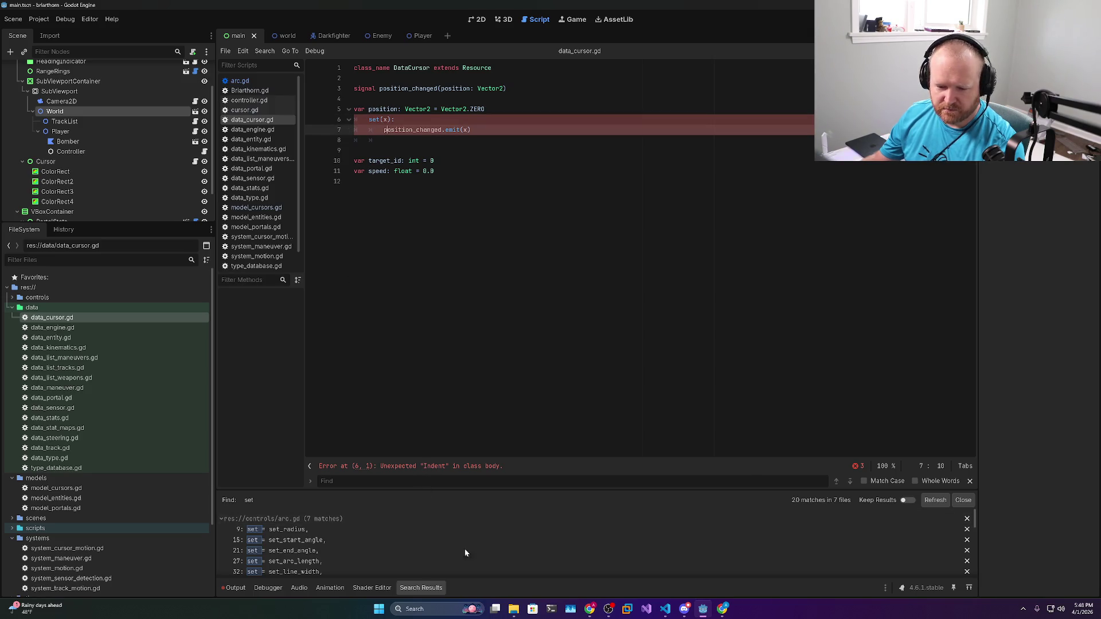
Revisit the Chrome setter example before returning to the script editor
mouse_move(588, 605)
left_click(588, 570)
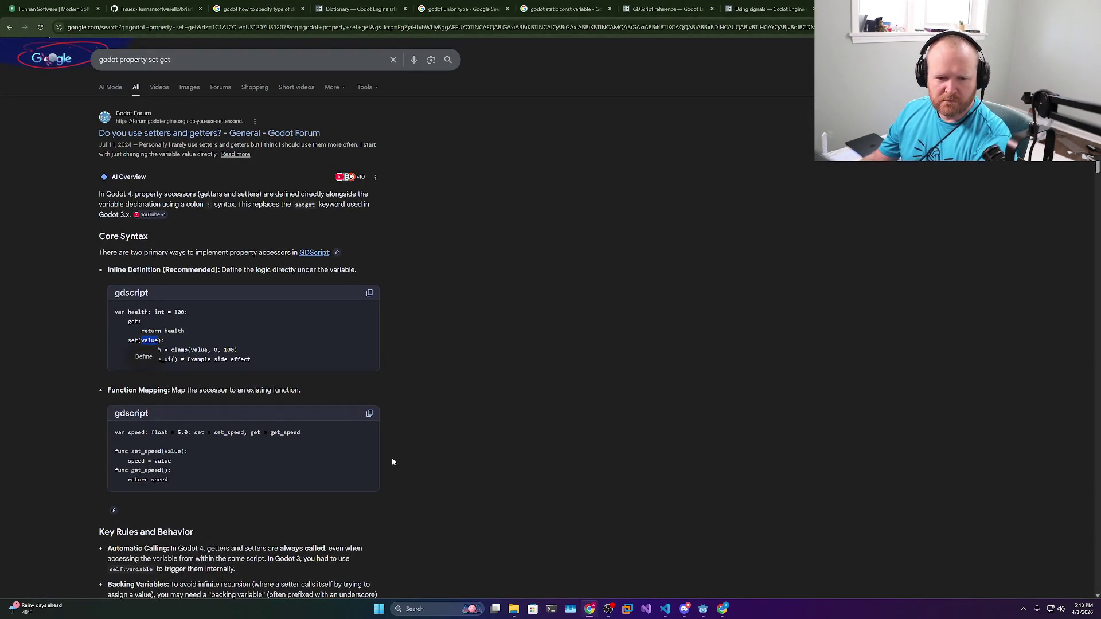
left_click(309, 354)
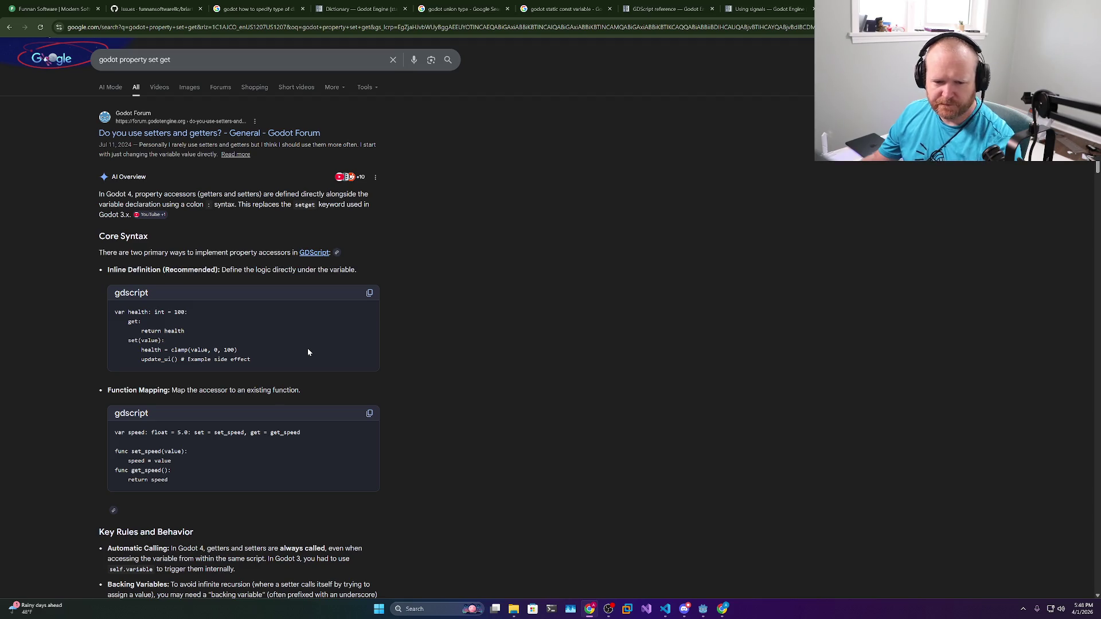
key("alt+Tab")
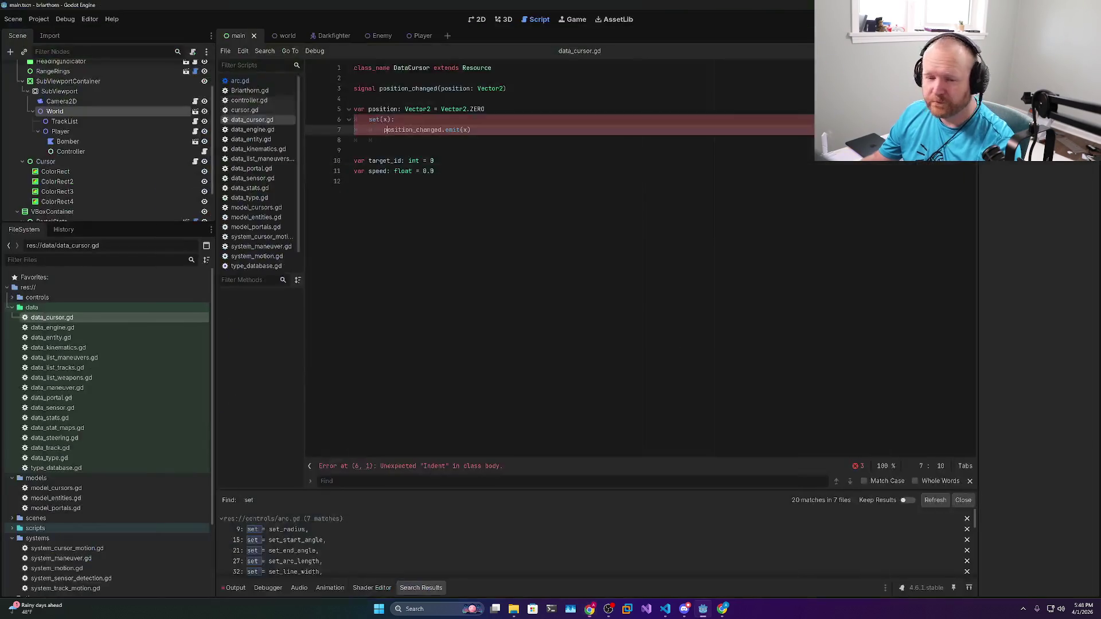
Add the position = x assignment under set(x): and save data_cursor.gd
left_click(394, 119)
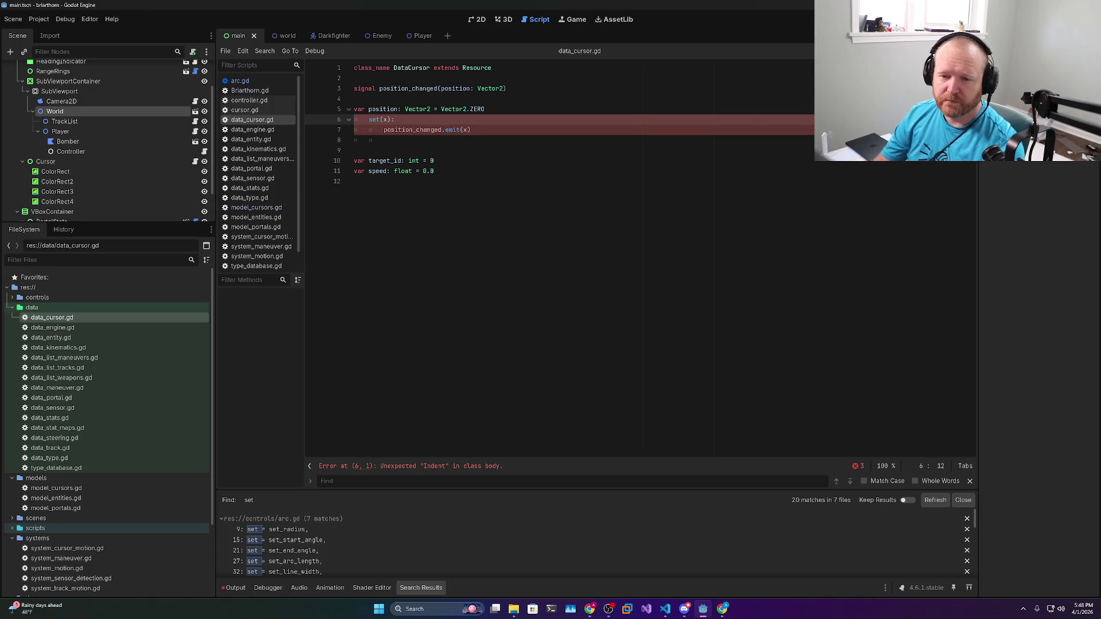
key("Return")
type("position = x")
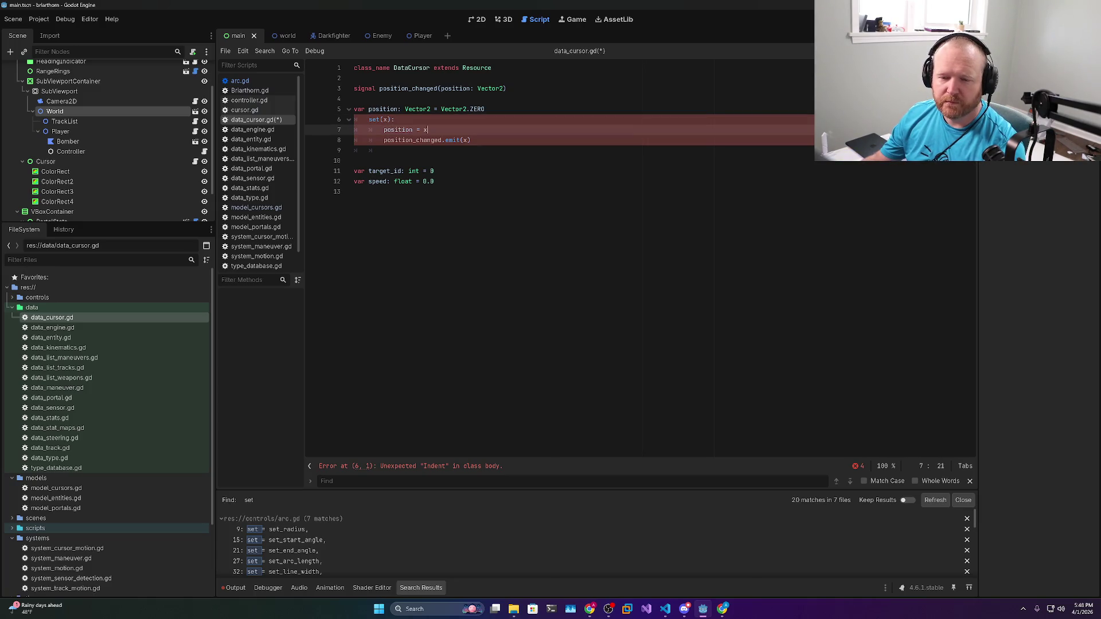
left_click(384, 150)
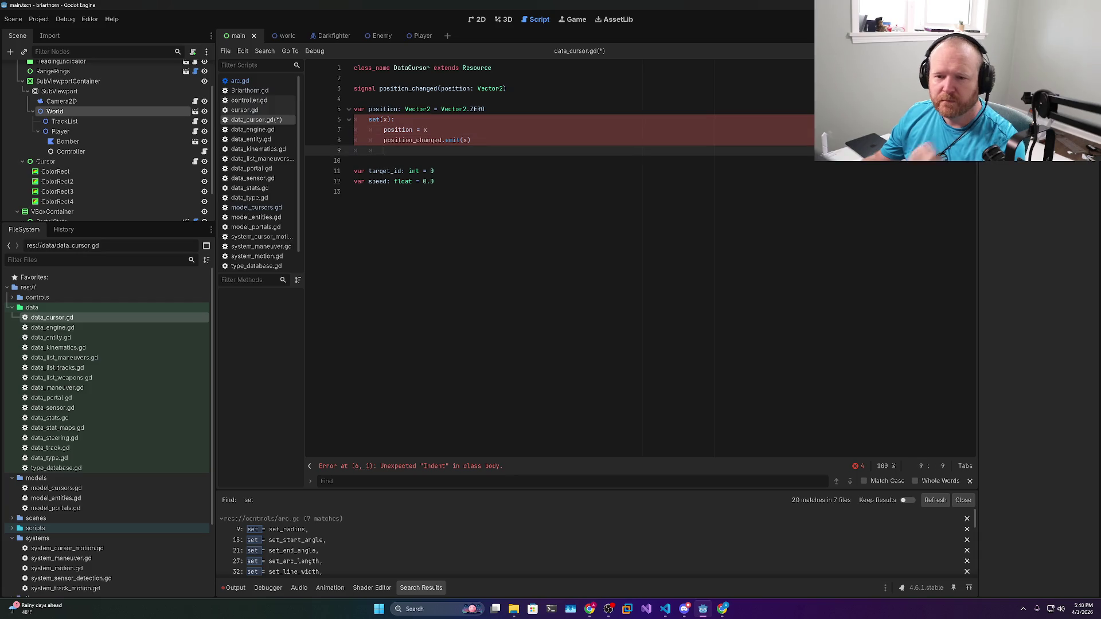
double_click(408, 89)
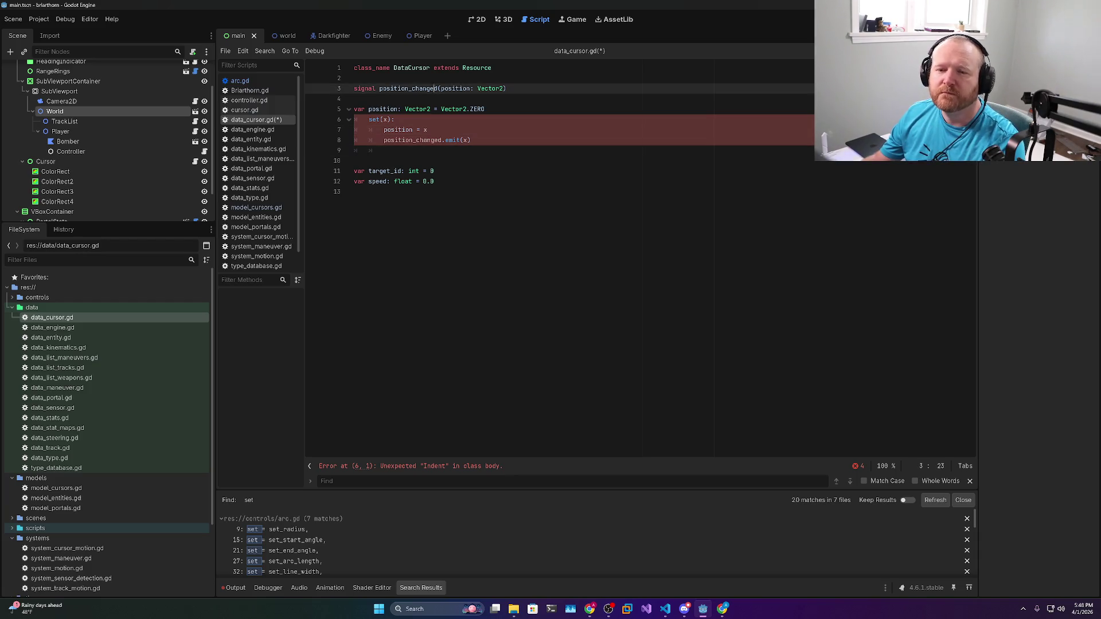
left_click(384, 150)
key("ctrl+s")
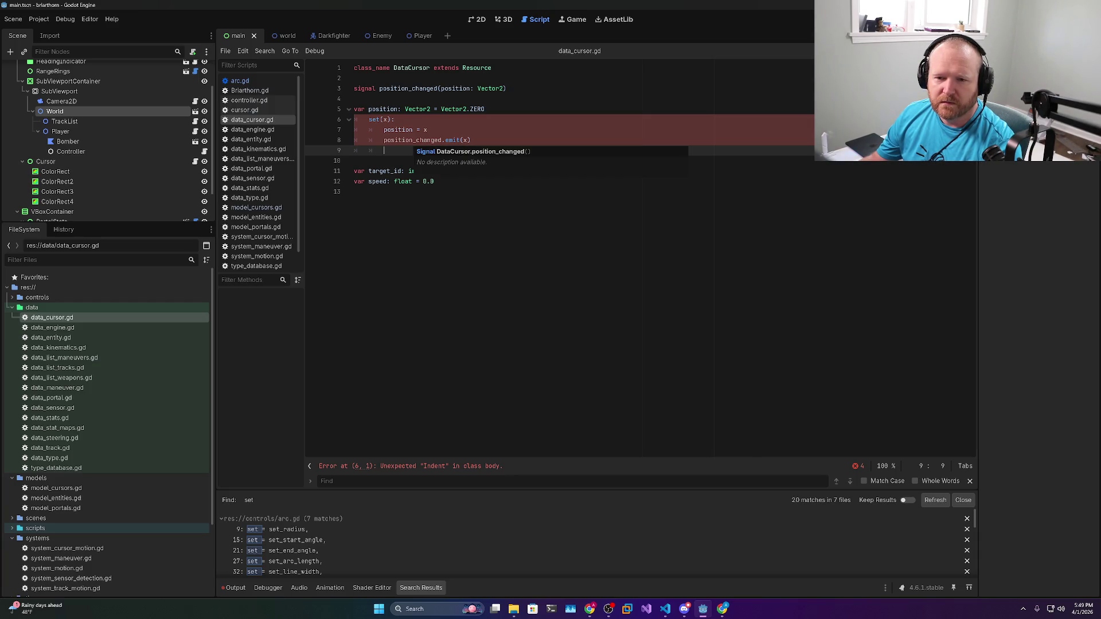
Compare against the setter example again and save data_cursor.gd error-free
left_click(589, 610)
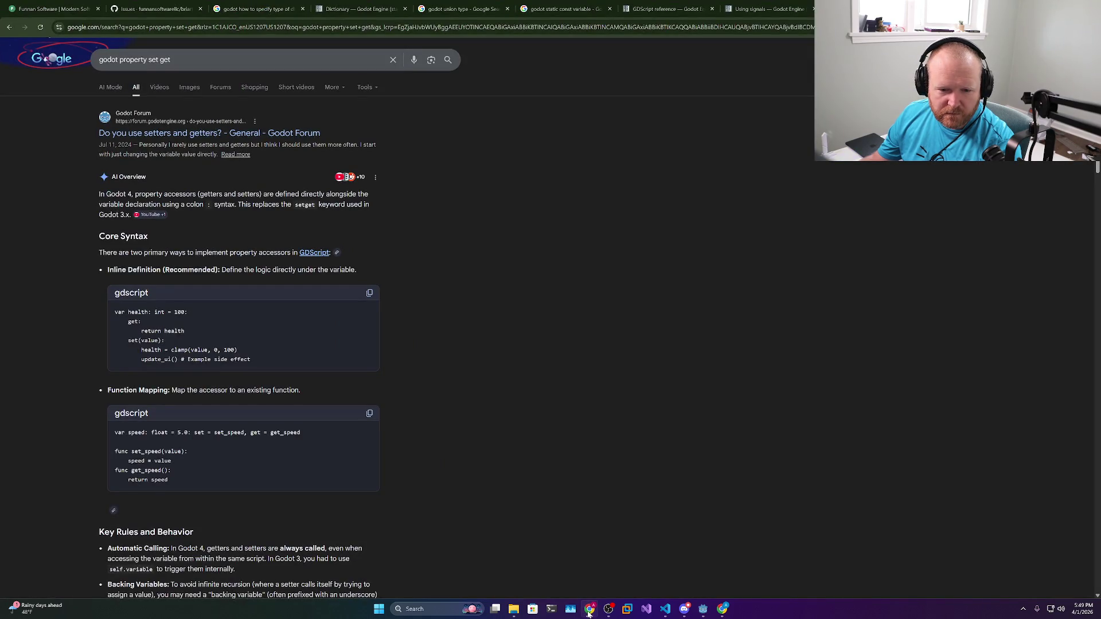
left_click(589, 611)
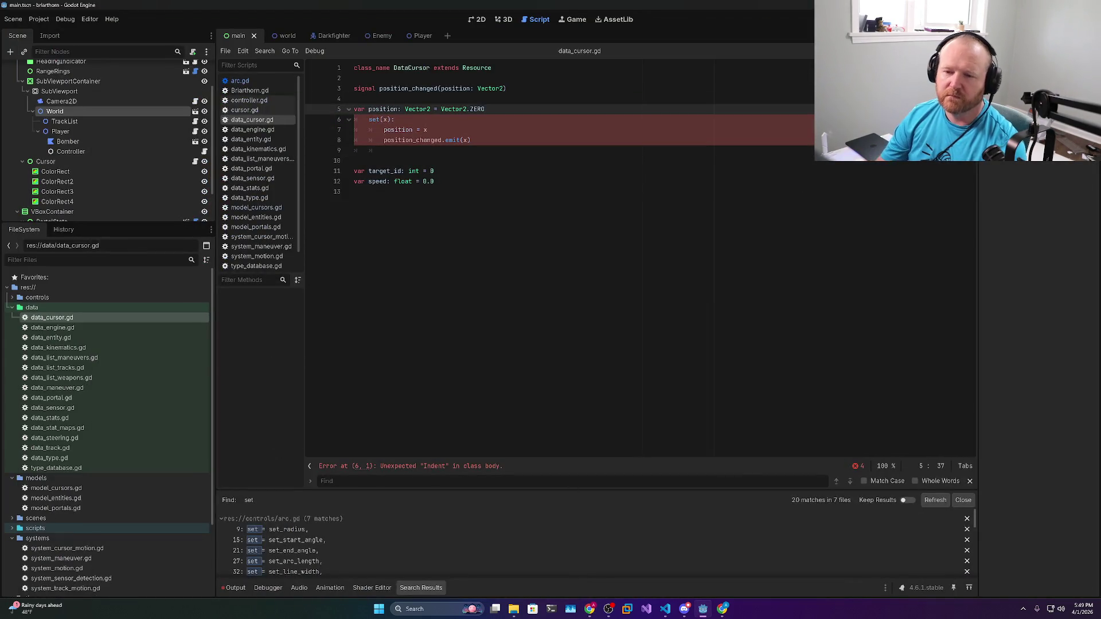
left_click(355, 161)
key("ctrl+s")
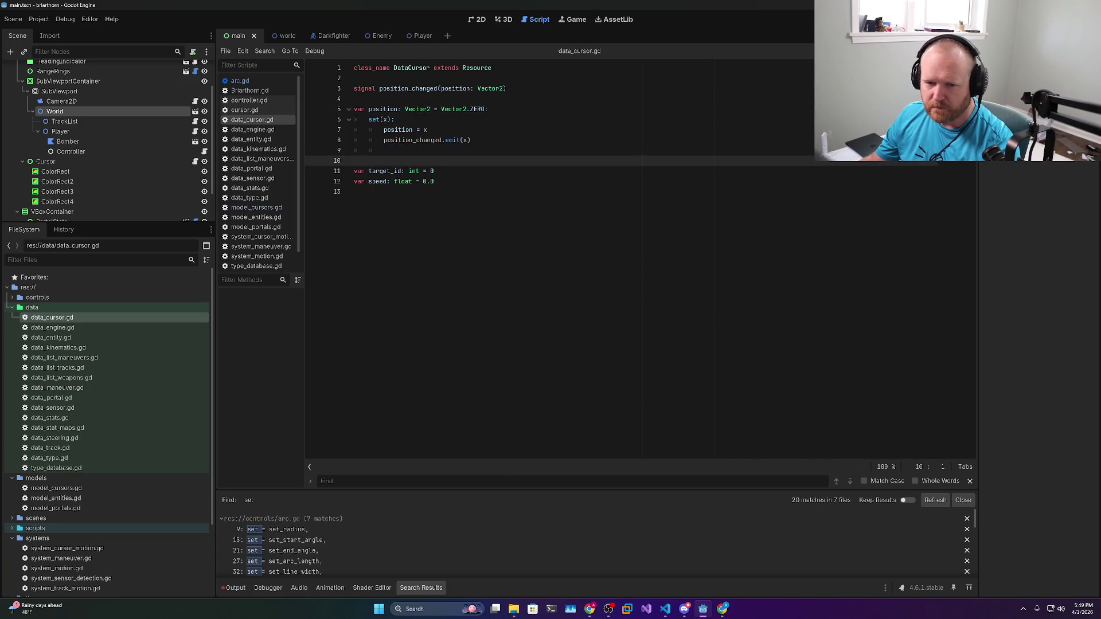
double_click(382, 109)
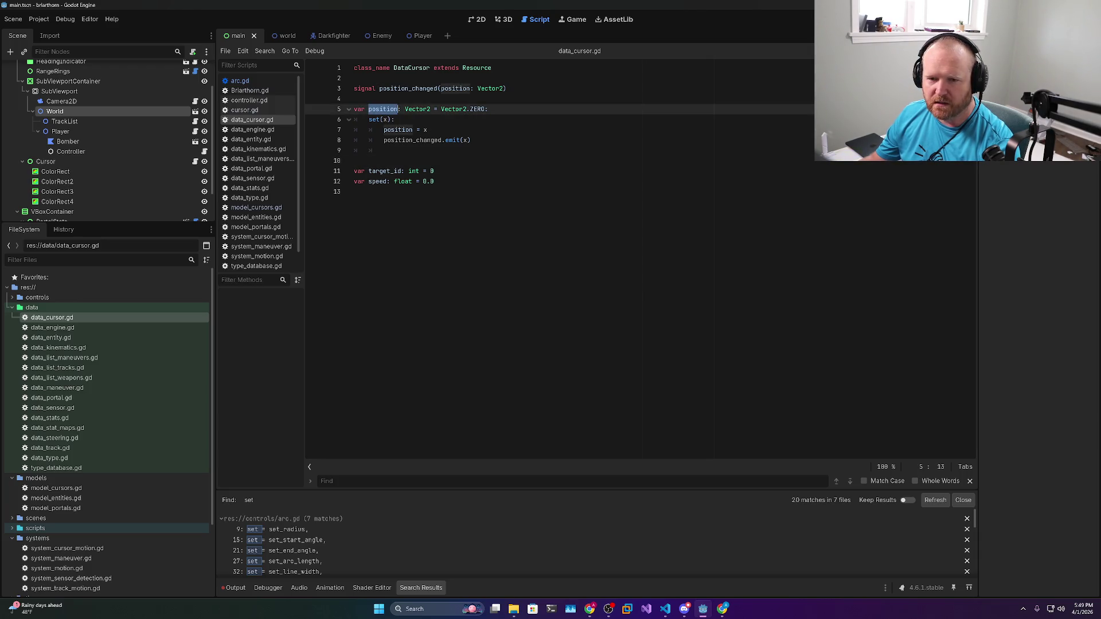
Inspect the emit call in data_cursor.gd and get_cursor in model_cursors.gd
double_click(412, 140)
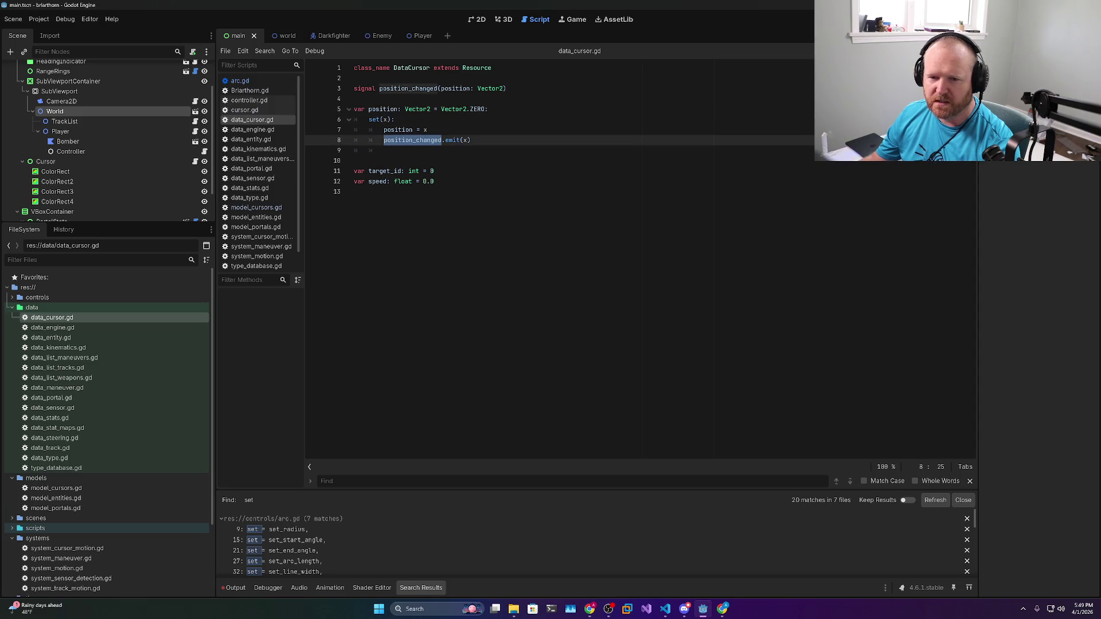
left_click(471, 140)
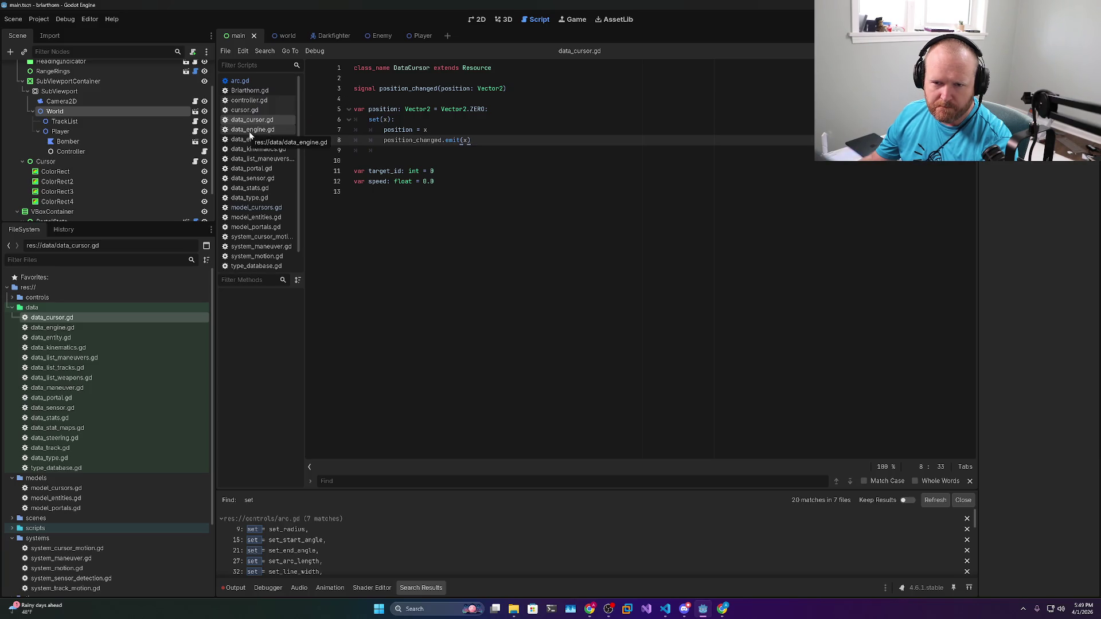
left_click(258, 208)
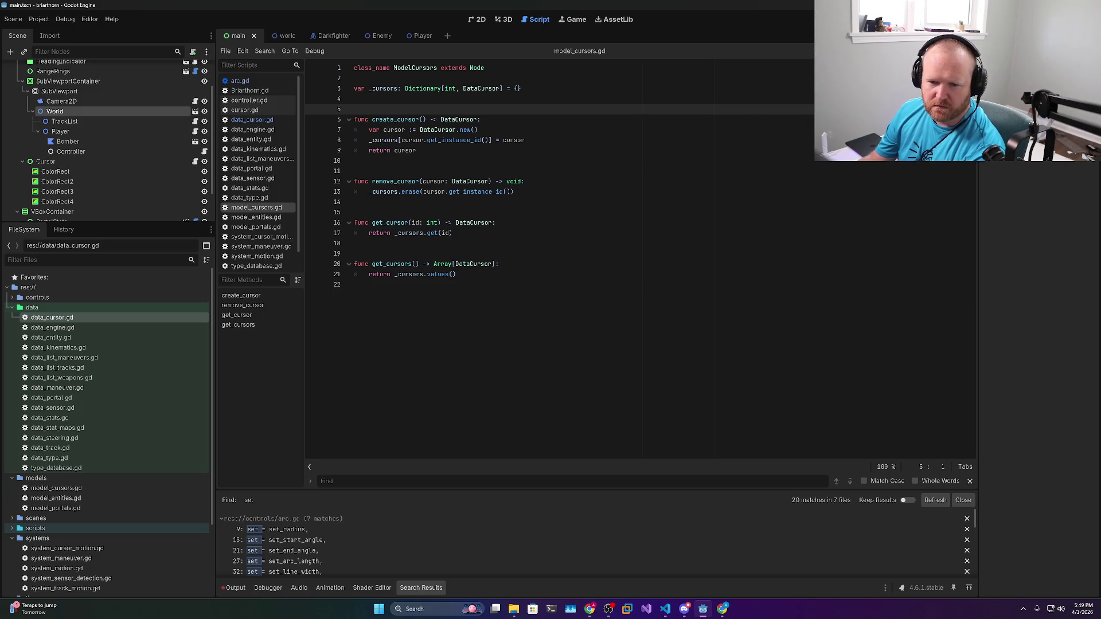
double_click(395, 223)
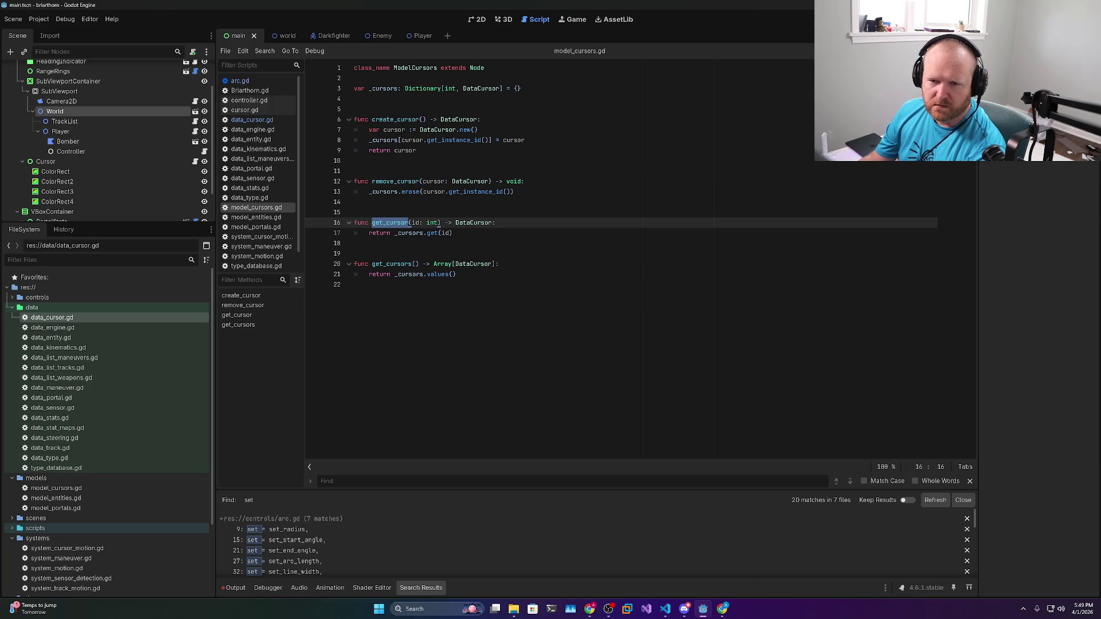
Open cursor.gd to examine cursor_id, then bring Visual Studio Code forward
left_click(245, 112)
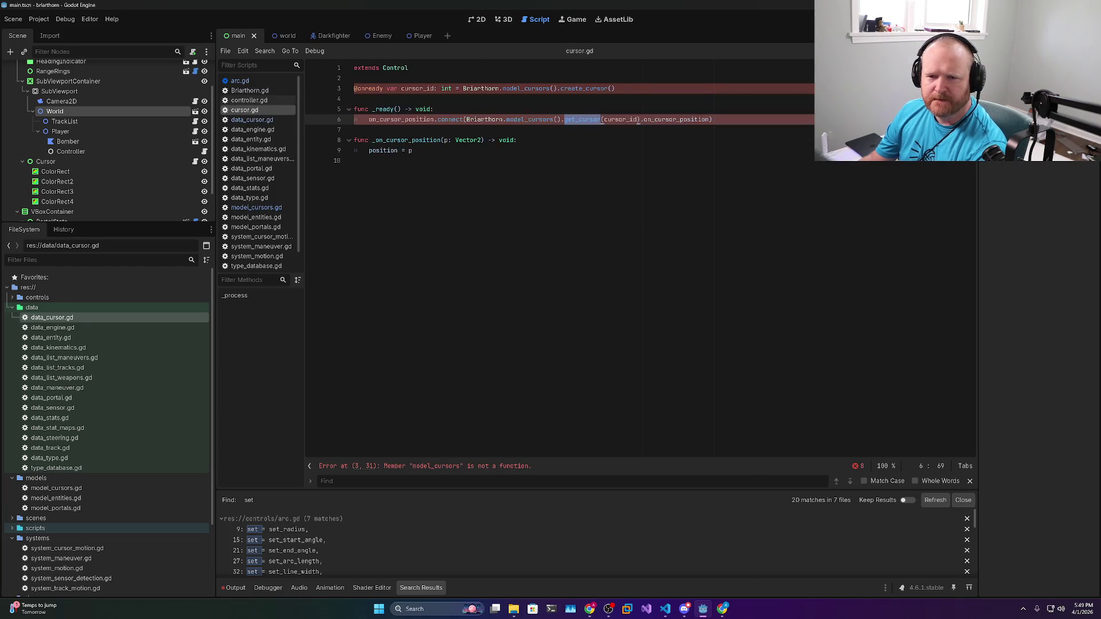
double_click(417, 88)
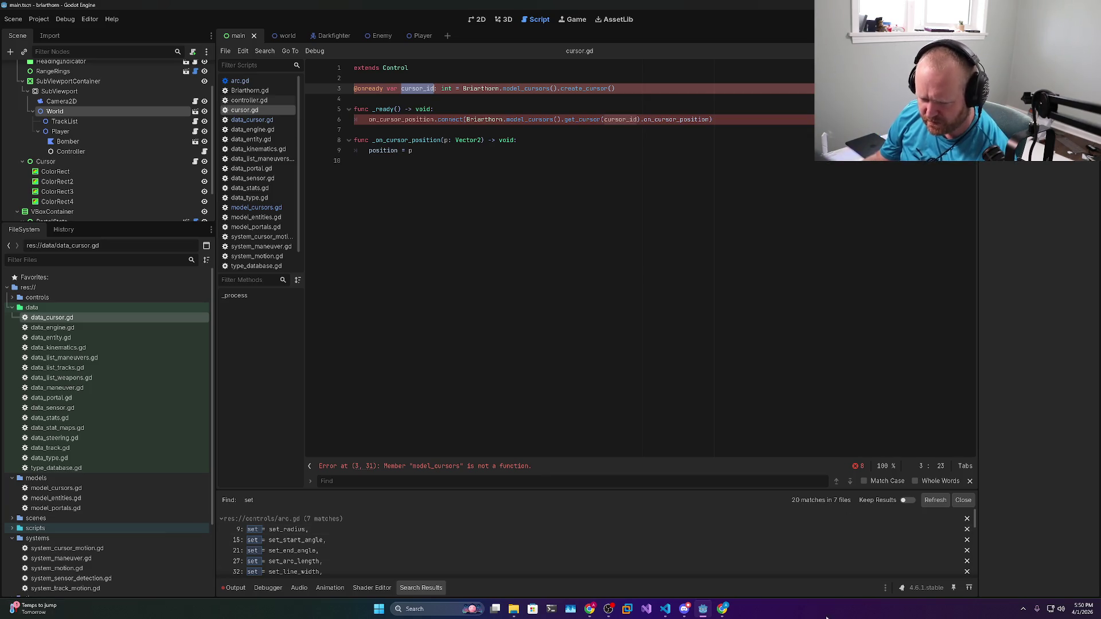
left_click(664, 611)
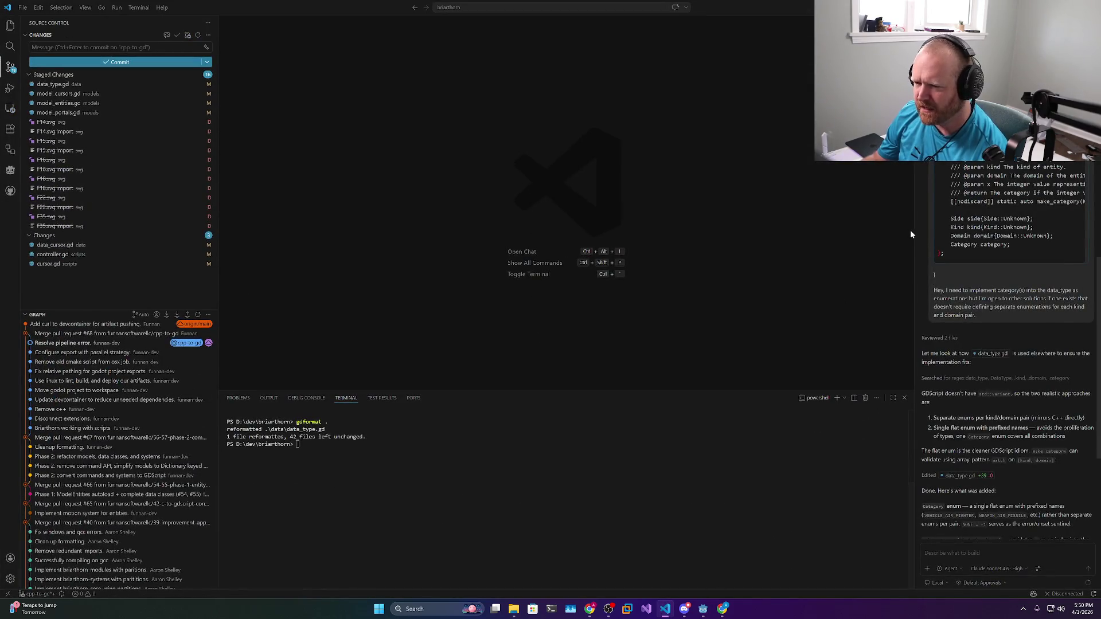
Widen the Chat panel and Quick Open model_cursors.gd and data_cursor.gd
left_click_drag(914, 228, 628, 233)
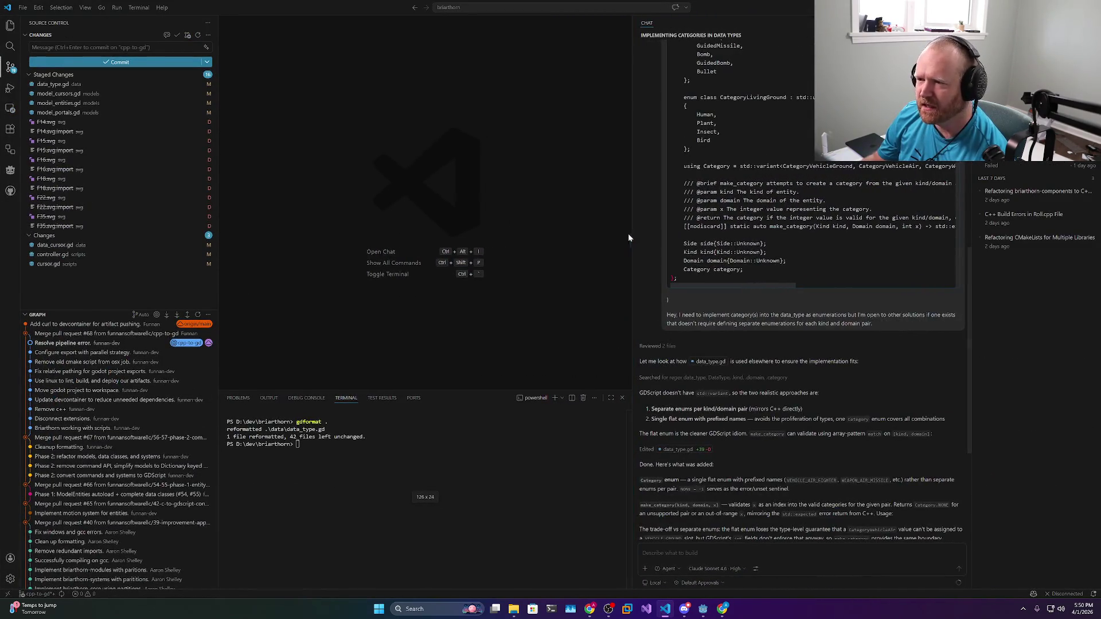
scroll(773, 442, "up", 5)
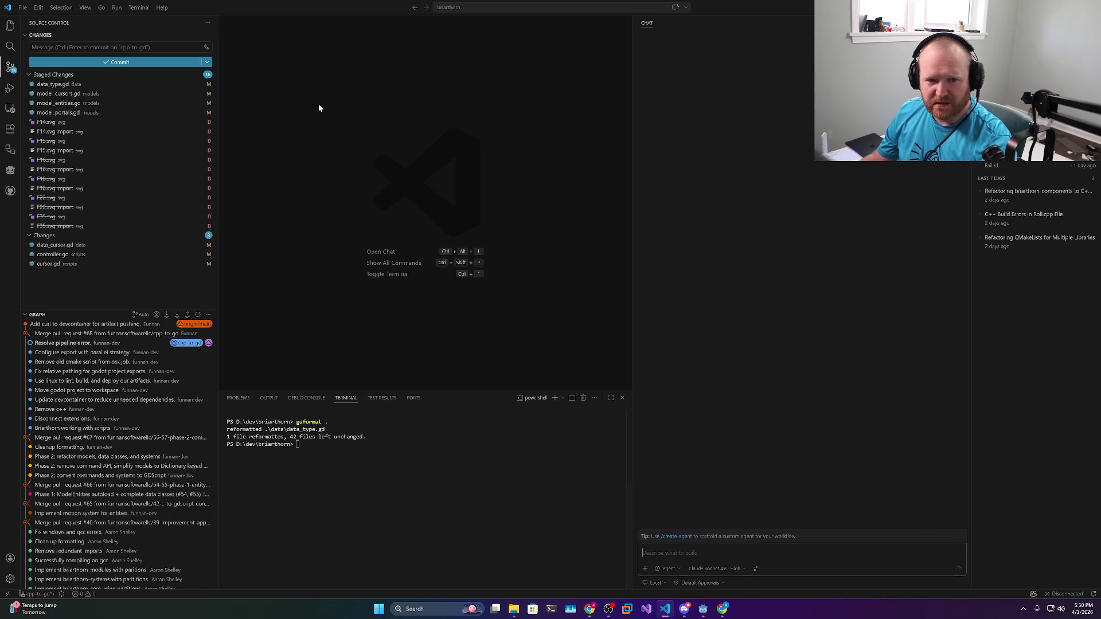
key("ctrl+p")
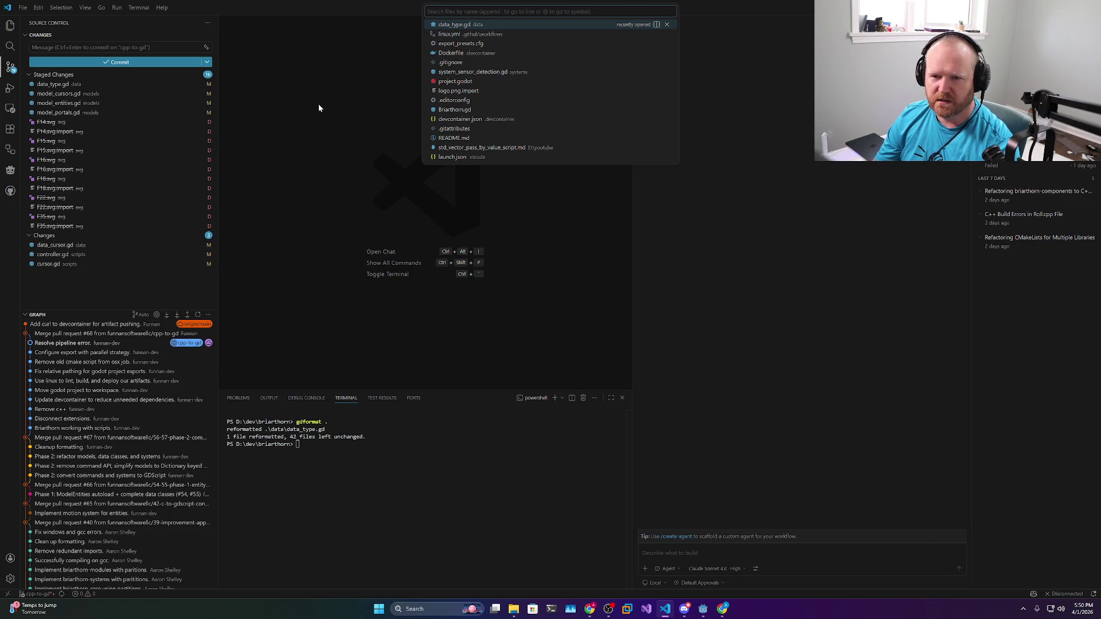
type("model_cur")
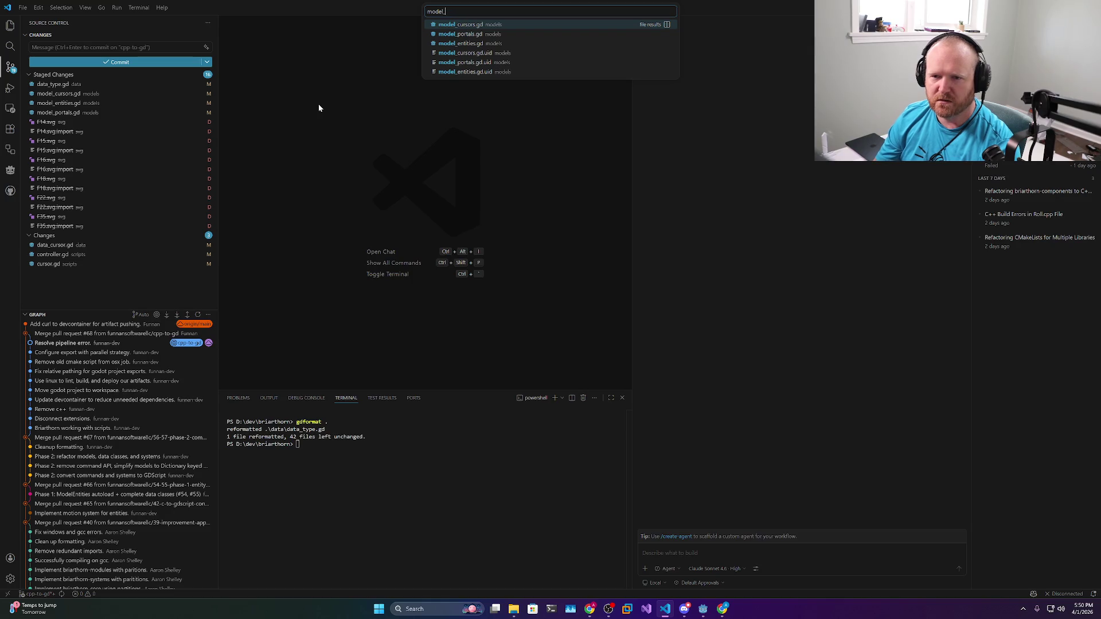
key("Return")
key("ctrl+p")
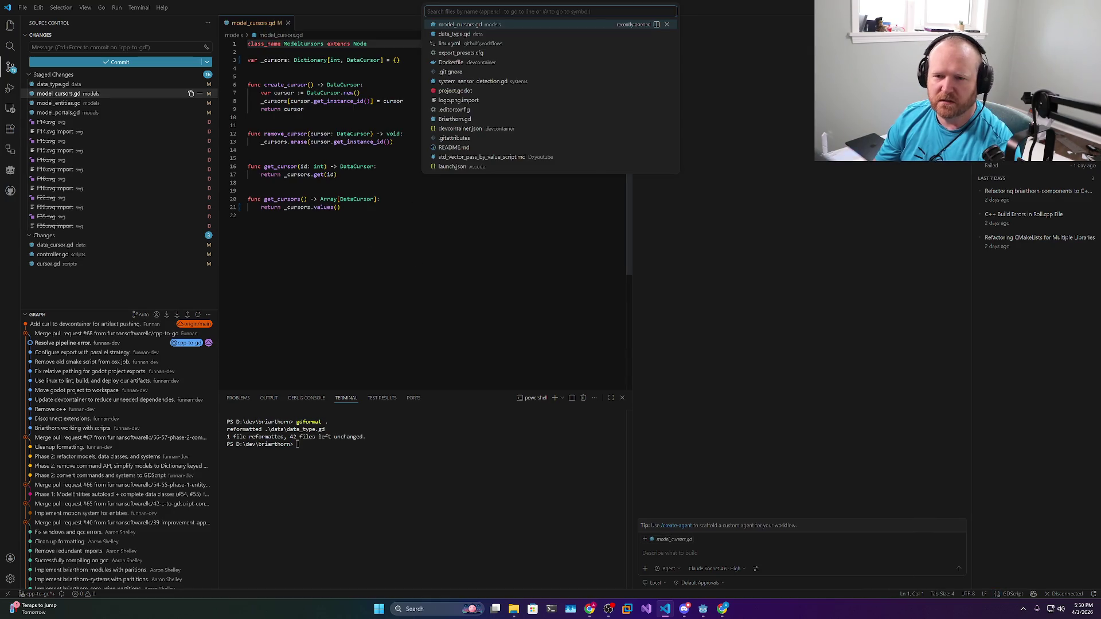
type("data_cur")
key("Return")
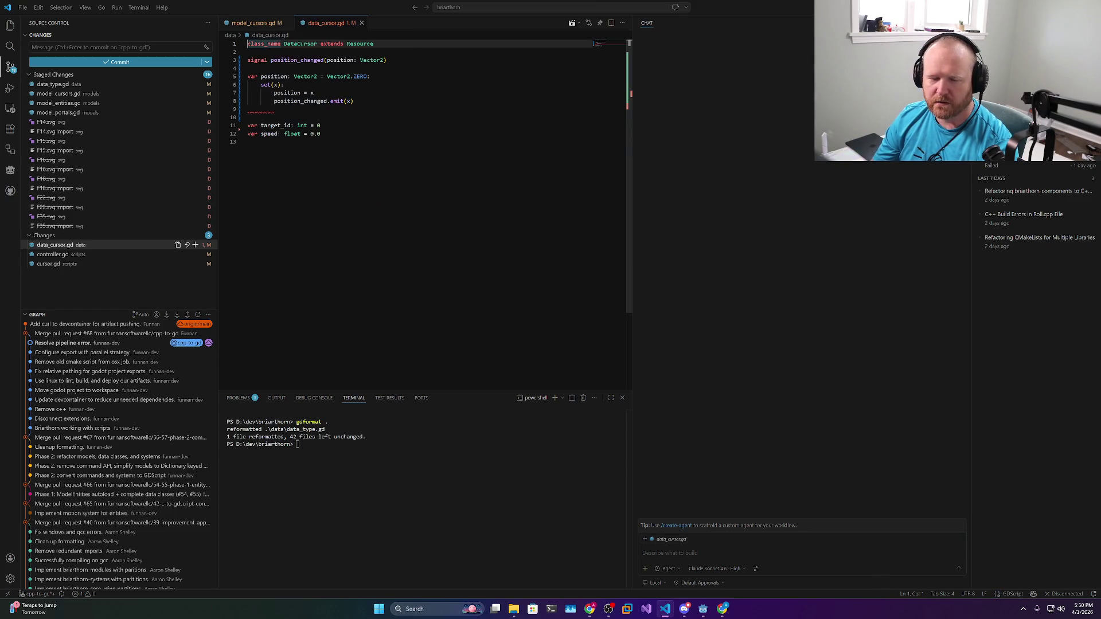
Quick Open controller.gd, then cursor.gd
key("ctrl+p")
type("controller")
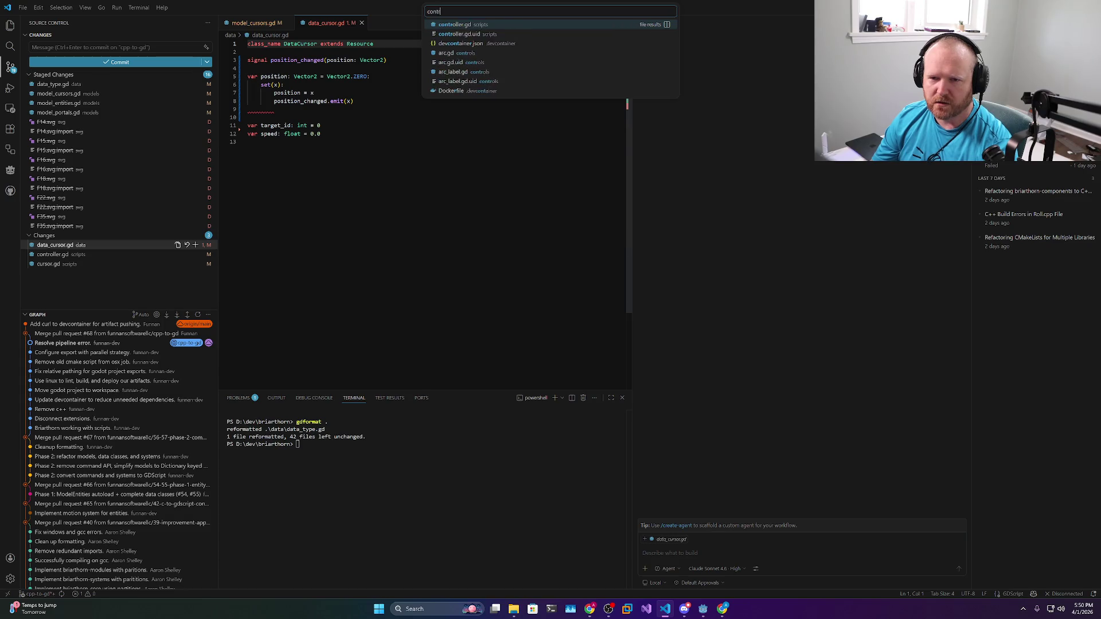
key("Return")
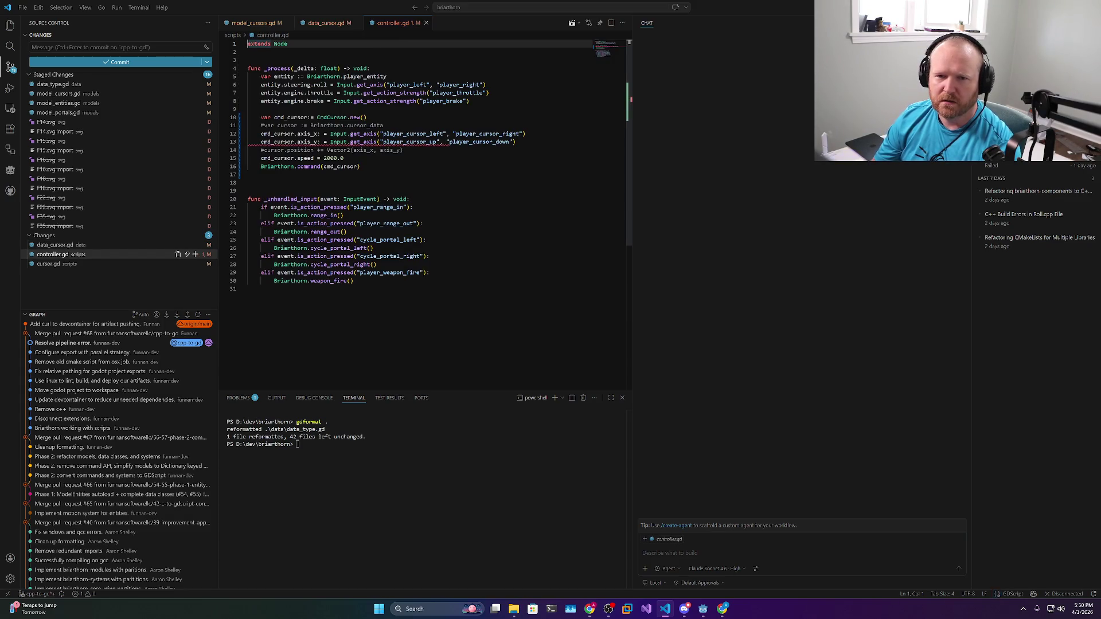
key("ctrl+p")
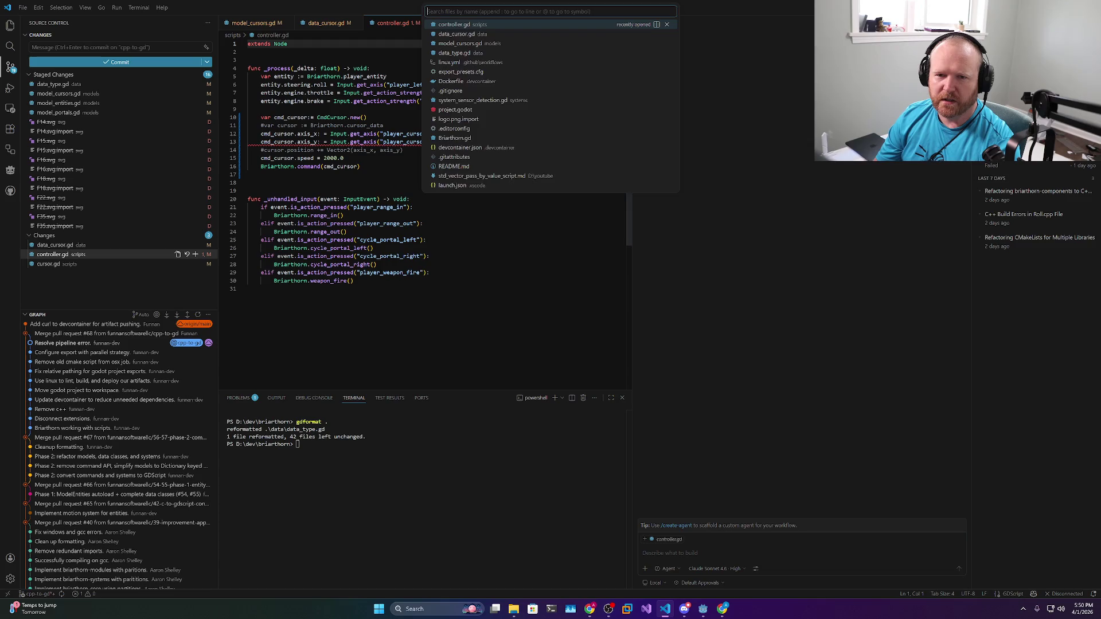
type("cursor.gd")
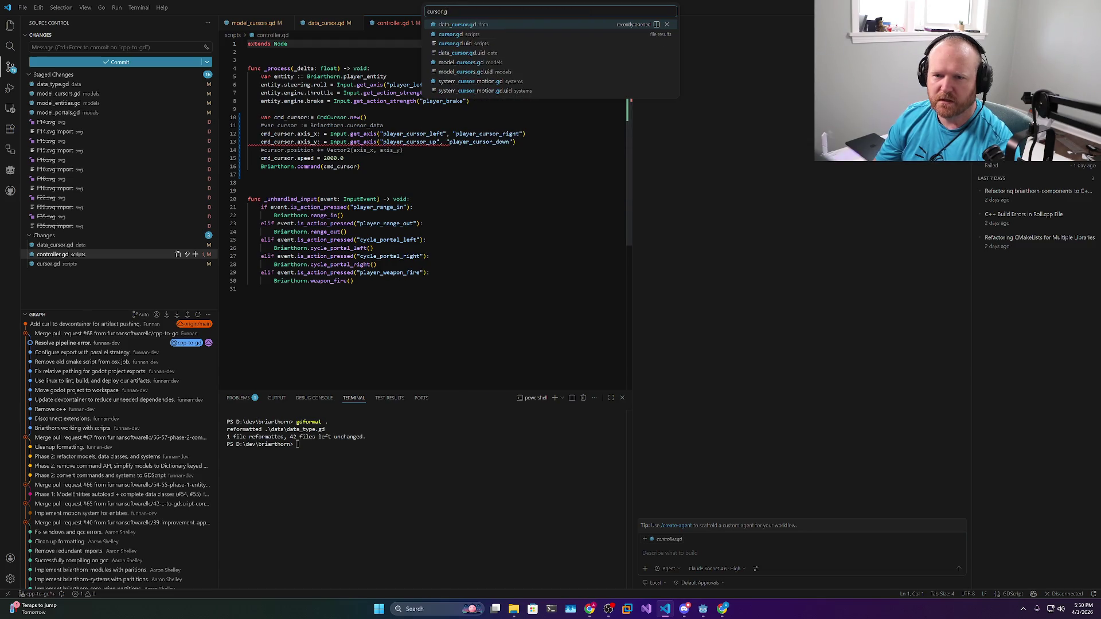
key("Down")
key("Return")
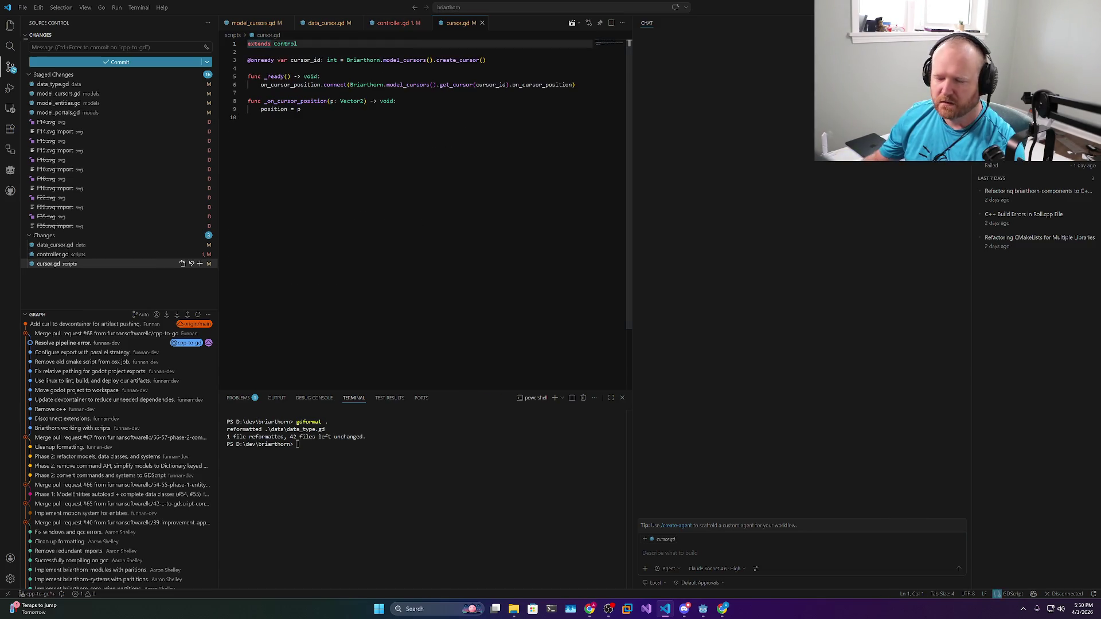
Draft a chat message on C++ immutable data models and a command/action pattern for visual nodes
type("I'm")
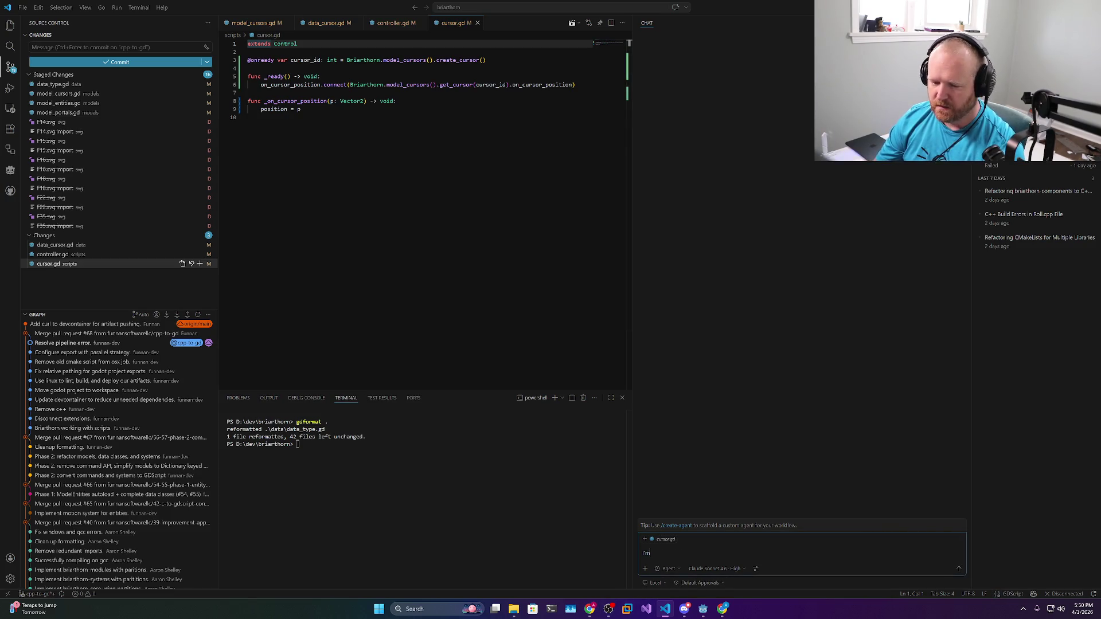
type(" struggling with ")
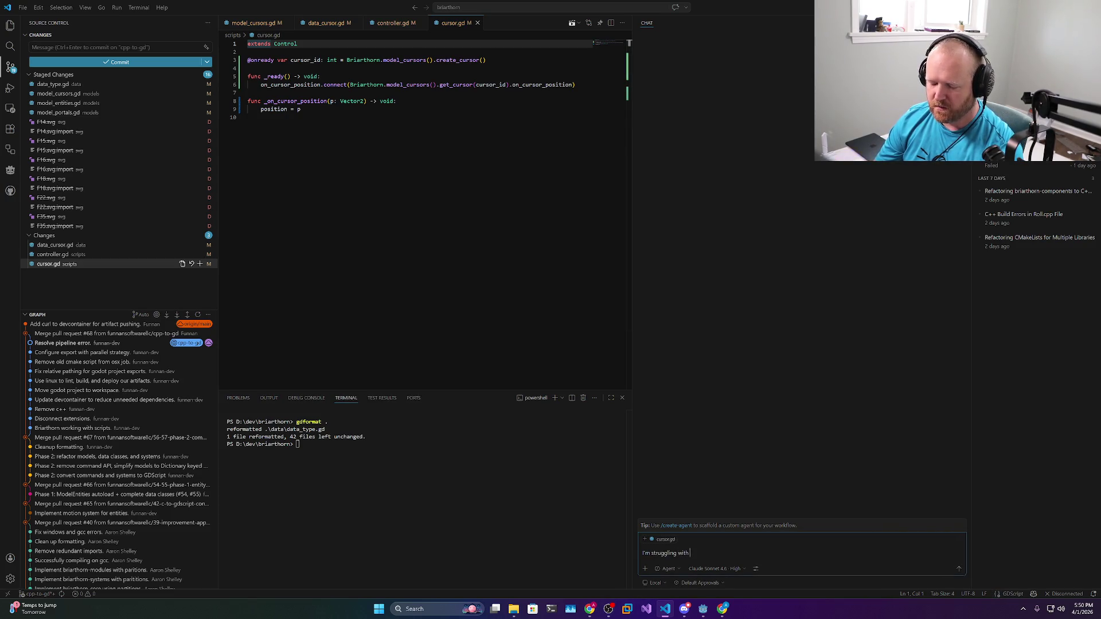
type("a problem.")
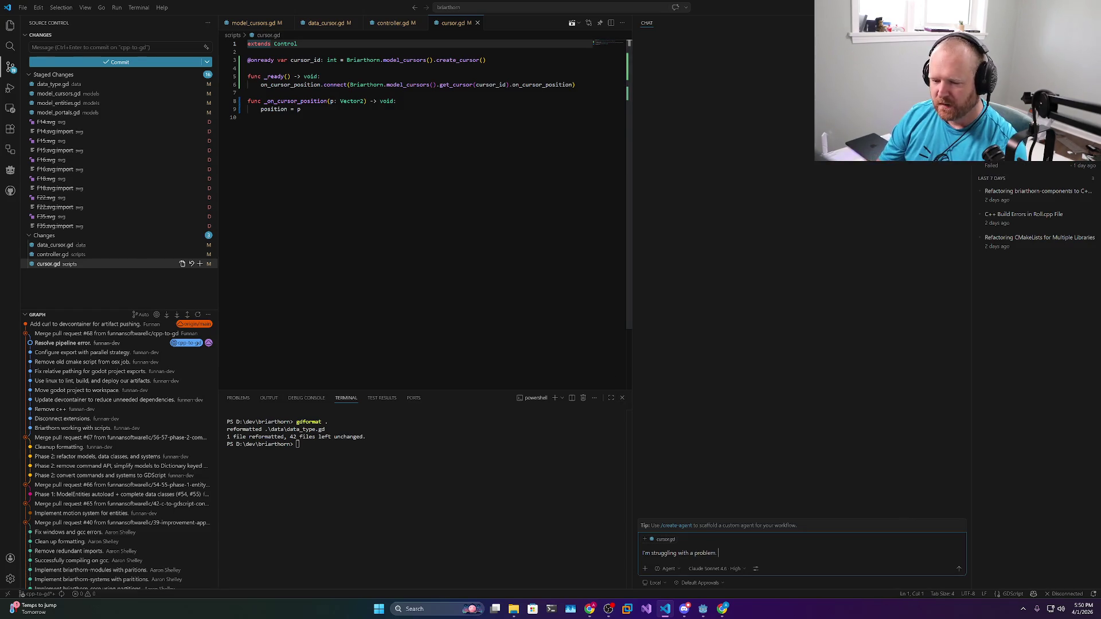
type("I'm co")
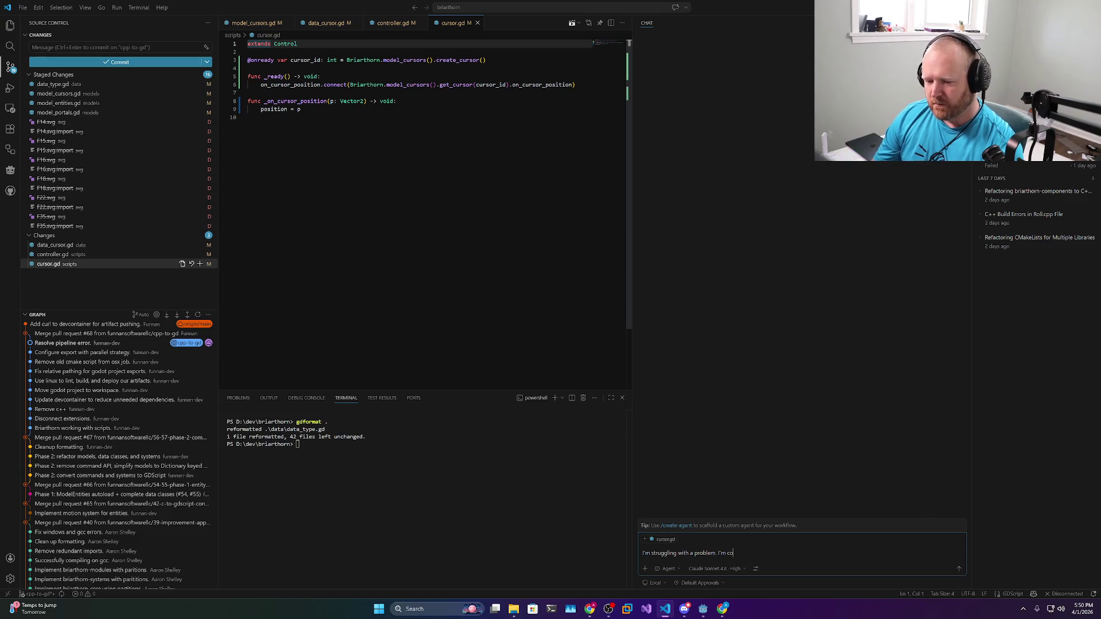
type("ming from a C++")
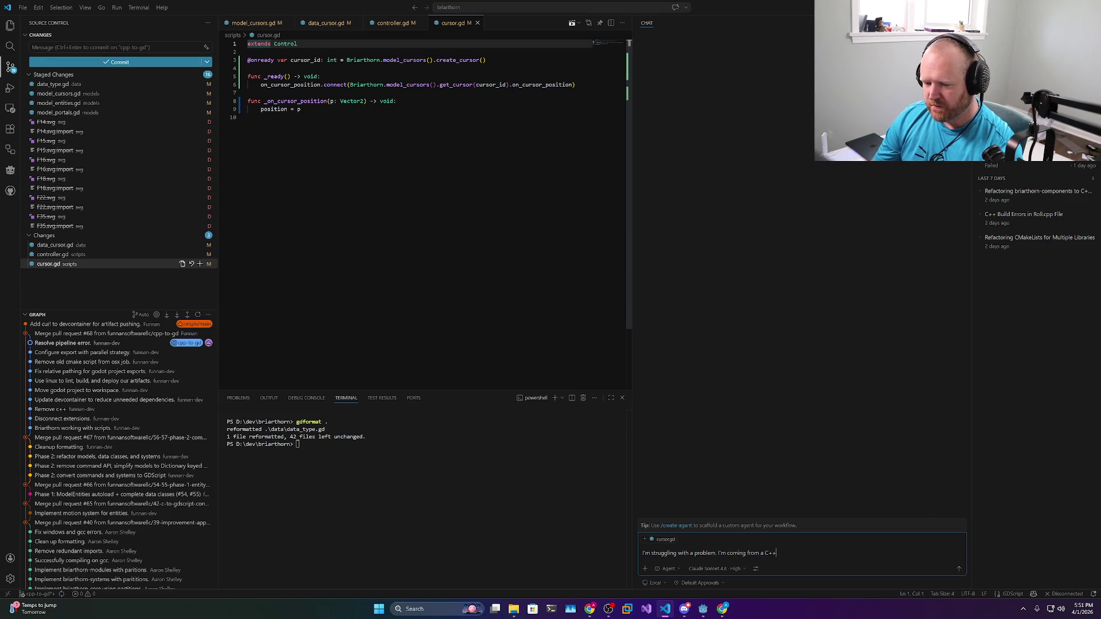
type(" background where ")
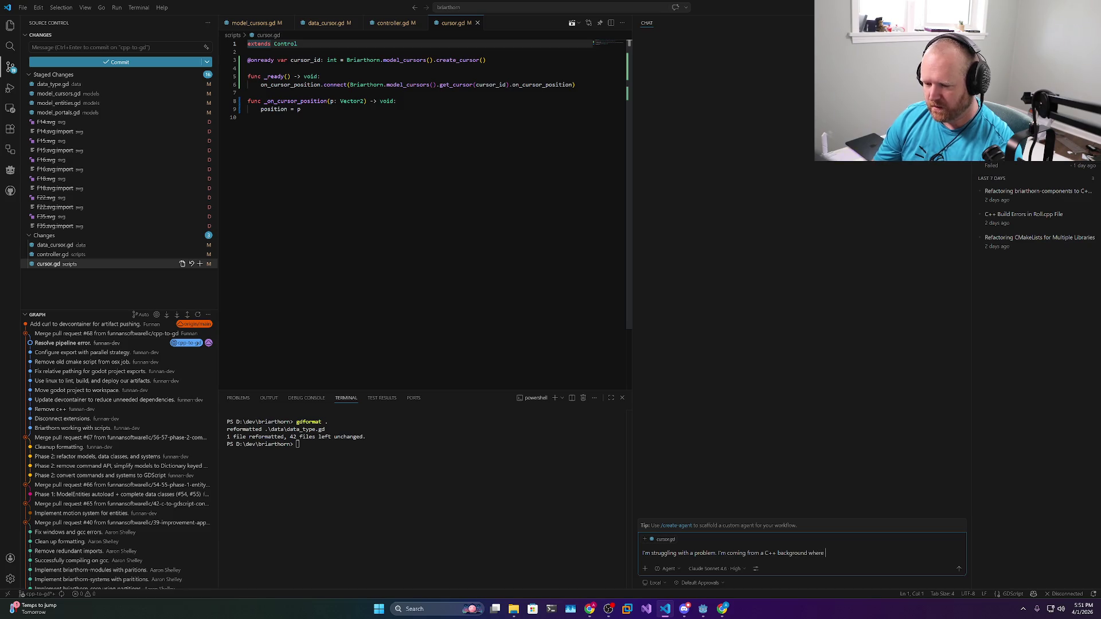
type("I could e")
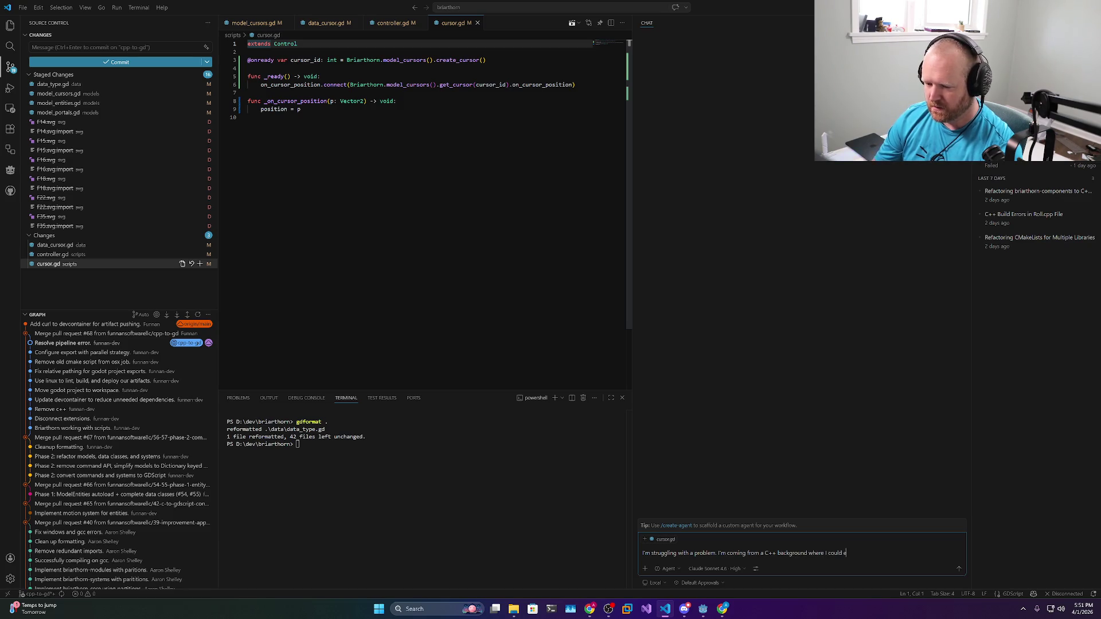
type("asily define ")
type("d")
type("data mo")
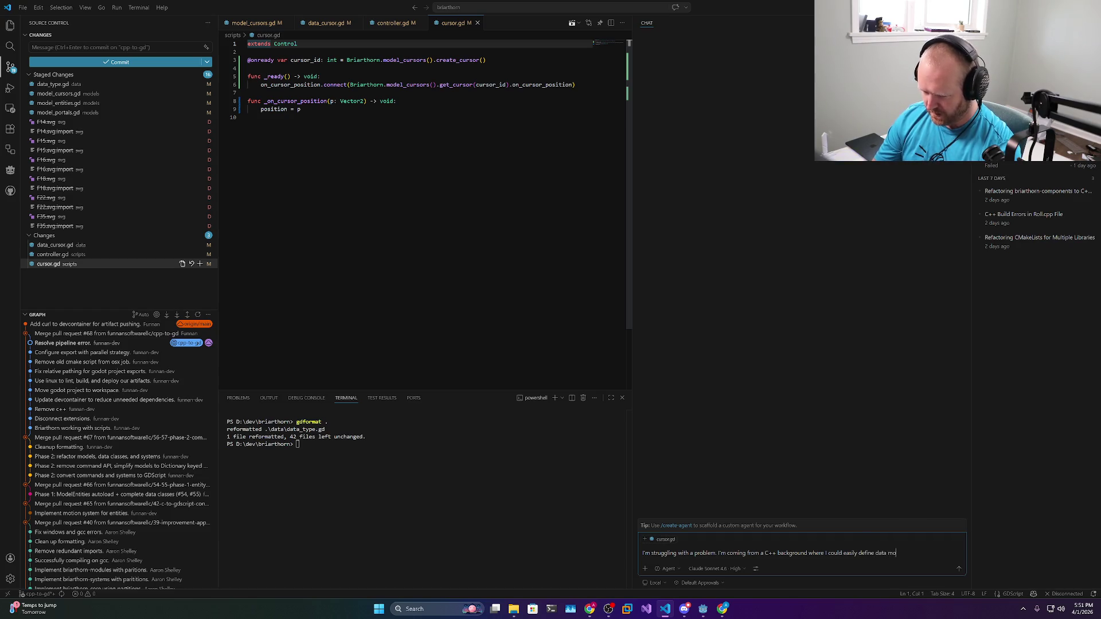
type("dels that ")
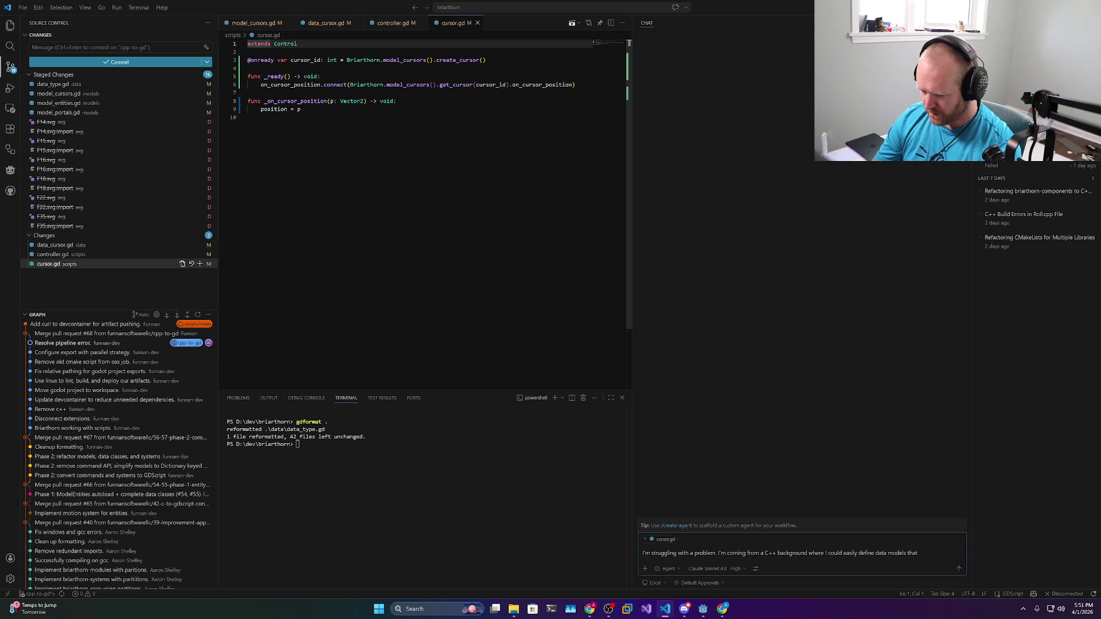
type(" return imm")
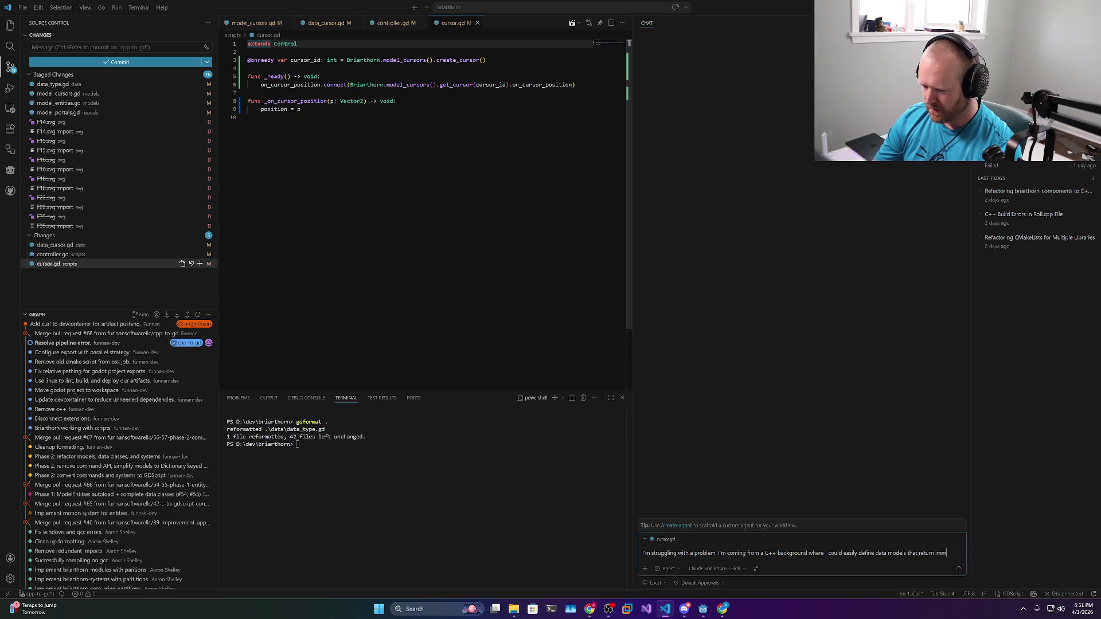
type("utable data ")
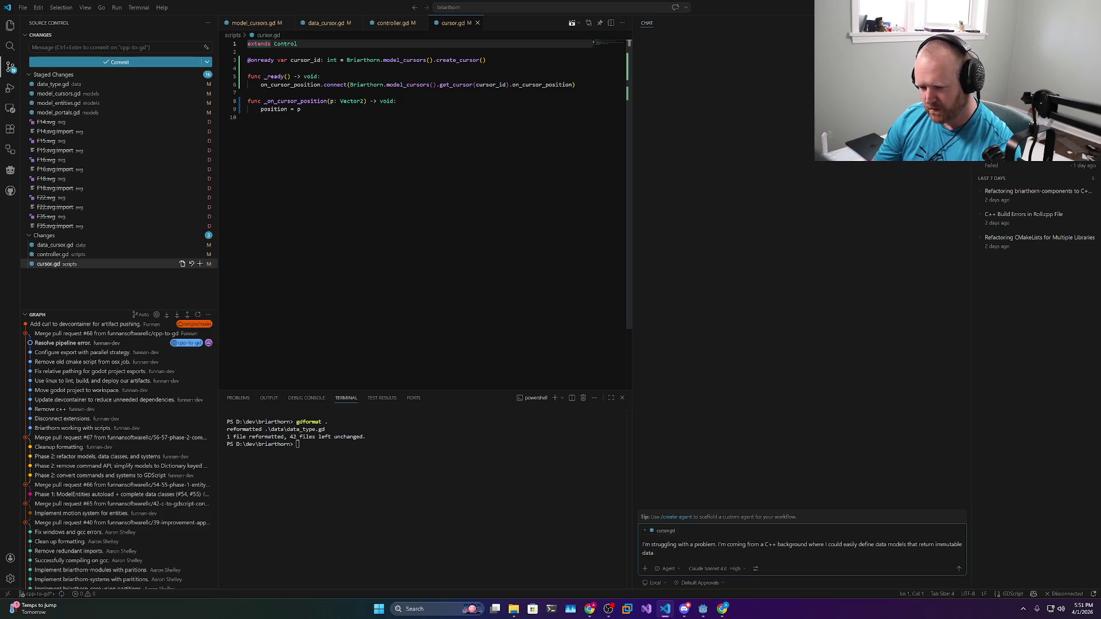
type("for ")
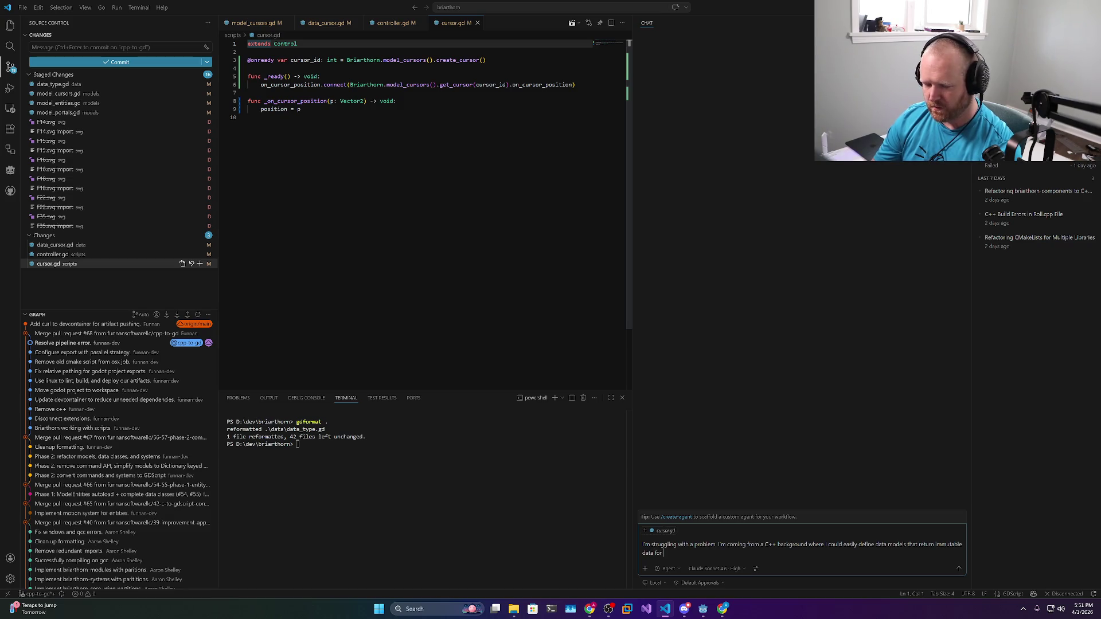
type("visual")
type("nodes to ingest. ")
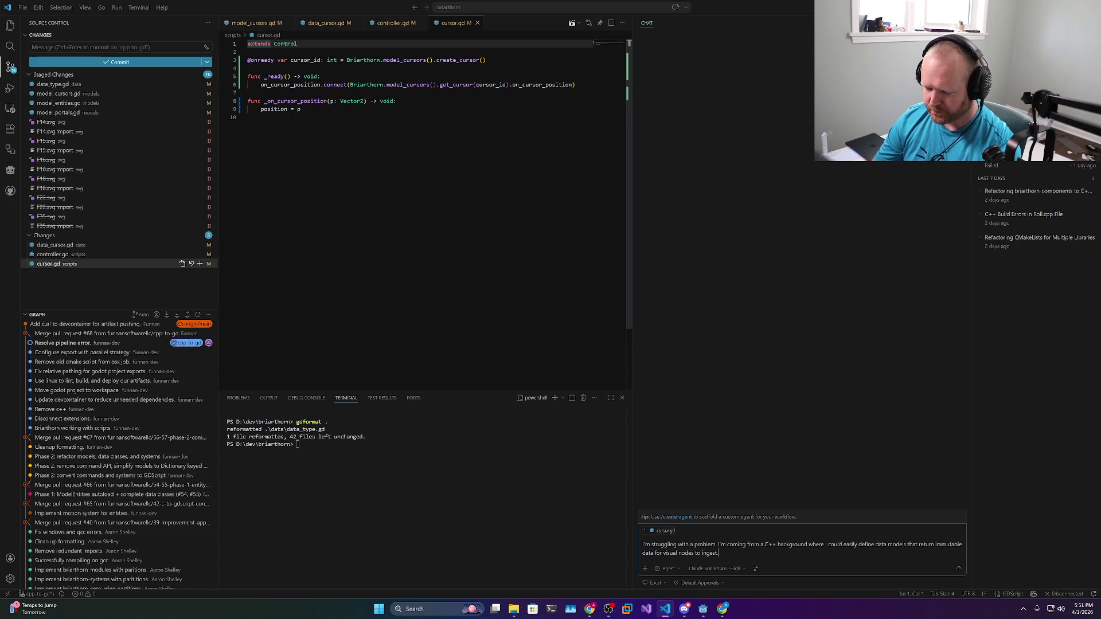
type("Then")
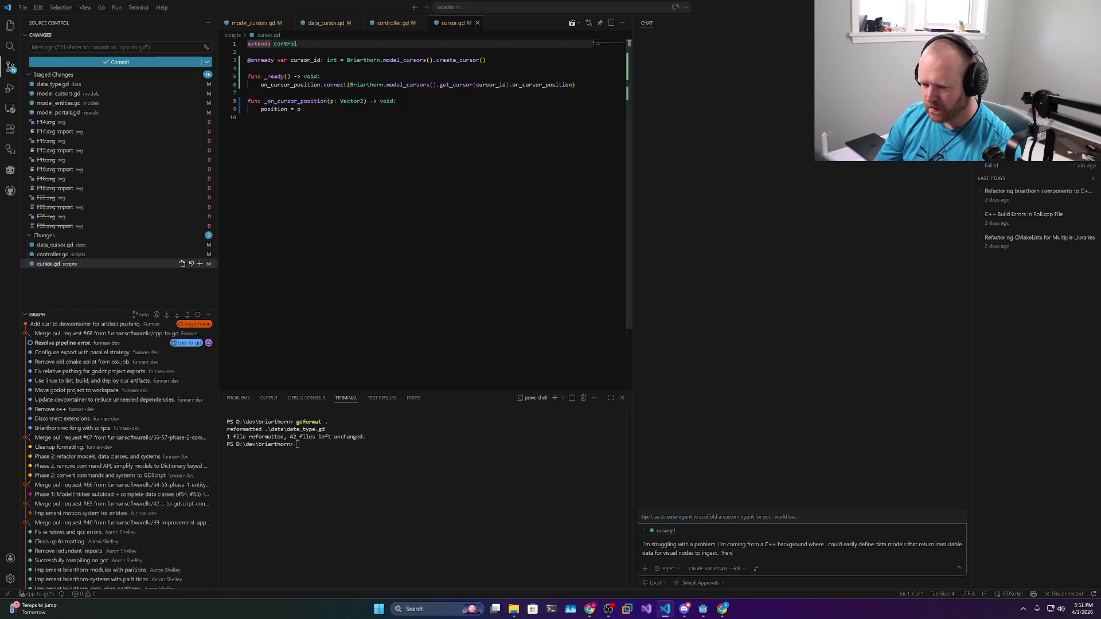
type(", I would imple")
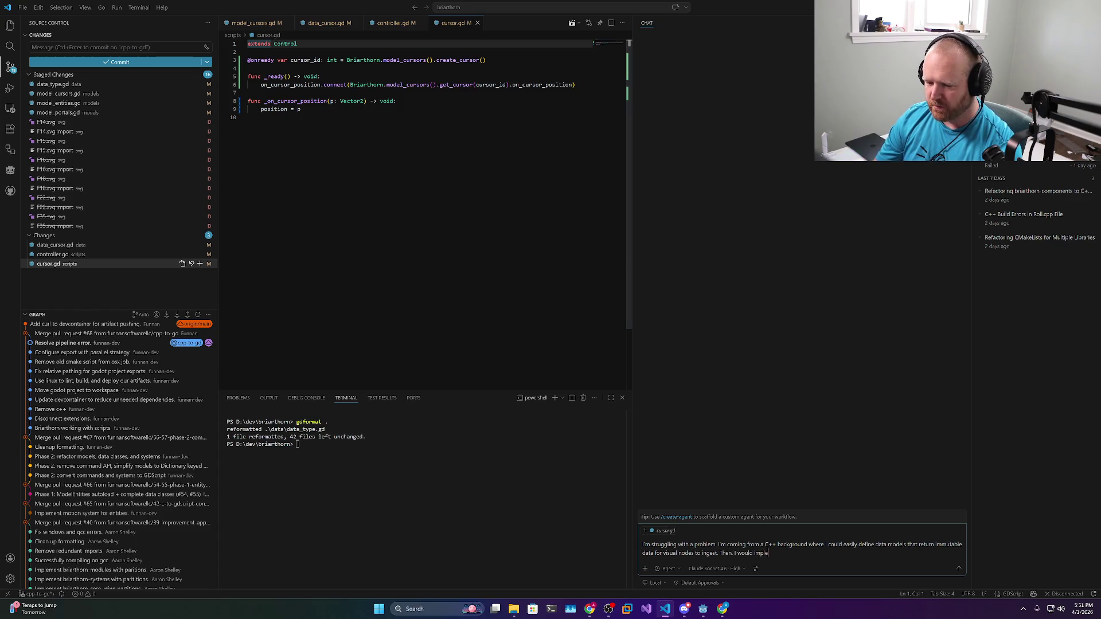
type("ment a command / action pattern to provide a mechanism for display")
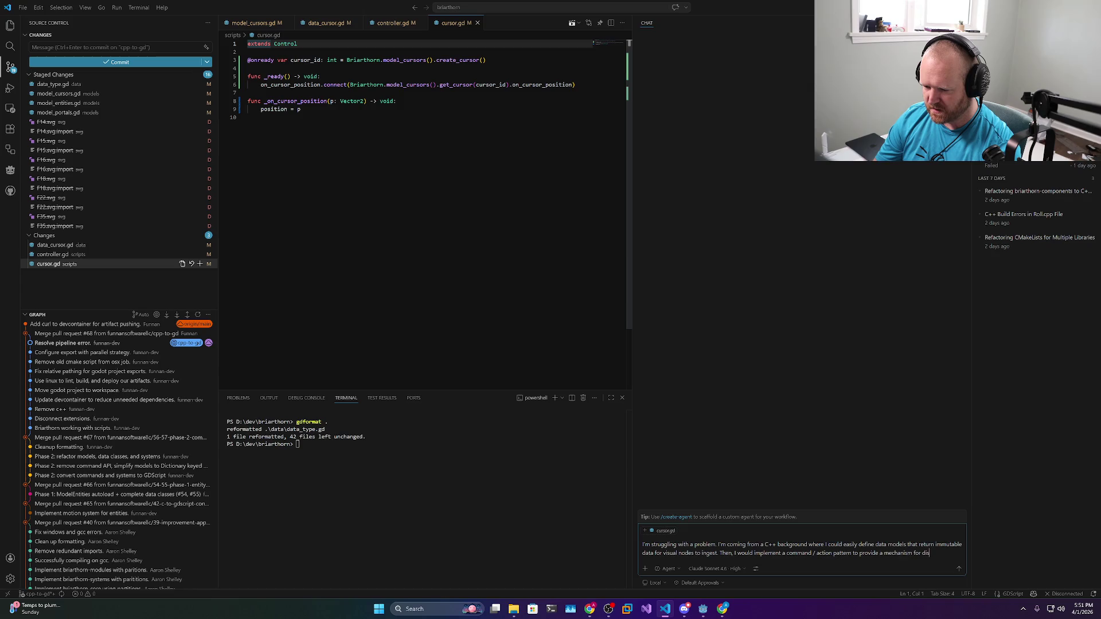
key("ctrl+BackSpace")
type("visual nodes to")
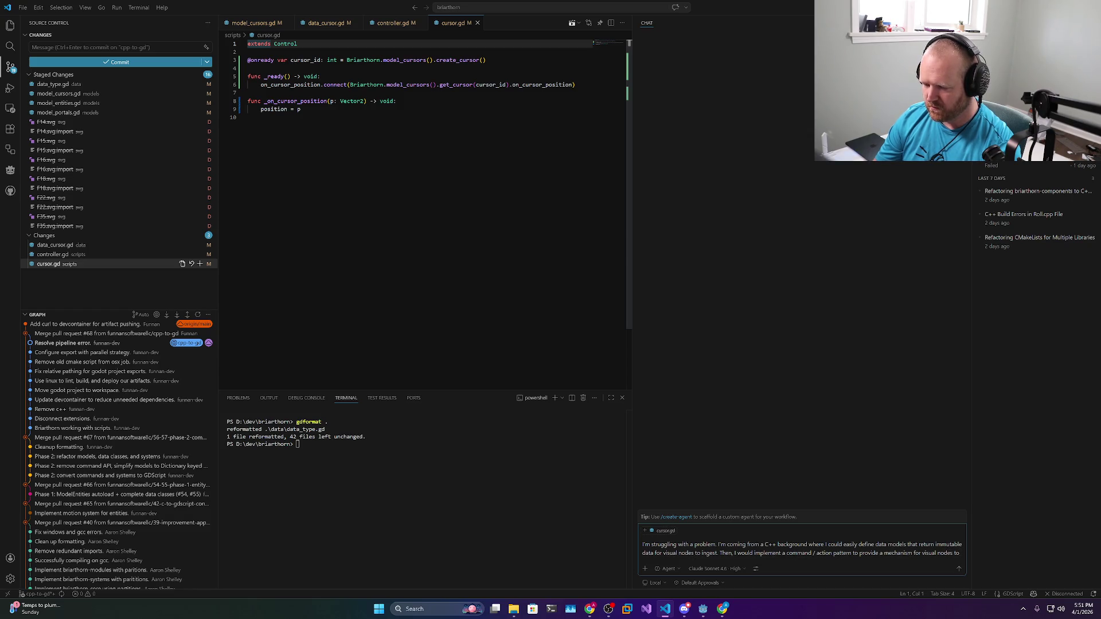
type(" pass sta")
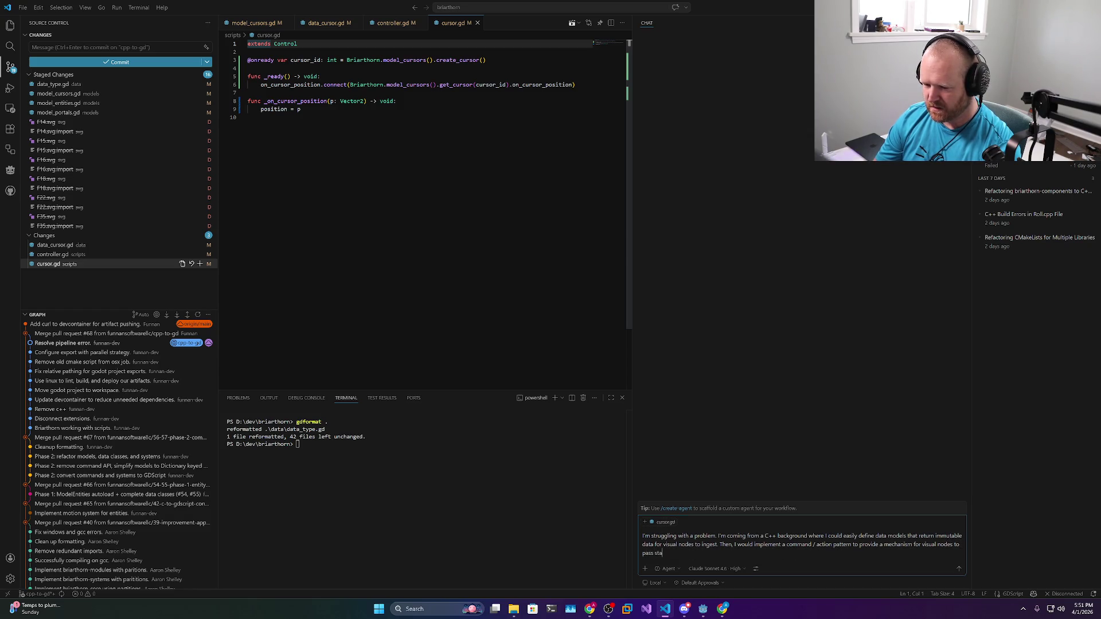
type("te change to the data model")
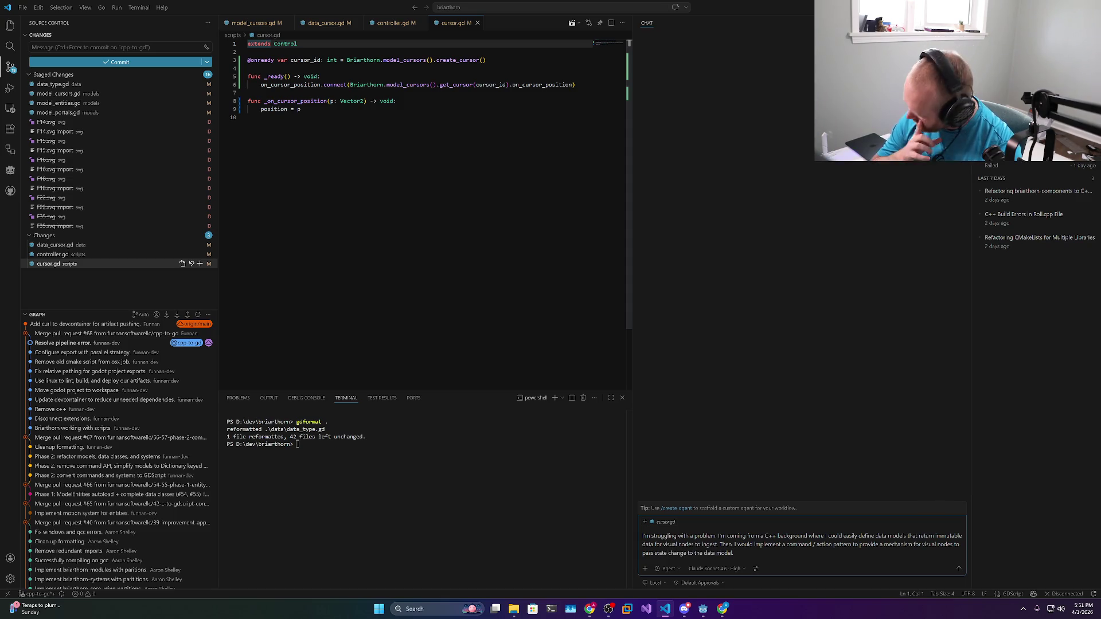
type(".")
key("shift+Return")
key("shift+Return")
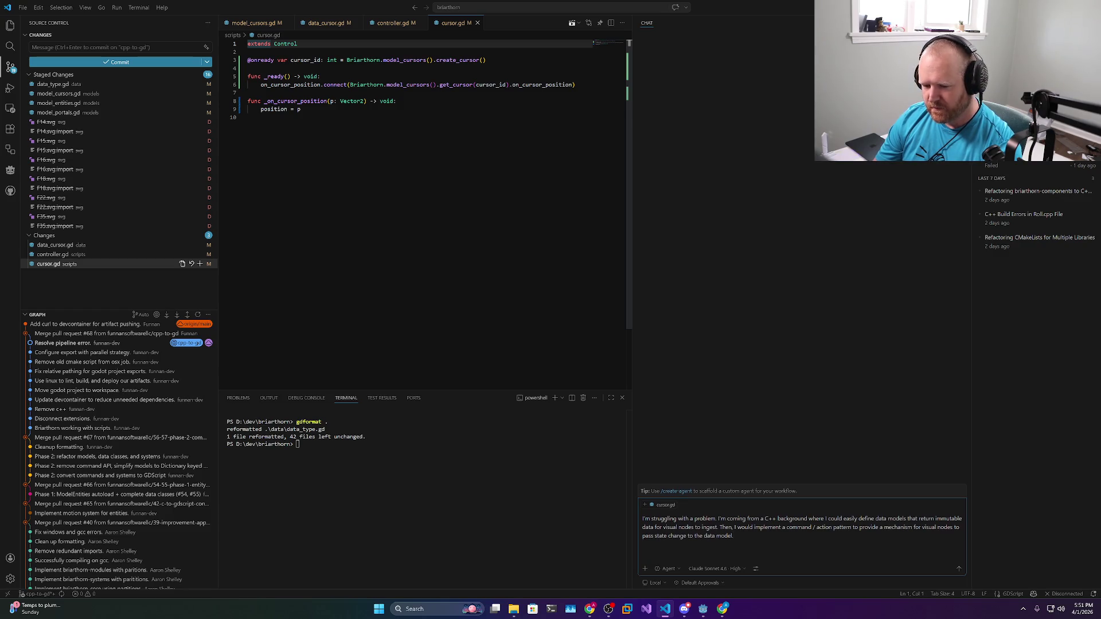
Add paragraphs on listening for data changes, being stuck in Godot, and reviewing the cursor scripts
type("so ")
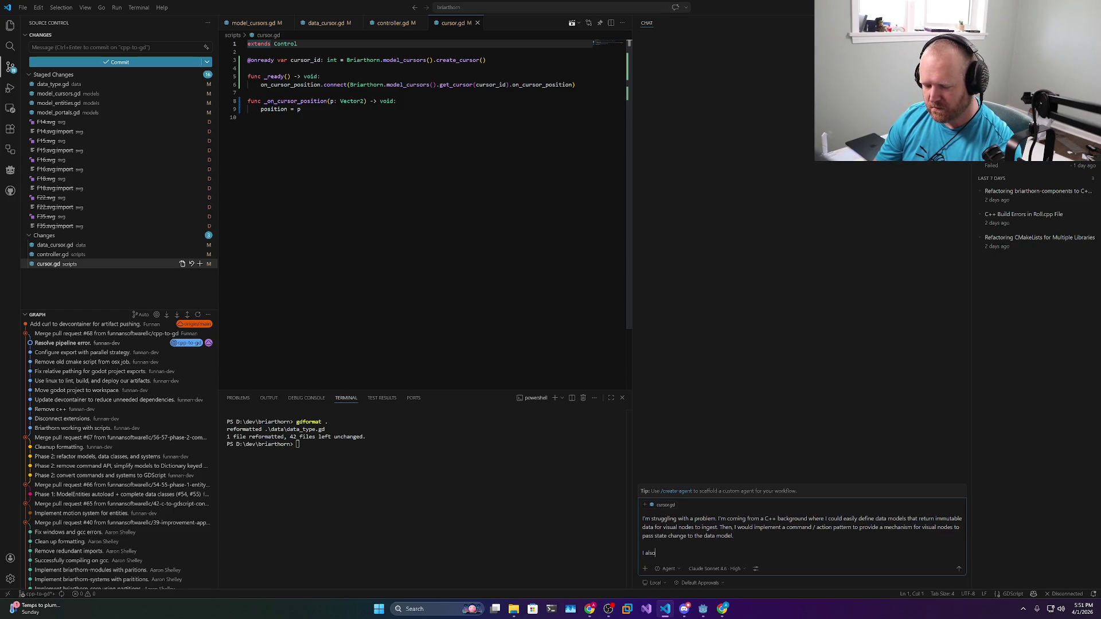
type("had a way to")
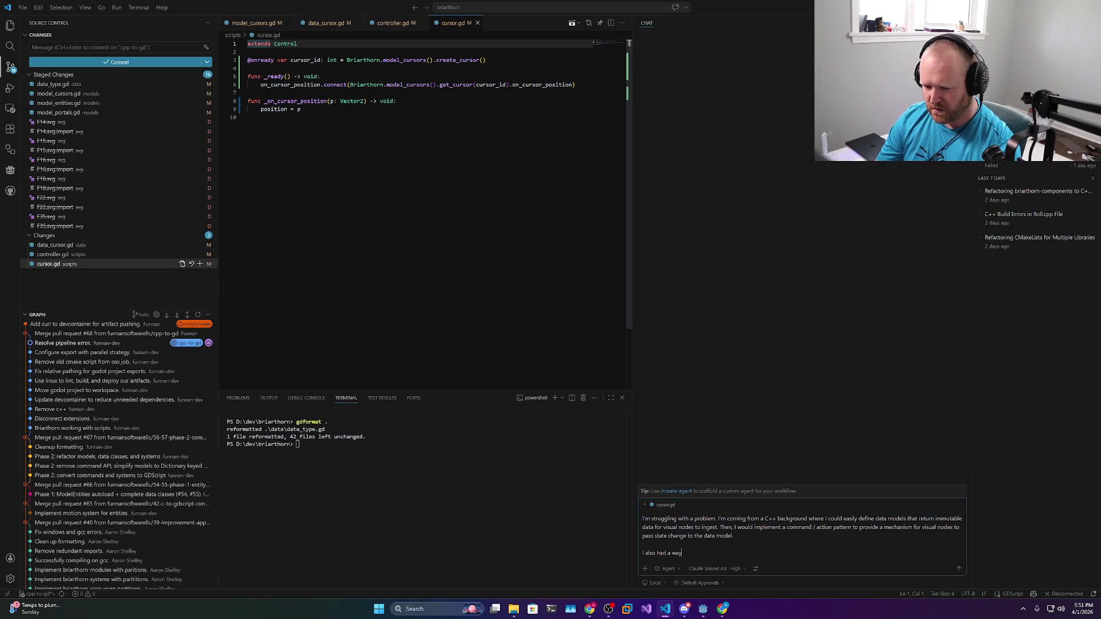
type(" li")
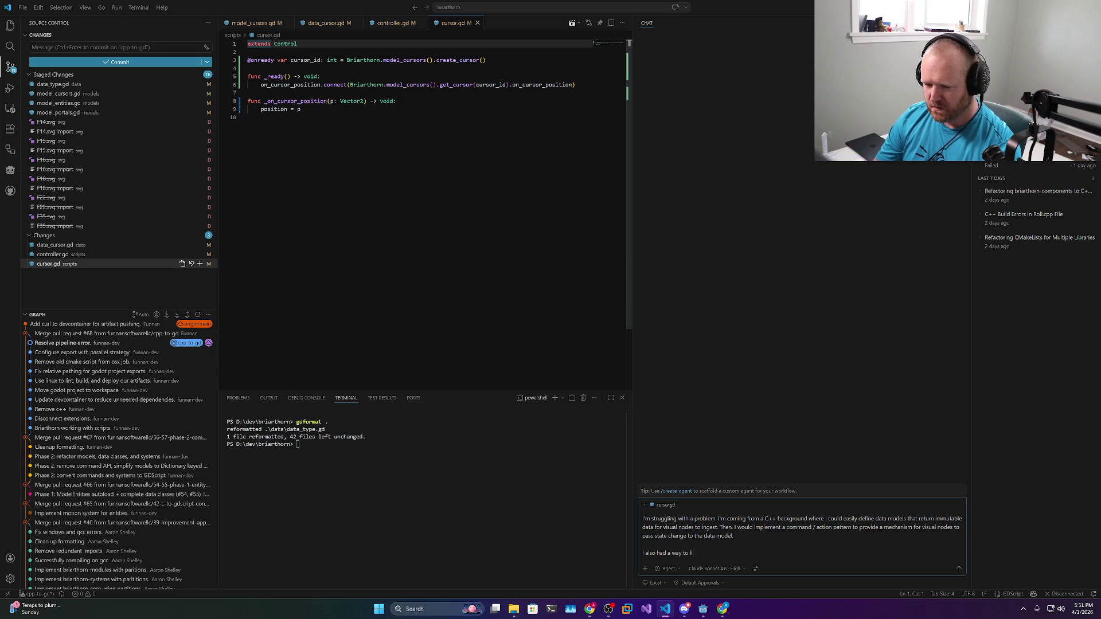
type("sten to when internal data was modifie")
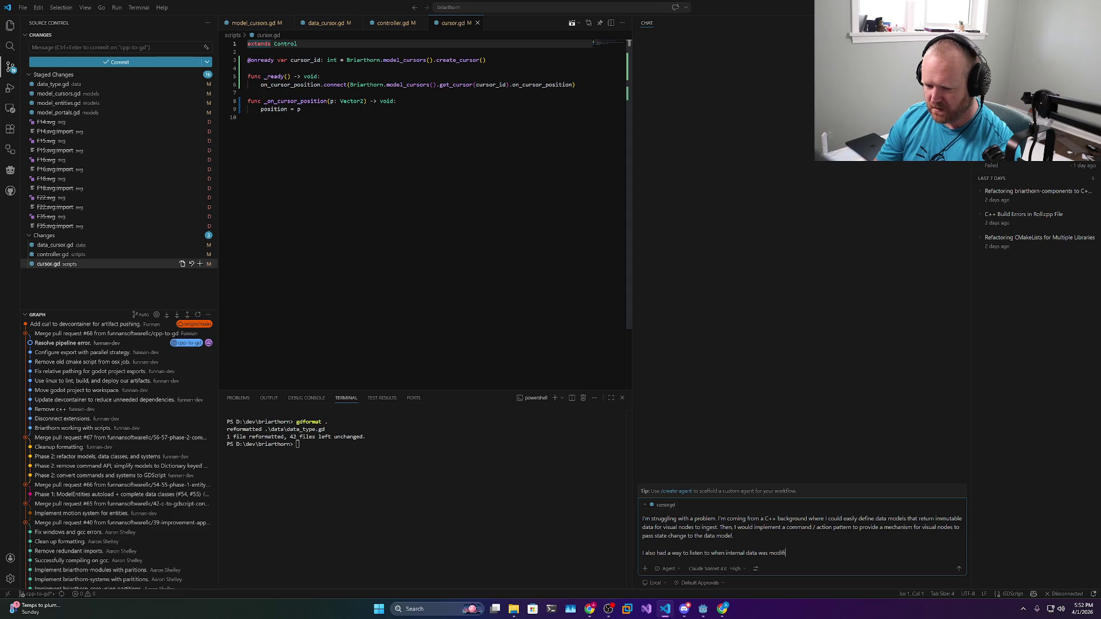
type("d")
type(" so")
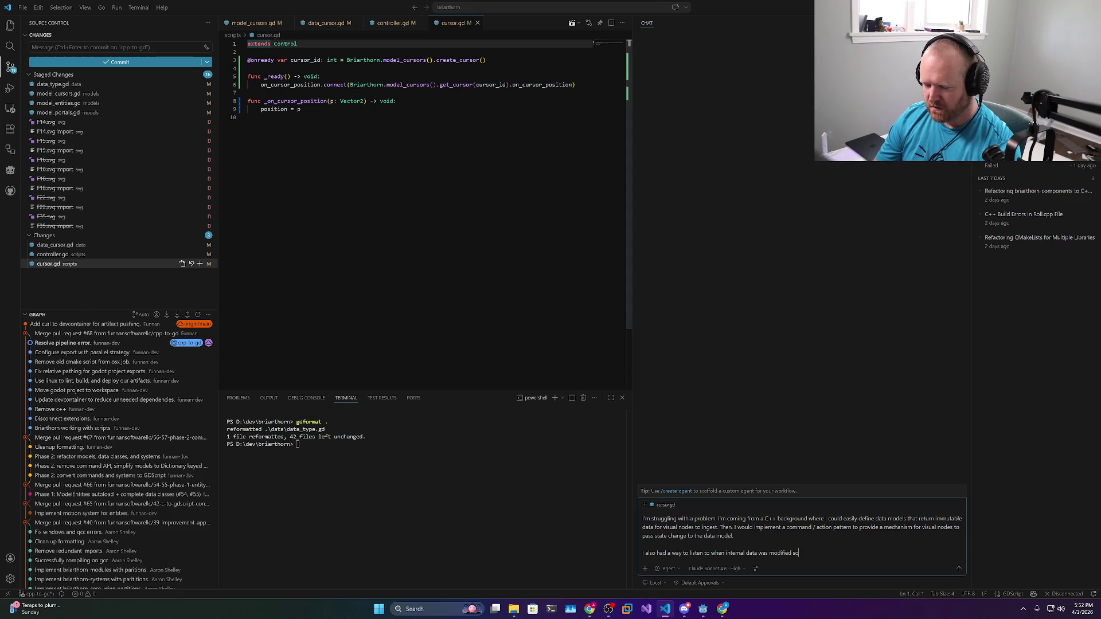
type(" a receiving node")
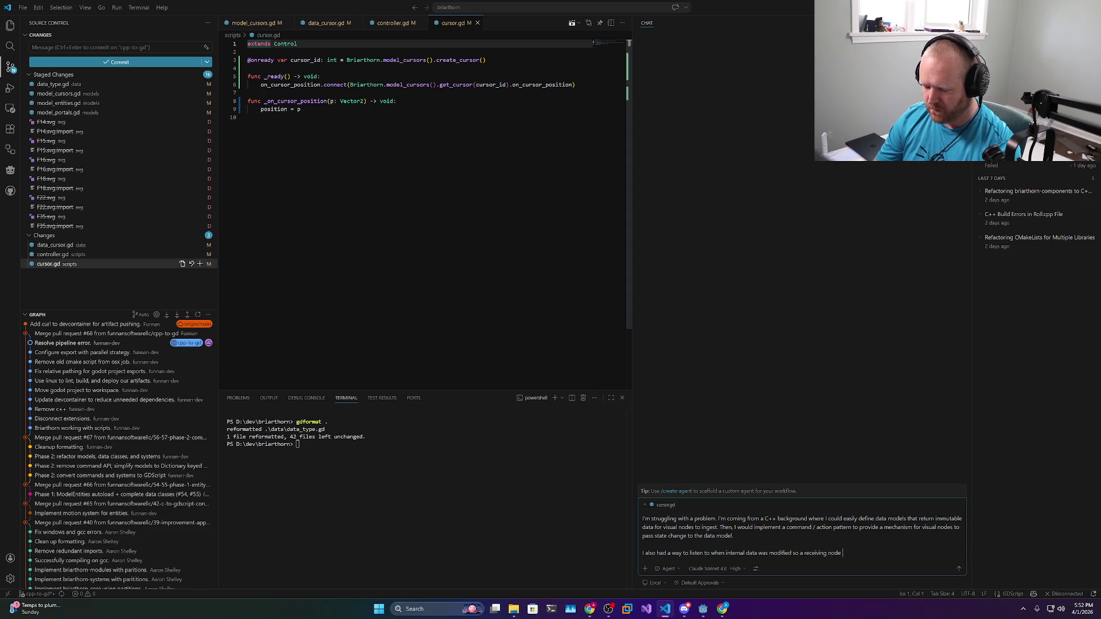
type(" could update its own properties a")
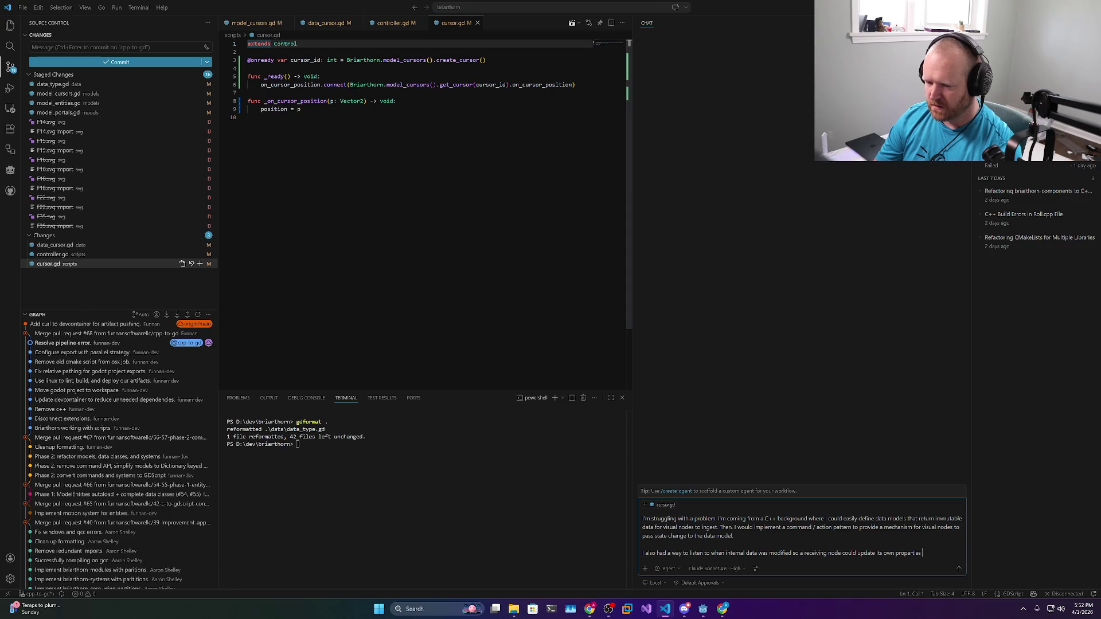
type("ccordingly.")
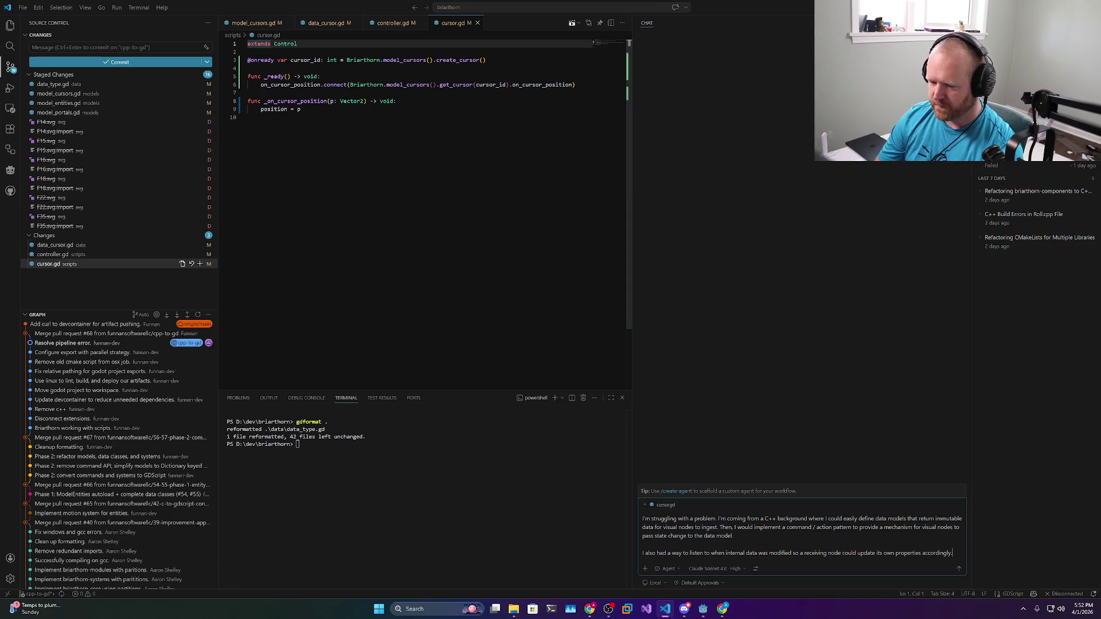
key("shift+Return")
key("shift+Return")
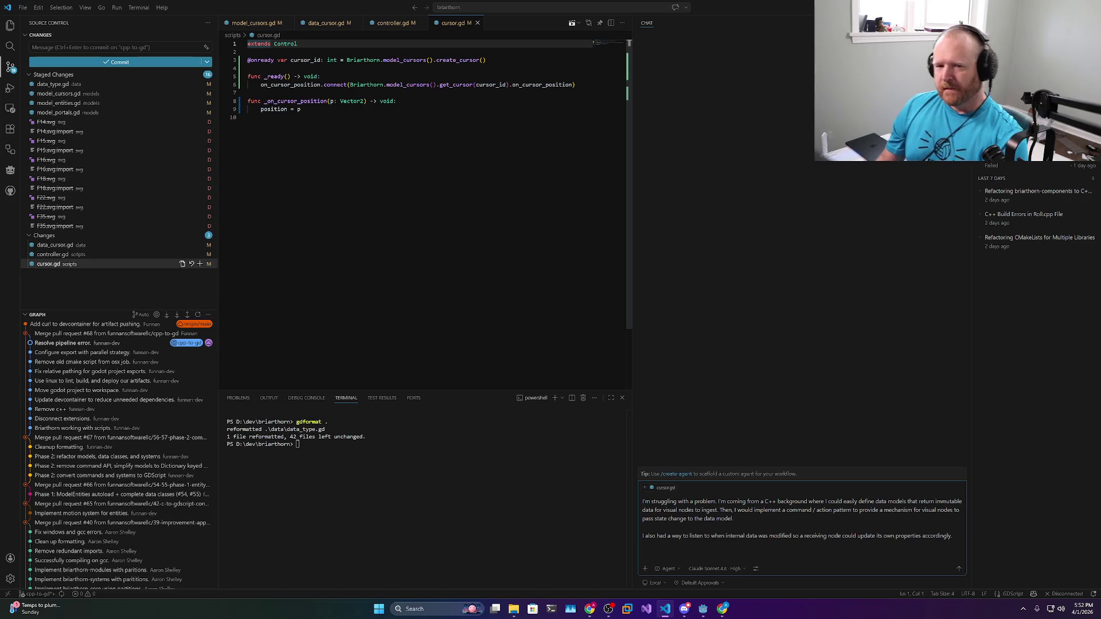
type("I'm trying t")
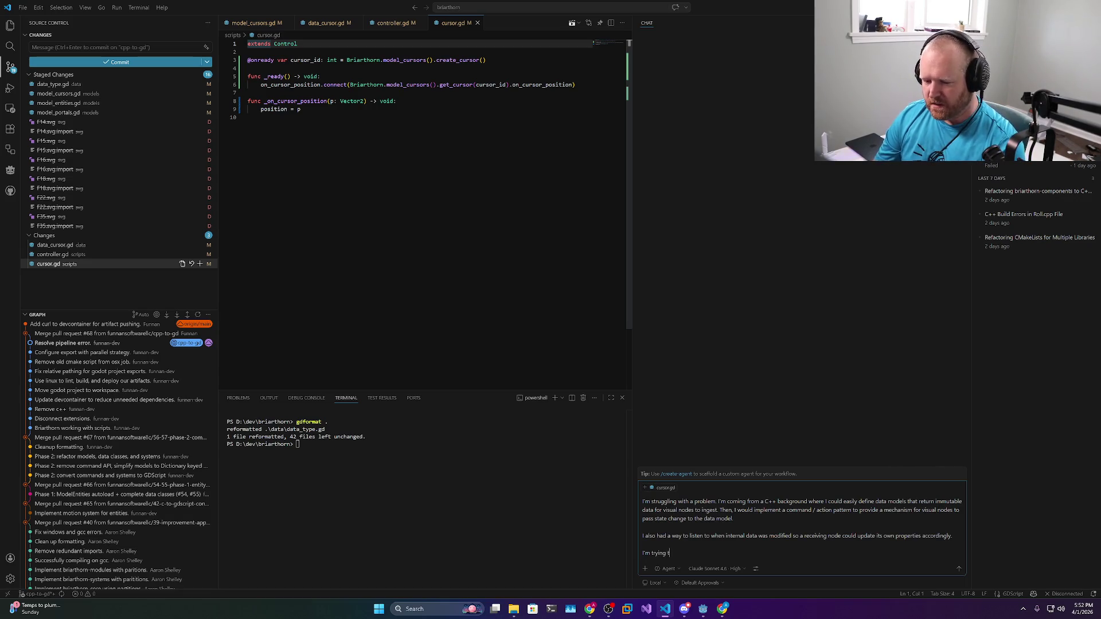
type("o achieve this with godot now but I'm stuck on which direction I should take.")
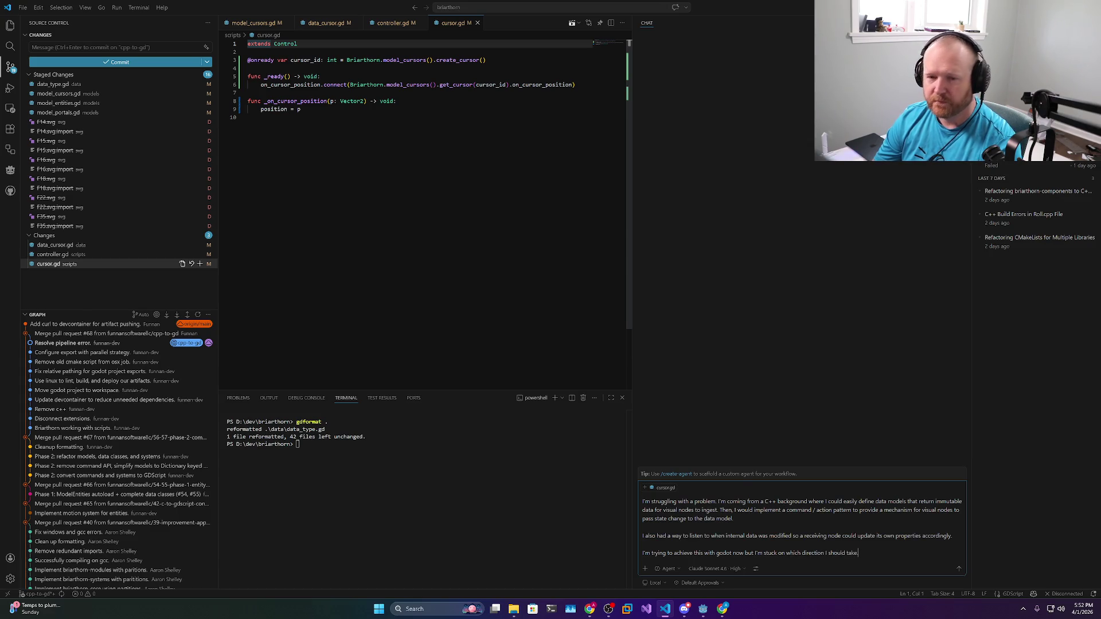
key("shift+Return")
key("shift+Return")
type("Take a look at my model")
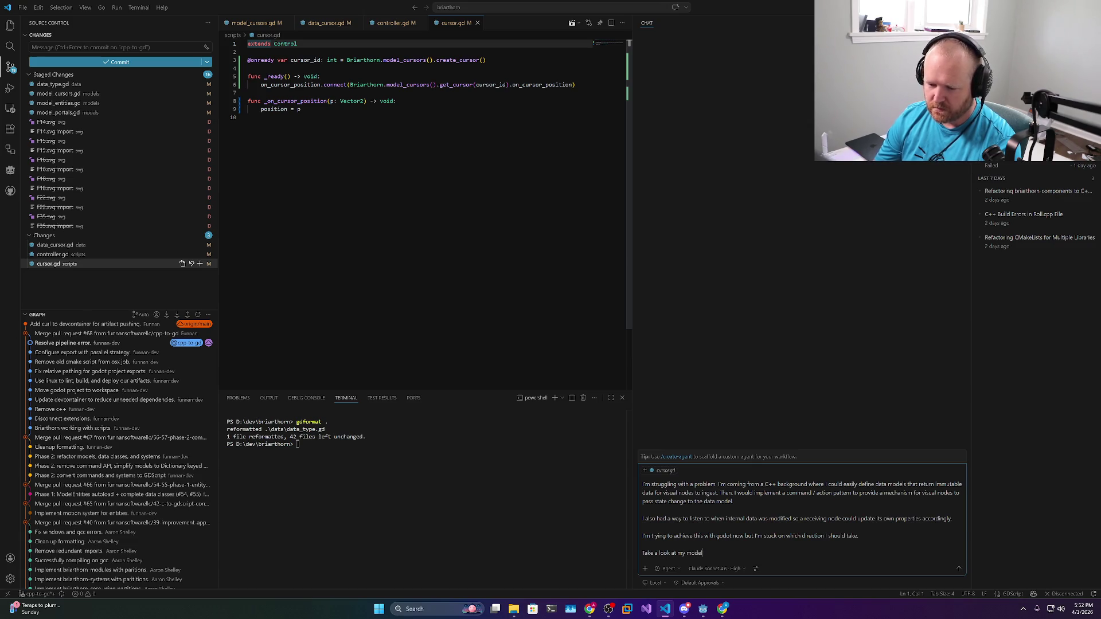
type("_cursors")
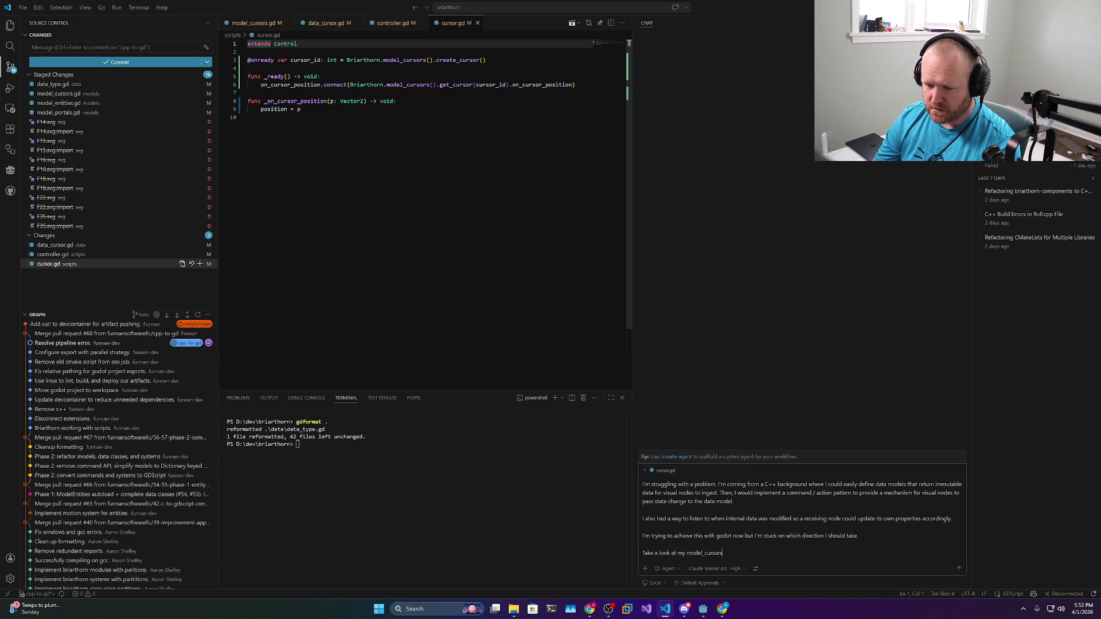
type(".gd, d")
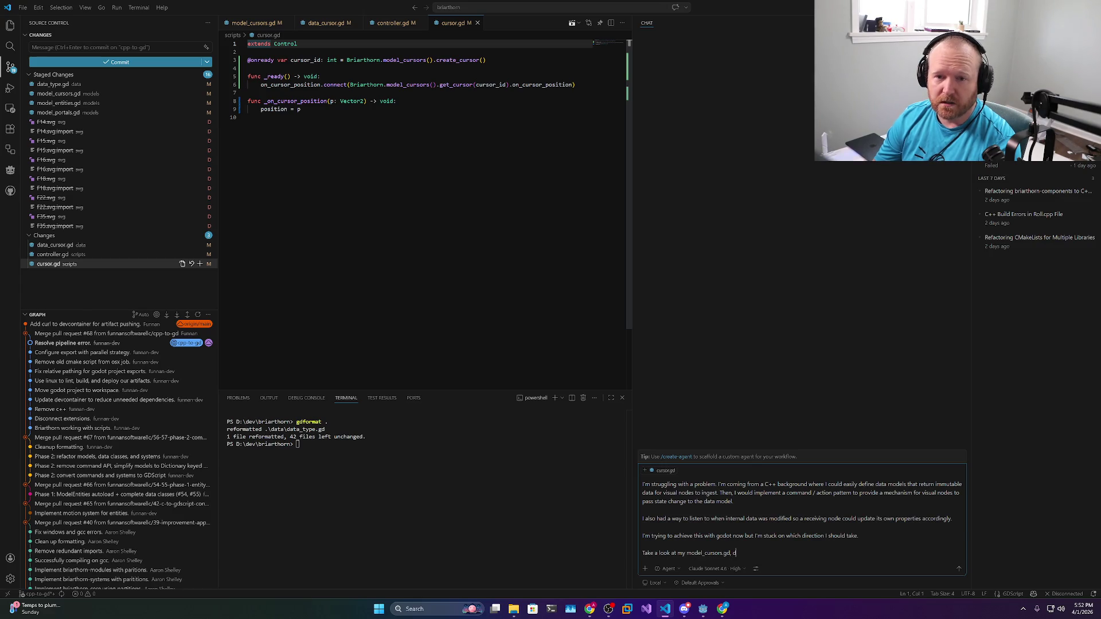
type("atasor")
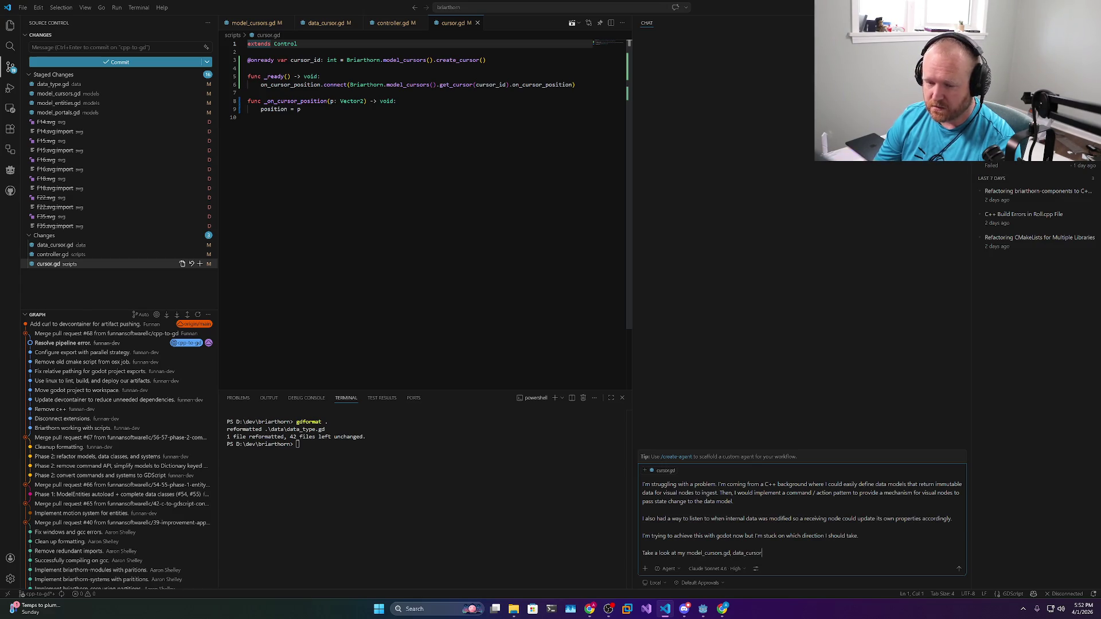
type(".gd,")
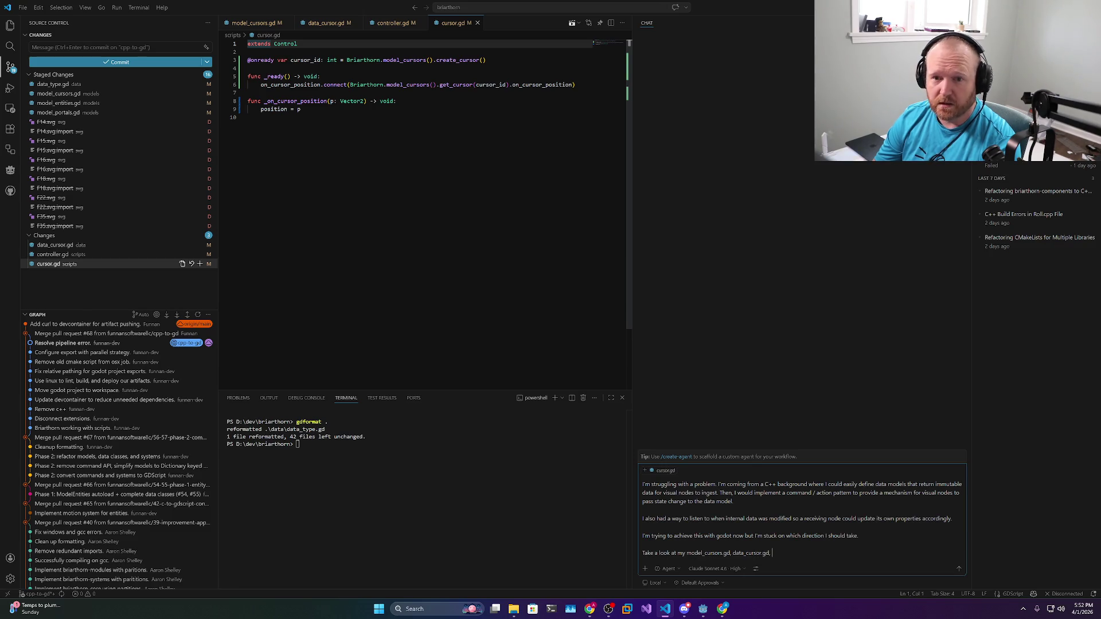
type("ontroller.gd, and cursor.gd.")
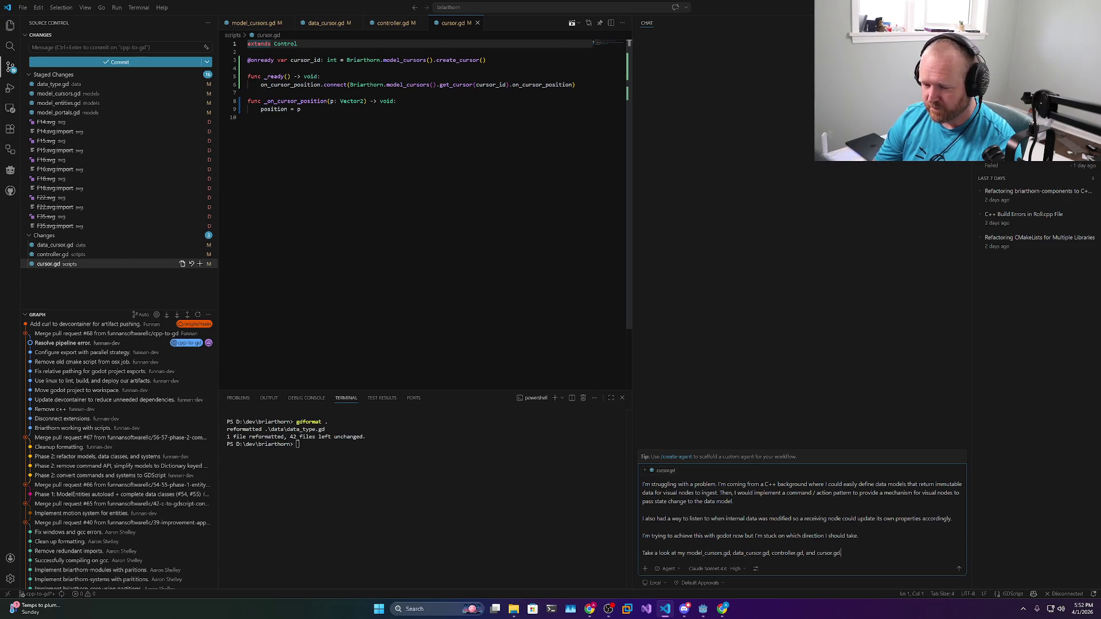
type("hat approachwould you suggest")
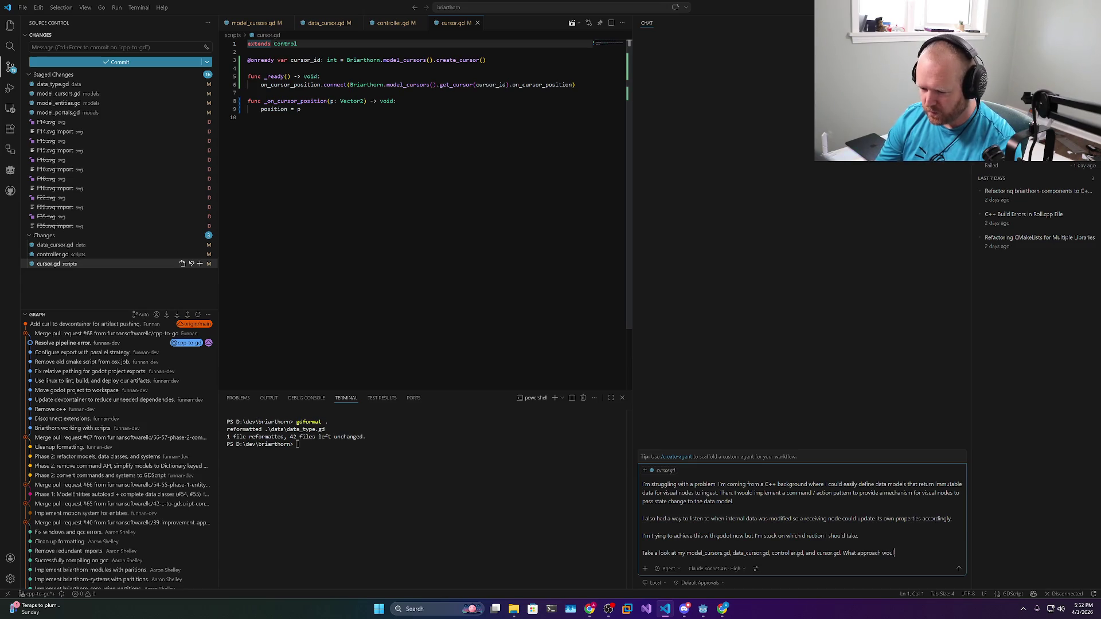
type("?")
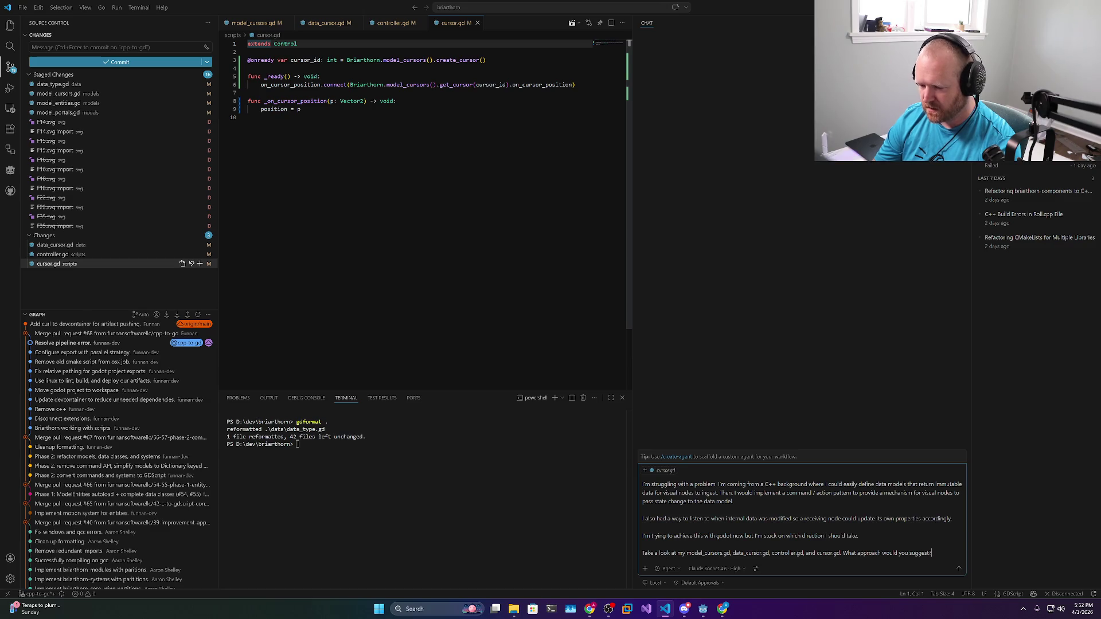
type(" Does godo")
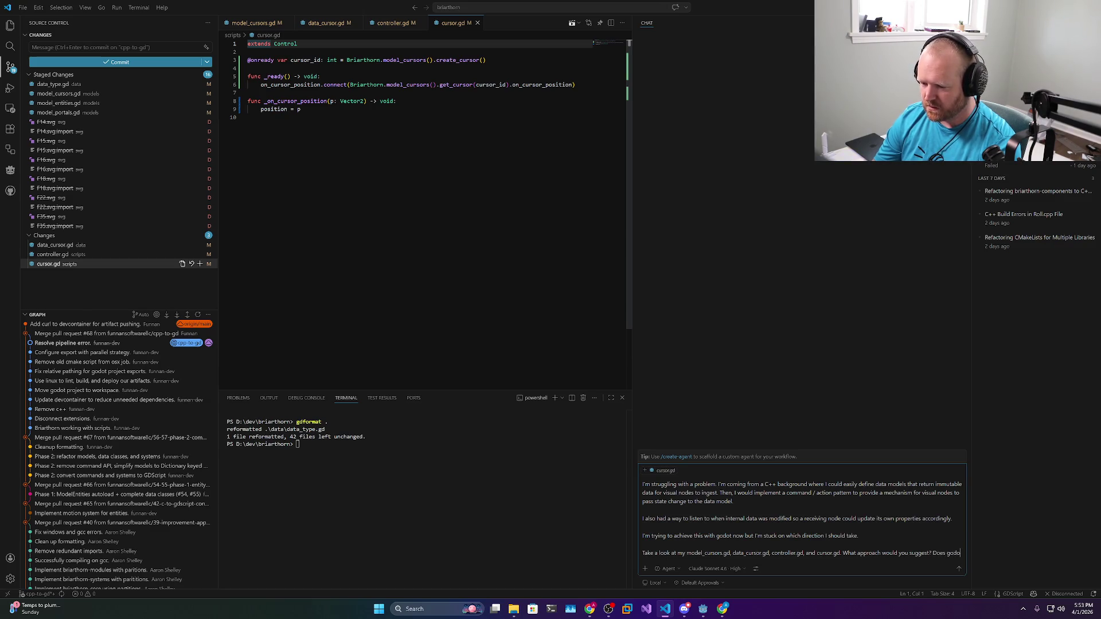
type("t have a best p")
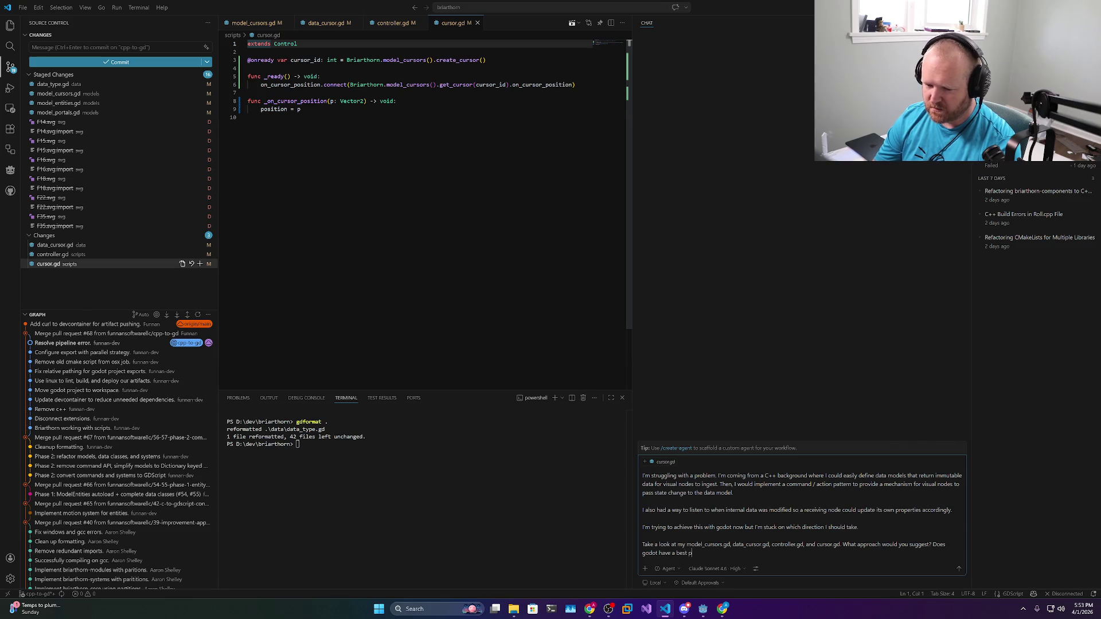
type("ractice fore separating")
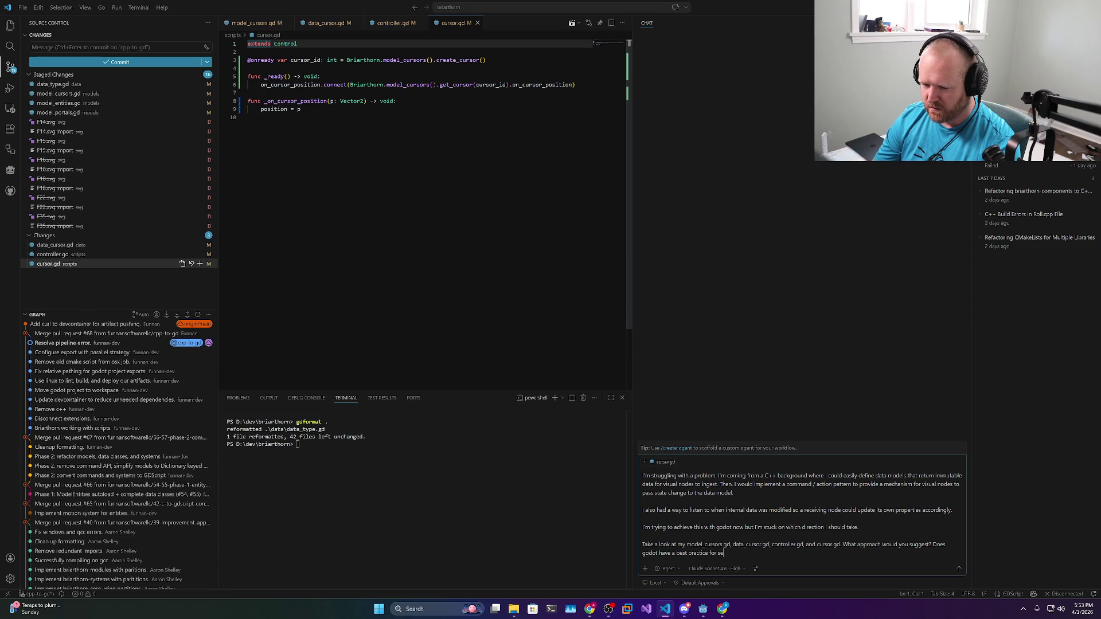
type(" data from nodes?")
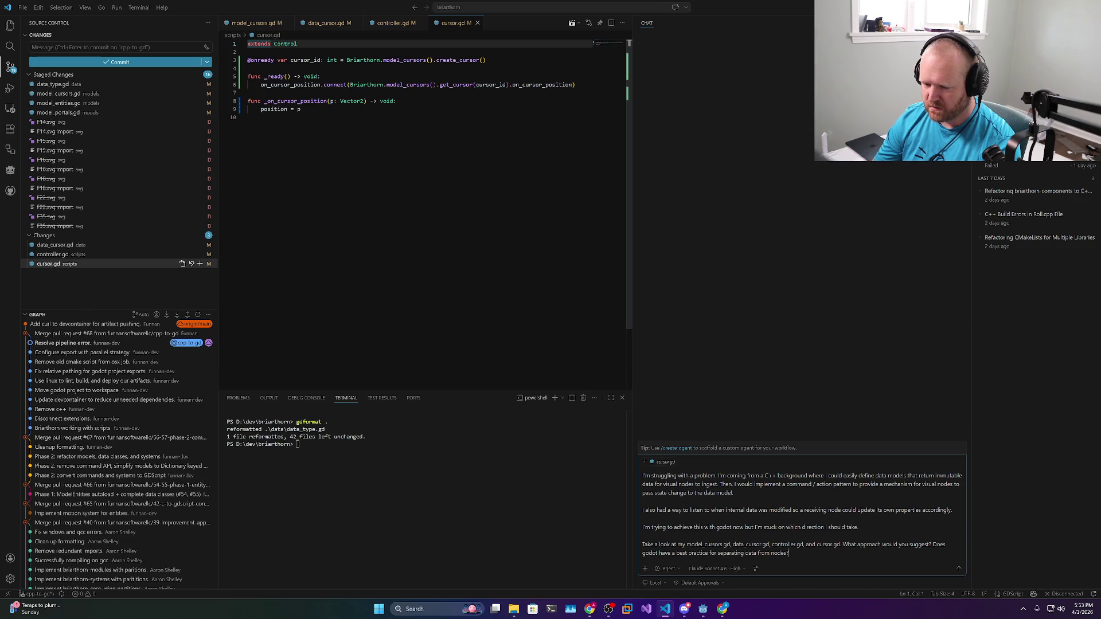
Send the data-modelling question to the VS Code chat, widen the code editor, and return to Godot
key("Return")
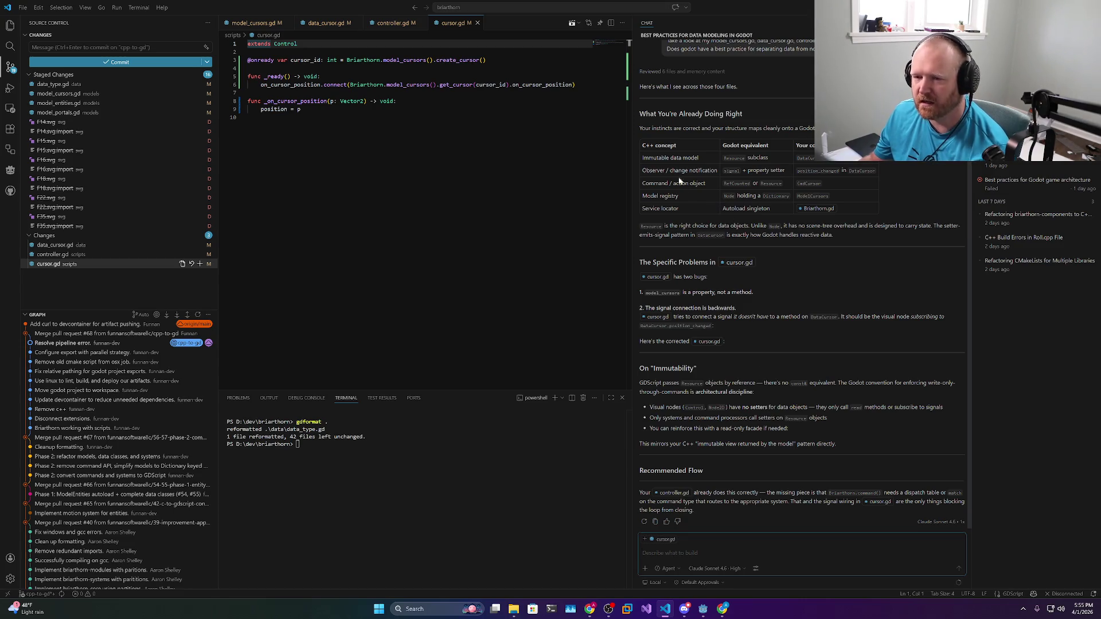
left_click_drag(631, 131, 837, 132)
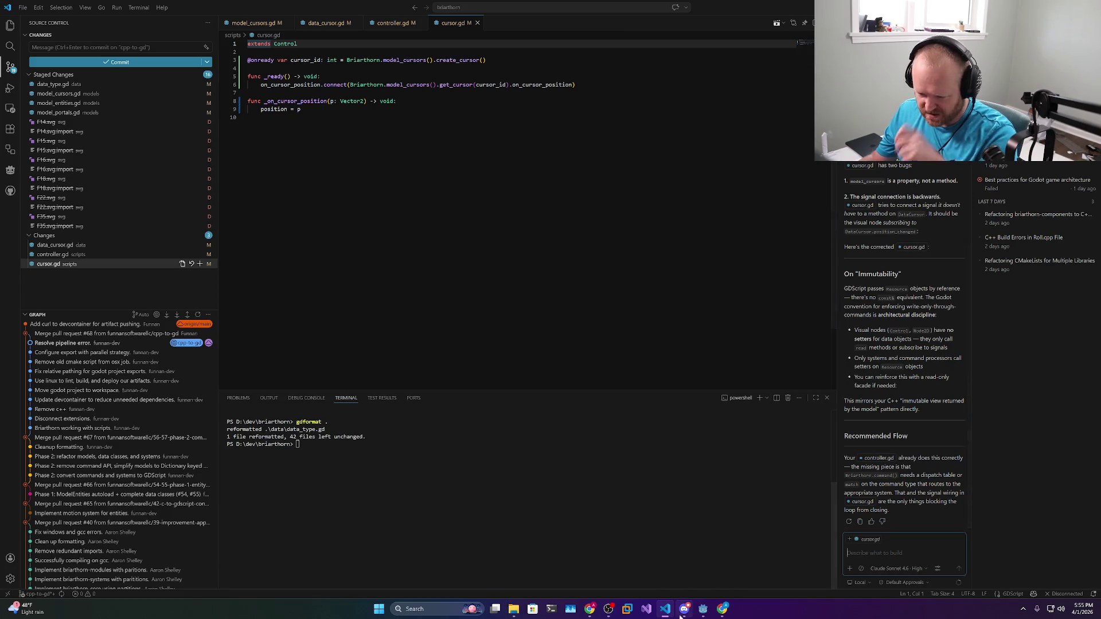
mouse_move(682, 611)
left_click(684, 579)
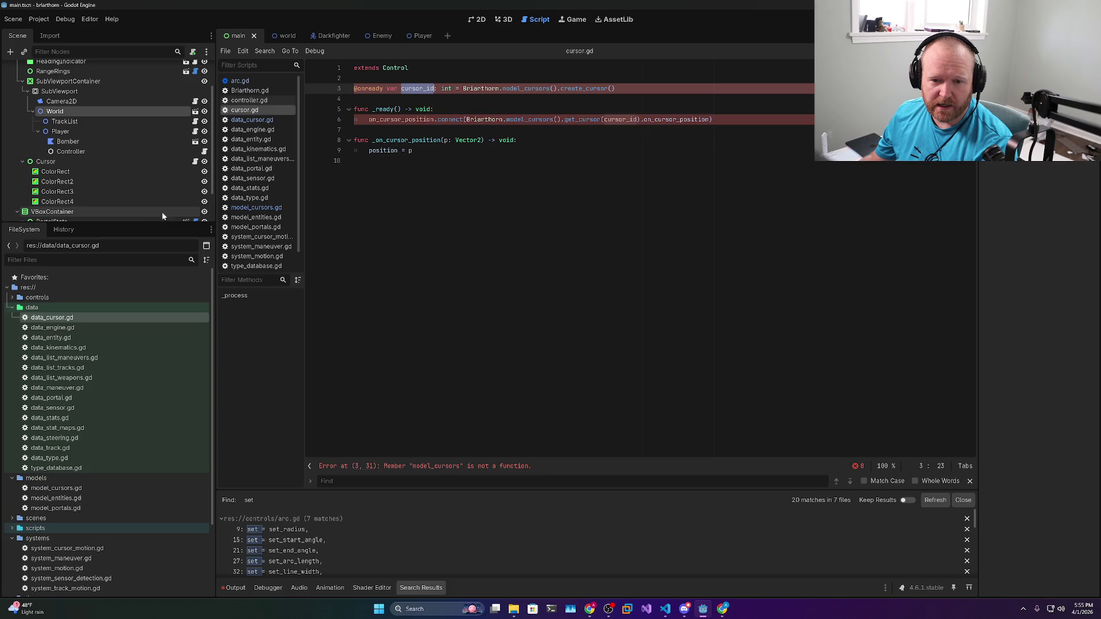
Inspect get_cursor's DataCursor return type in model_cursors.gd, then data_cursor.gd's position setter and position_changed signal
left_click(246, 208)
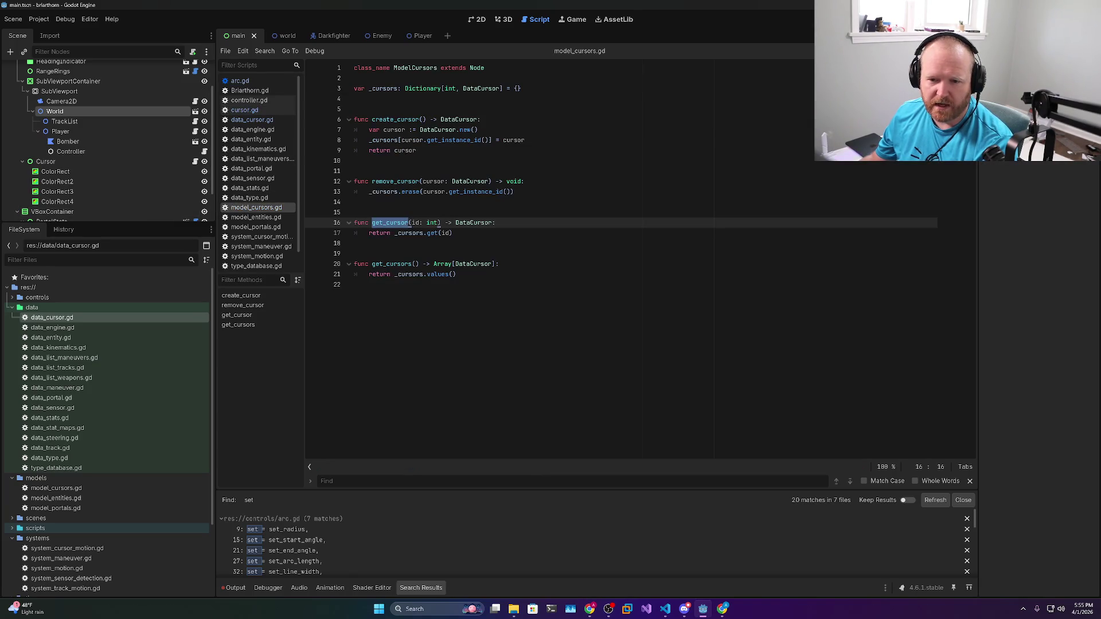
left_click(496, 223)
double_click(481, 222)
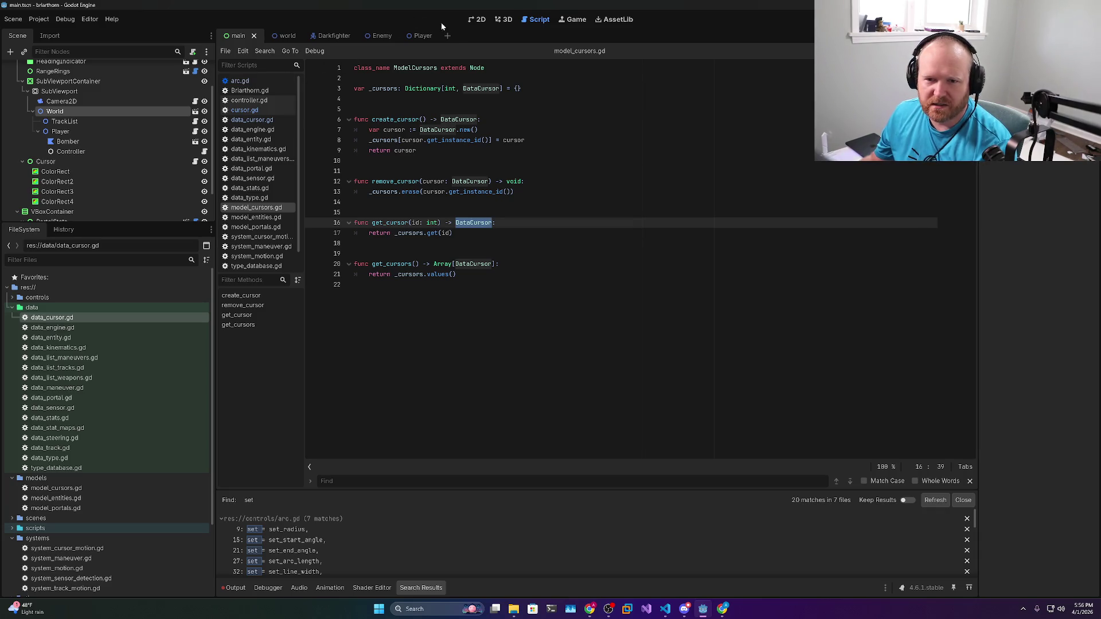
left_click(245, 112)
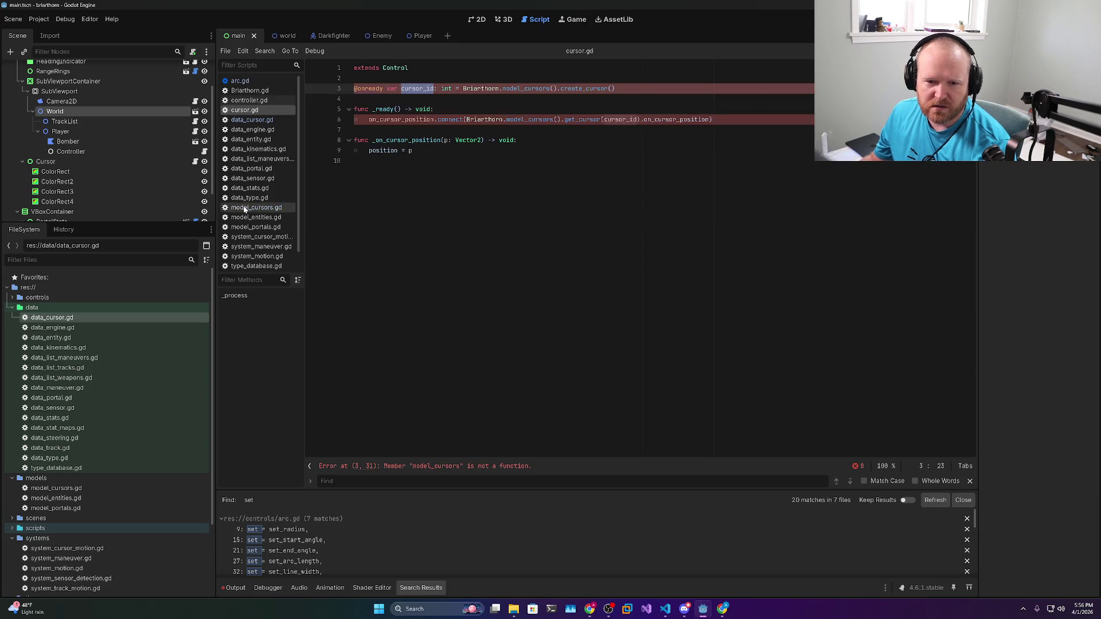
left_click(252, 120)
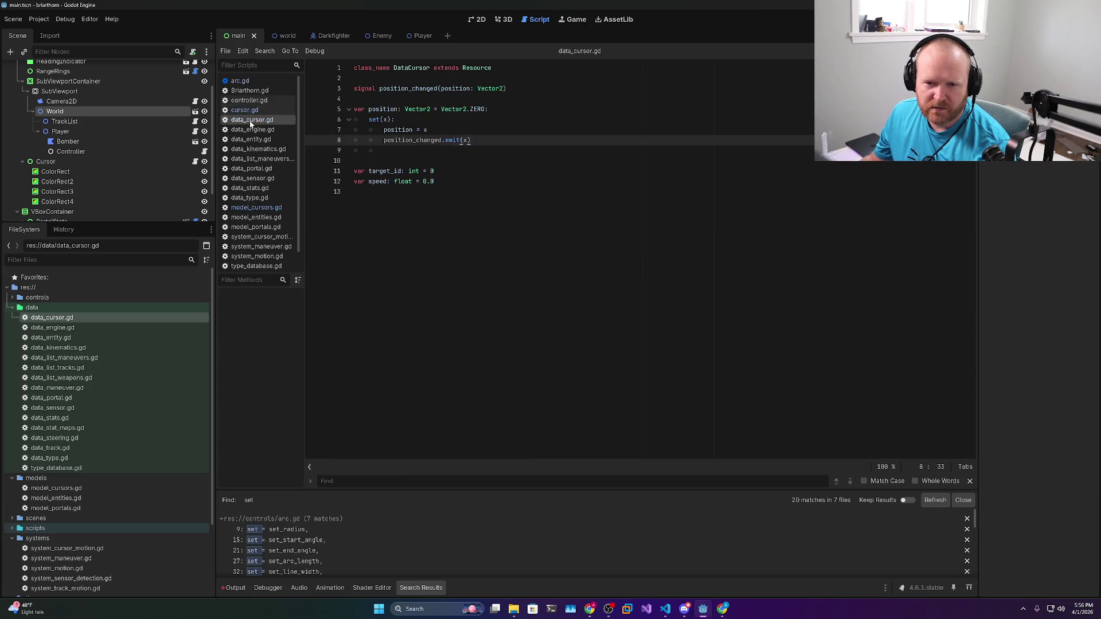
double_click(409, 88)
mouse_move(471, 140)
left_mouse_down()
mouse_move(356, 120)
mouse_move(353, 109)
left_mouse_up()
left_click(401, 130)
double_click(413, 140)
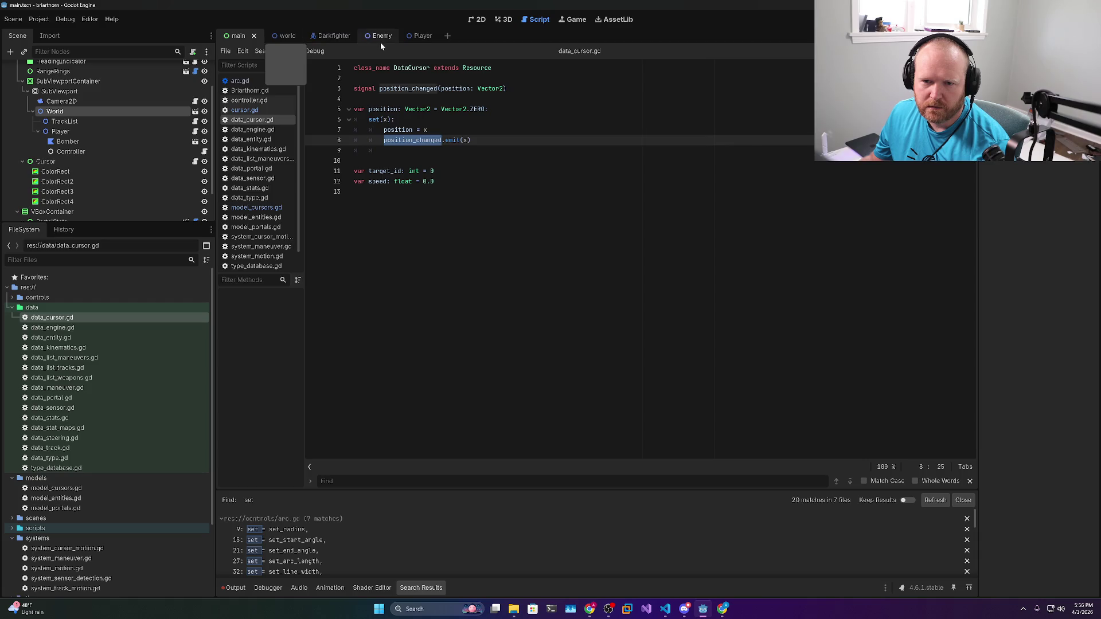
In cursor.gd, delete 'on_cursor_position.connect(' from line 6, leaving the get_cursor(cursor_id).on_cursor_position call
left_click(270, 110)
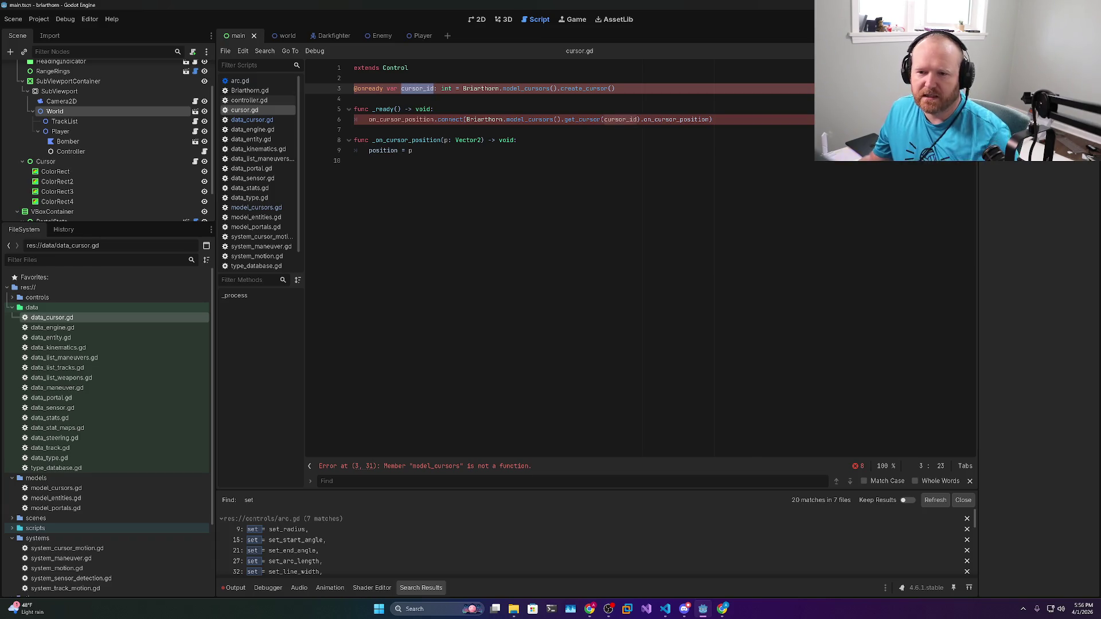
left_click(432, 109)
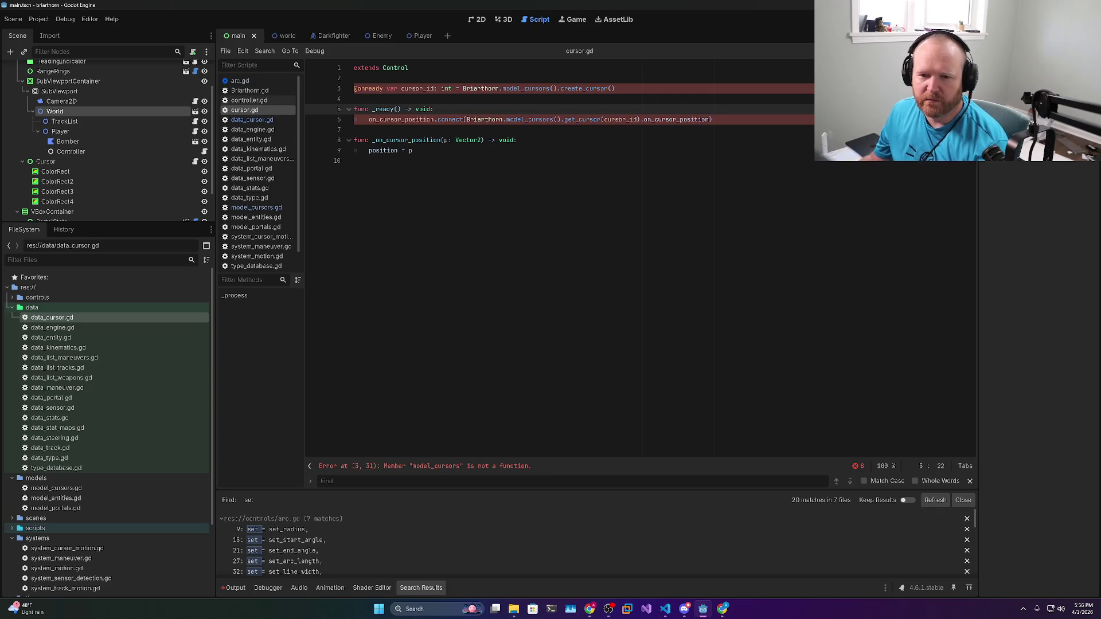
left_click(369, 120)
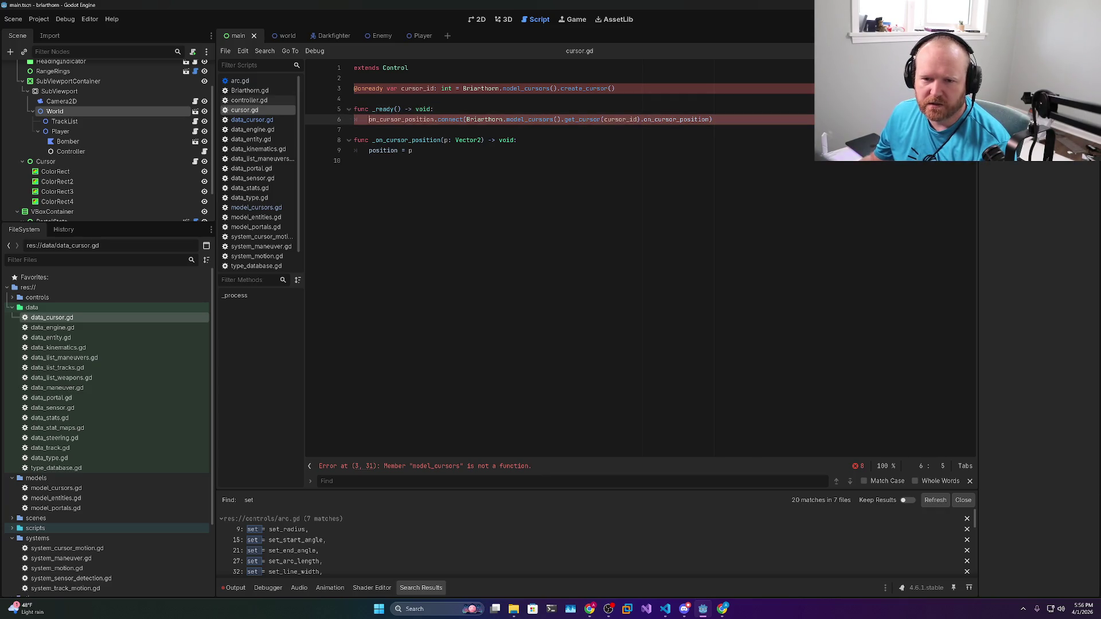
left_click(477, 120)
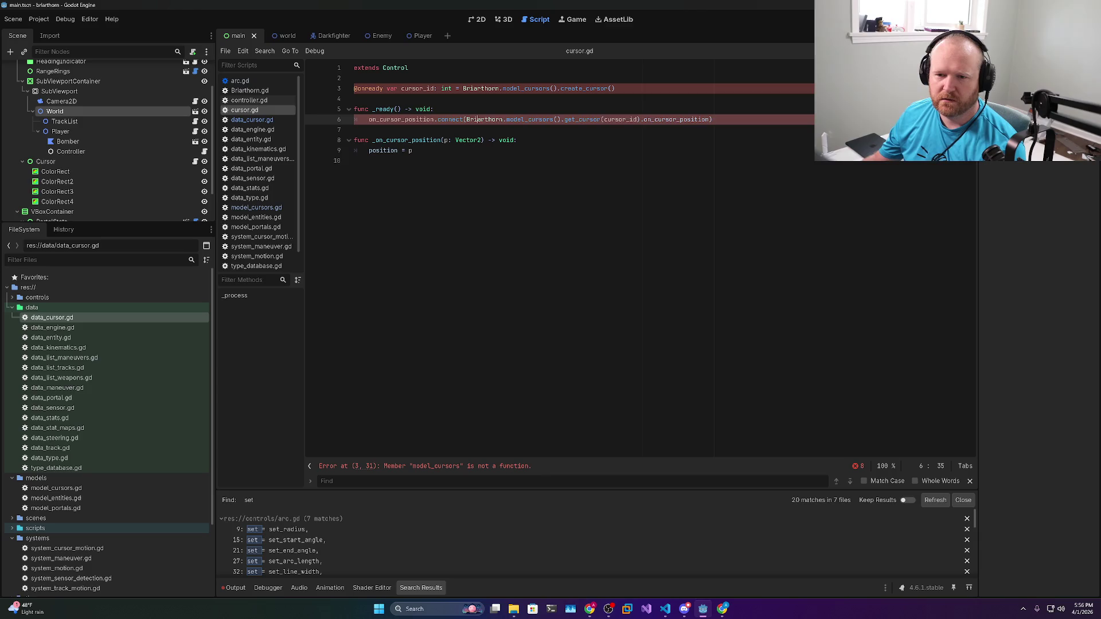
left_click_drag(465, 120, 369, 119)
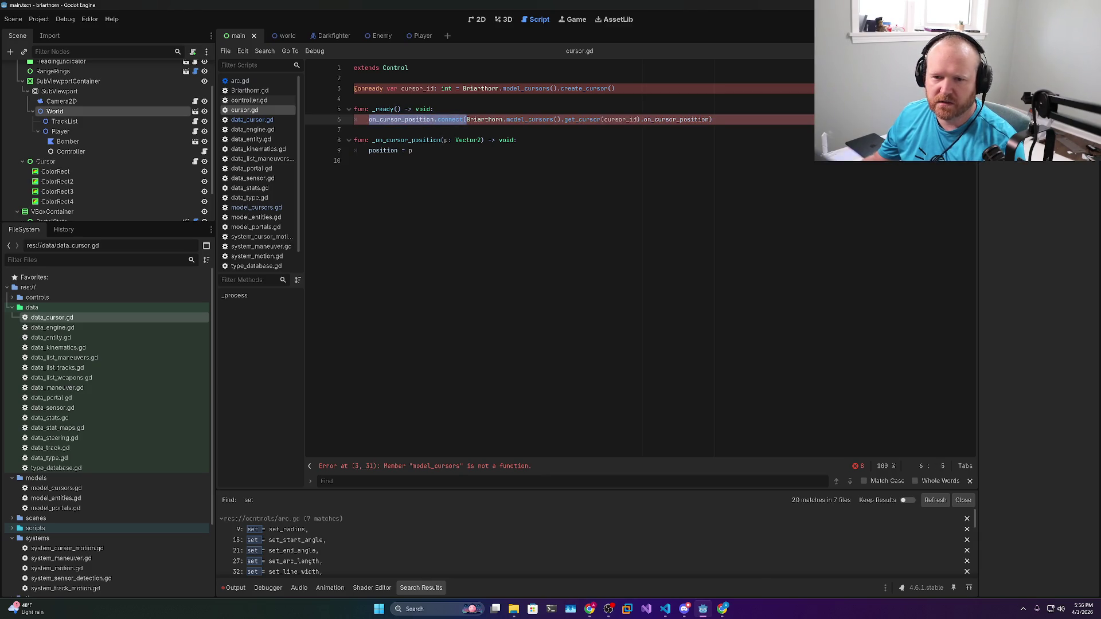
key("BackSpace")
left_click(616, 120)
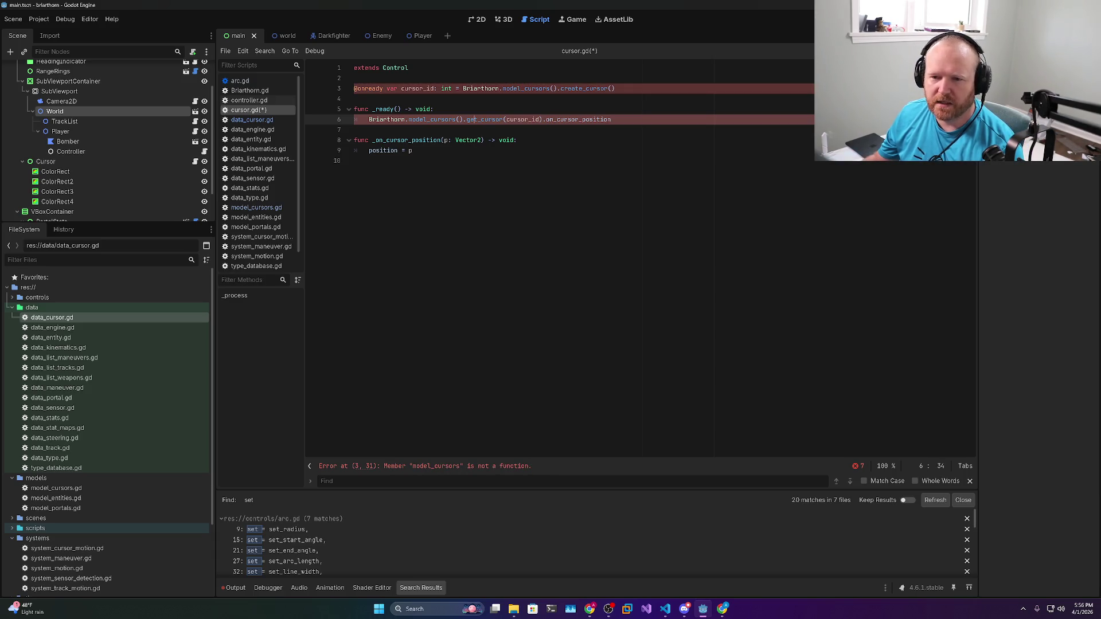
double_click(485, 120)
double_click(605, 89)
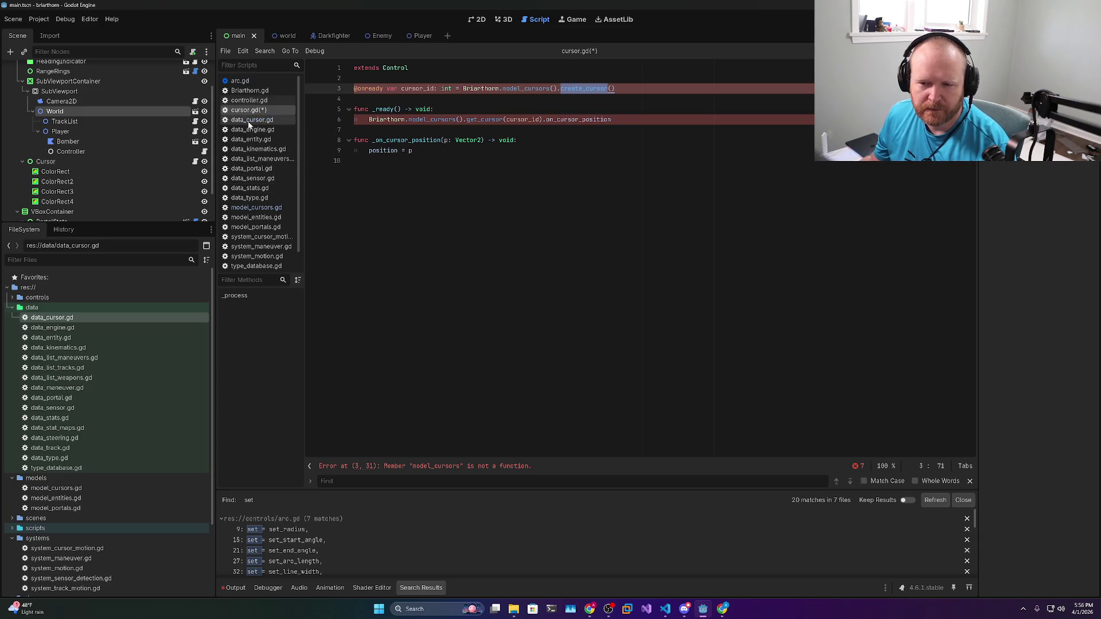
left_click(257, 208)
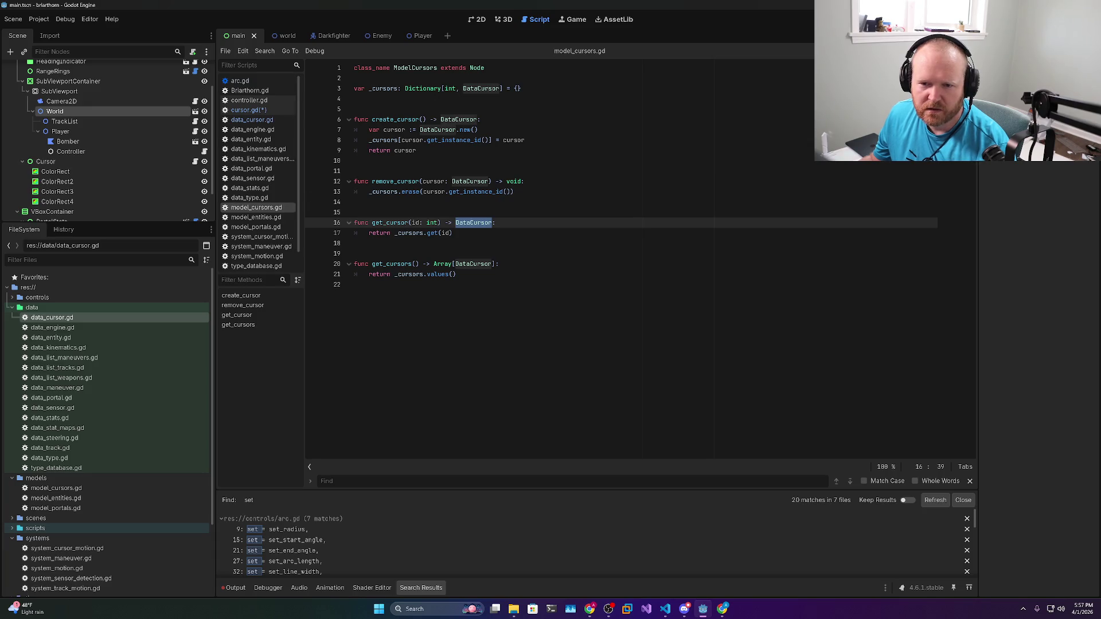
Make create_cursor return cursor.get_instance_id() with an int return type, and save
double_click(480, 140)
left_click(384, 129)
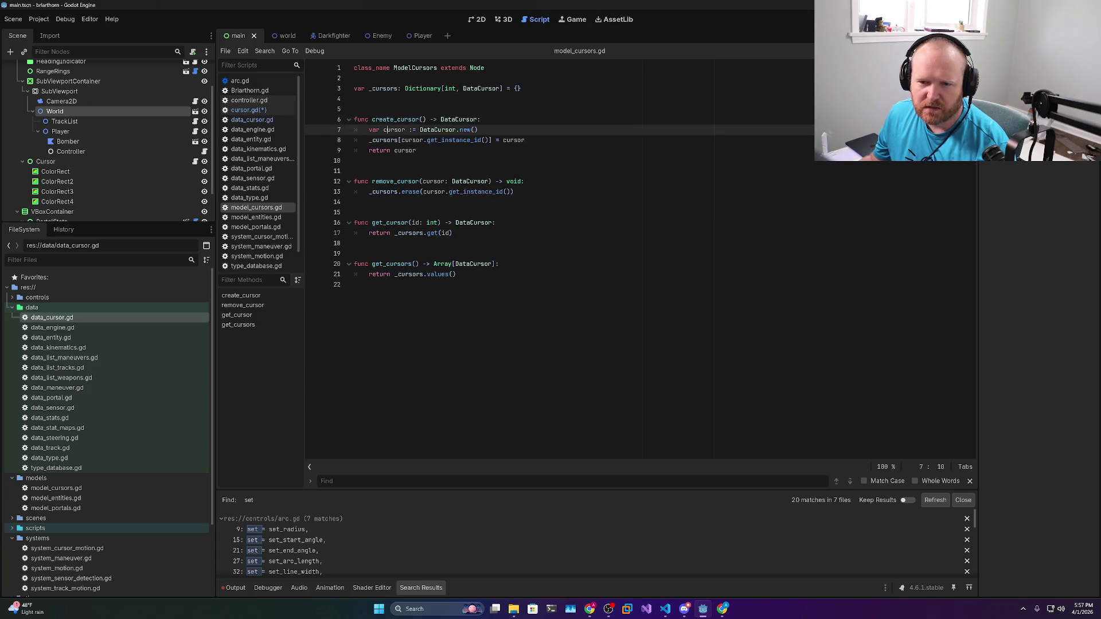
double_click(514, 140)
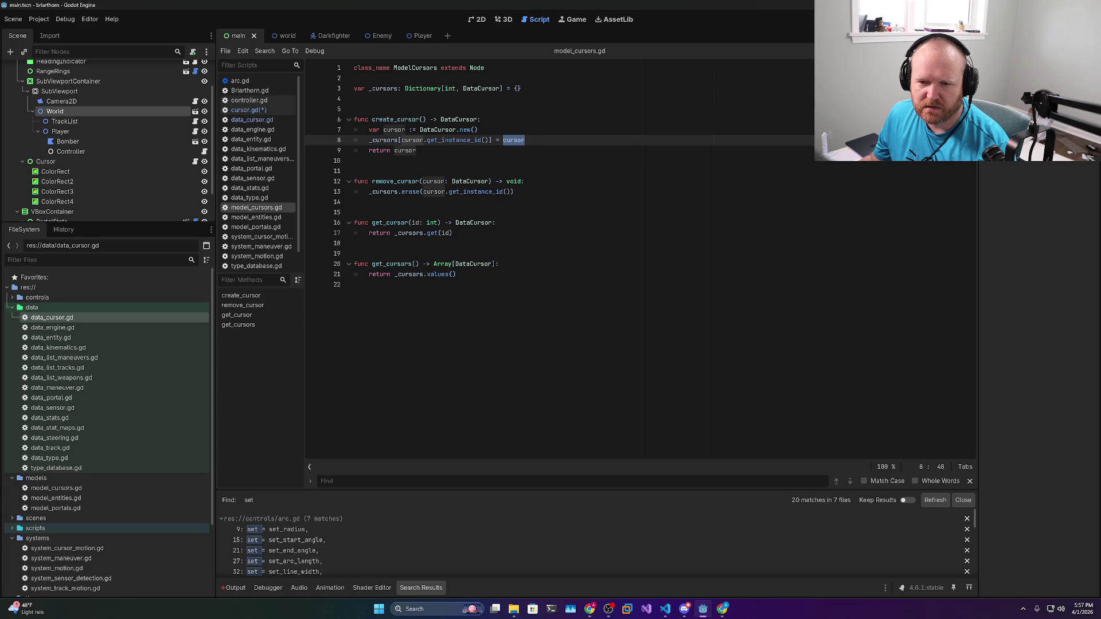
double_click(485, 140)
left_click_drag(489, 139, 402, 140)
left_click(417, 150)
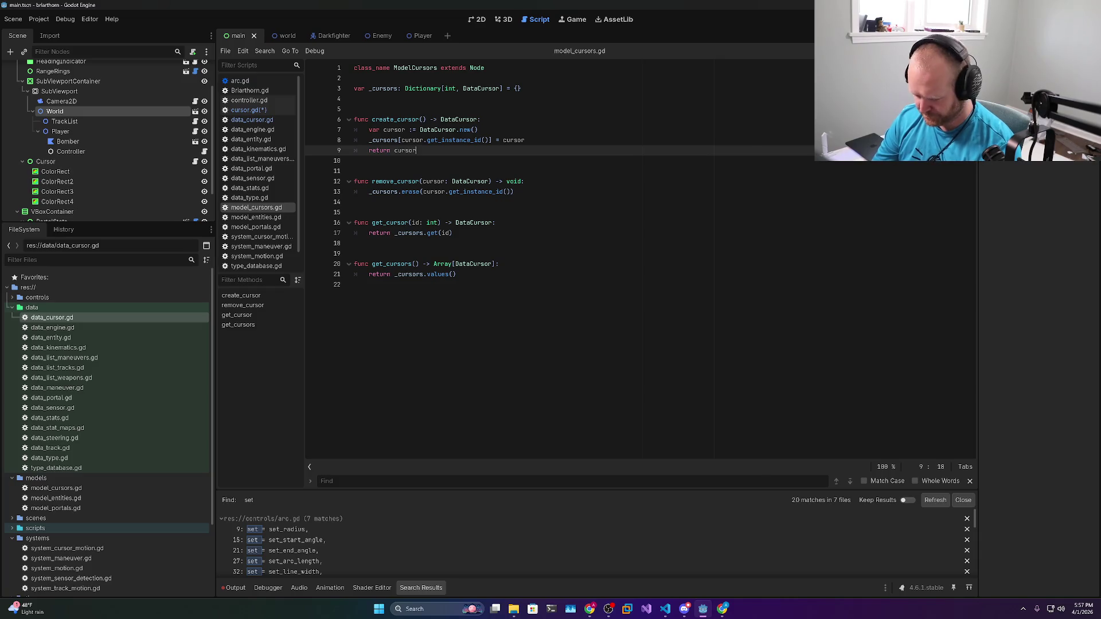
type(".get_inst")
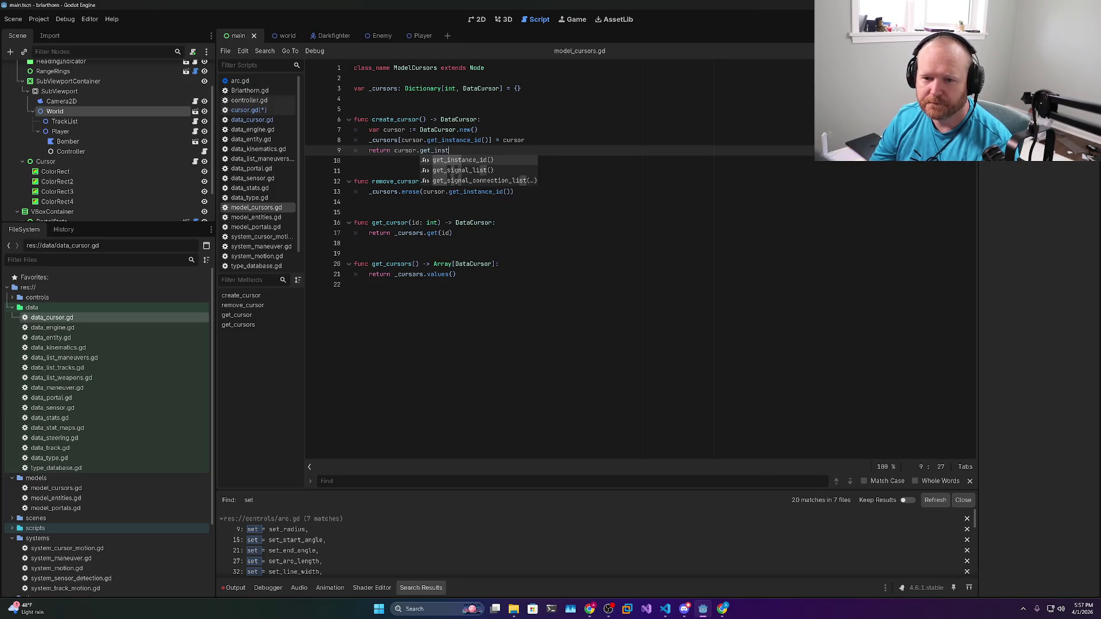
type("ance_id")
key("Return")
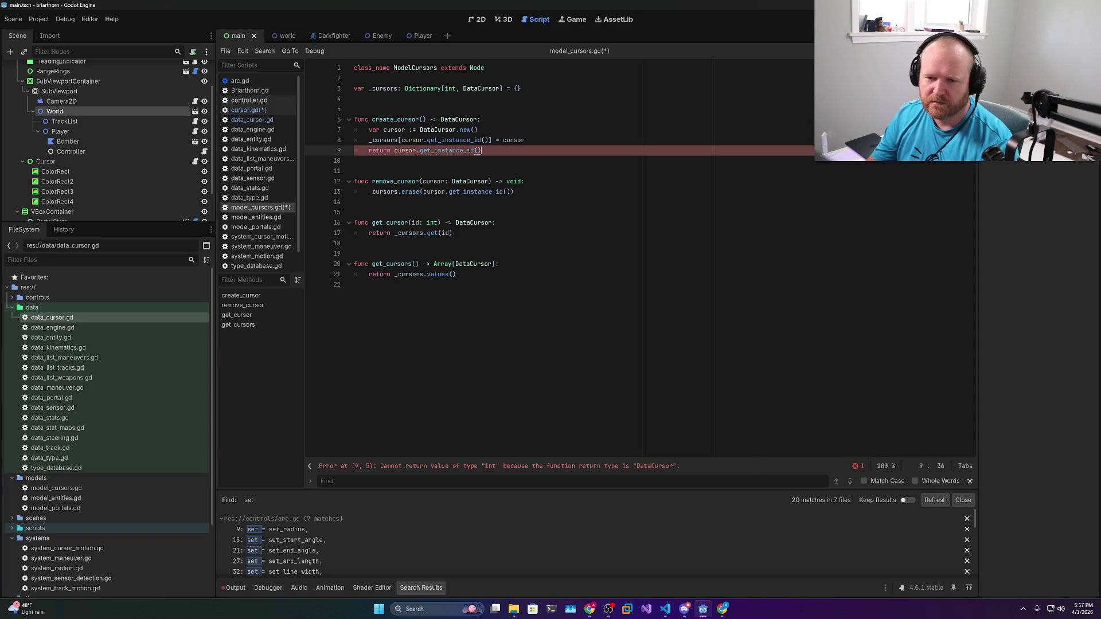
double_click(459, 120)
type("int")
left_click(354, 109)
key("ctrl+s")
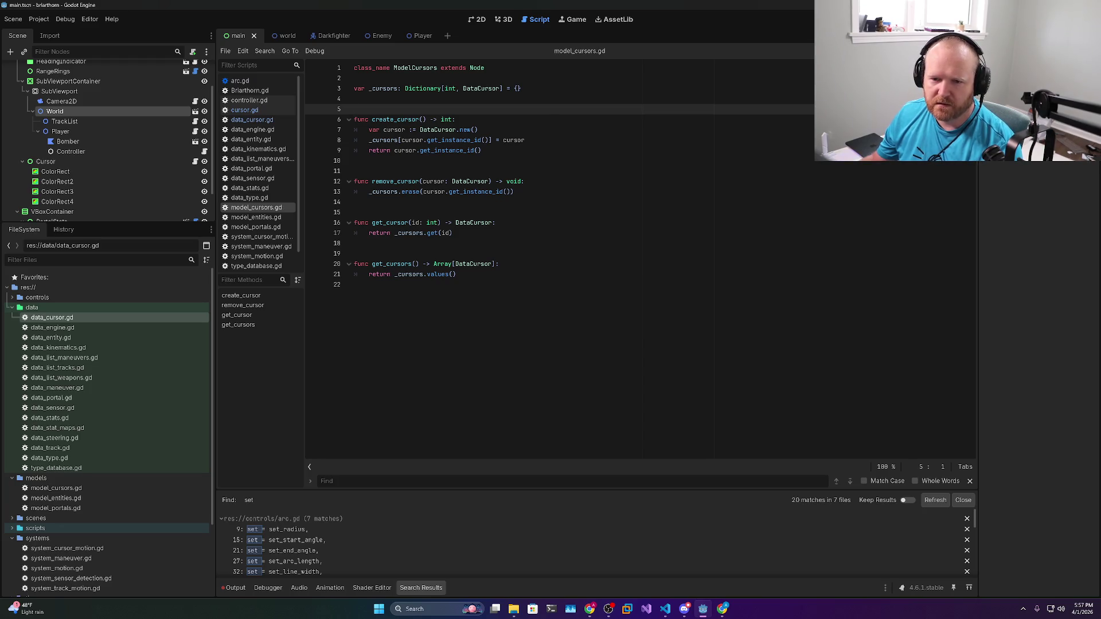
Change remove_cursor's parameter type to int, replacing cursor.get_instance_id() with cursor
double_click(471, 181)
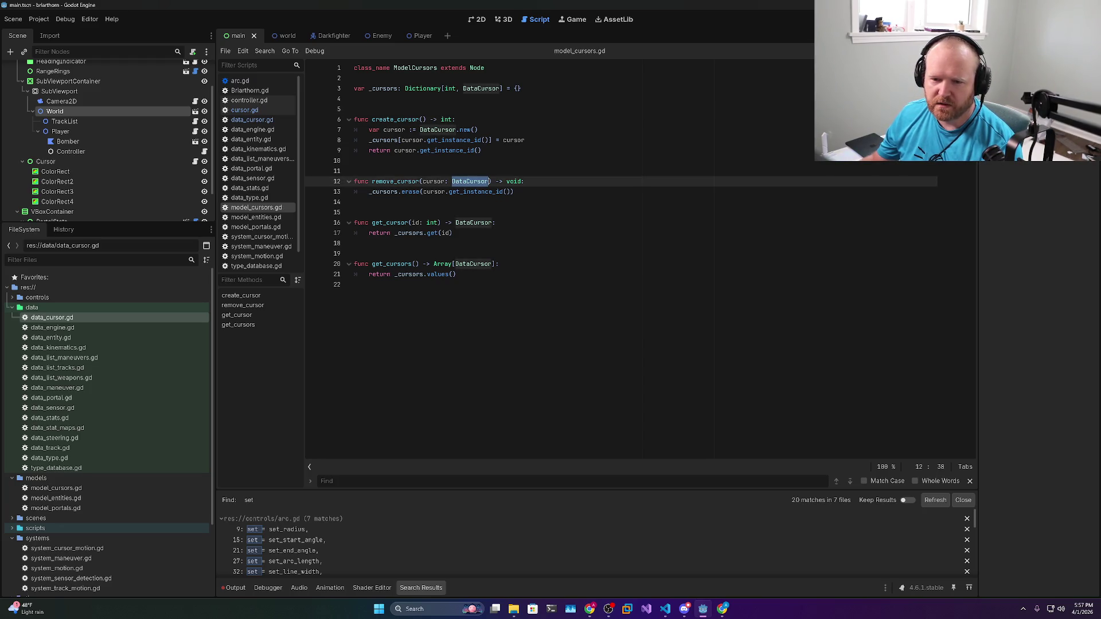
type("int")
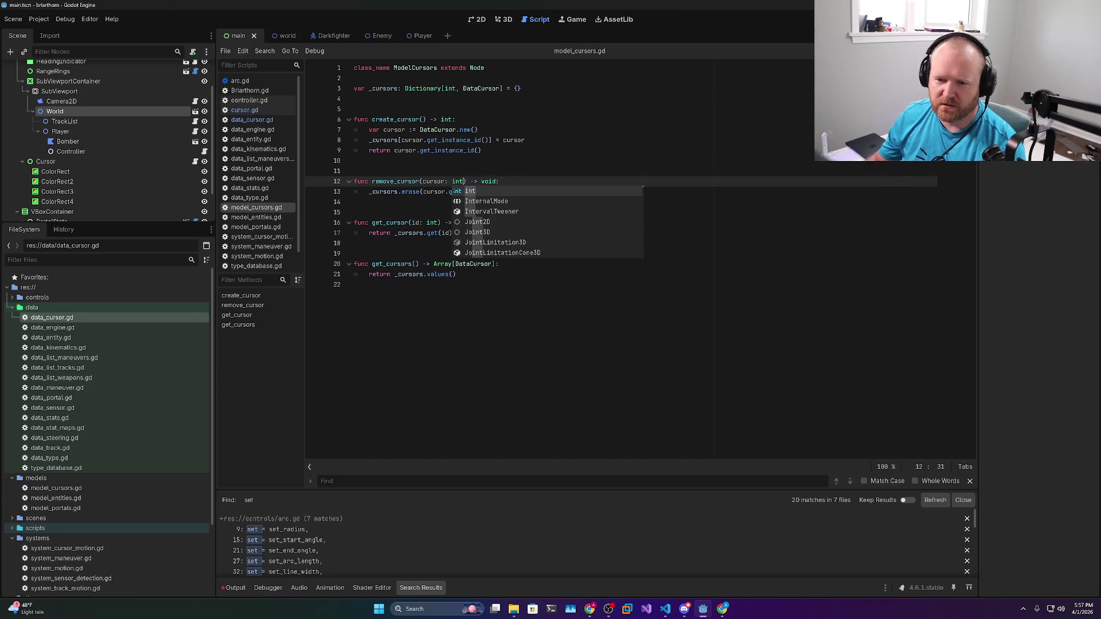
key("Escape")
left_click_drag(510, 191, 423, 192)
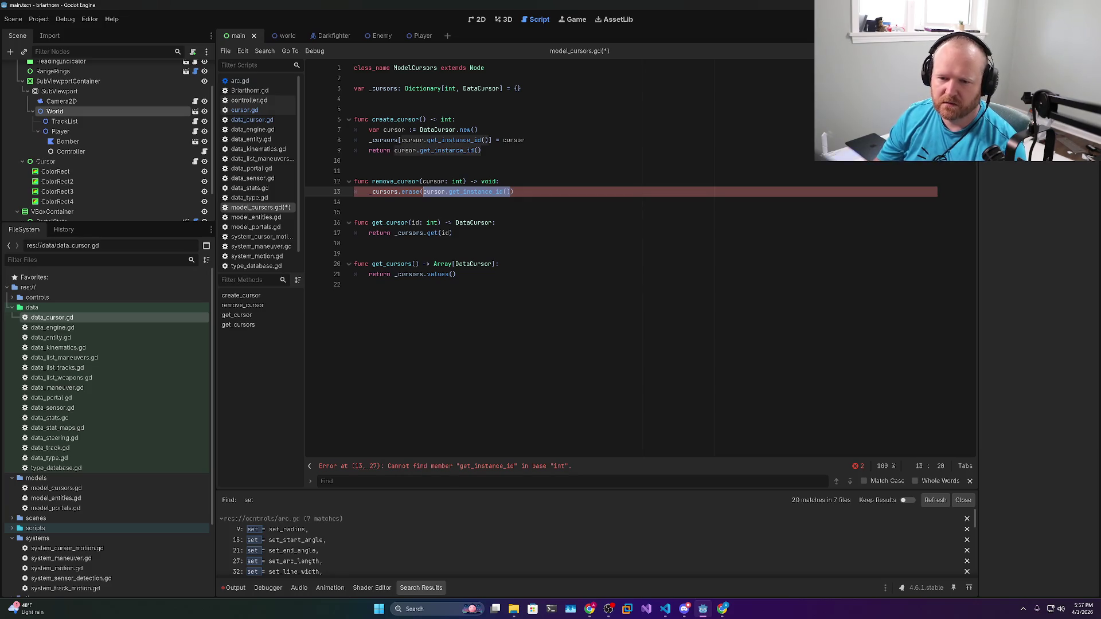
type("cursor")
left_click(500, 181)
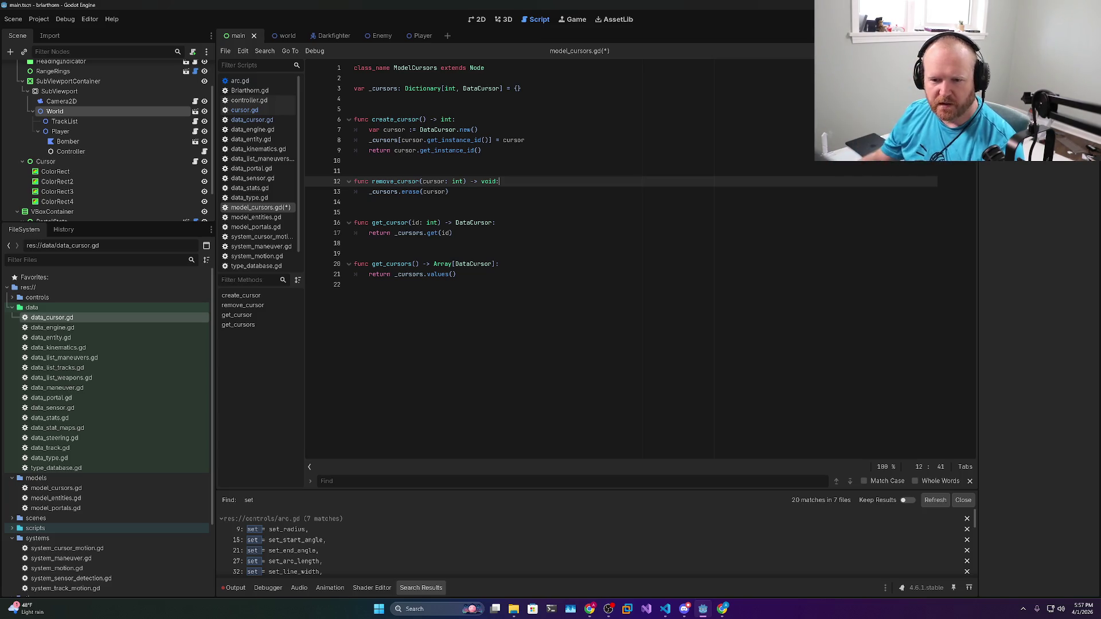
Make get_cursors return _cursors.keys() typed as Array[int], and save the script
left_click(454, 233)
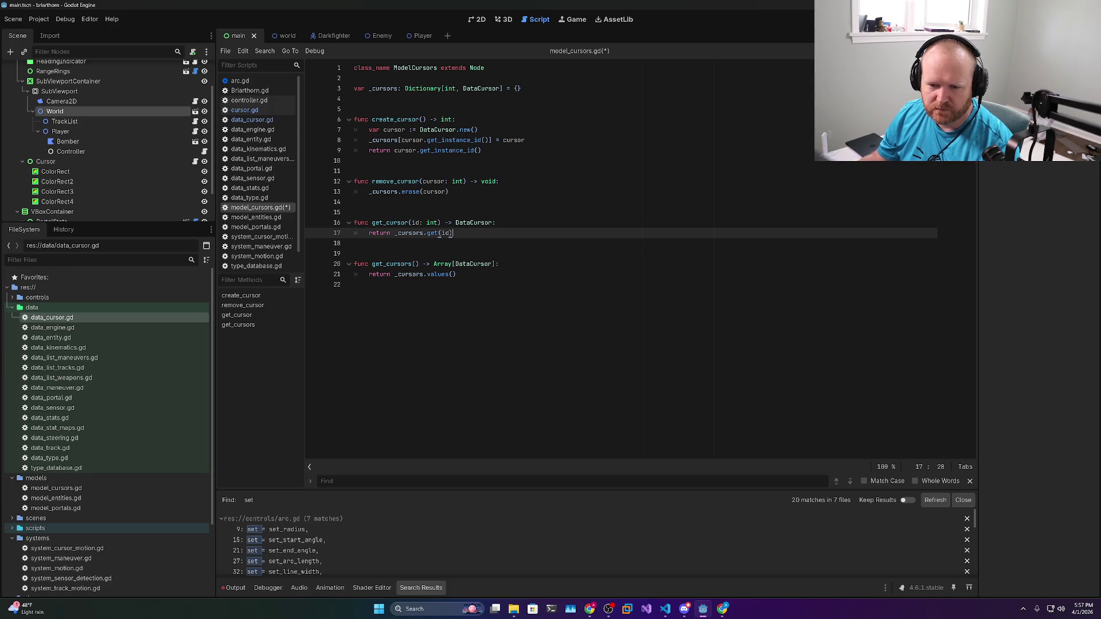
double_click(391, 264)
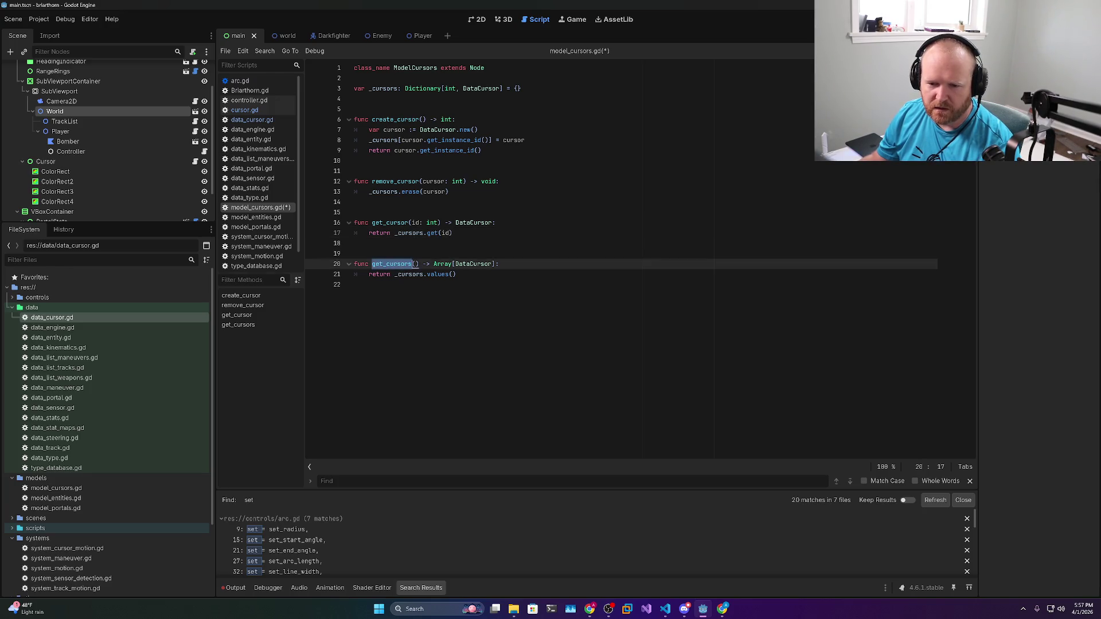
left_click(456, 274)
double_click(473, 264)
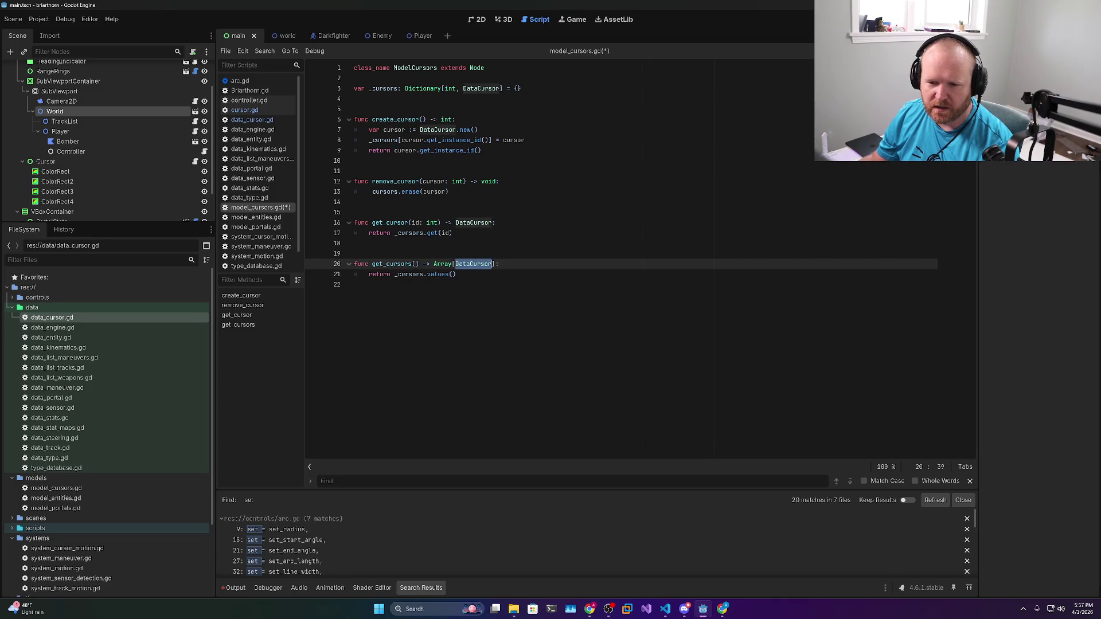
double_click(438, 275)
key("BackSpace")
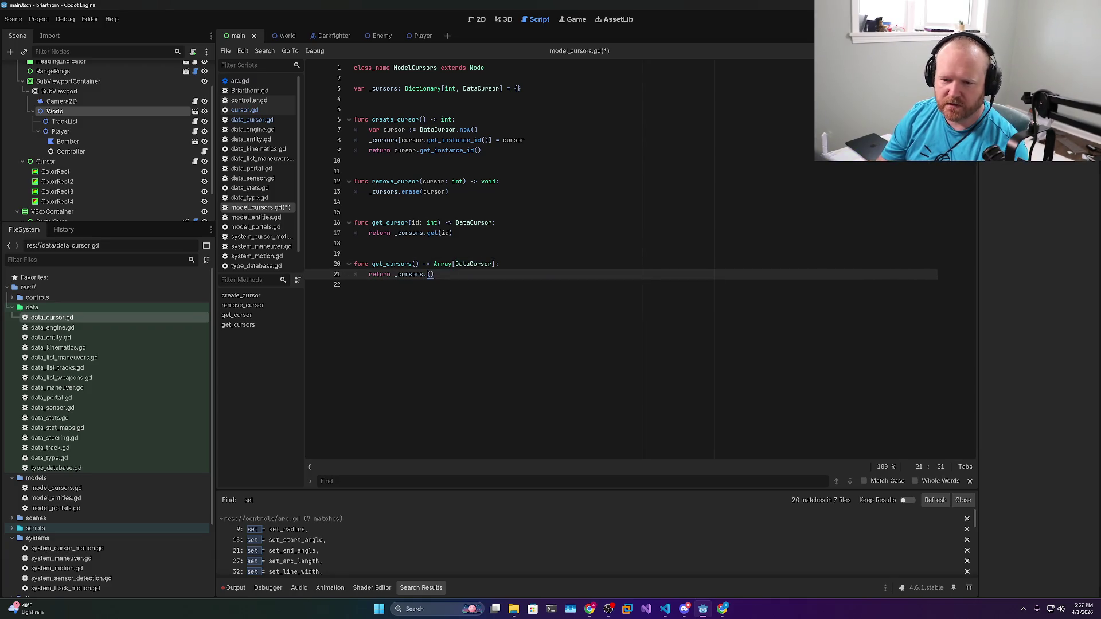
type("key")
type("s")
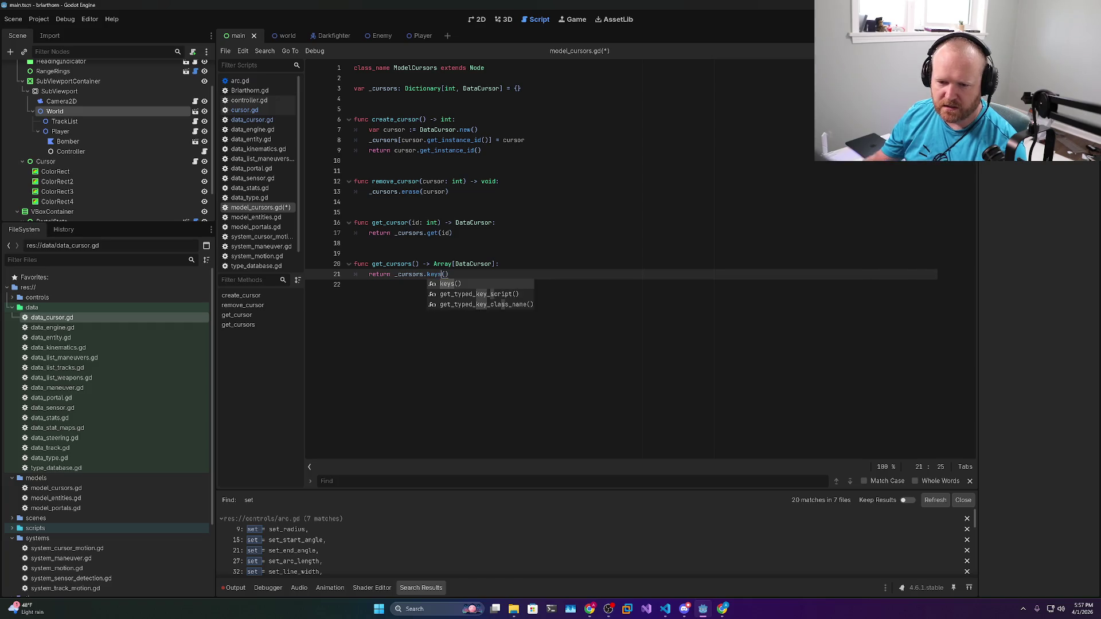
double_click(474, 264)
type("int")
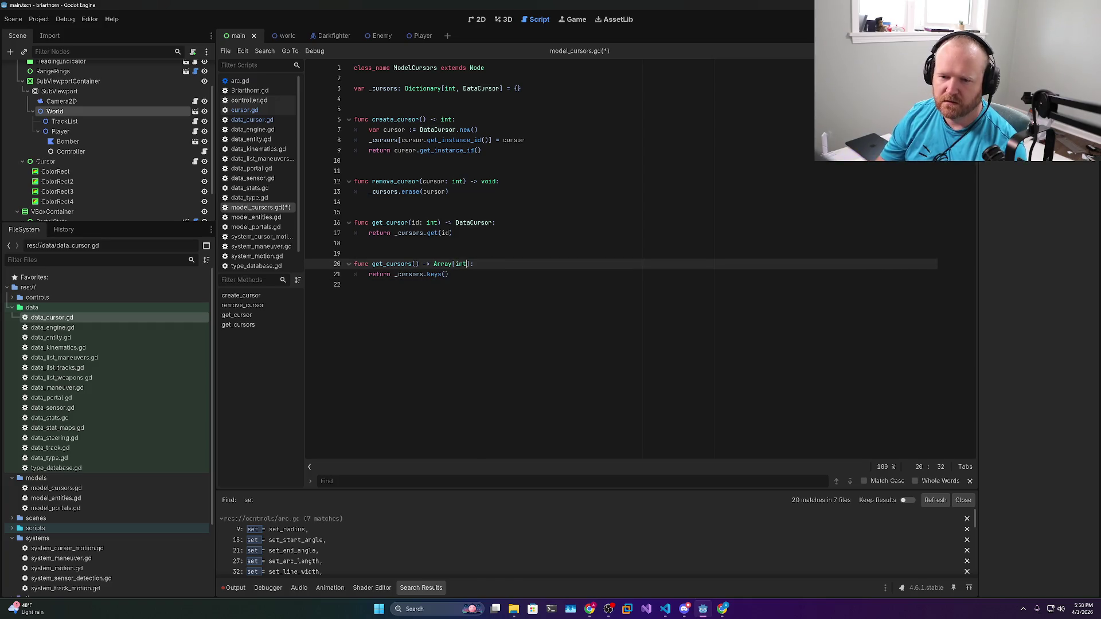
key("End")
key("ctrl+s")
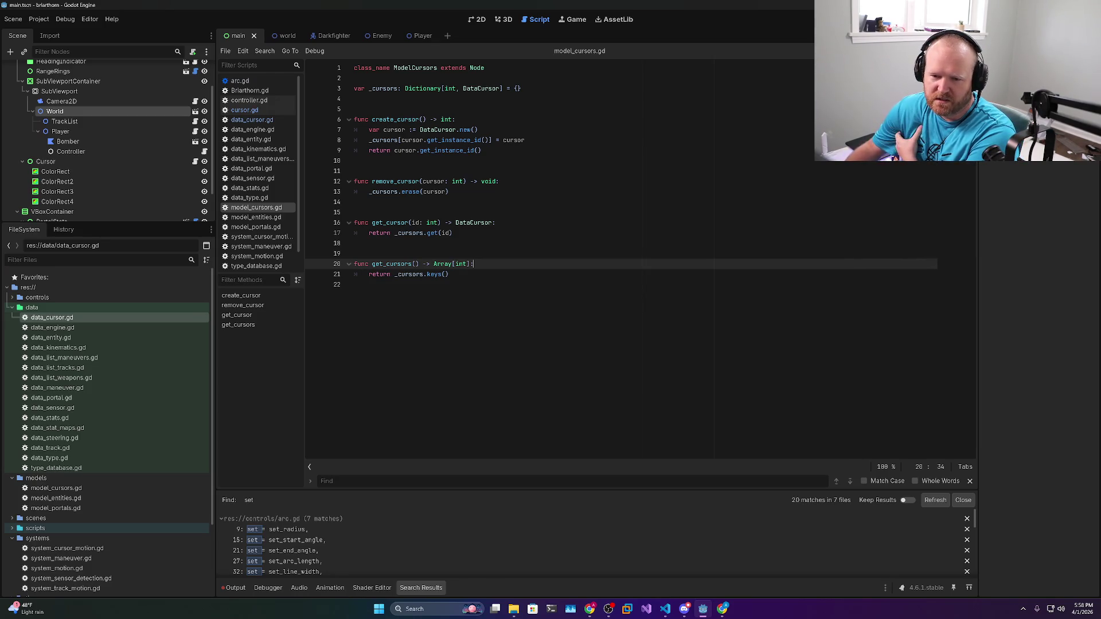
key("Up")
key("Up")
key("Up")
key("shift+Up")
key("shift+Home")
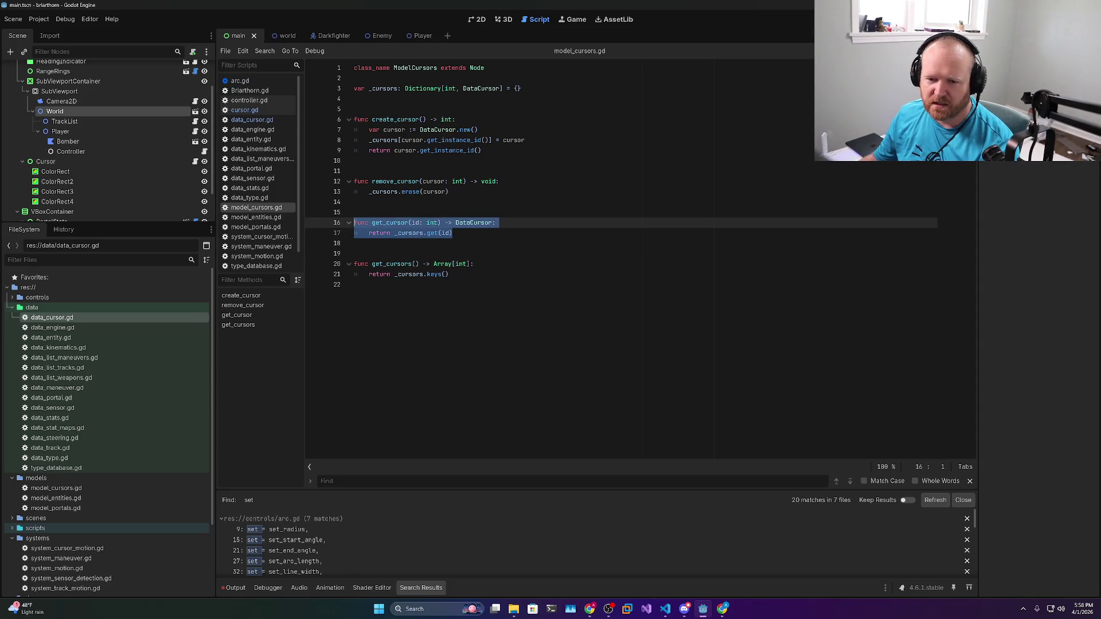
Comment out the whole get_cursor function with Ctrl+K
double_click(473, 222)
key("Down")
key("shift+Up")
key("shift+Home")
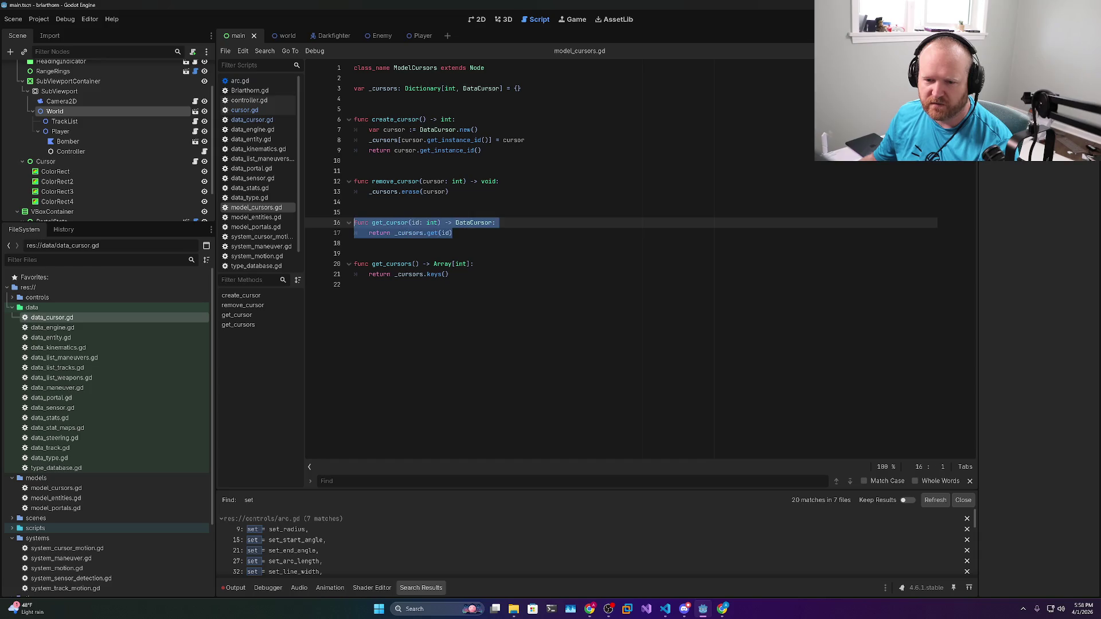
key("ctrl+k")
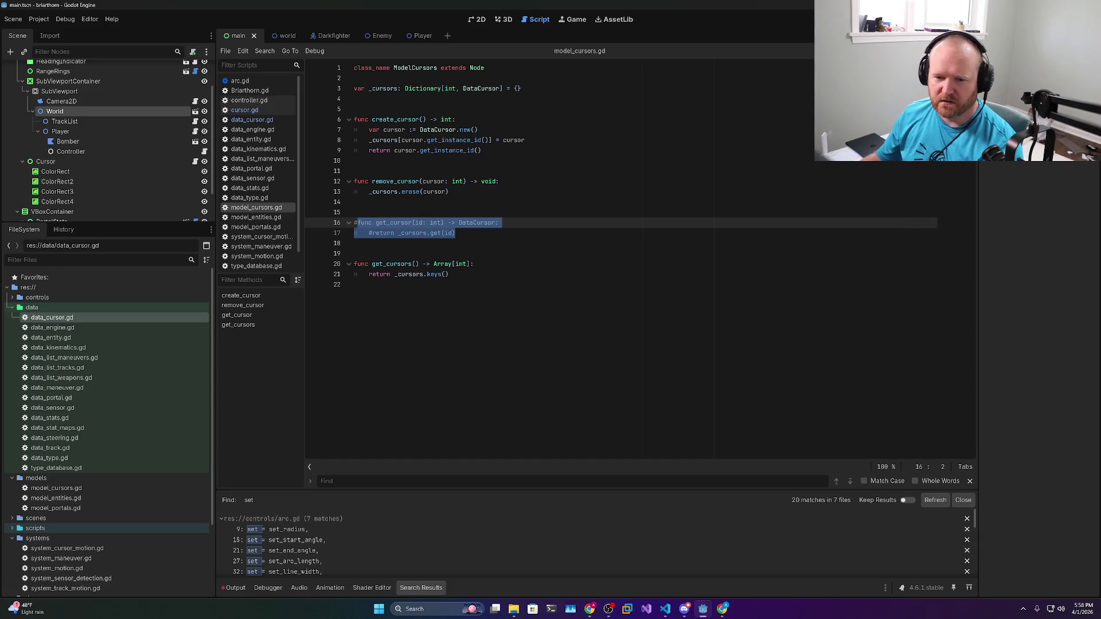
Add func get_position(id: int) -> Vector2 returning _cursors.get(id).position, and save
key("Down")
key("End")
key("Return")
key("Return")
key("BackSpace")
type("func get_")
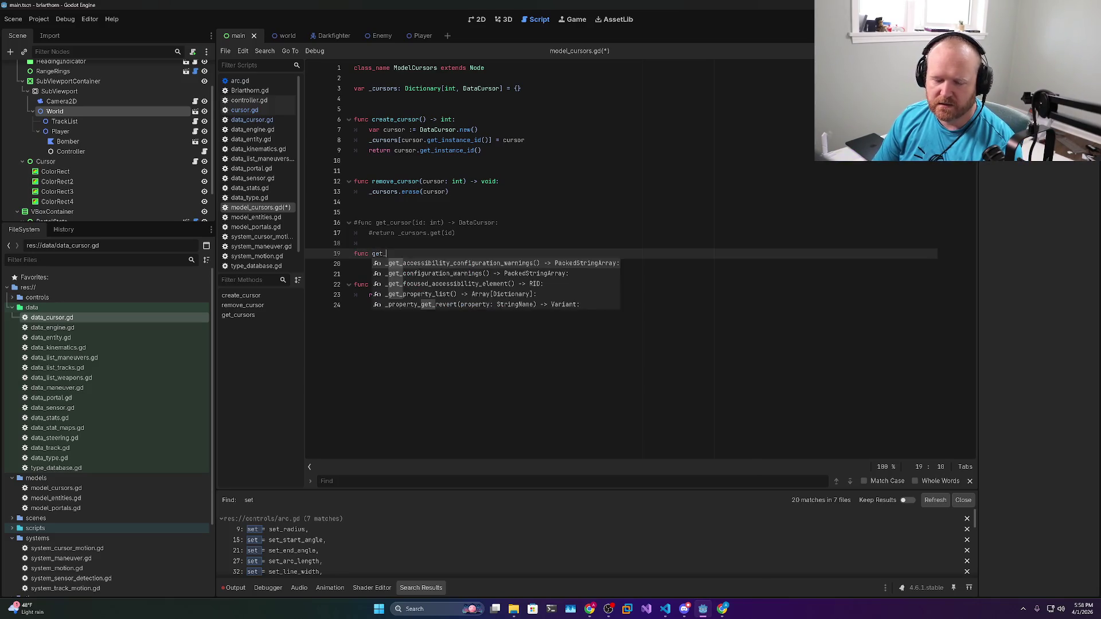
type("position(")
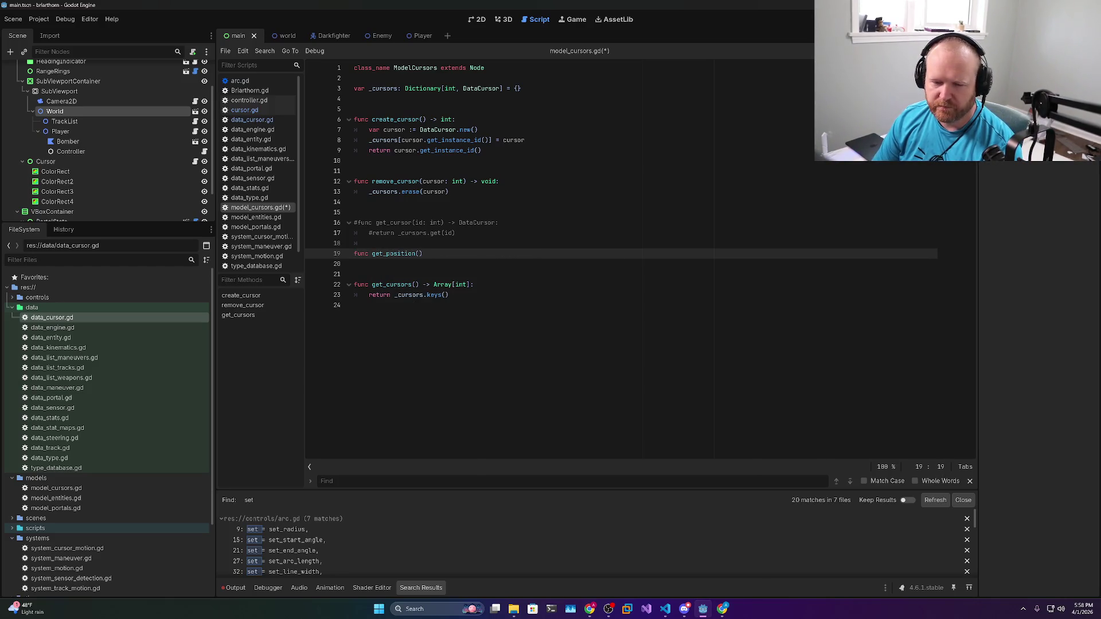
type("id: int")
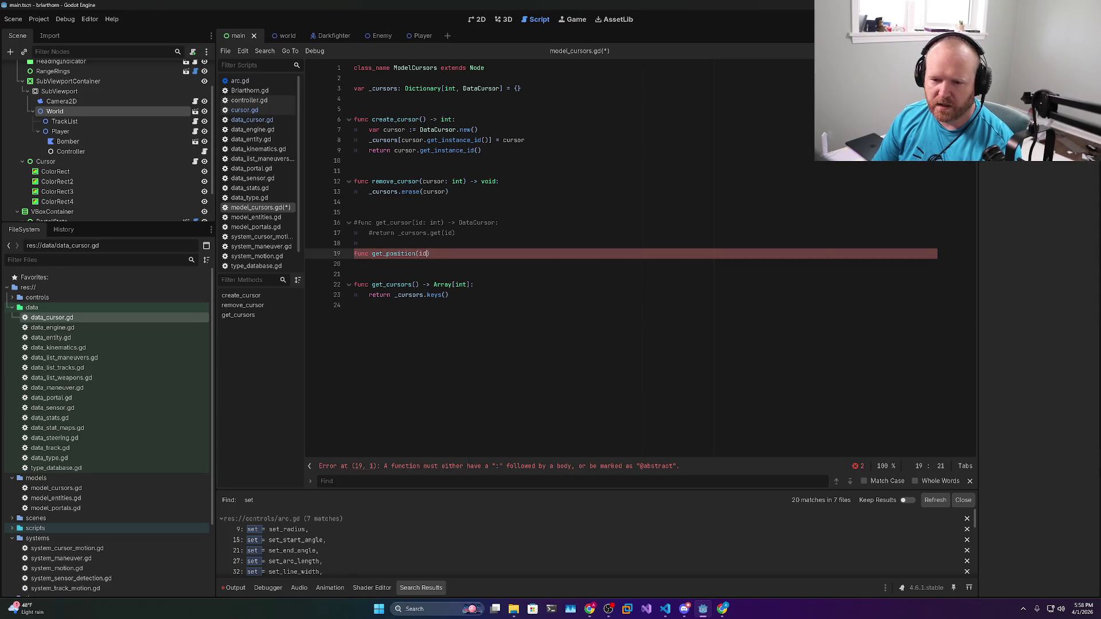
type(") -> Vector2:")
key("Return")
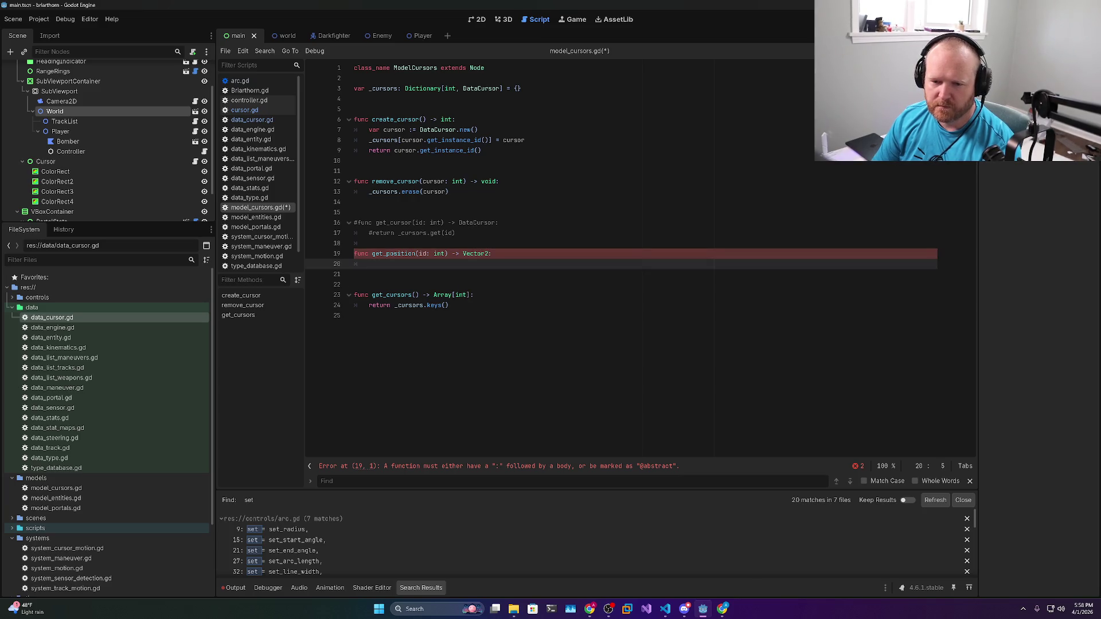
type("return _cursors.get(")
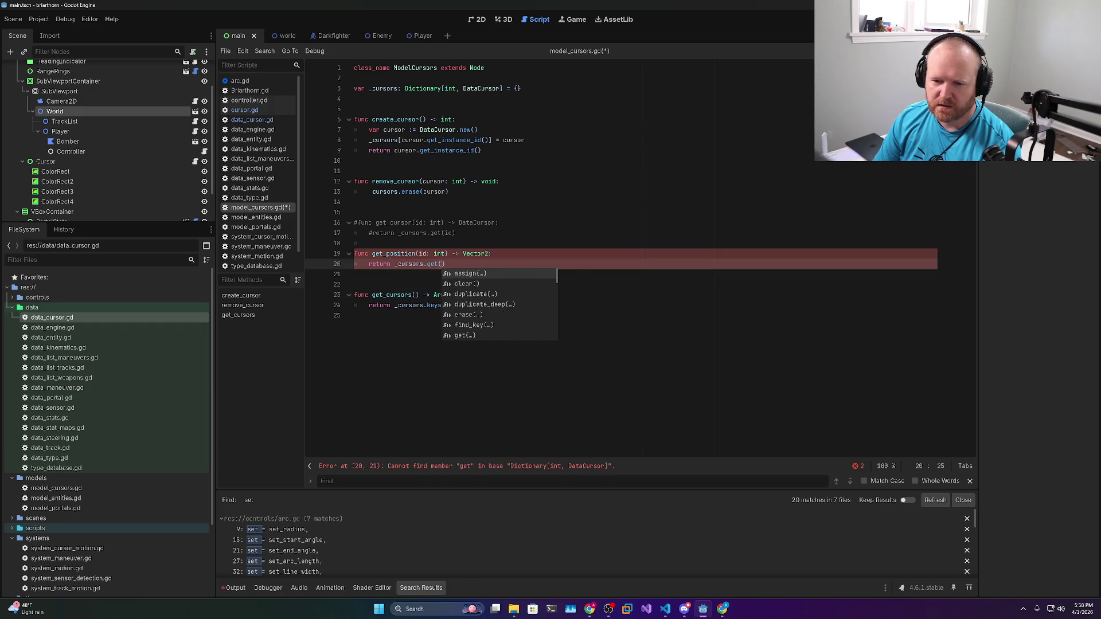
key("Return")
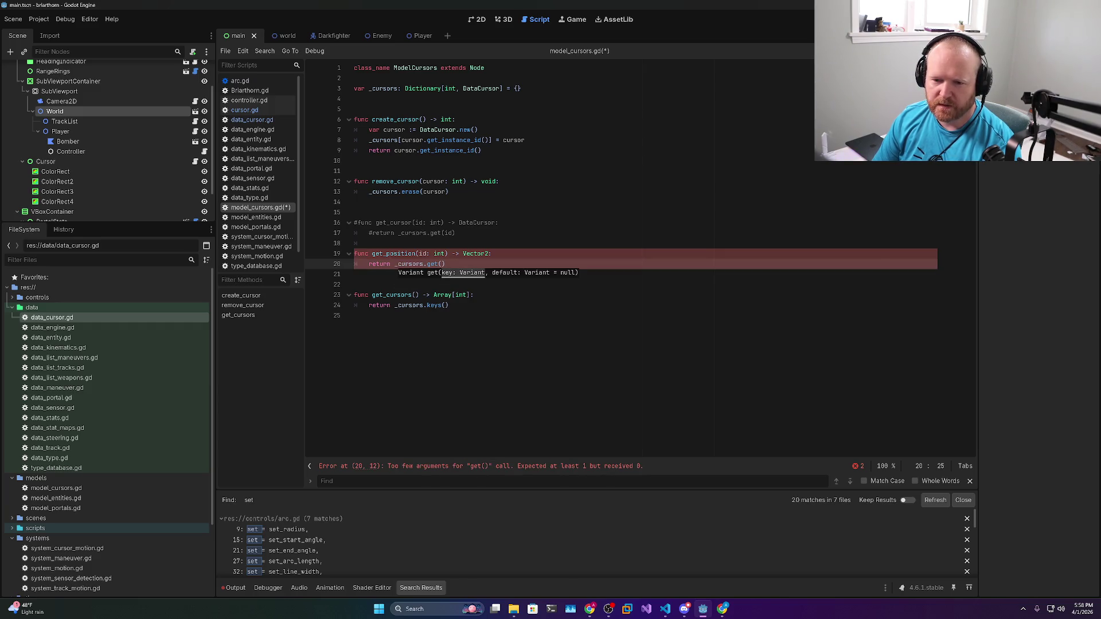
type("id")
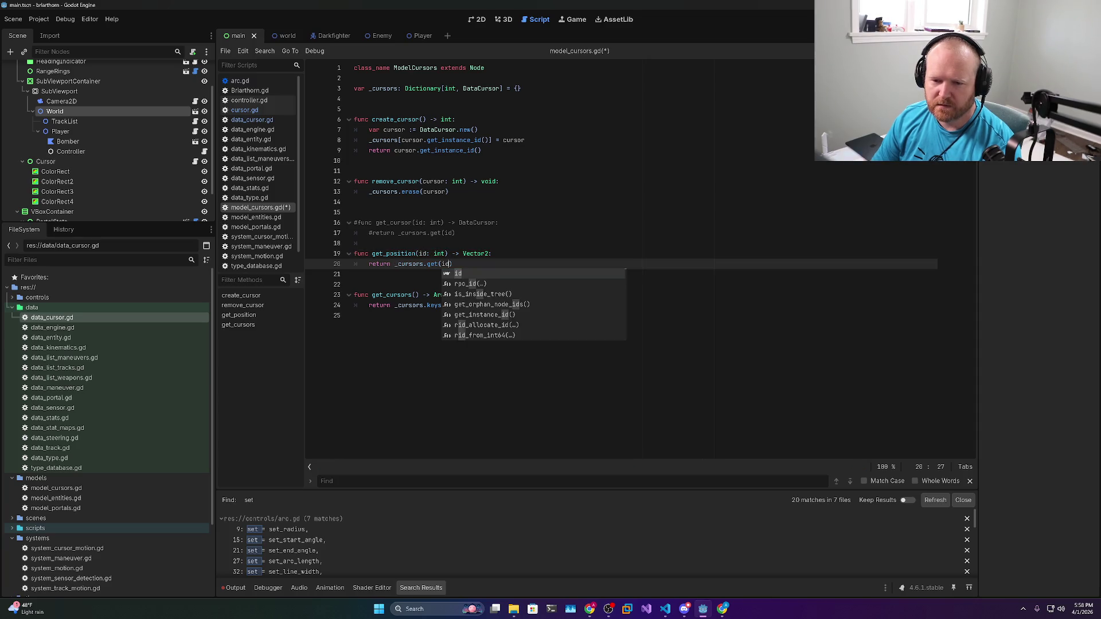
type(").p")
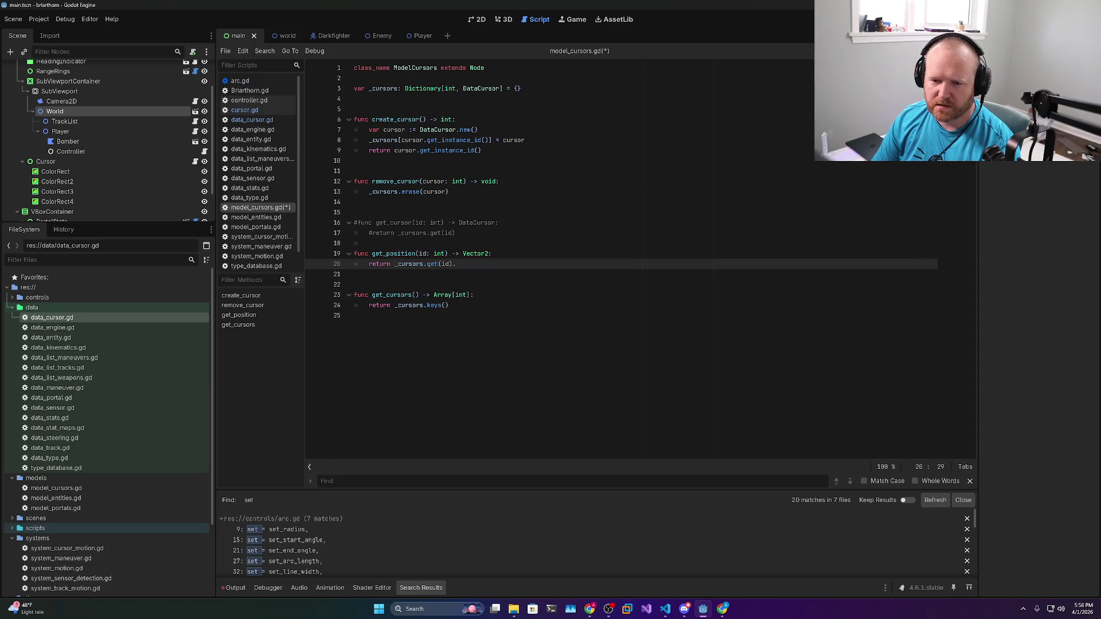
type("osition")
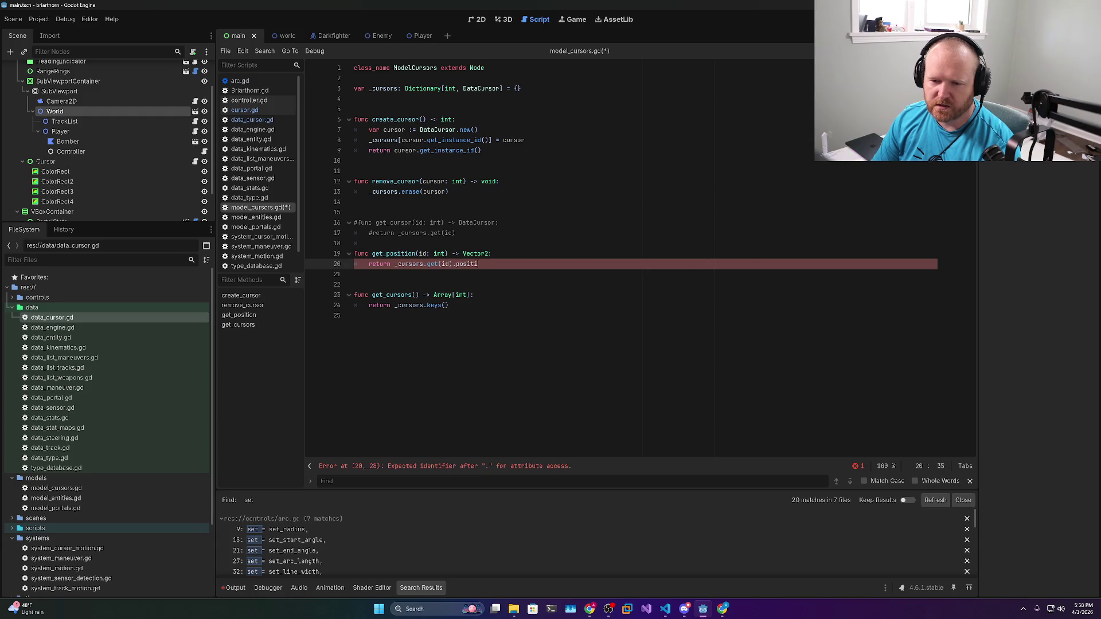
key("ctrl+s")
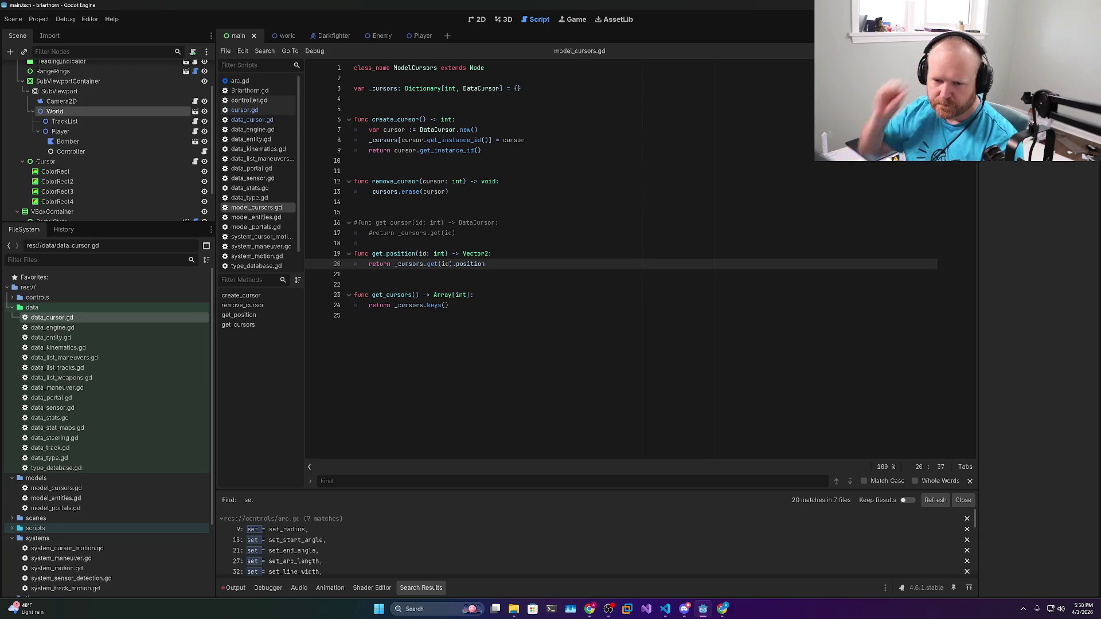
left_click(492, 253)
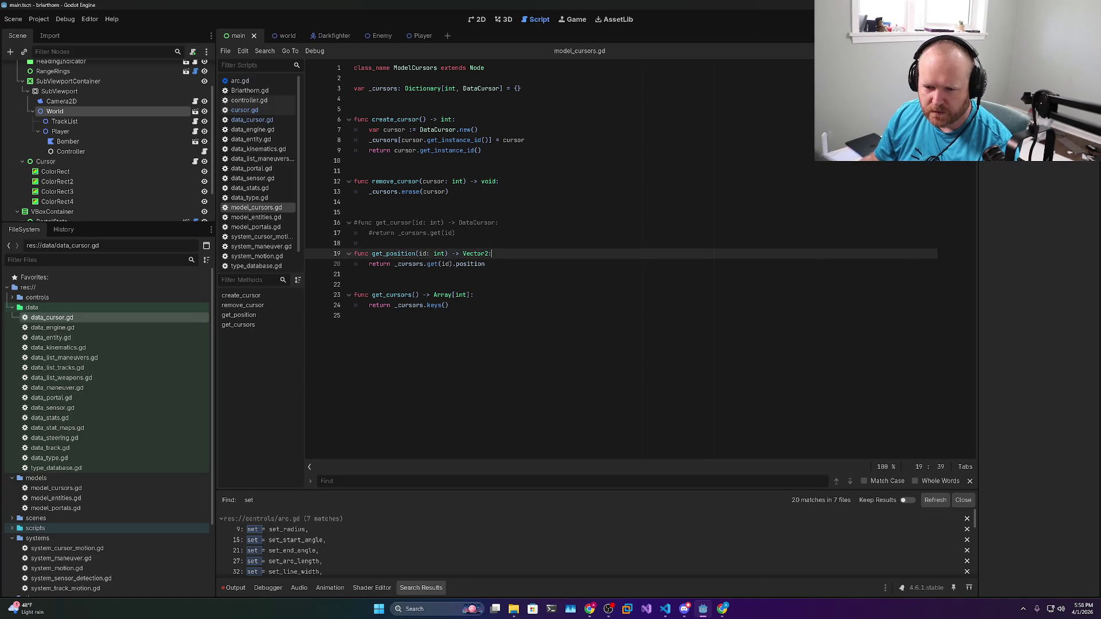